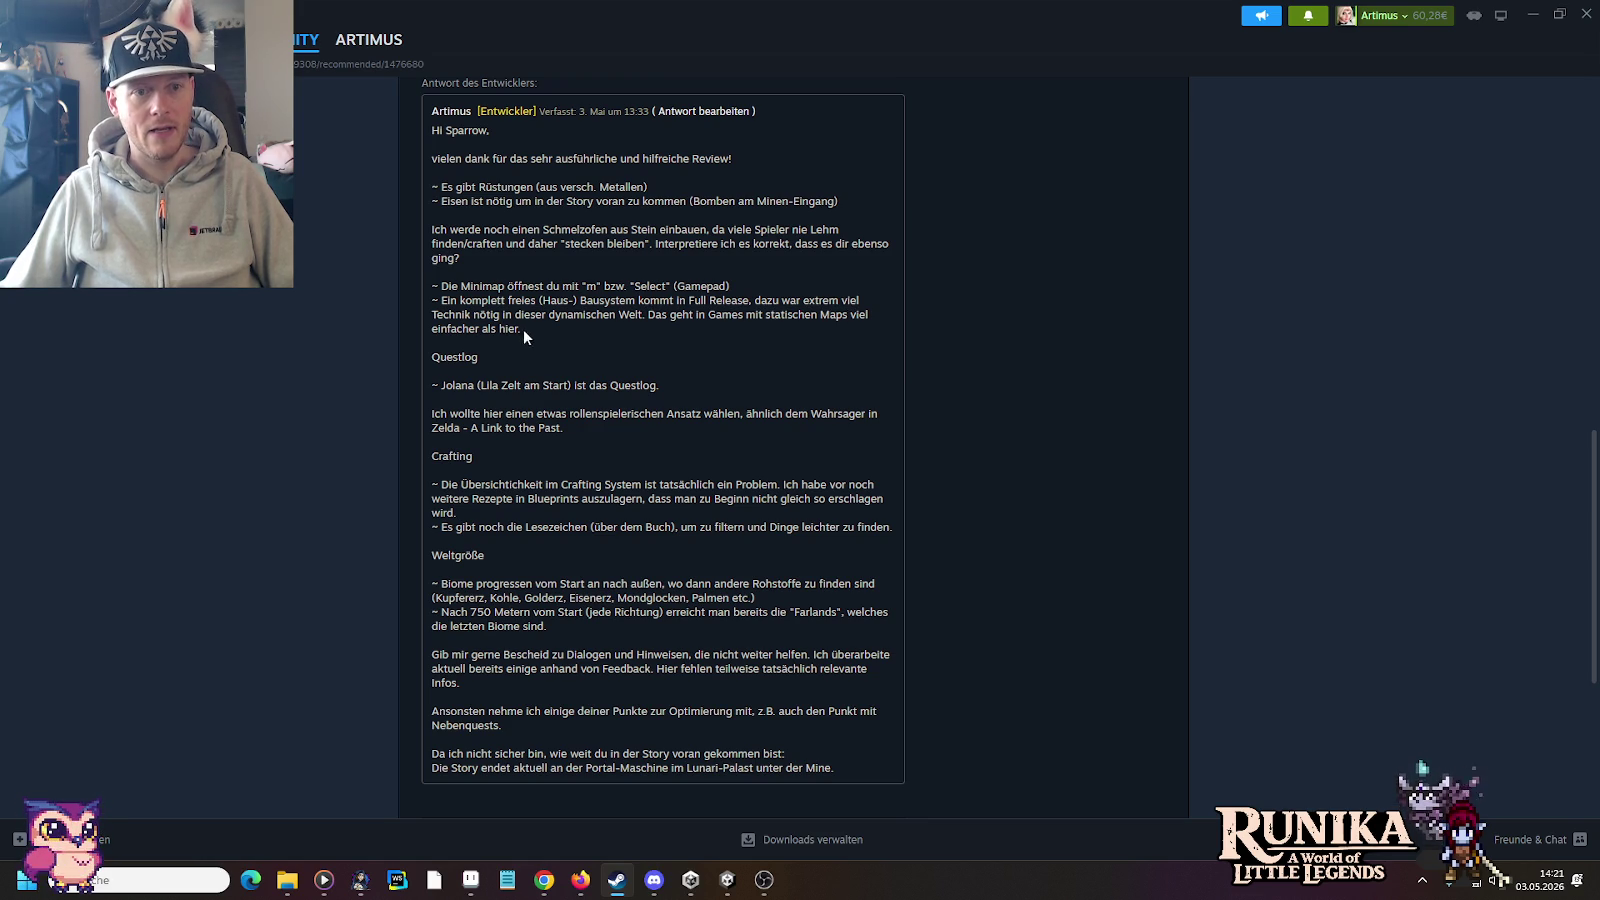
Step: Highlight the review's building-system sentence and the Questlog heading and explanation while reading
drag(521, 330, 443, 306)
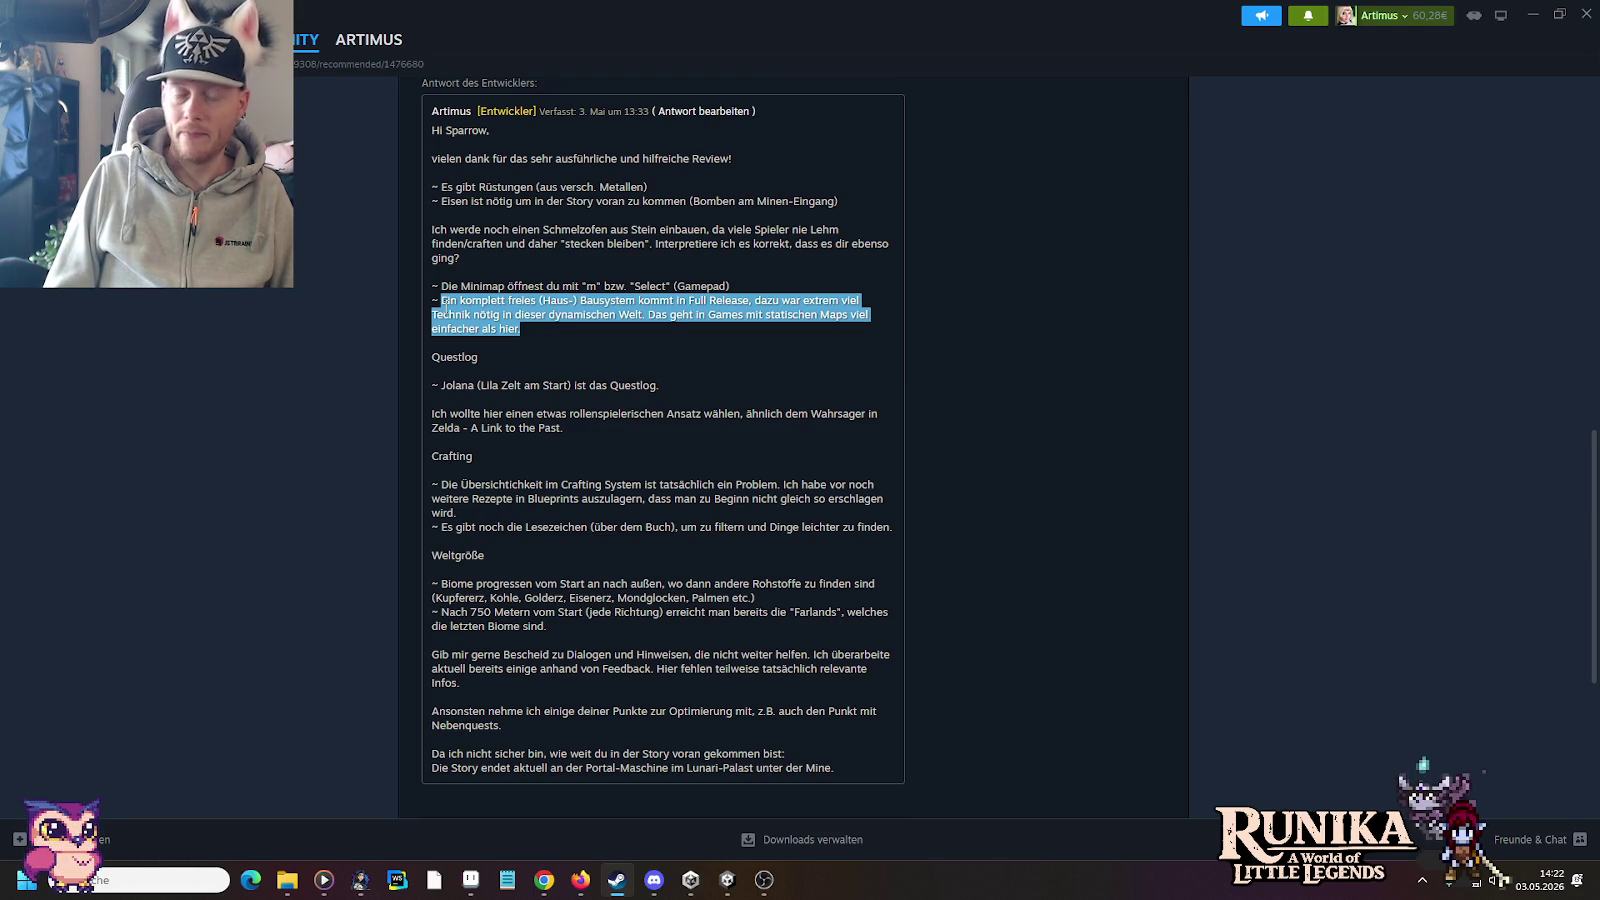
click(476, 360)
double_click(476, 360)
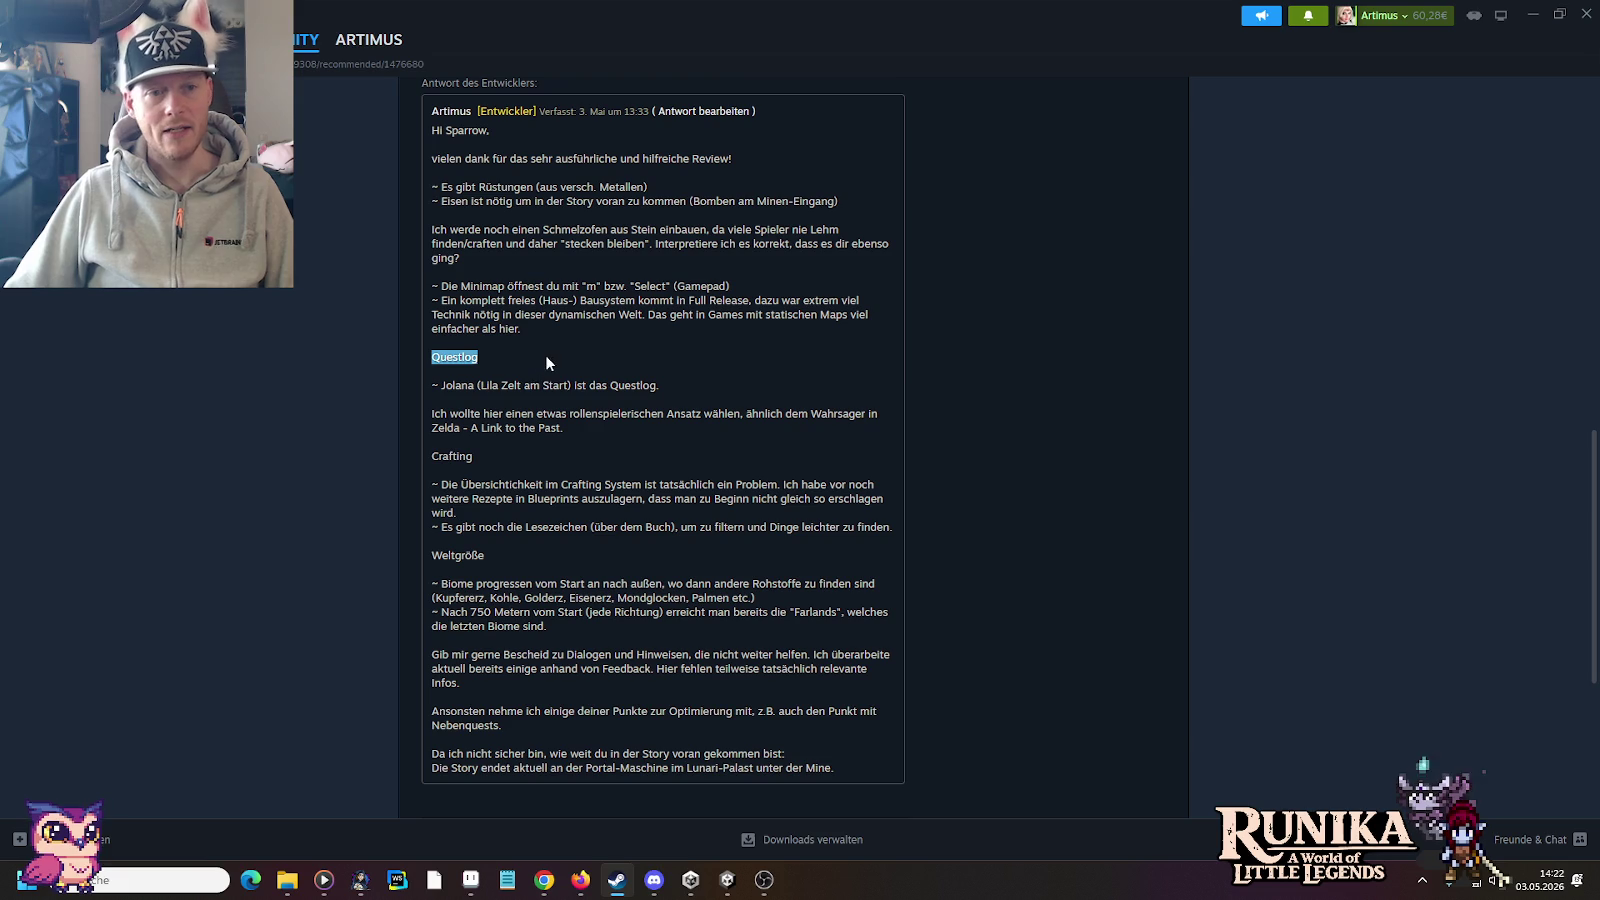
drag(438, 384, 670, 387)
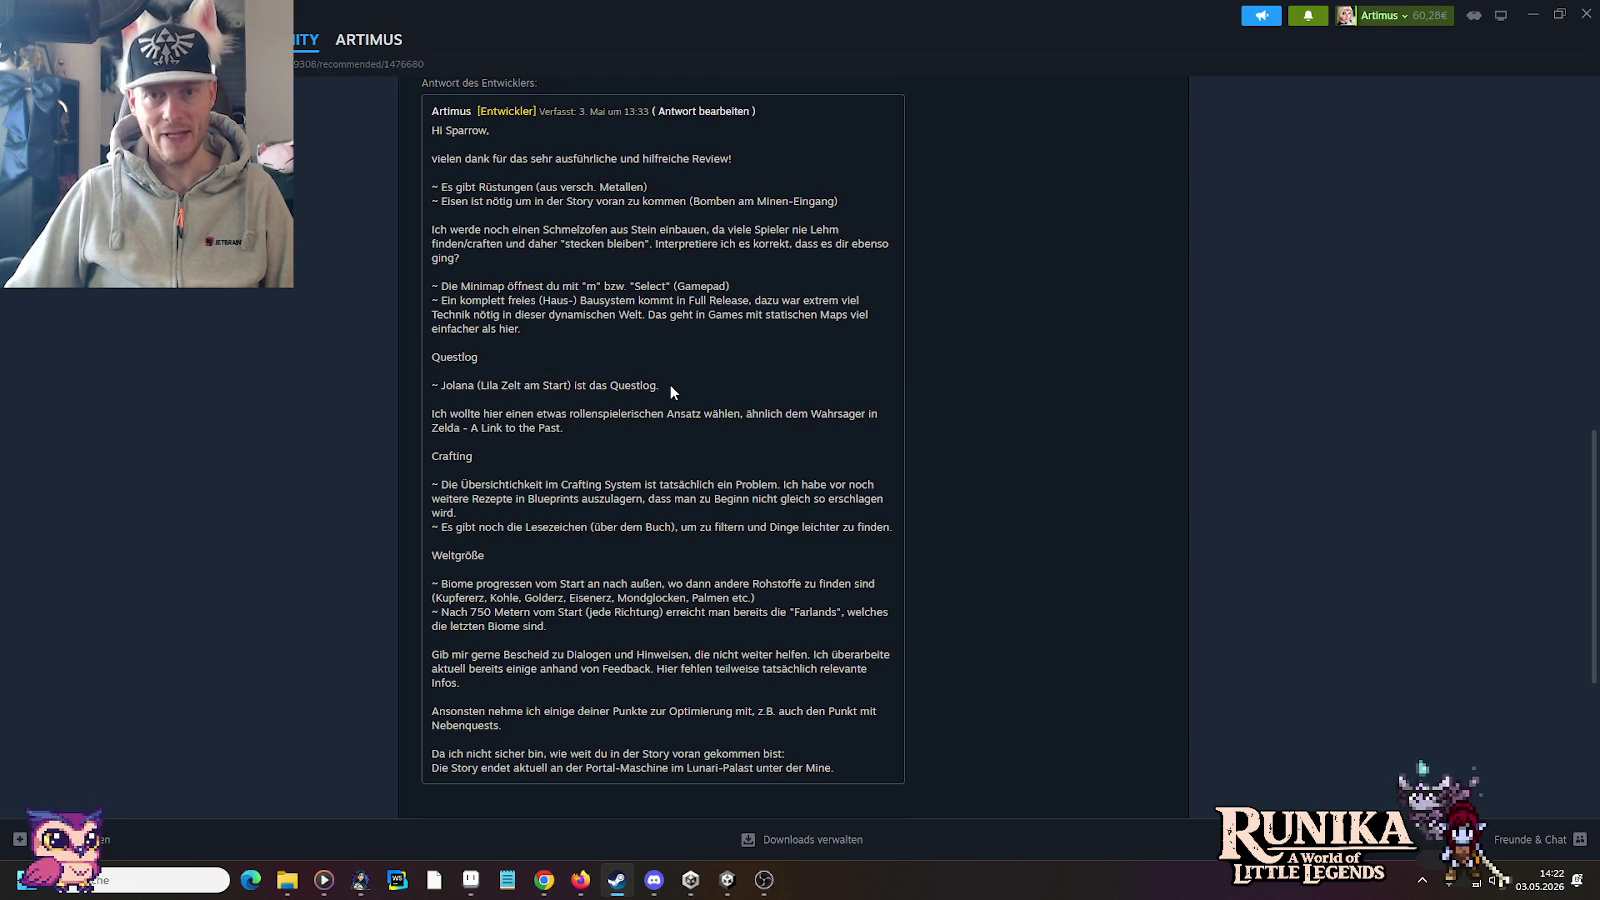
drag(669, 385, 438, 385)
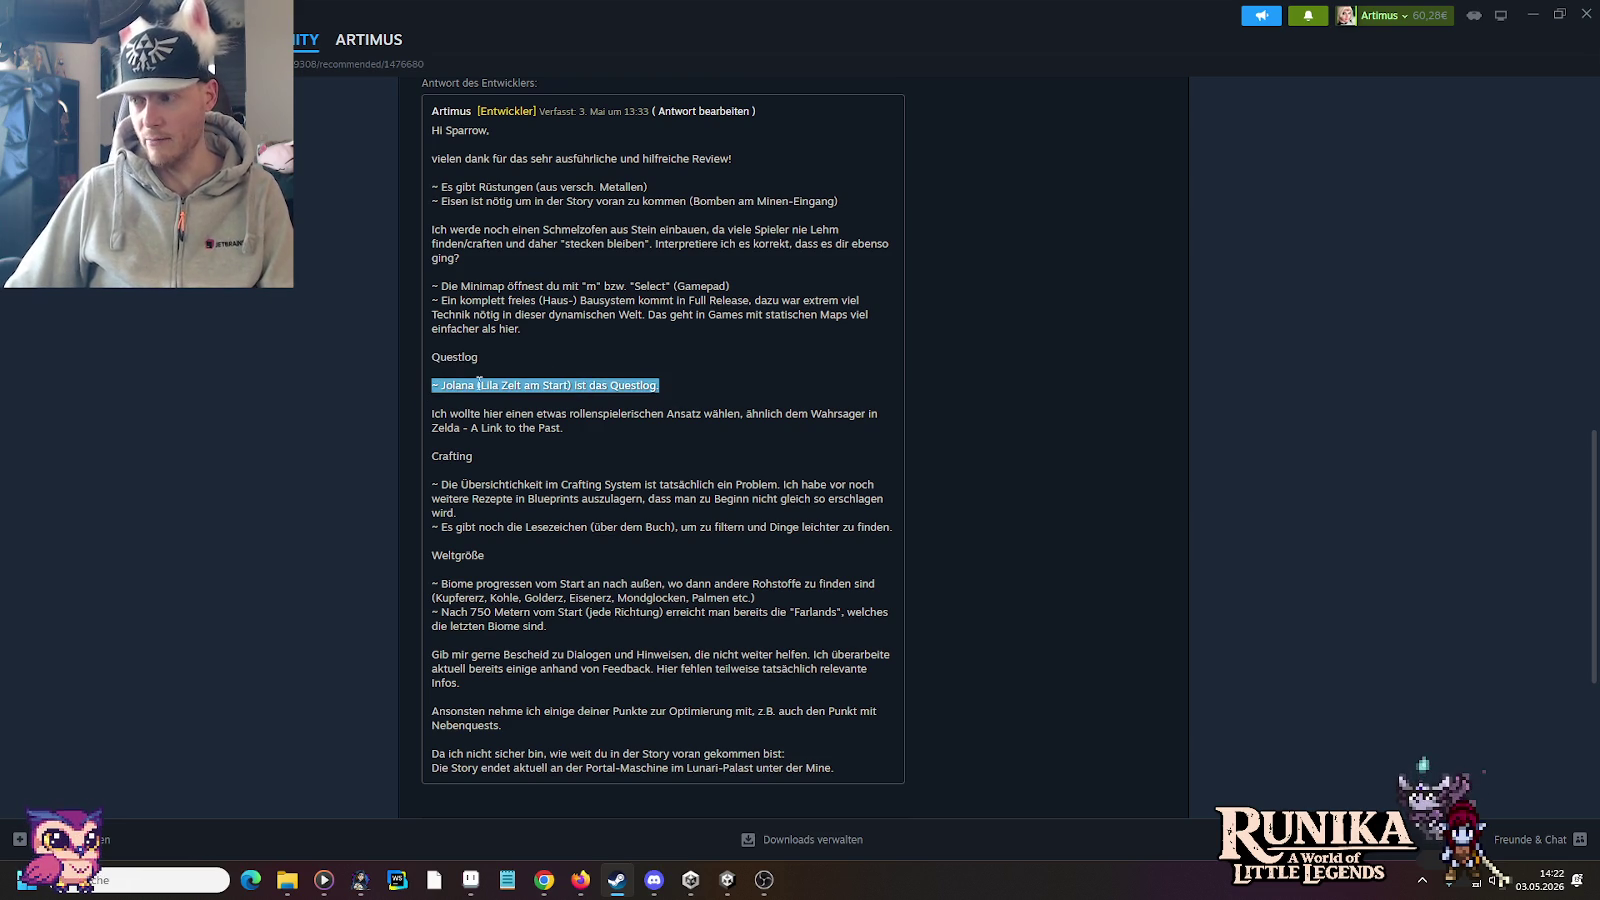
click(430, 384)
click(477, 383)
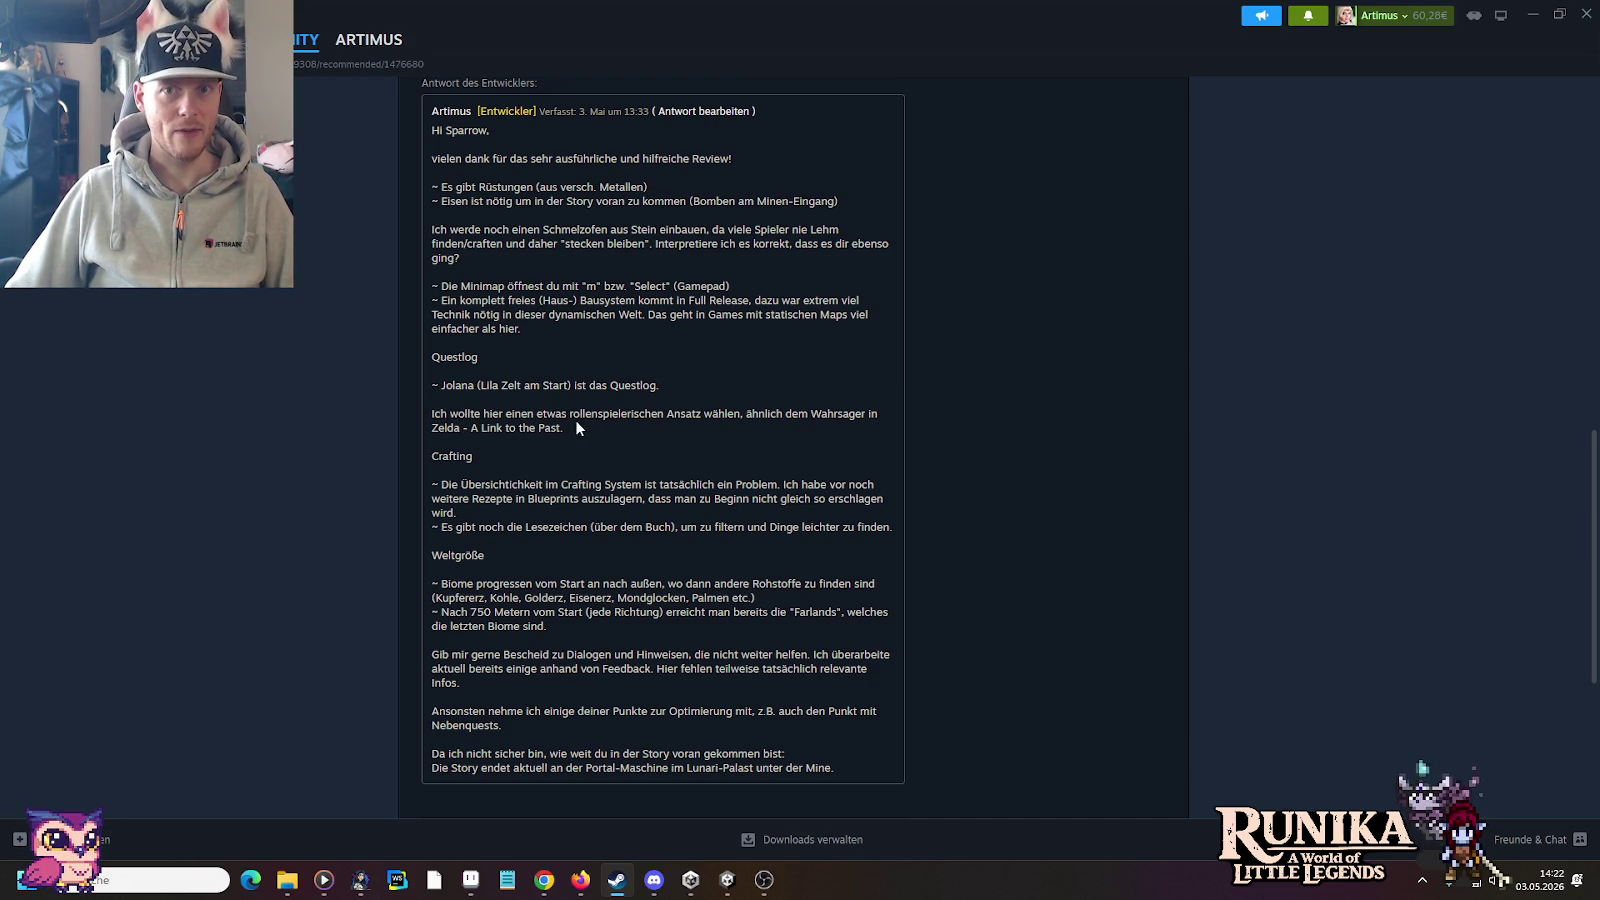
Step: Highlight the paragraph about the role-playing approach and its Zelda reference
drag(560, 427, 432, 414)
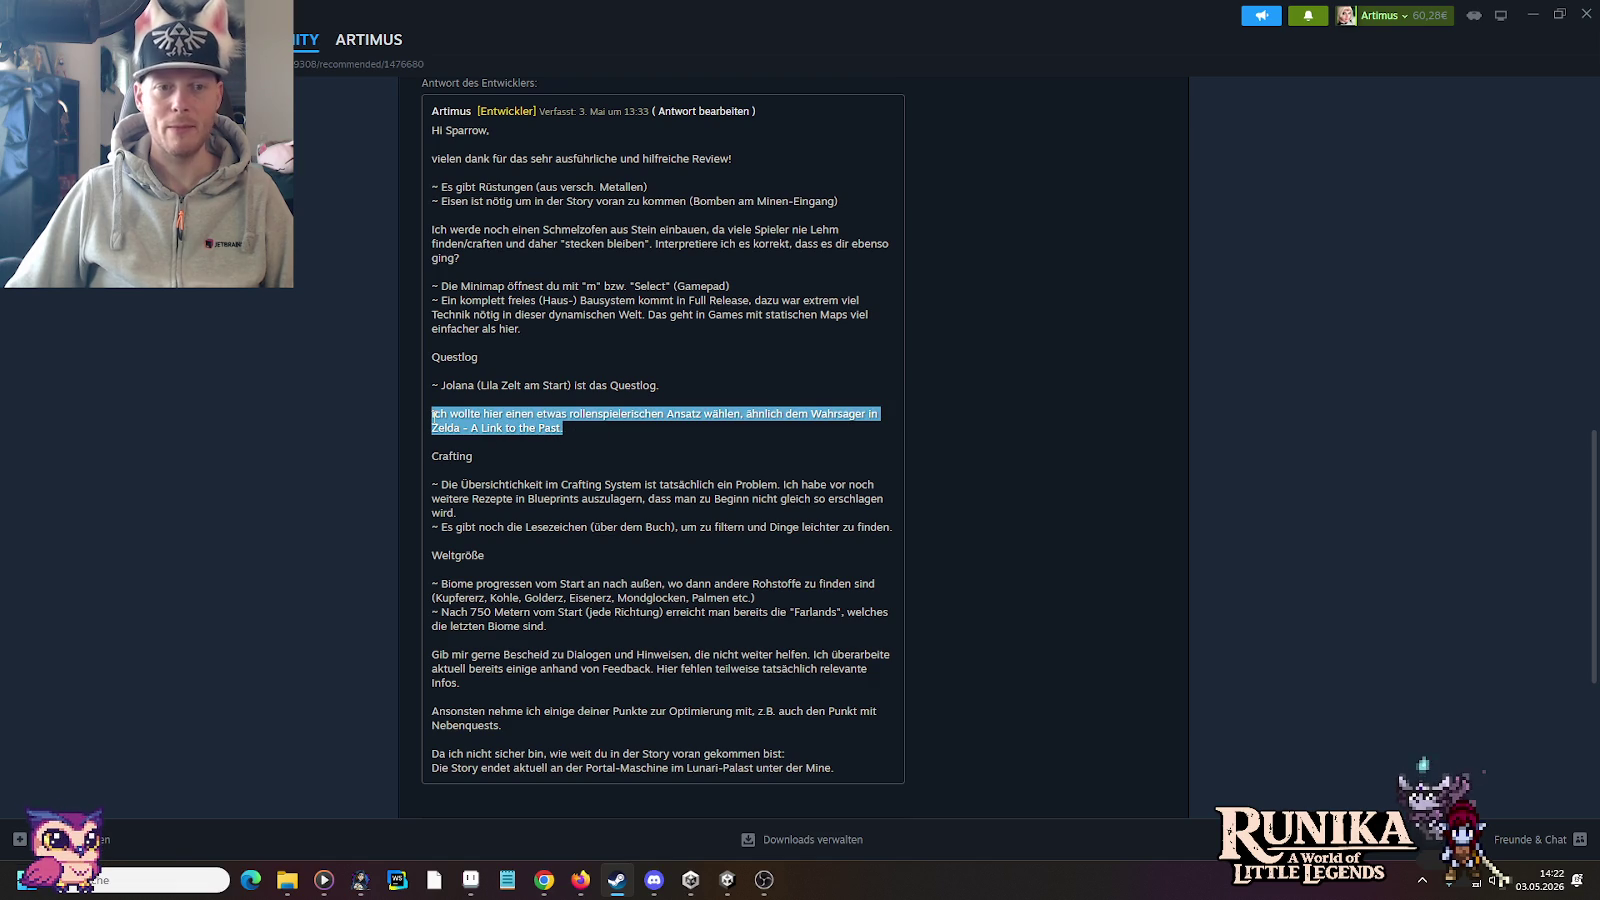
click(433, 416)
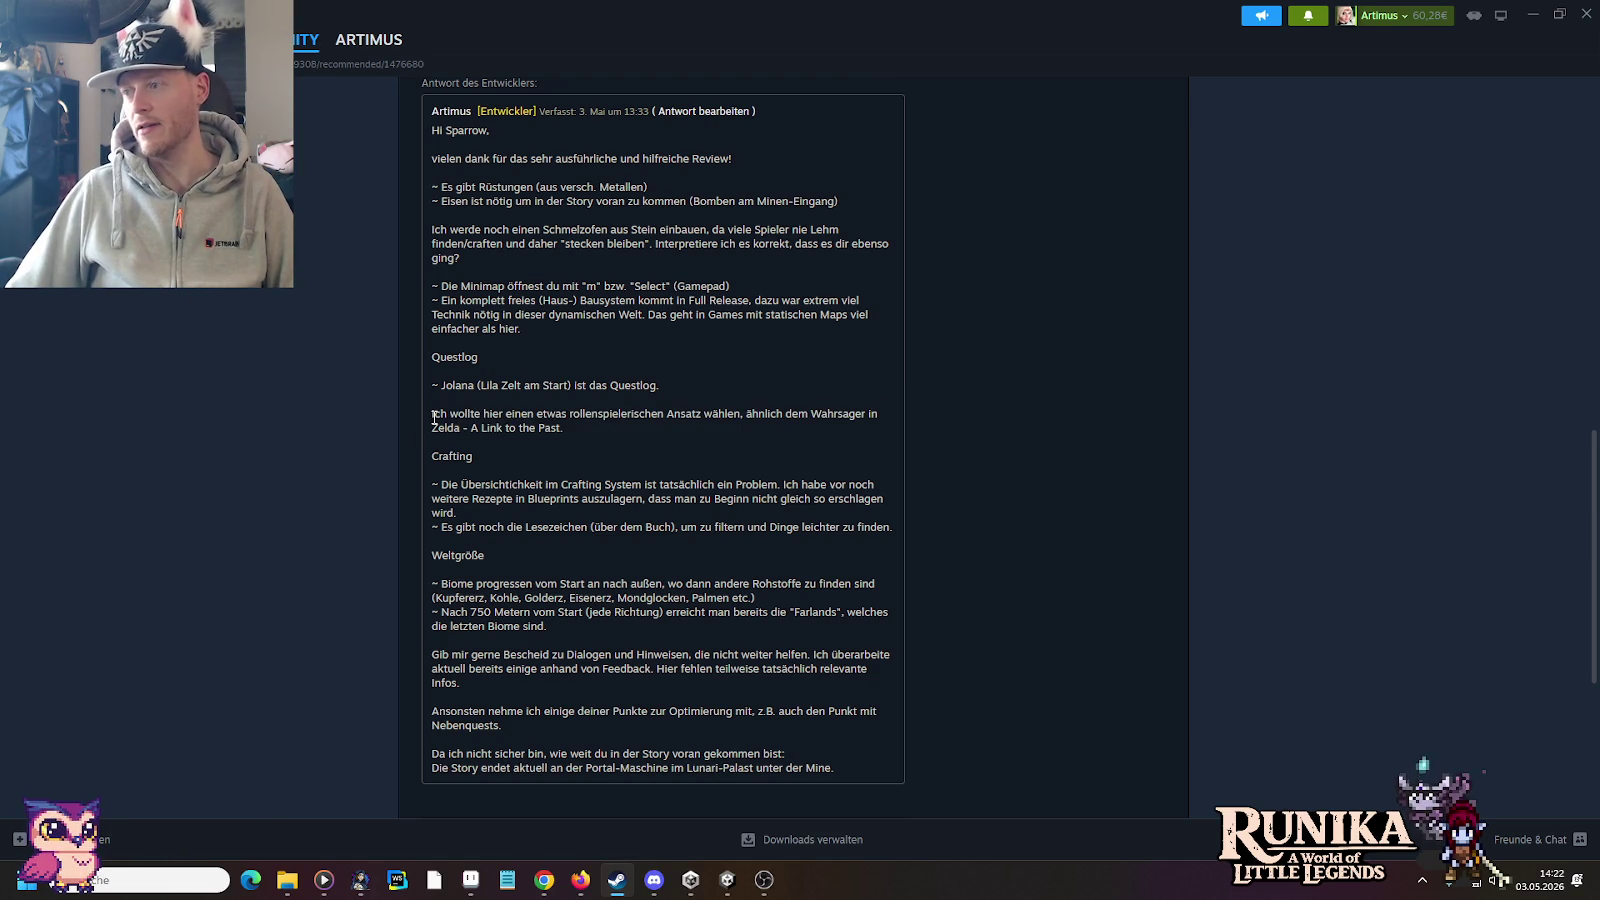
drag(563, 428, 419, 418)
click(527, 427)
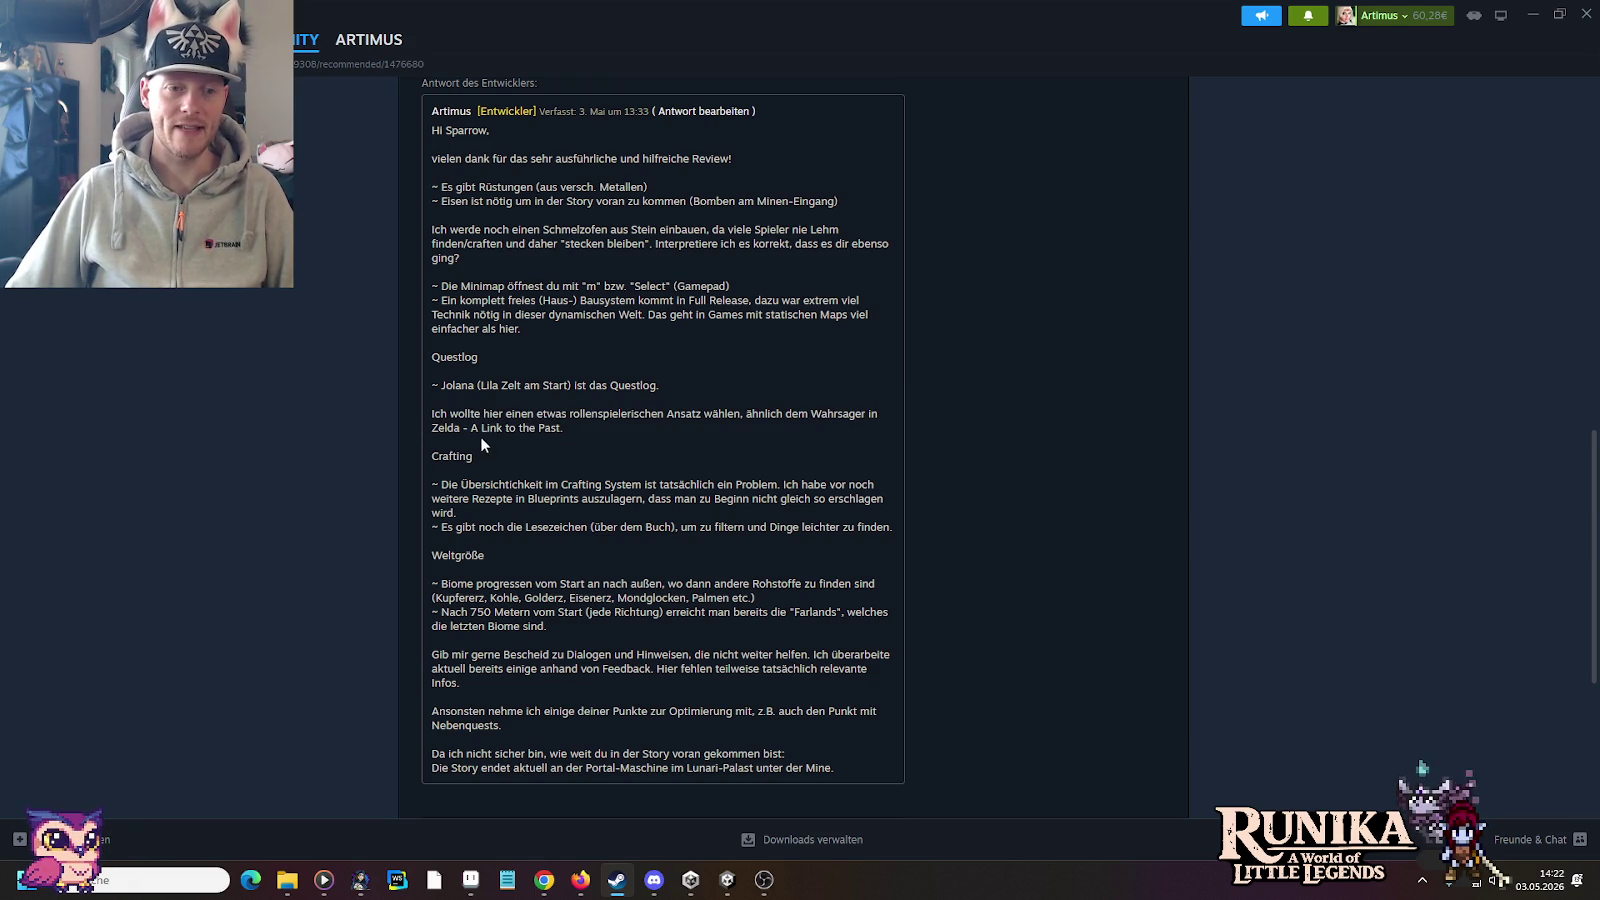
drag(572, 428, 432, 414)
click(541, 436)
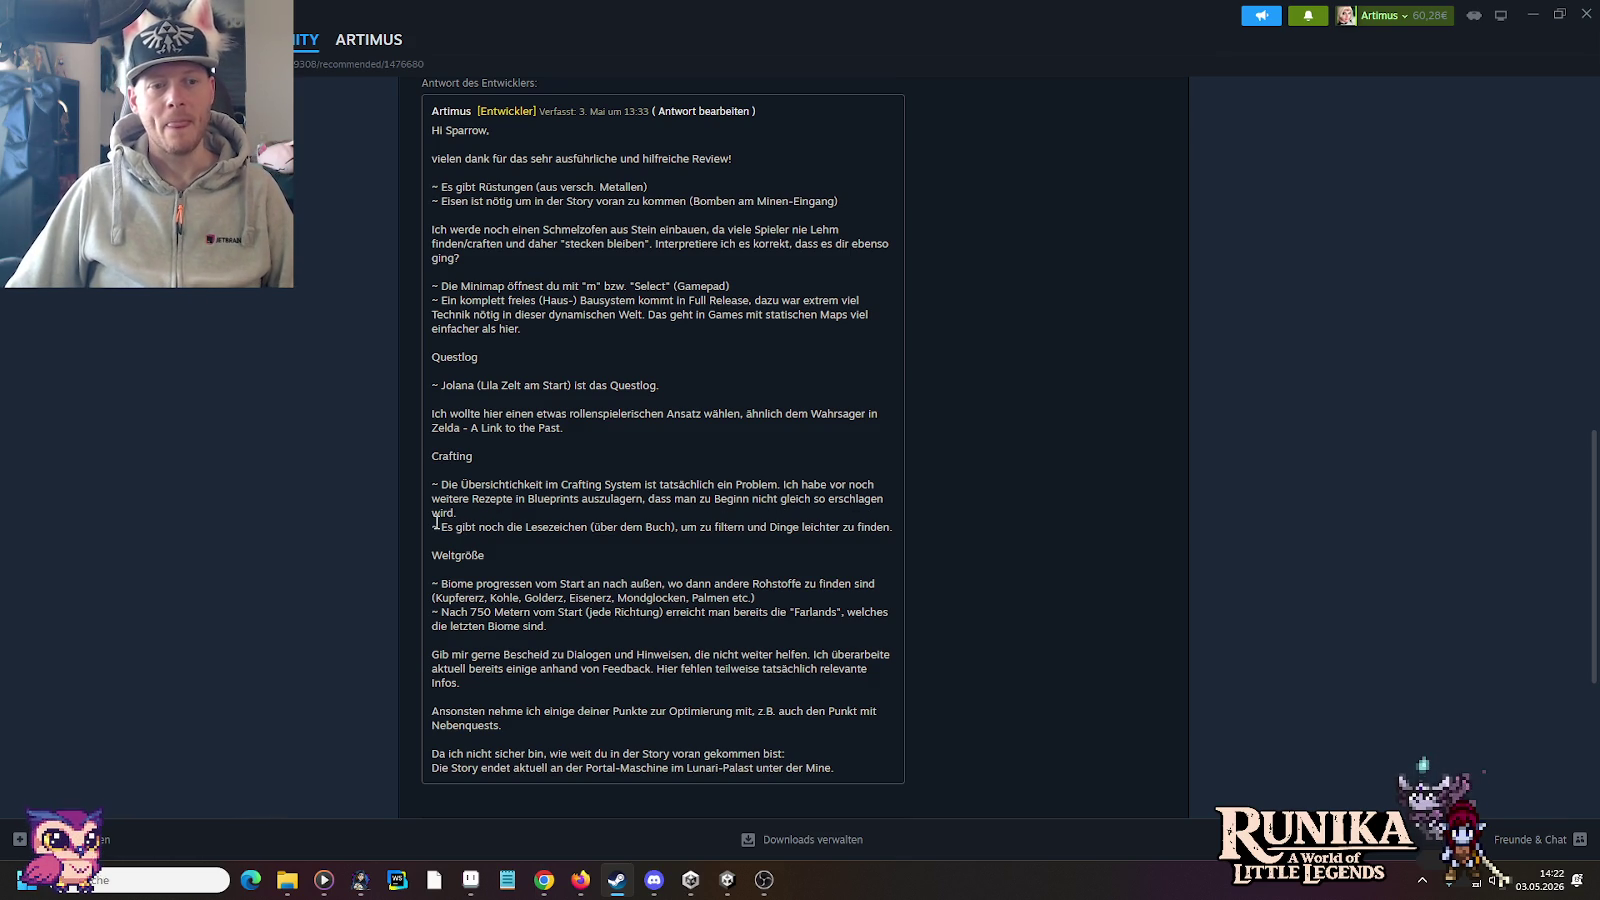
Step: Highlight the line about the bookmarks, then scroll further down the review
mouse_move(446, 529)
mouse_down()
mouse_move(889, 529)
mouse_move(419, 530)
mouse_up()
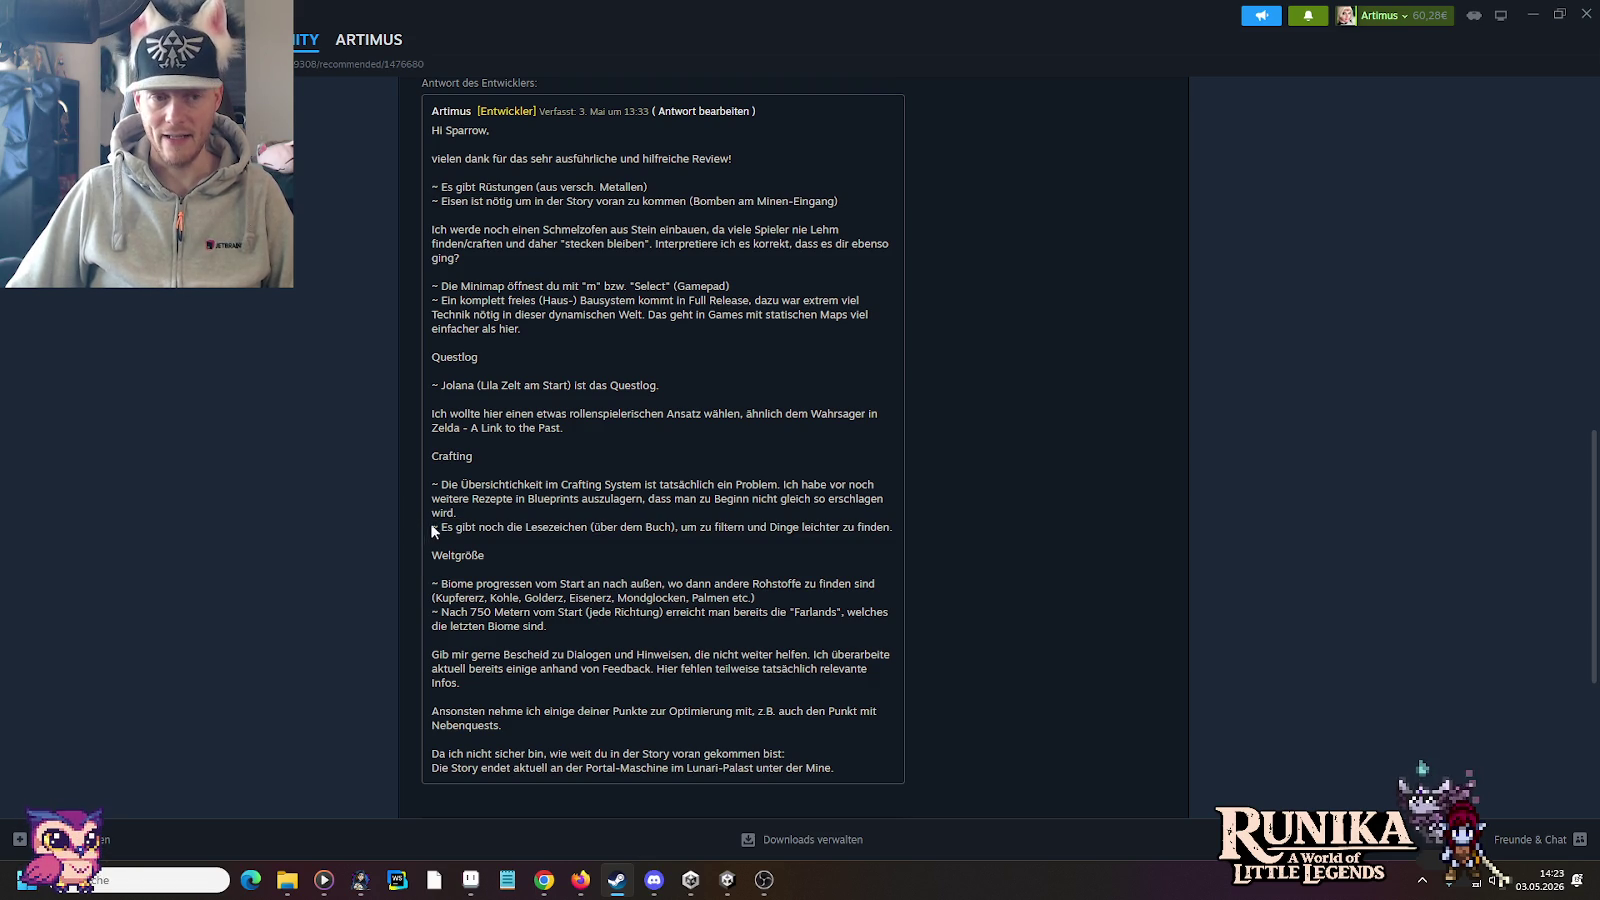
drag(429, 525, 889, 536)
click(900, 531)
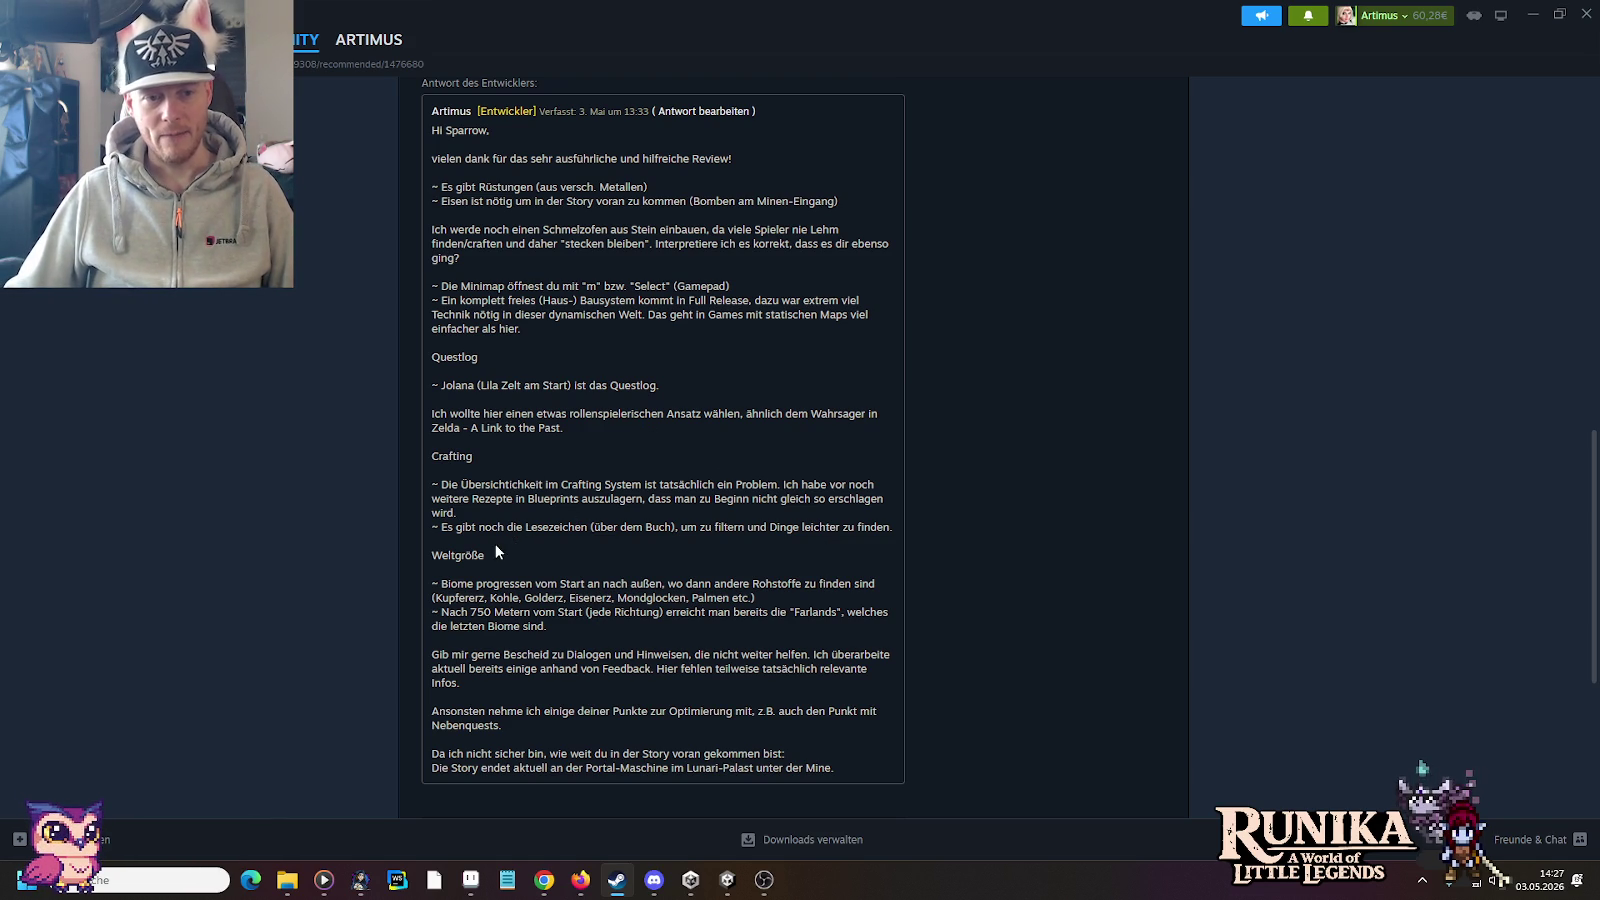
scroll(465, 552, down, 1)
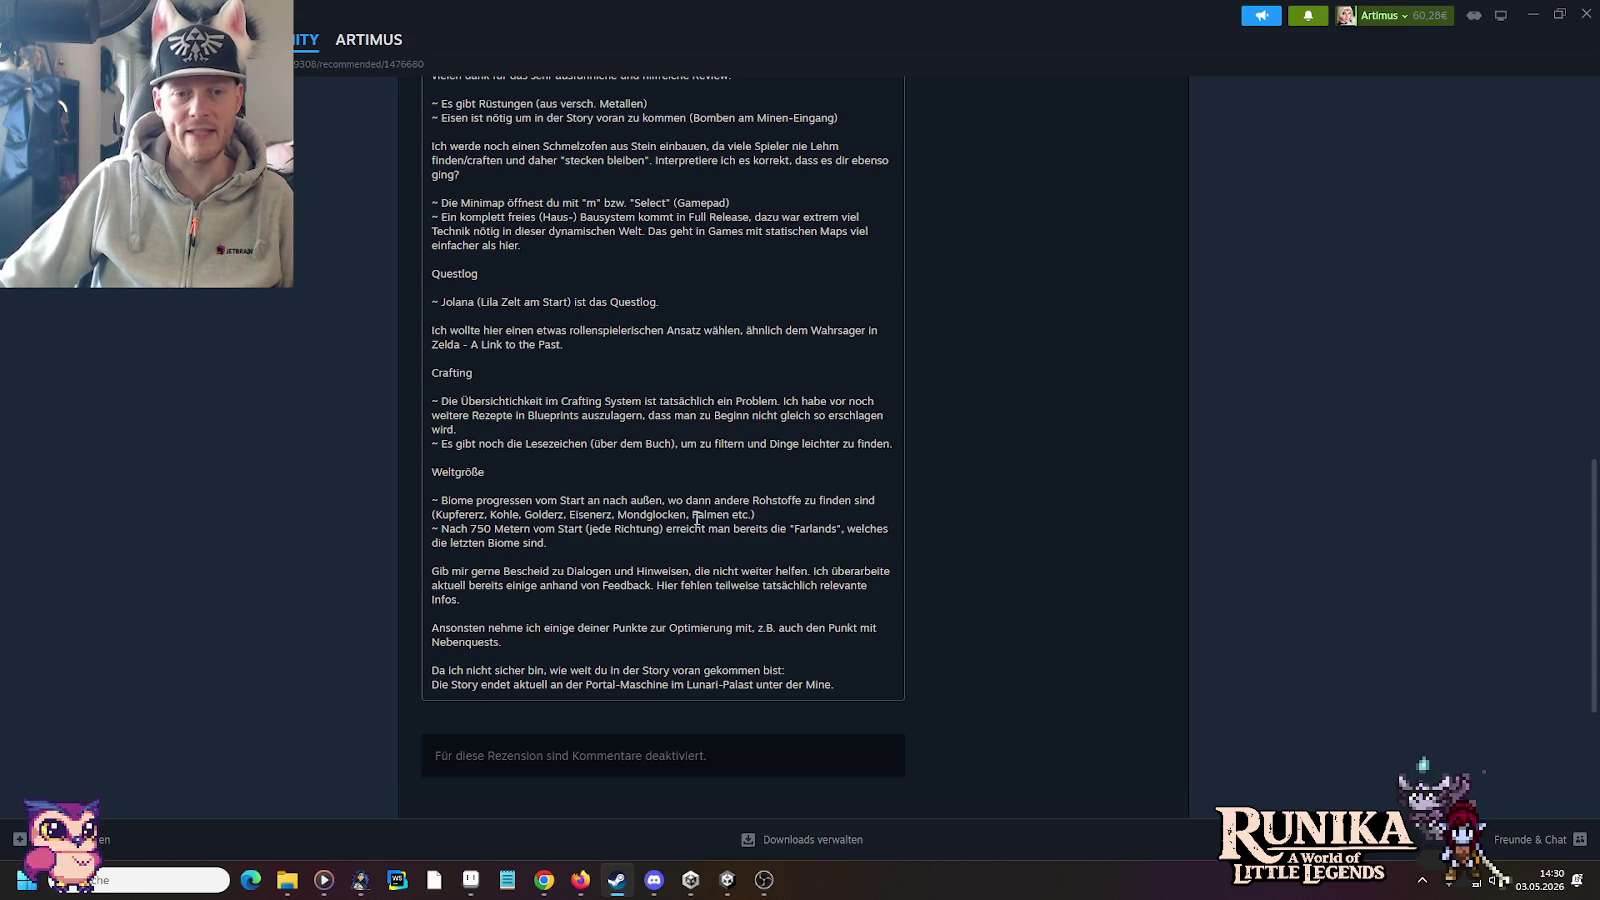
Step: Mark the ores line, the number 750, 'Dialogen und Hinweisen' and the missing-infos sentence in the reply
drag(432, 513, 788, 514)
click(788, 514)
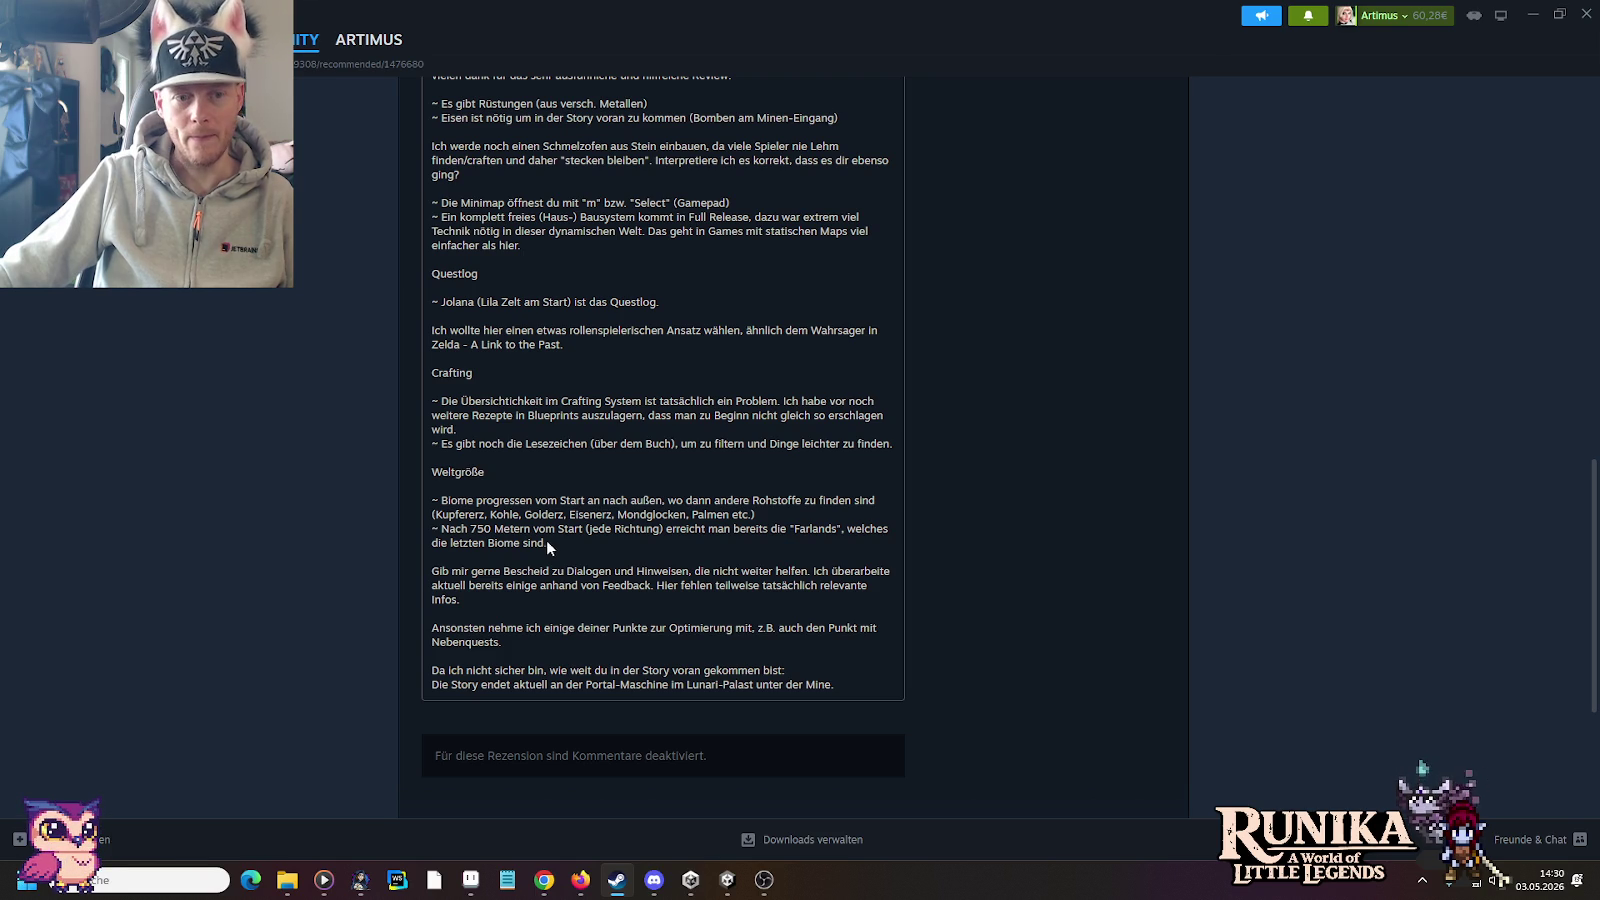
double_click(482, 530)
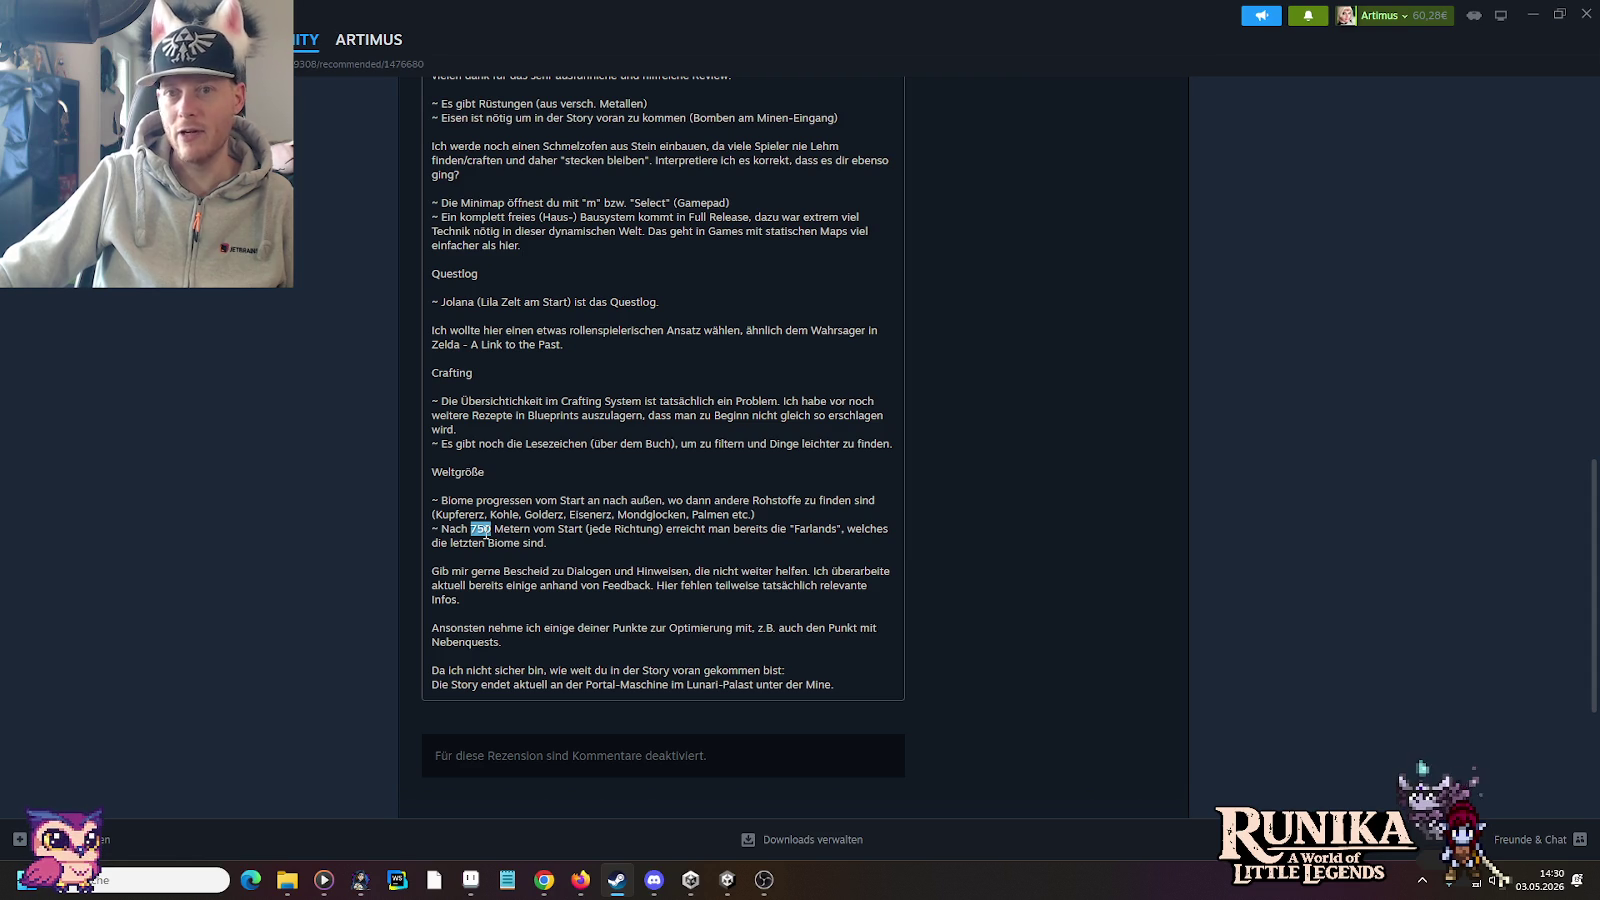
click(561, 519)
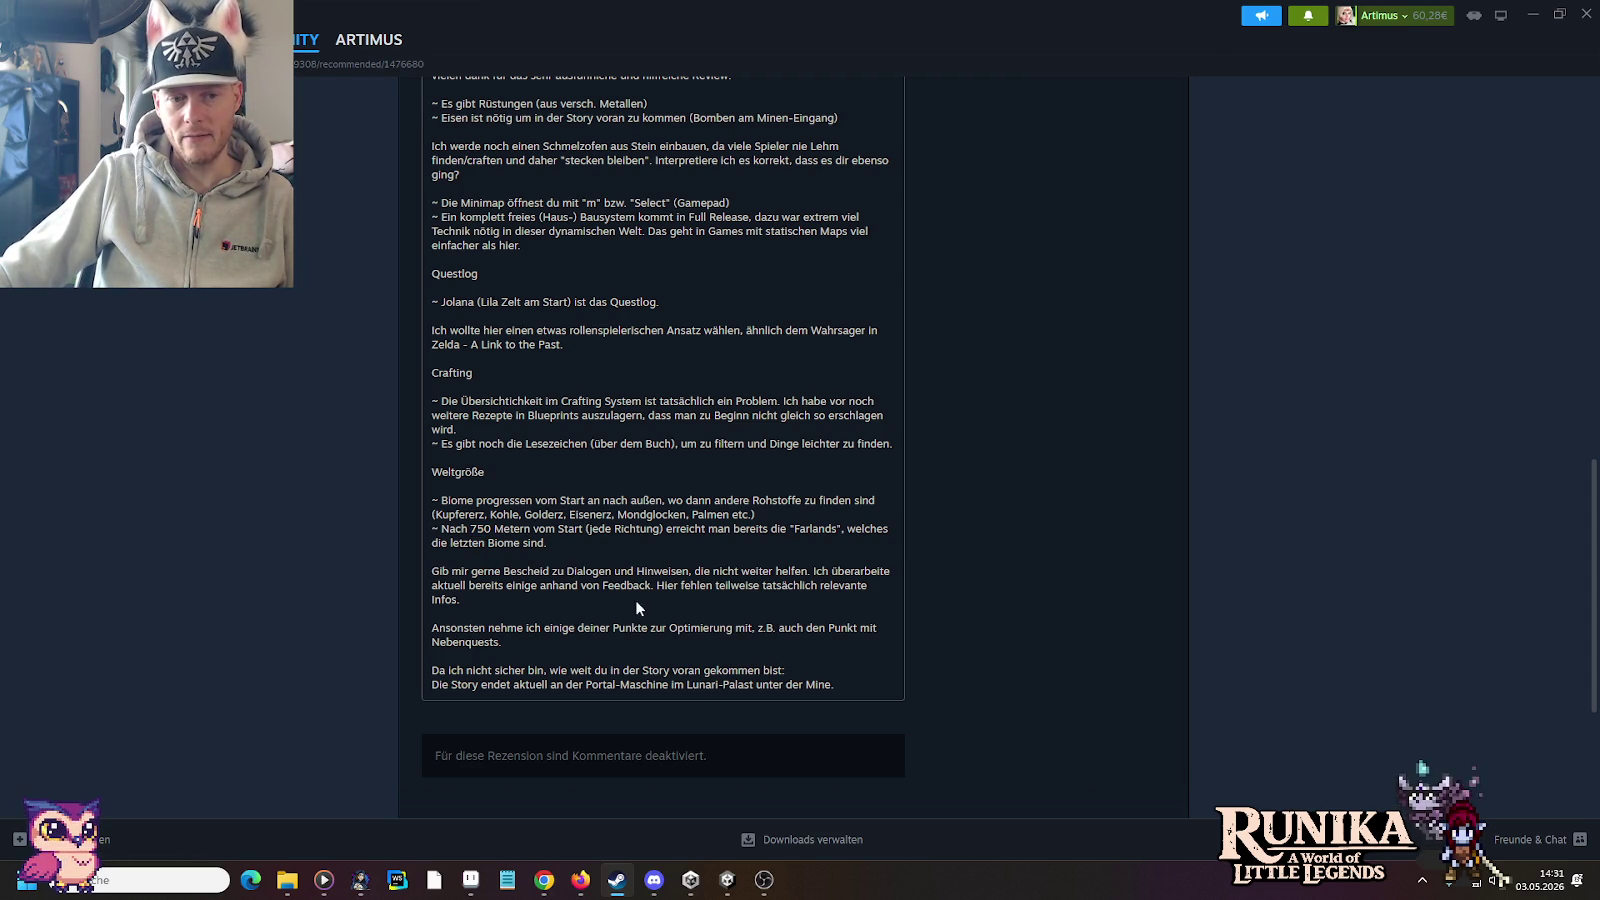
drag(596, 573, 688, 573)
click(715, 575)
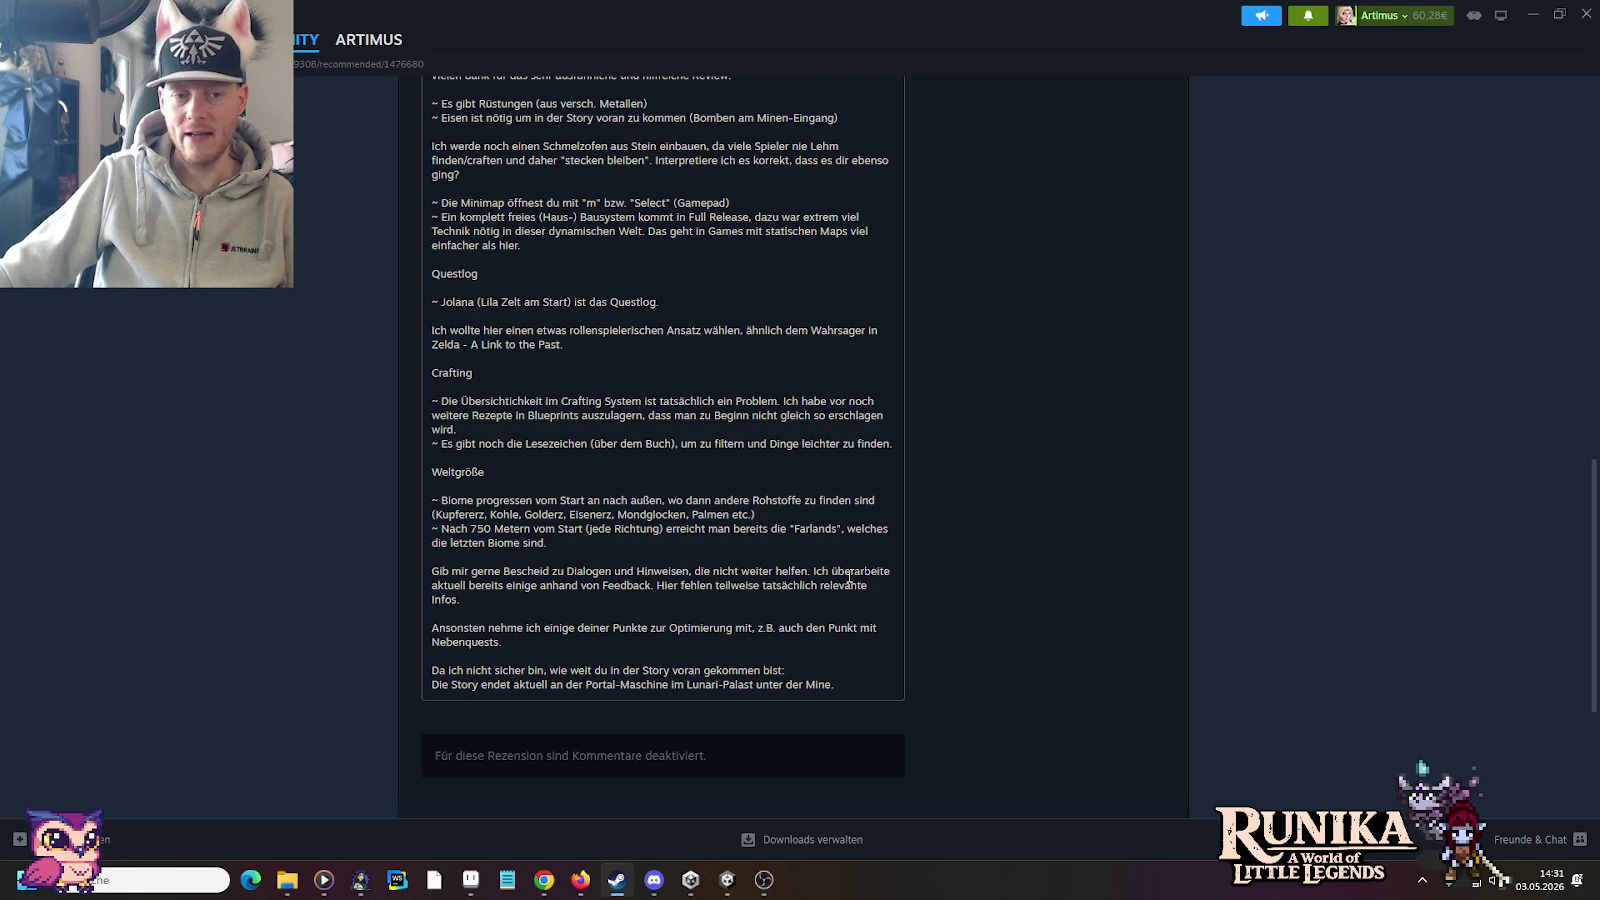
drag(680, 584, 808, 600)
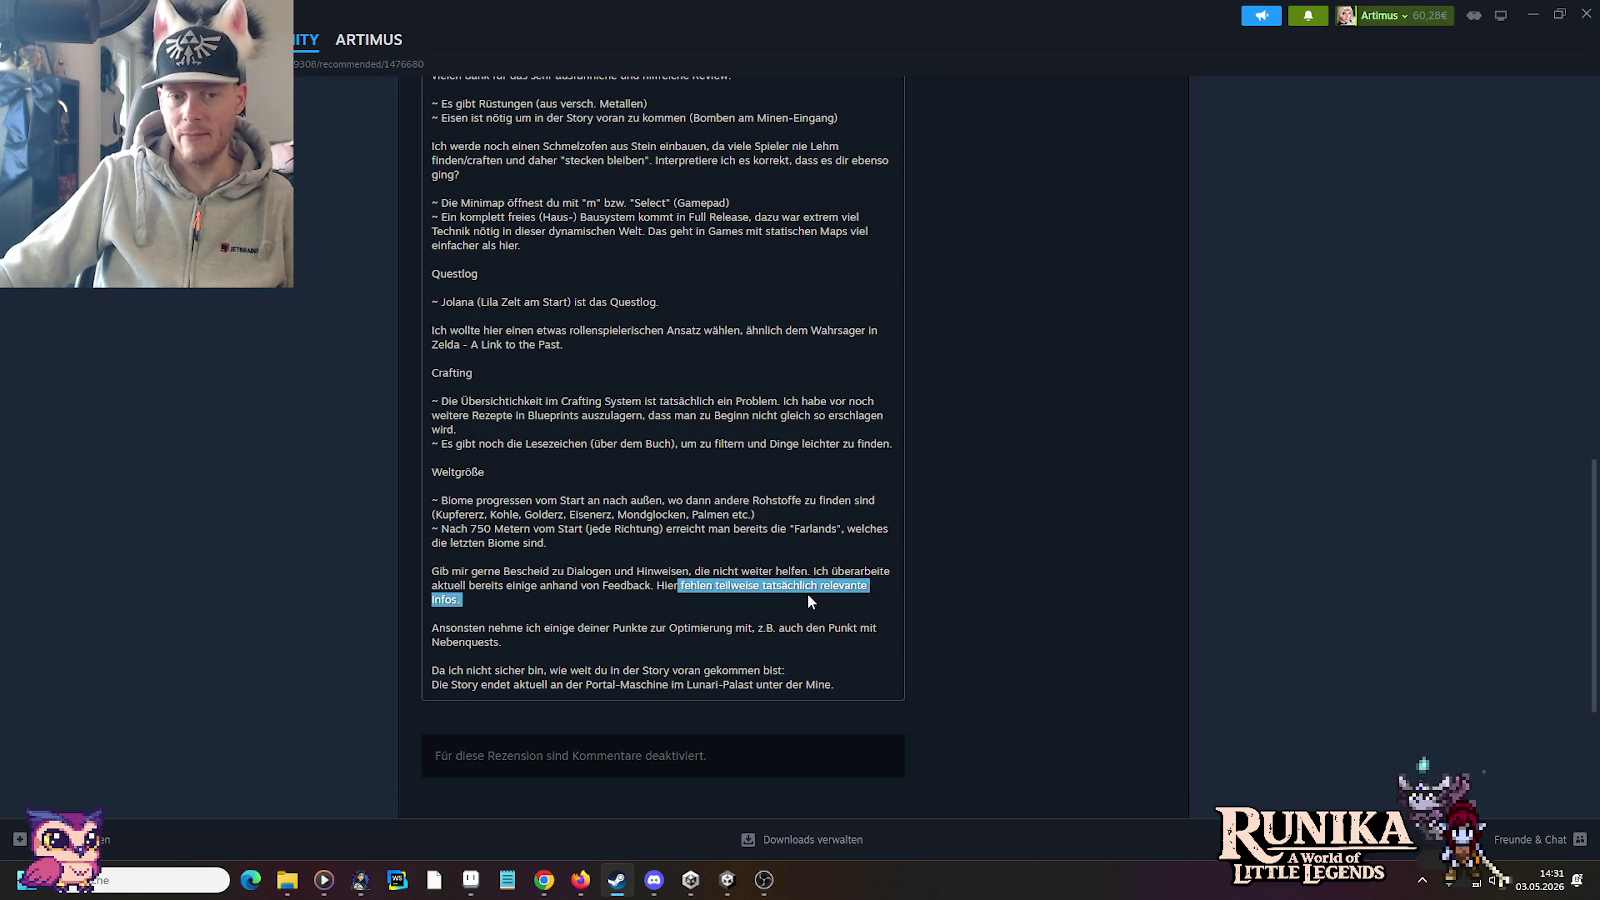
click(808, 594)
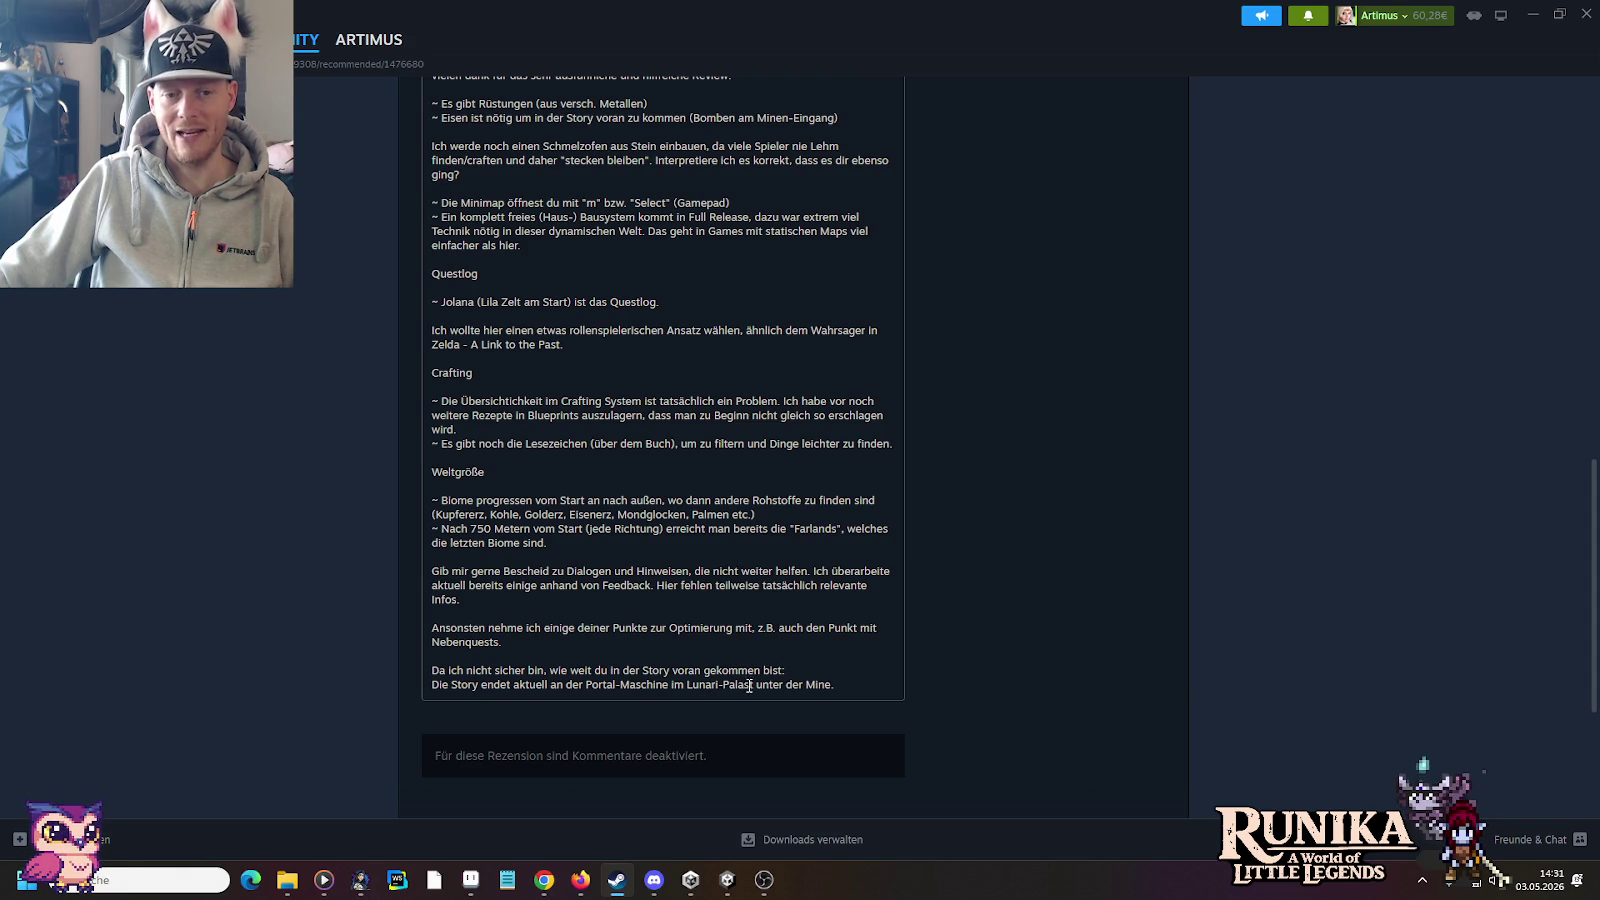
Step: Mark 'Lunari-Palast unter der Mine' on the last line of the reply
drag(838, 684, 683, 684)
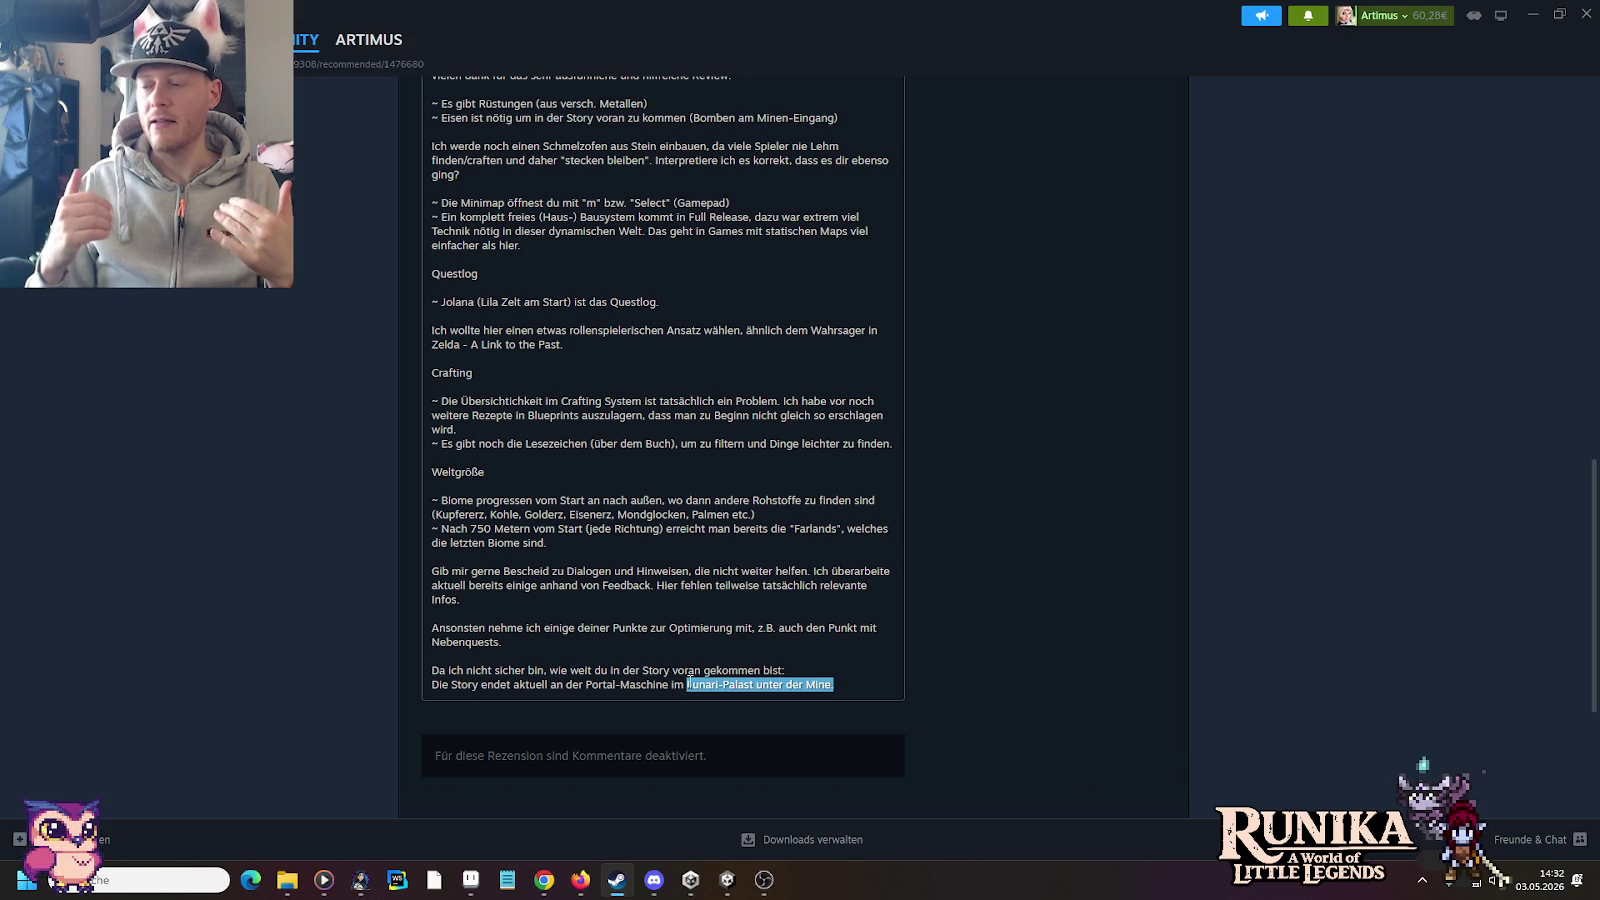
click(689, 682)
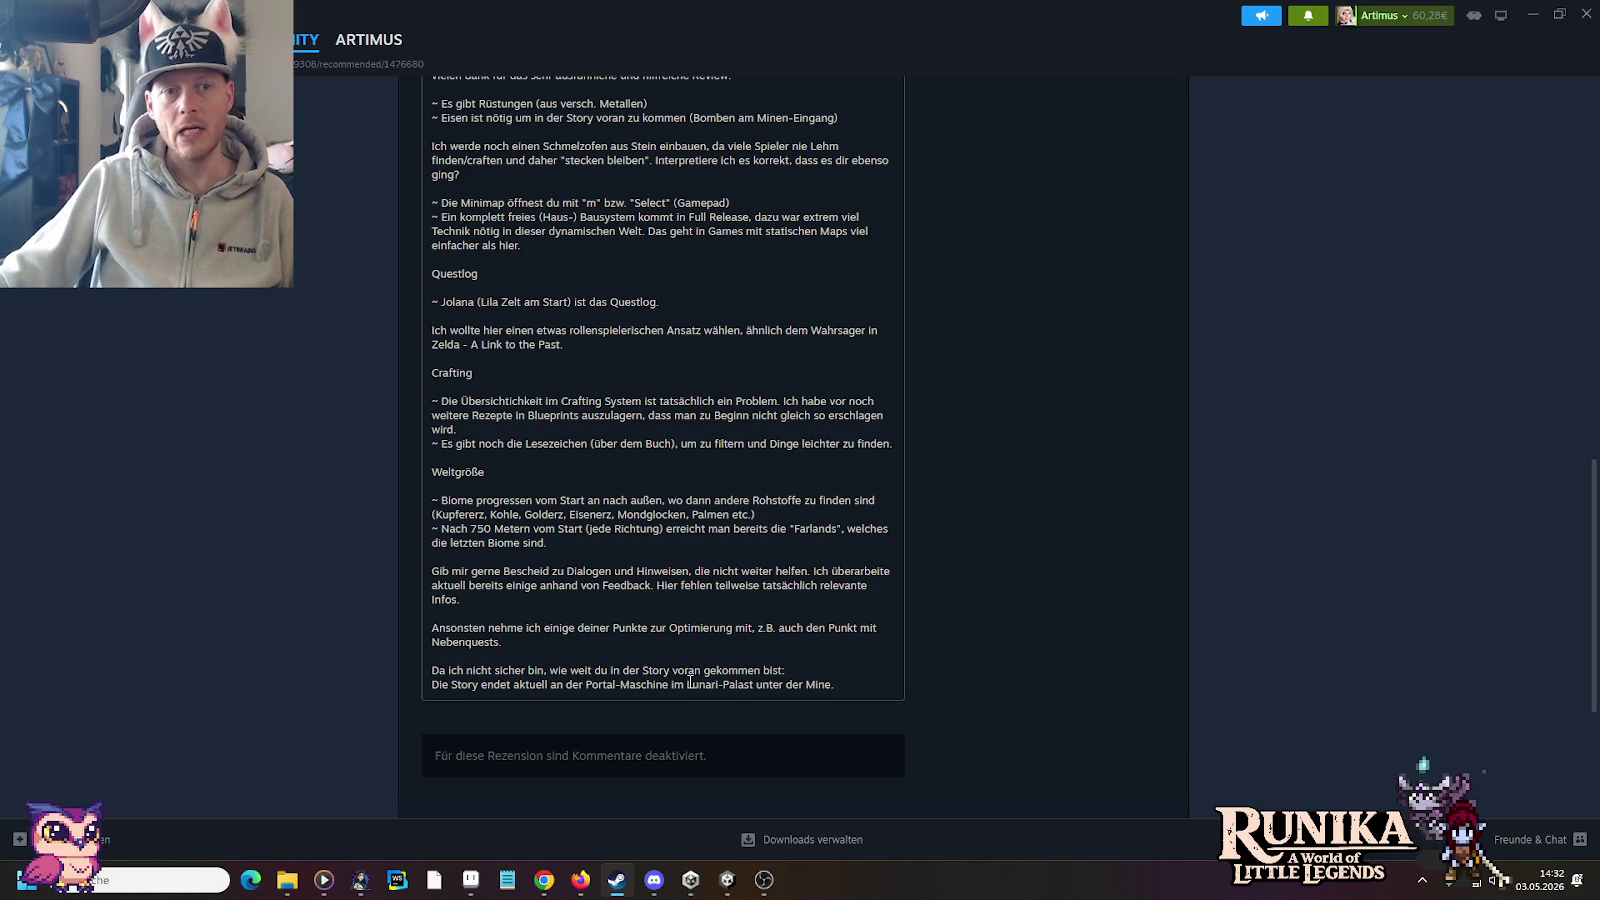
drag(849, 686, 686, 684)
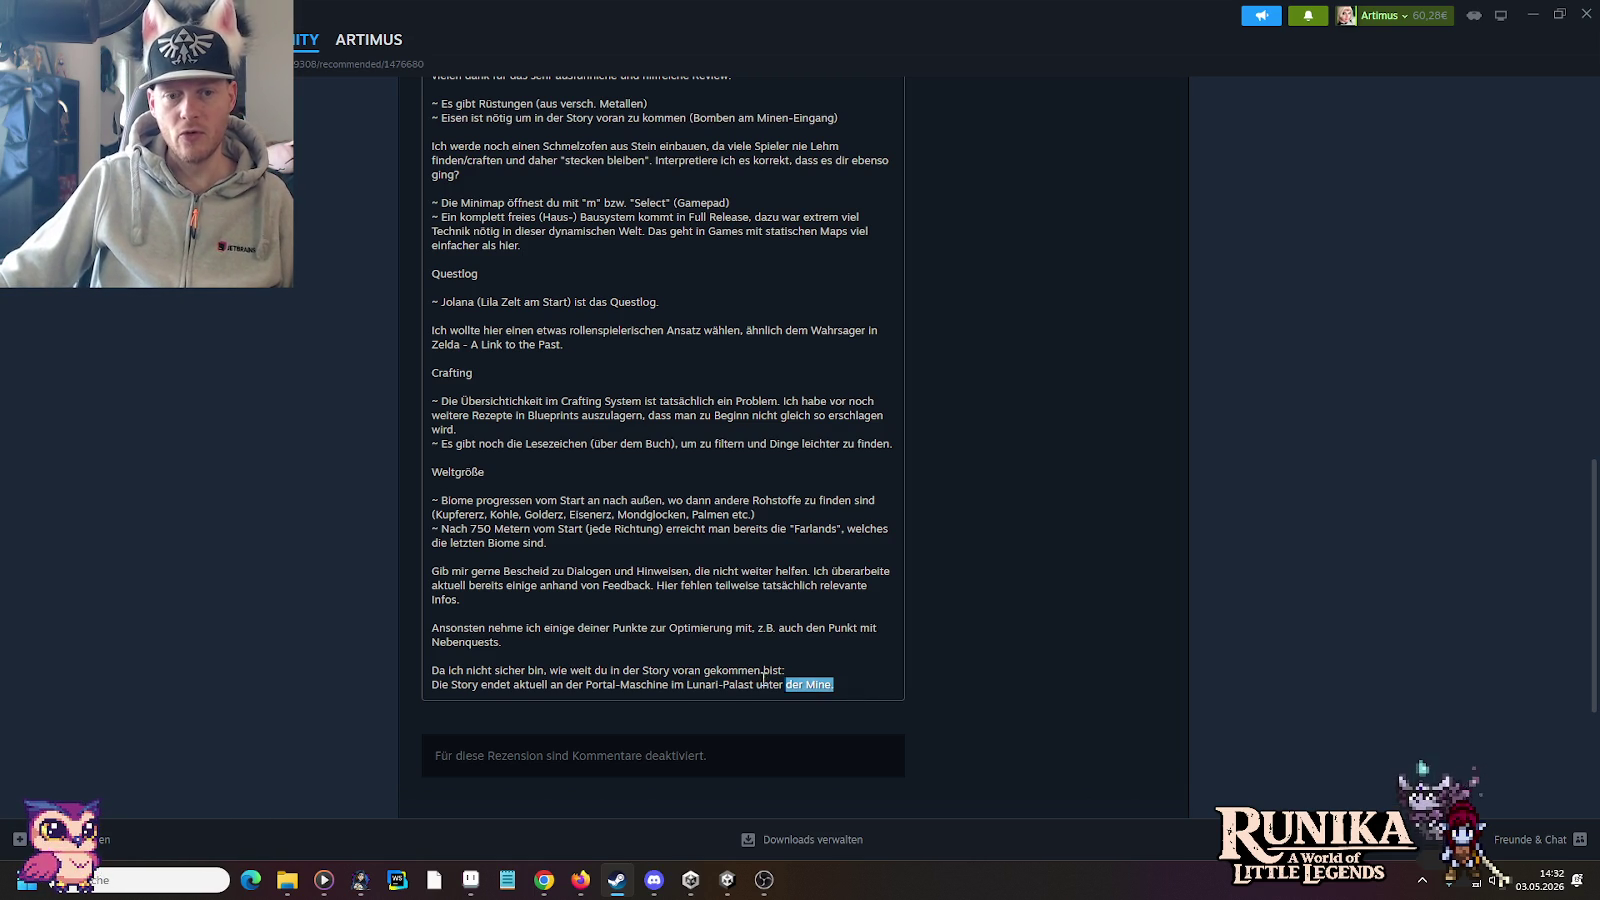
click(689, 684)
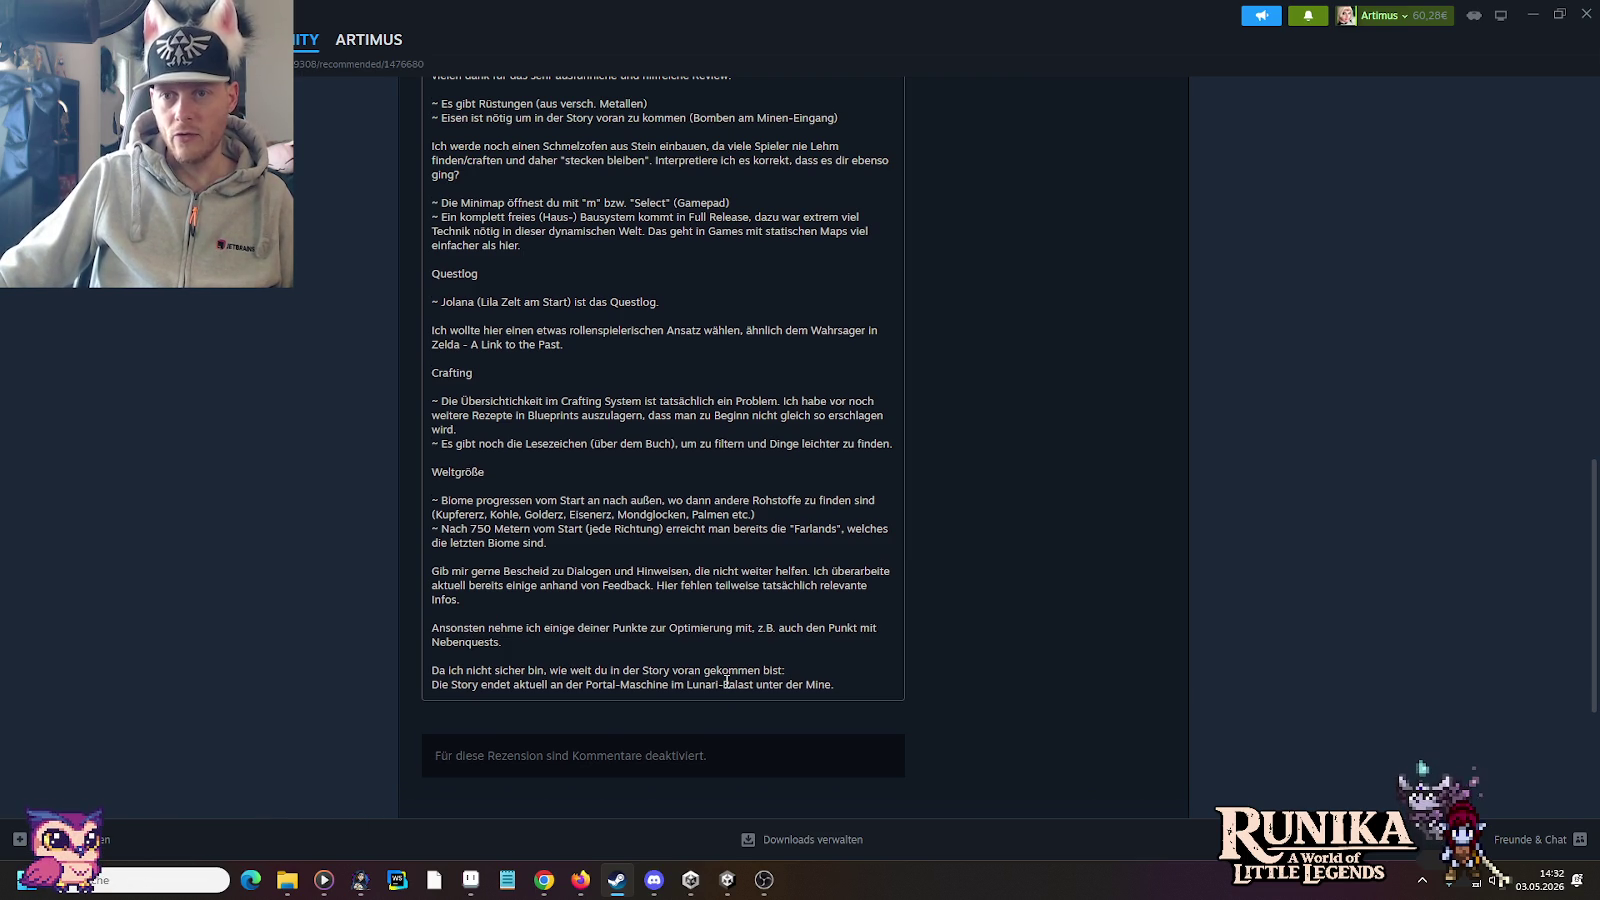
Step: Scroll the review back to the top and return to Runika's library page
scroll(727, 682, up, 2)
scroll(727, 682, up, 3)
scroll(727, 682, down, 4)
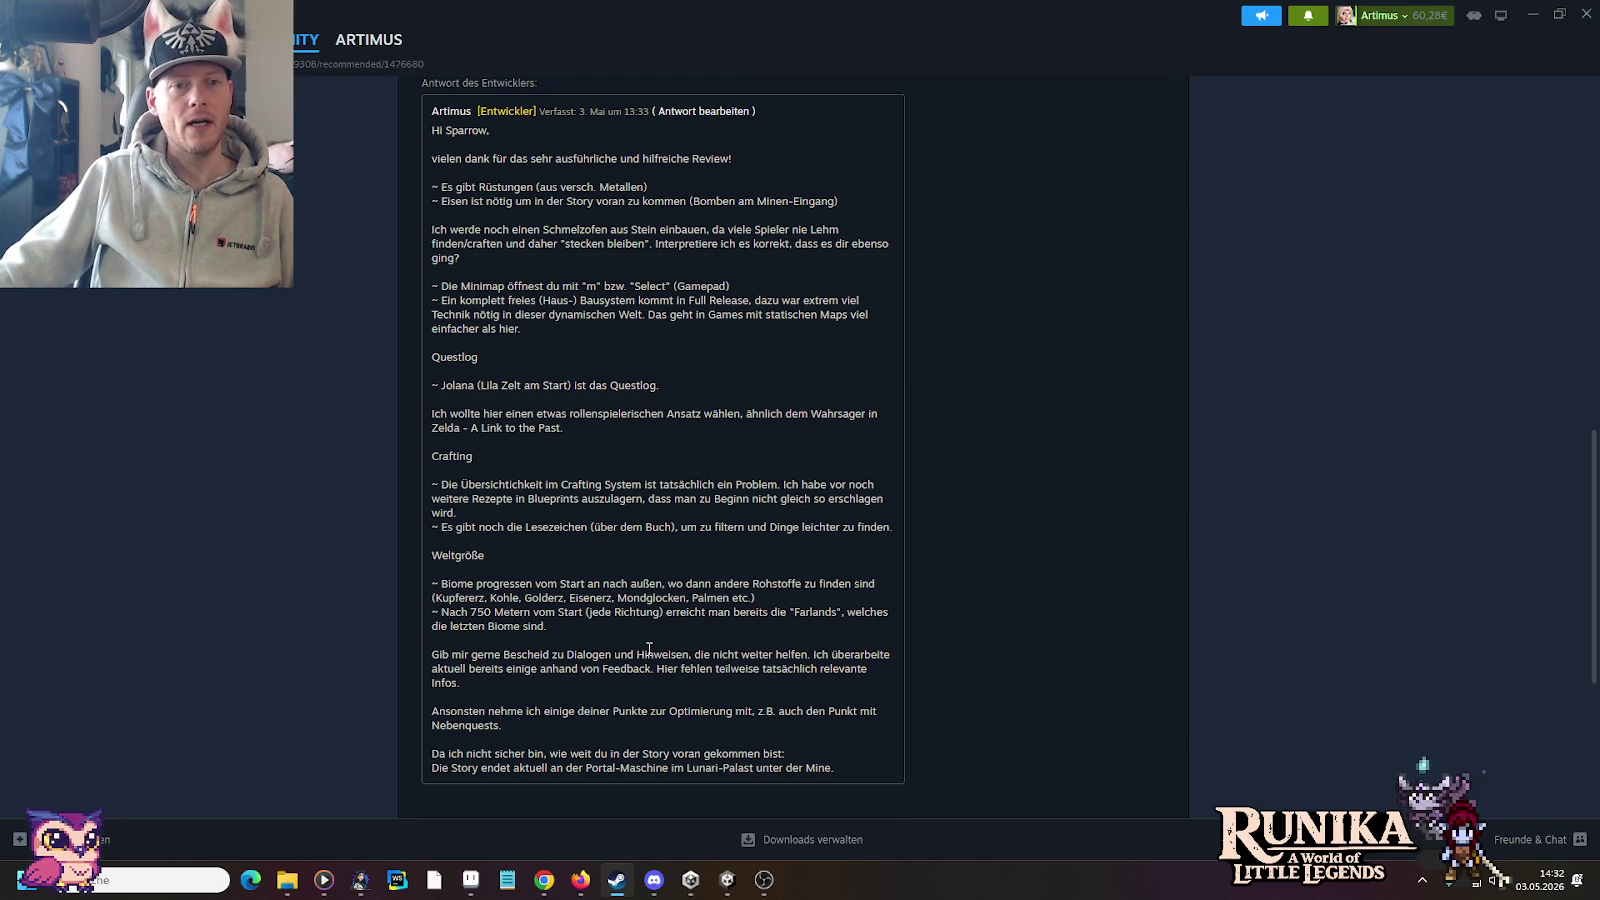
scroll(649, 649, up, 3)
scroll(649, 649, up, 3)
scroll(649, 649, up, 5)
scroll(649, 649, up, 1)
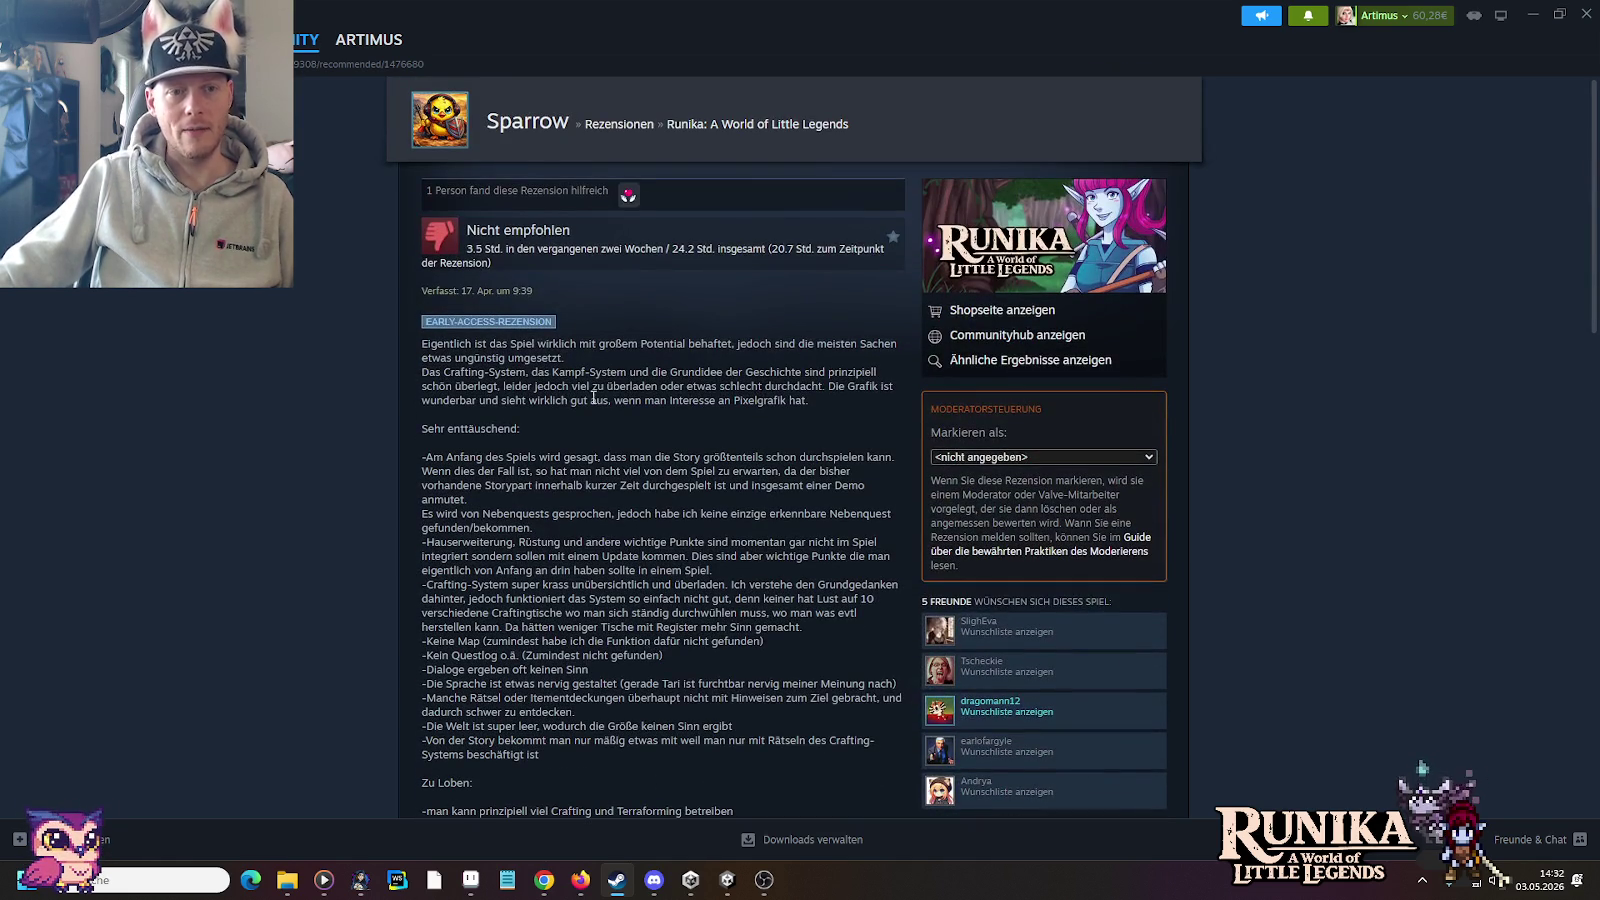
click(150, 39)
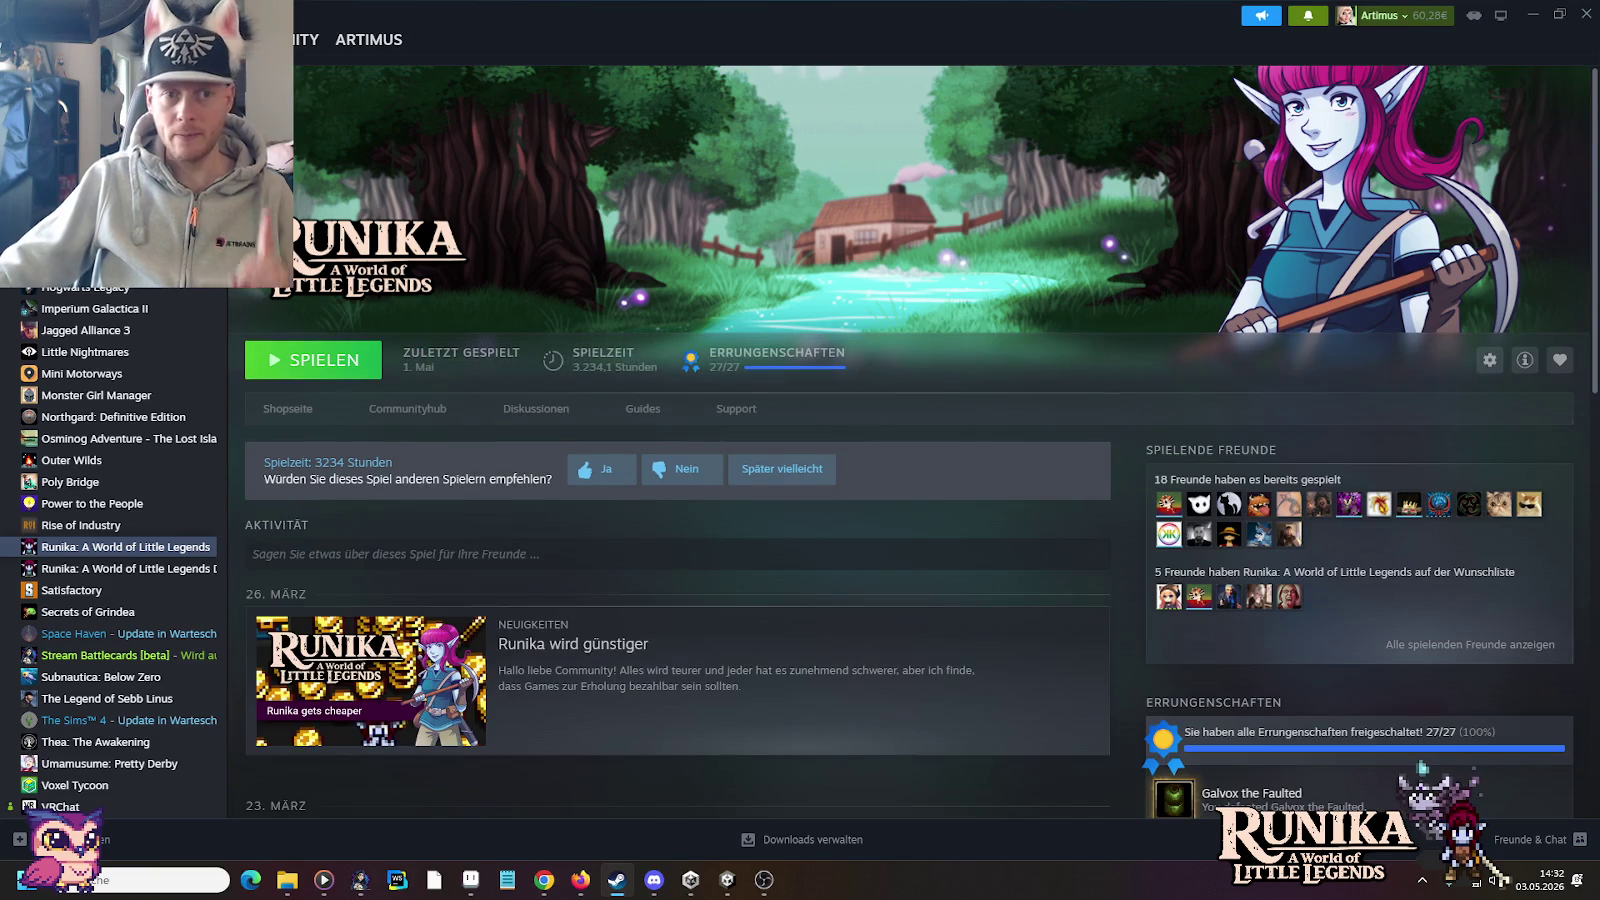
click(288, 880)
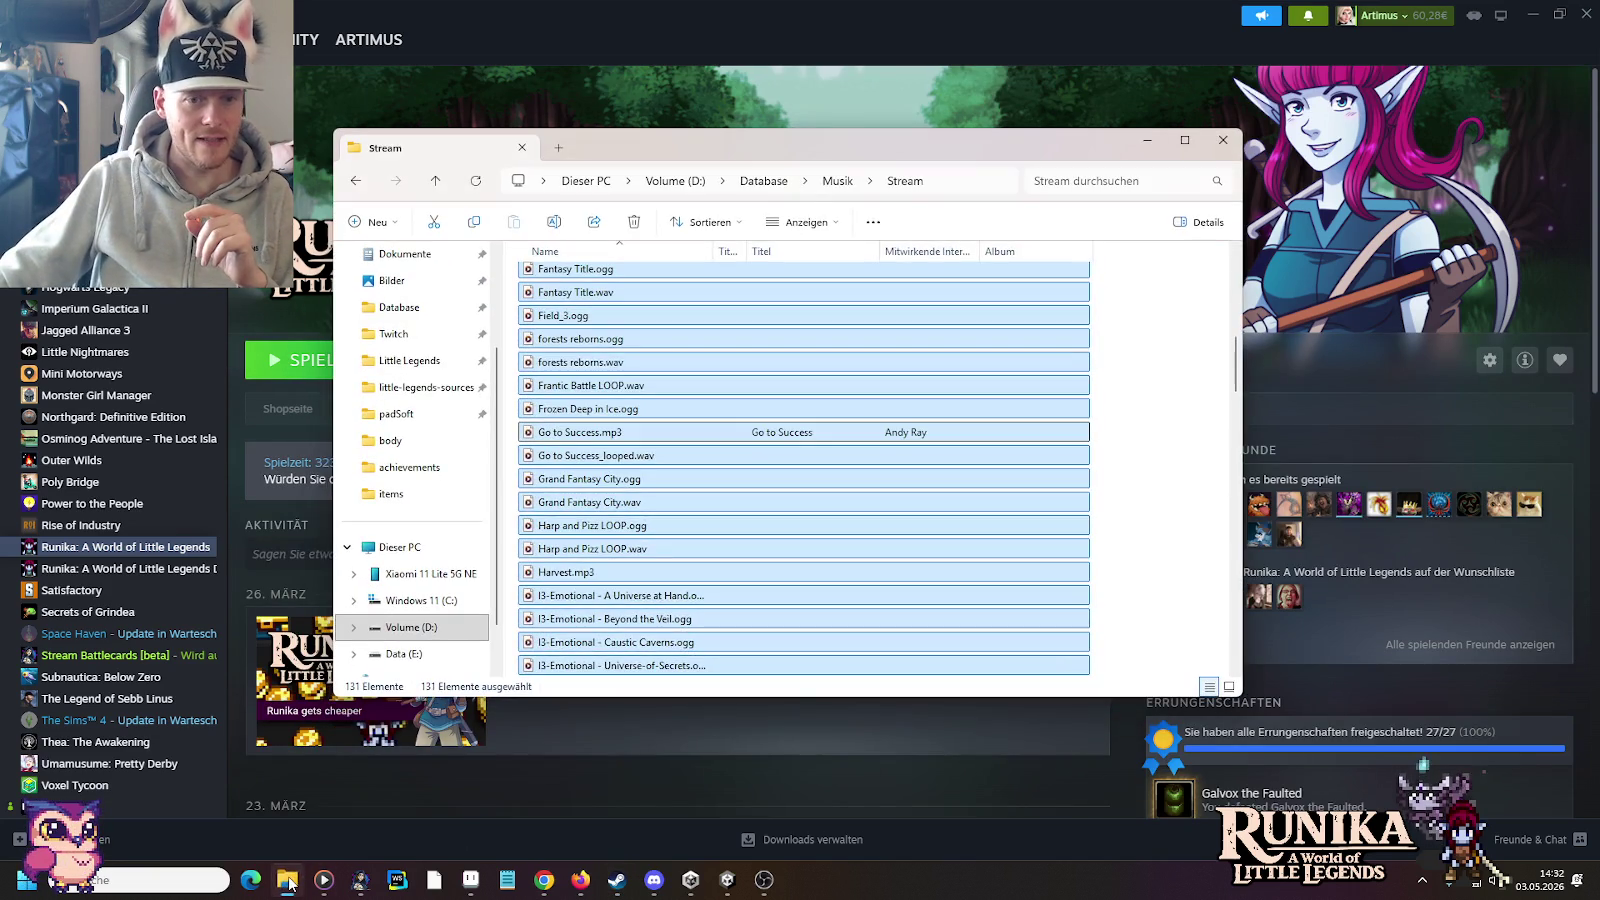
Step: Open todo.txt from little-legends-sources via the pinned Little Legends project folder
click(288, 880)
right_click(288, 880)
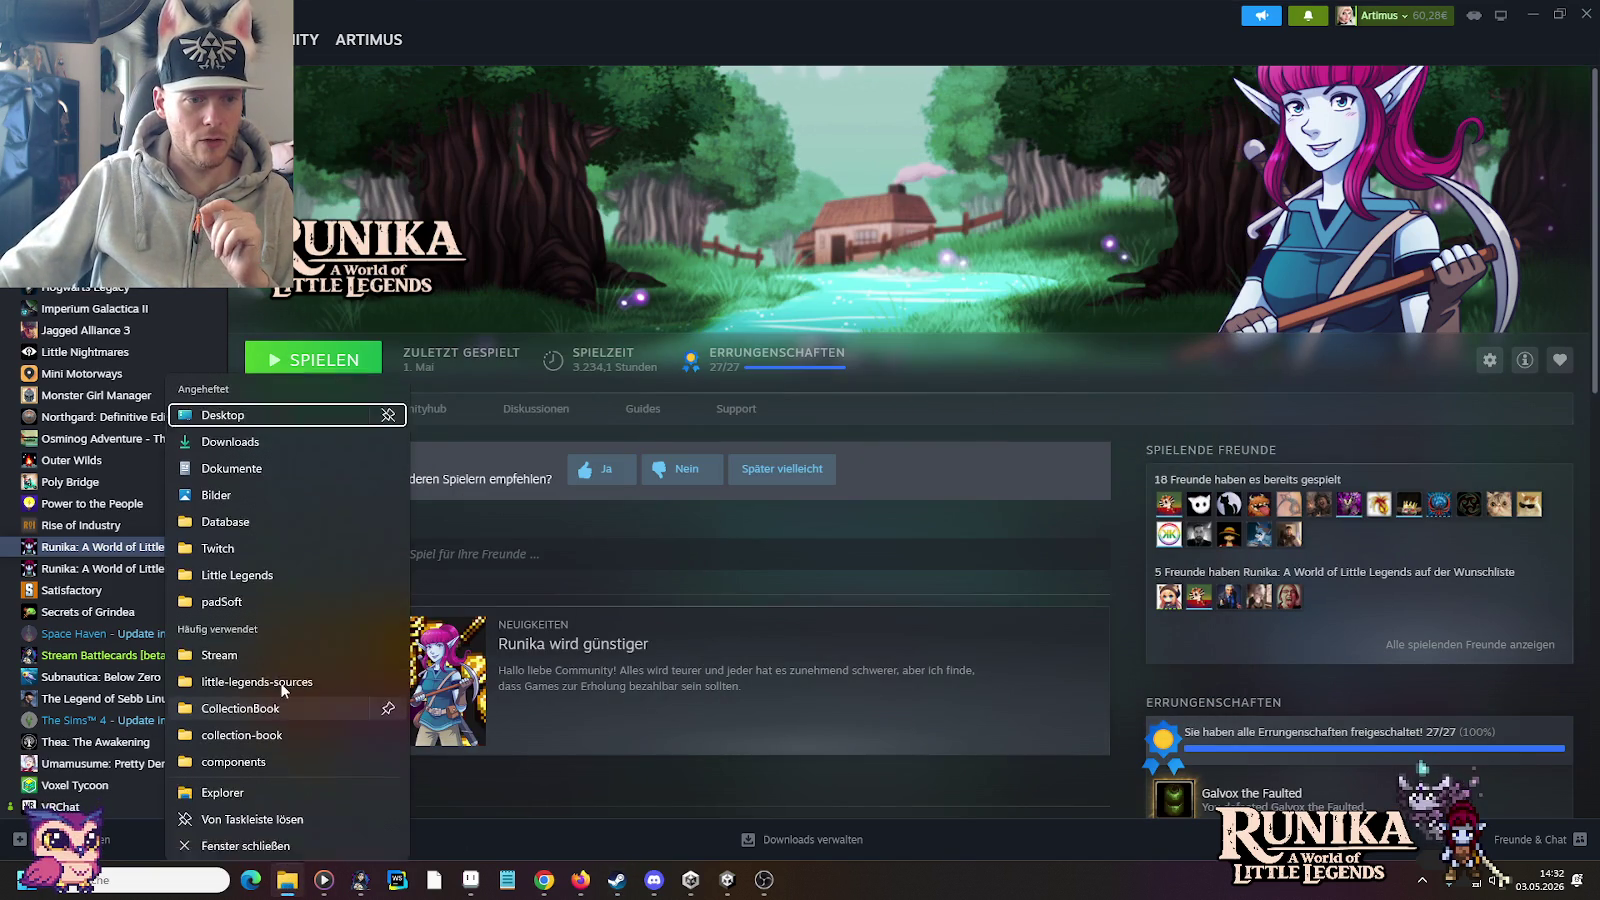
click(270, 565)
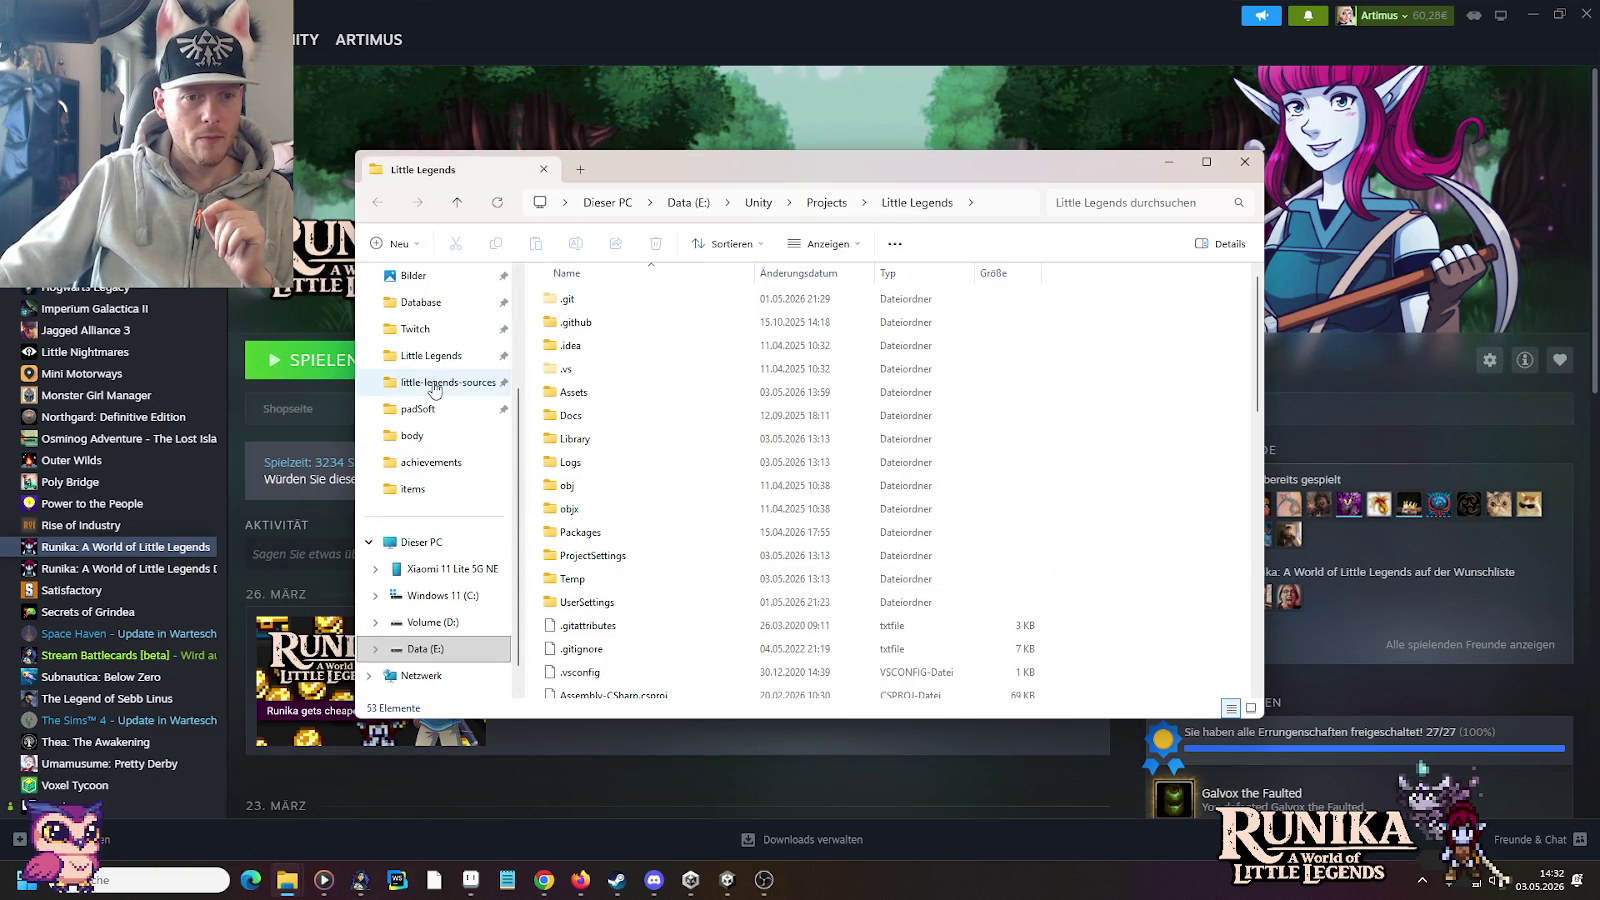
click(440, 382)
scroll(671, 558, down, 5)
double_click(937, 525)
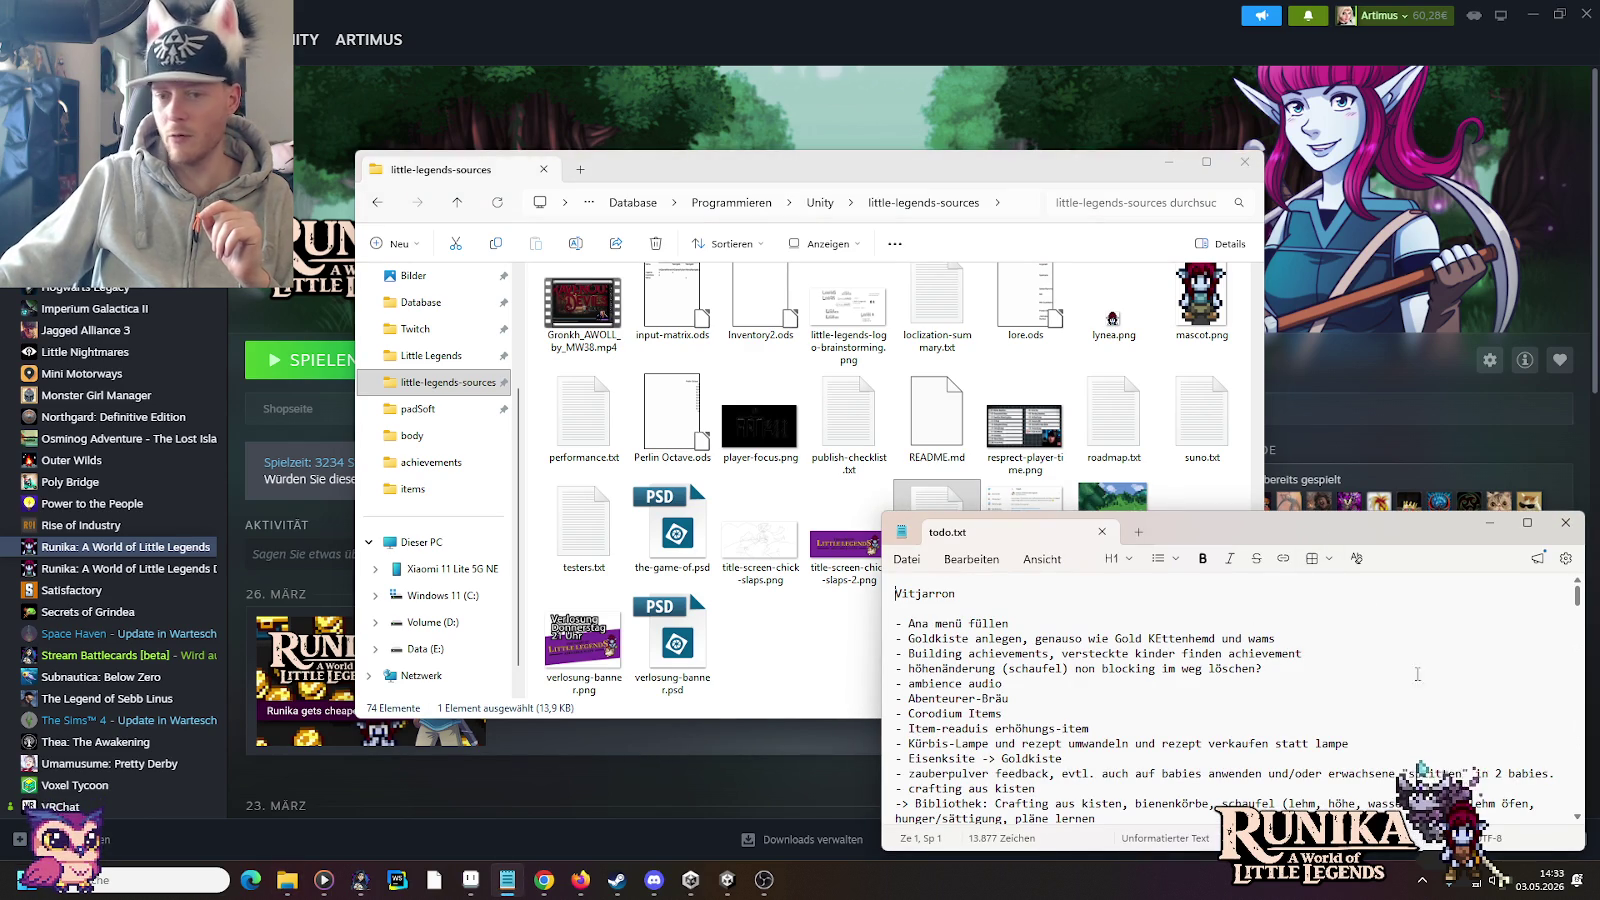
scroll(1378, 710, down, 6)
click(1378, 710)
scroll(1378, 710, down, 3)
scroll(1300, 710, down, 2)
scroll(1250, 710, down, 2)
scroll(1181, 710, up, 2)
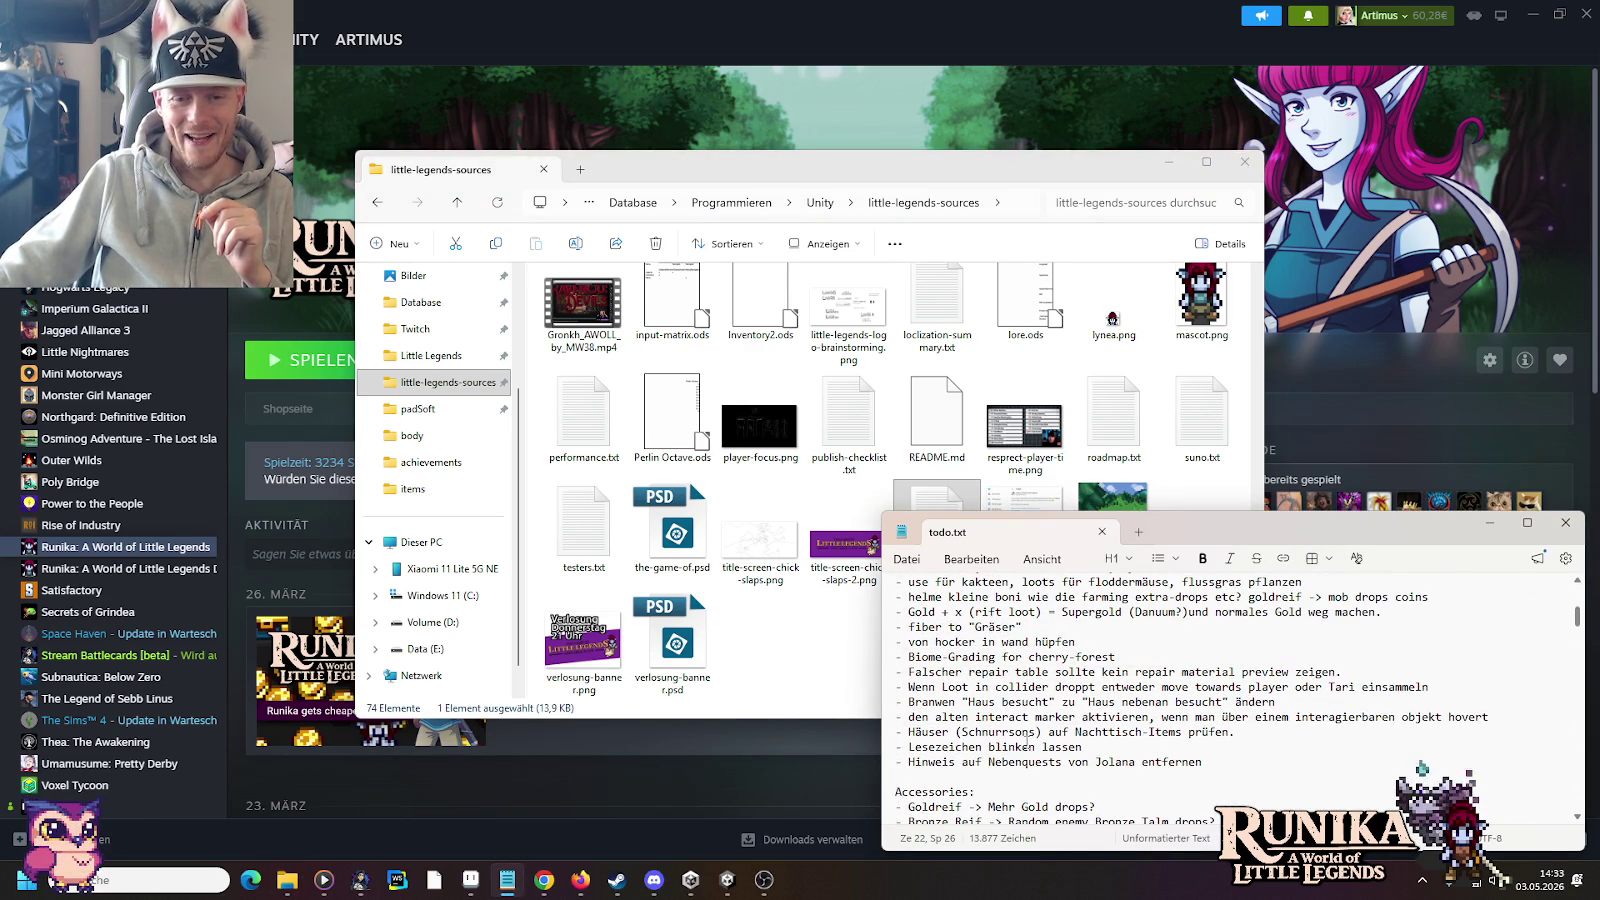
drag(1104, 744, 880, 752)
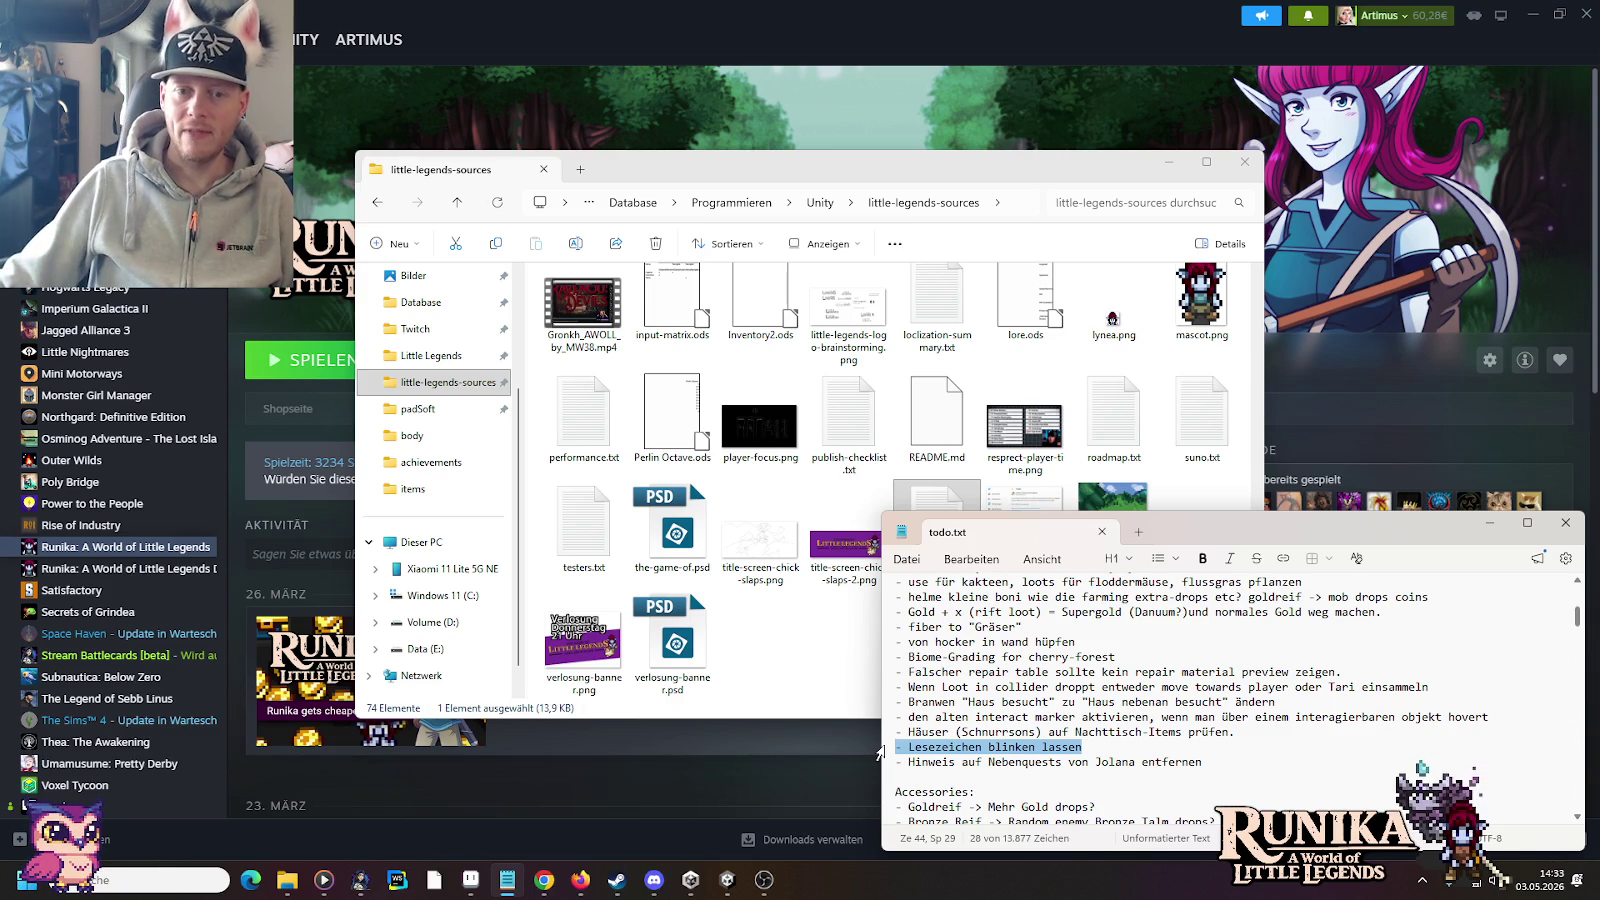
Step: Close the notes, minimize Steam, and bring the little-legends-sources folder window forward
click(1565, 523)
click(1088, 28)
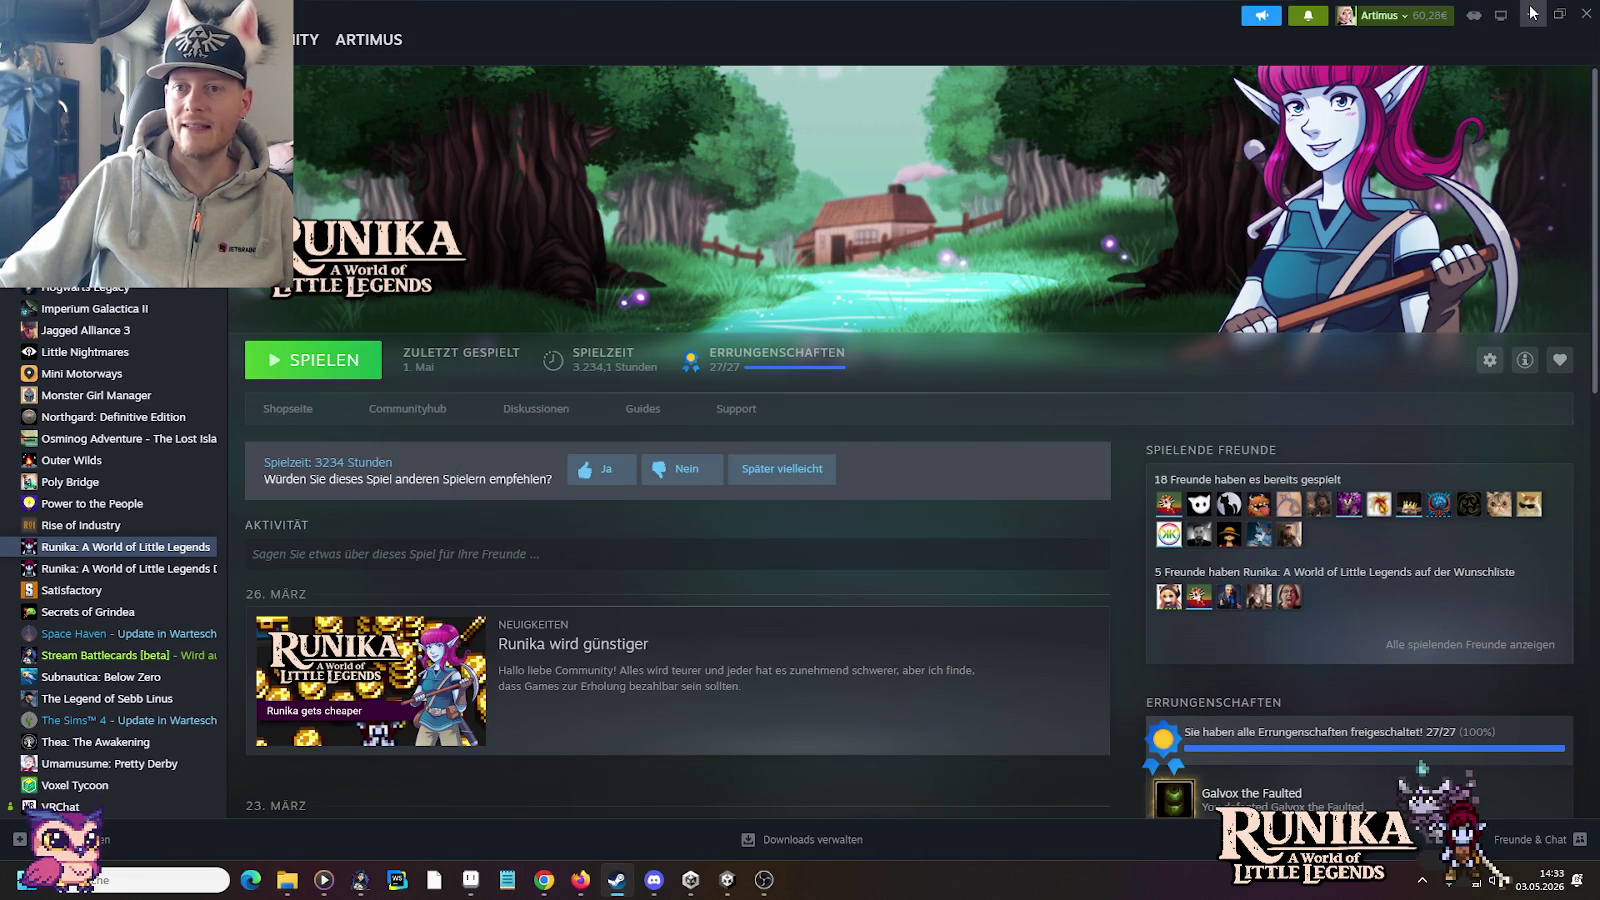
click(1532, 15)
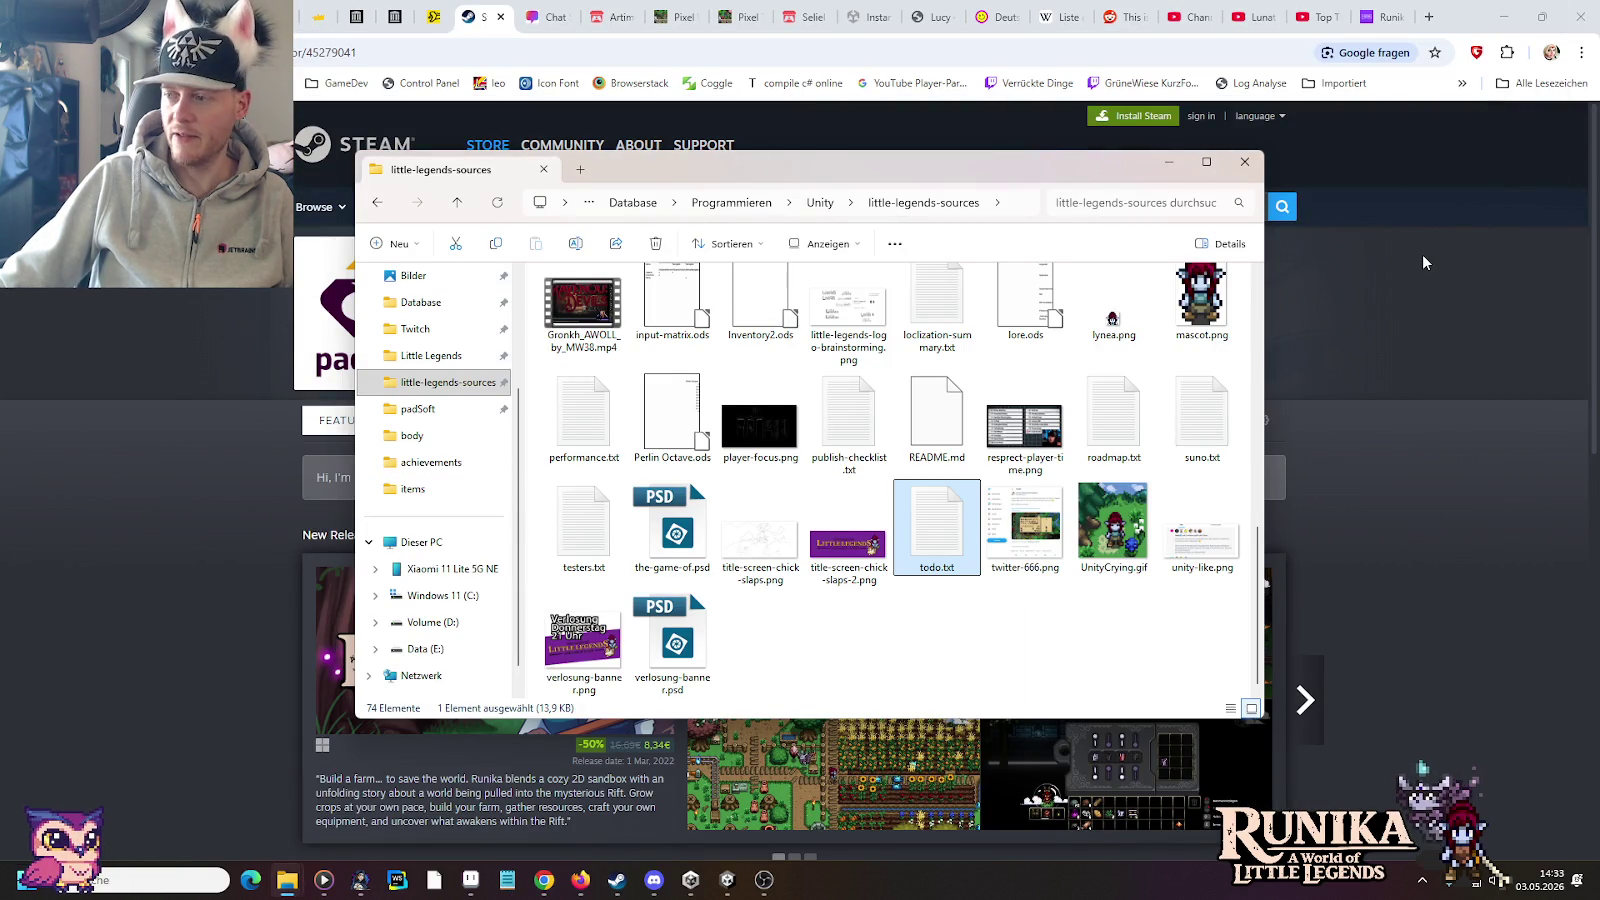
click(1423, 256)
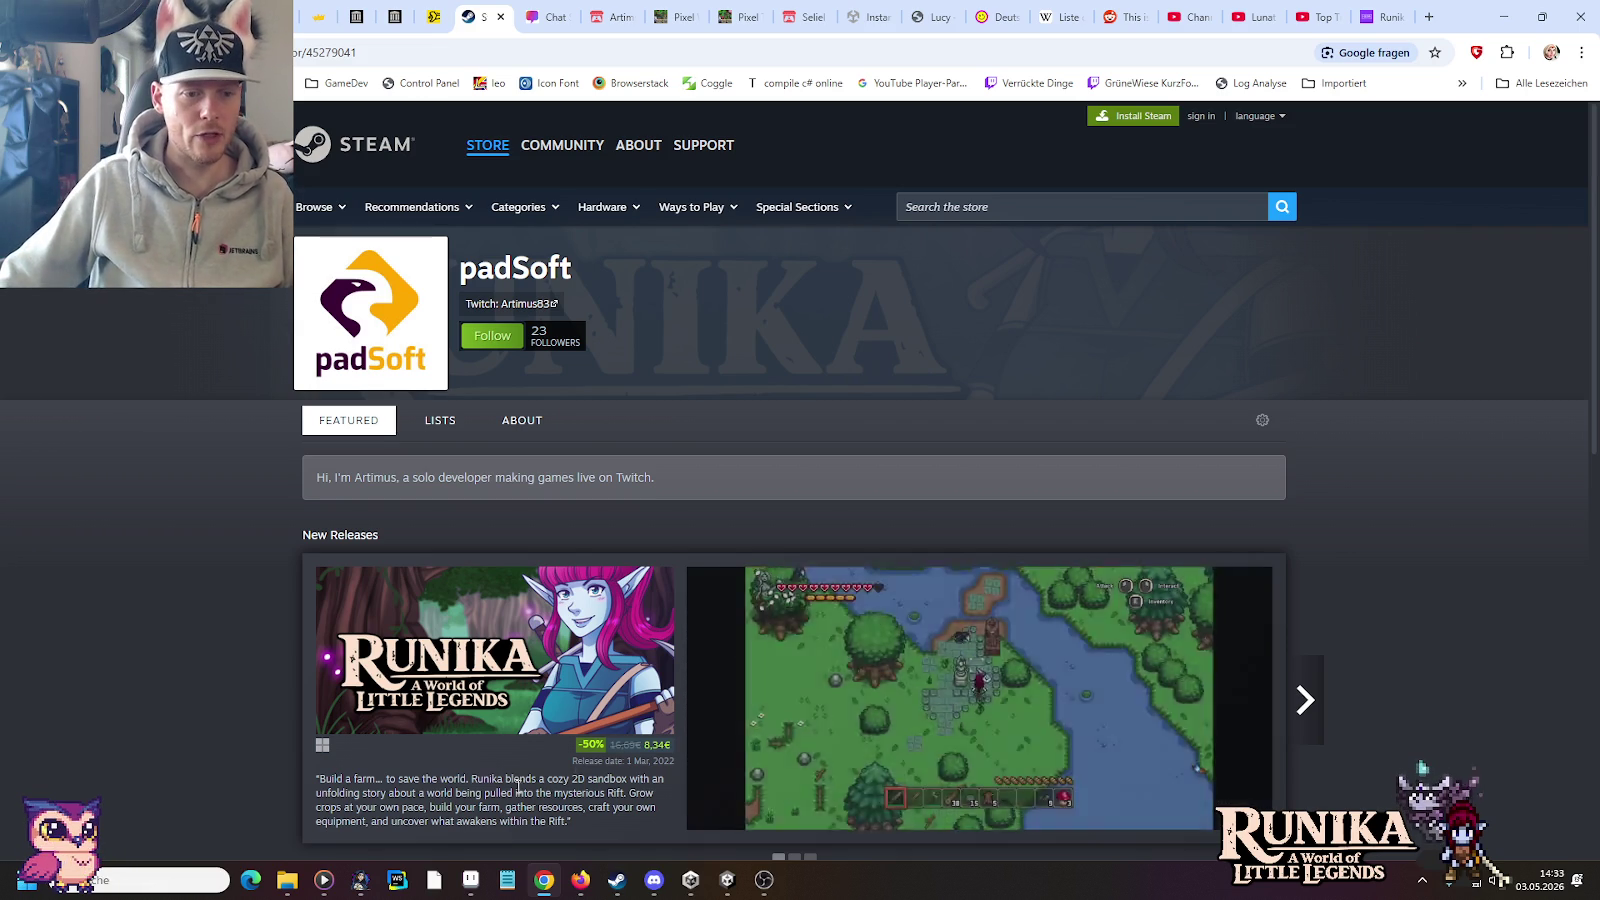
click(289, 882)
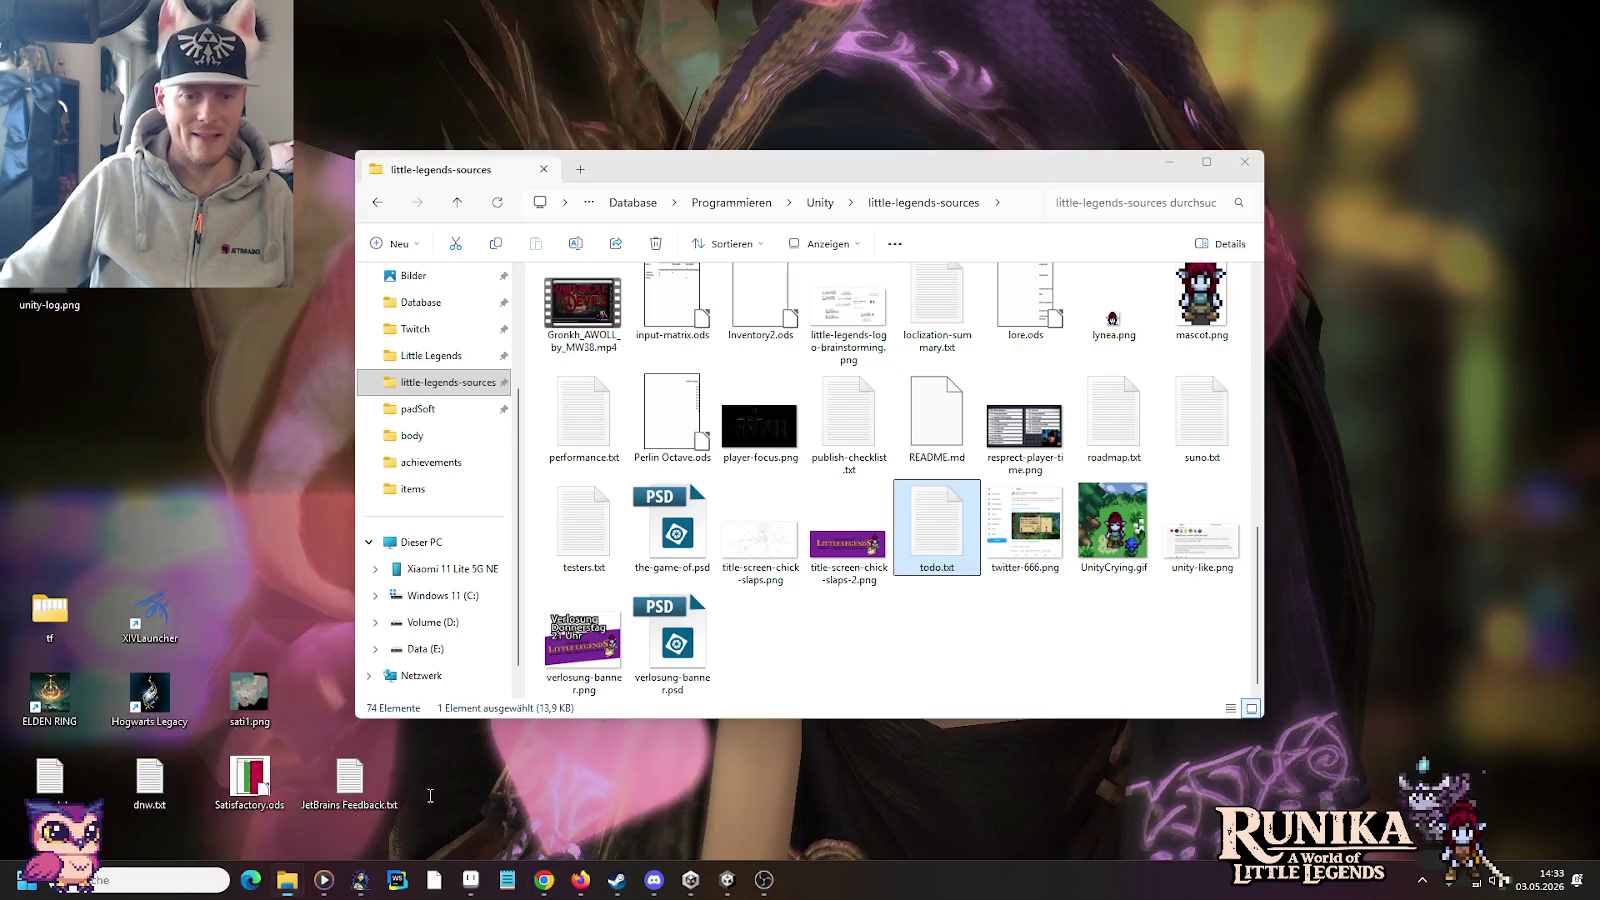
click(400, 790)
Step: Append 'und Questlog erwähnen' to the end of the Jolana line in todo.txt
scroll(1120, 730, down, 3)
scroll(1120, 730, down, 5)
scroll(1120, 730, down, 4)
scroll(1121, 730, down, 5)
scroll(1160, 750, up, 5)
scroll(1207, 775, down, 2)
click(1228, 777)
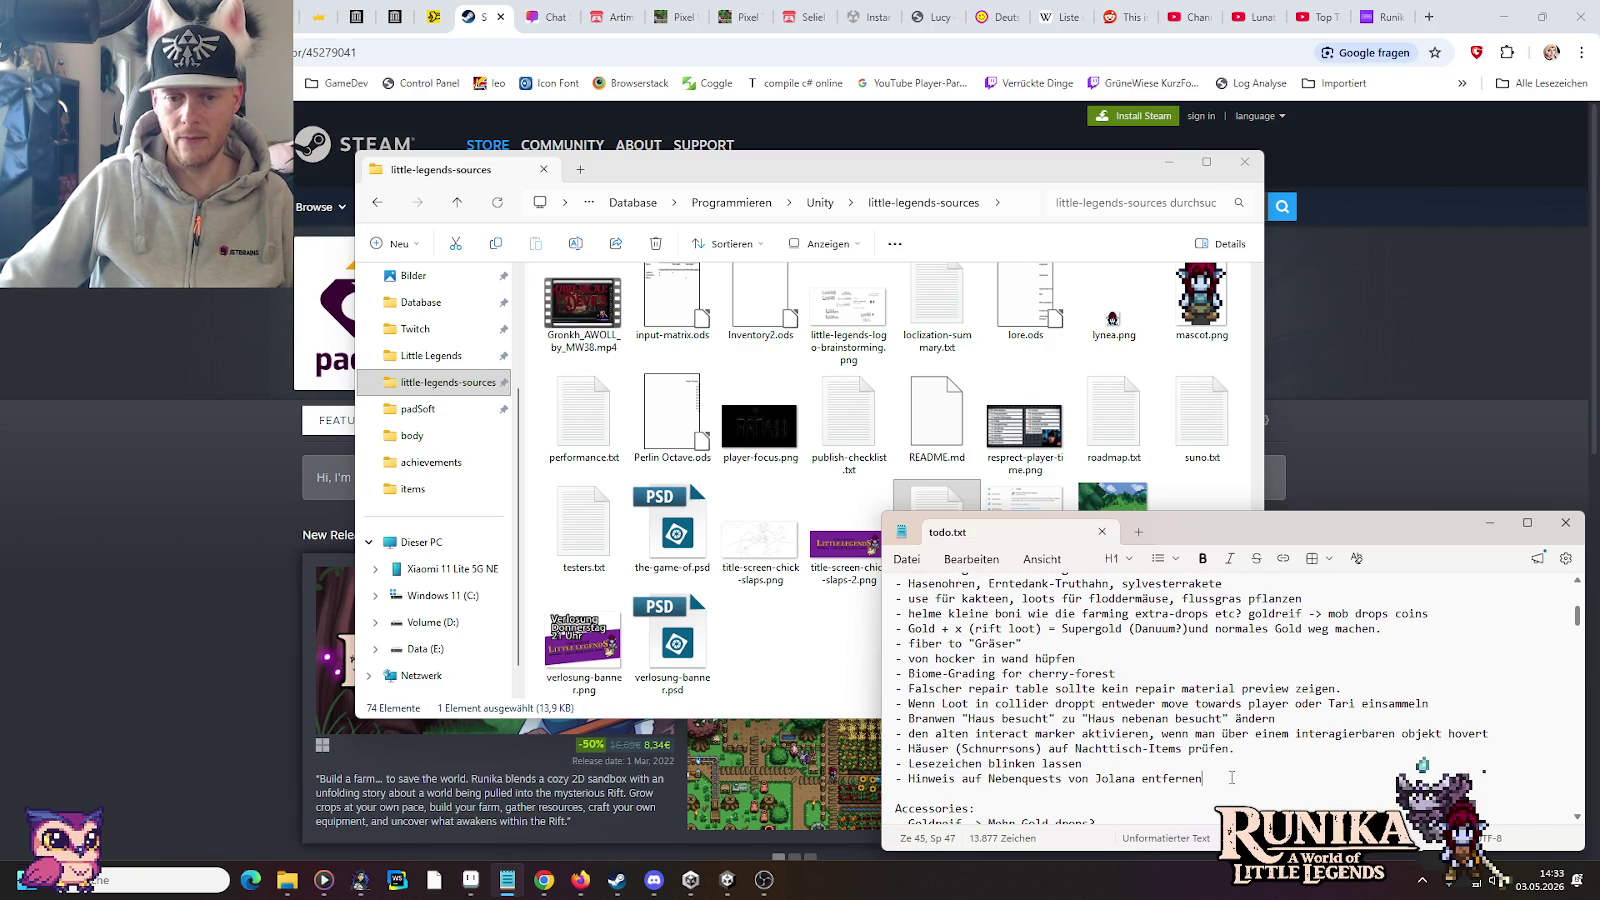
text( und Qu)
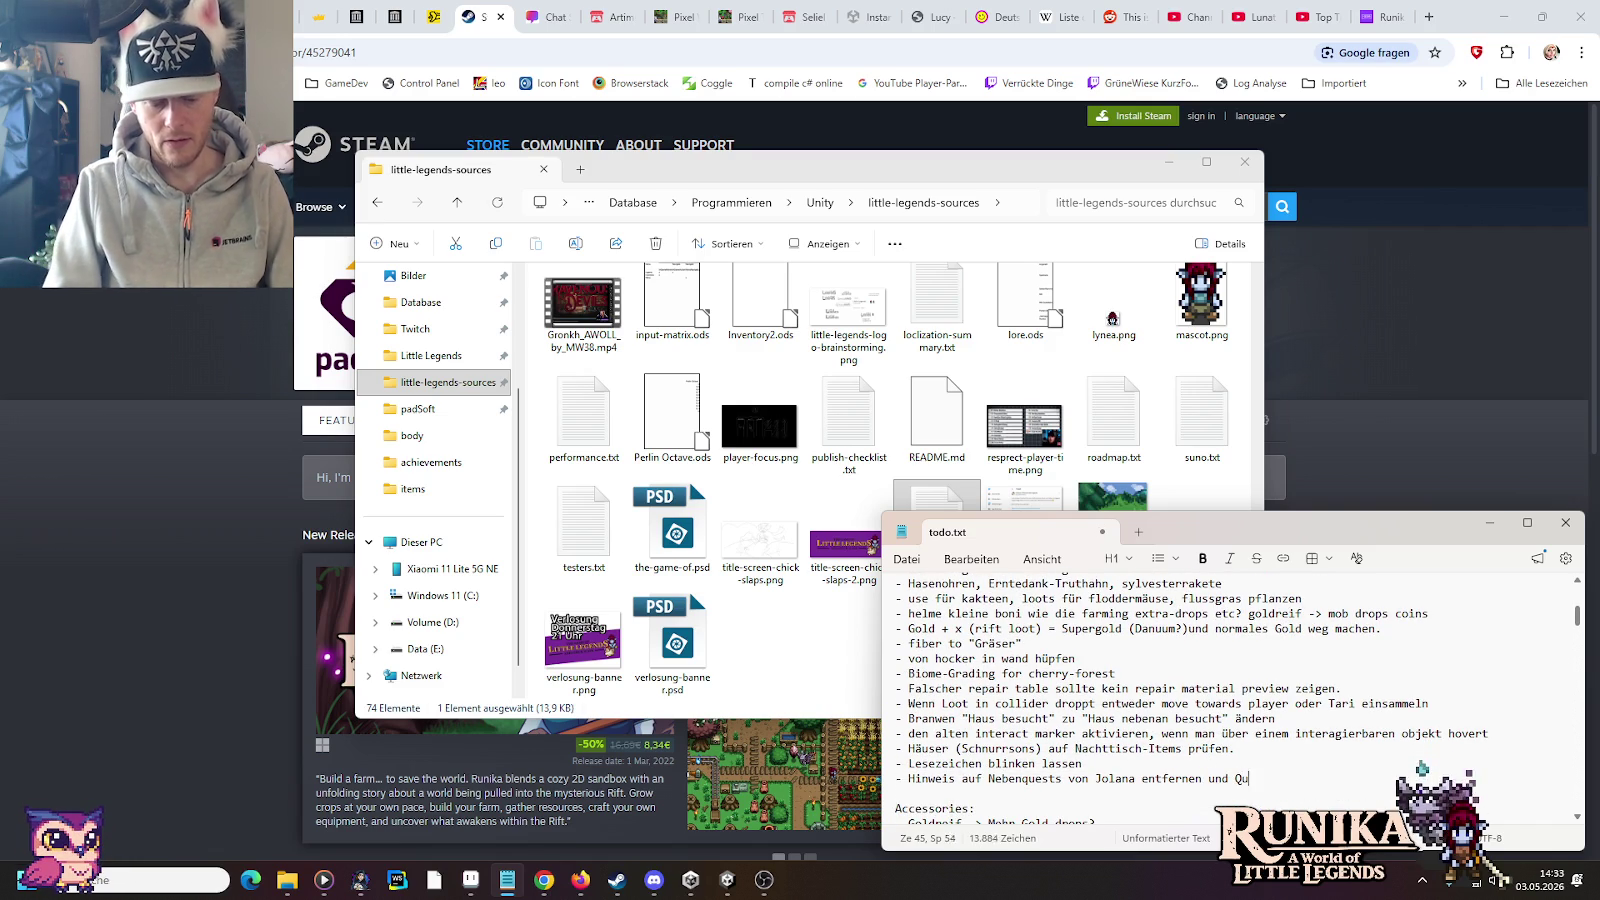
text(estlog erwähnen)
key(ctrl+s)
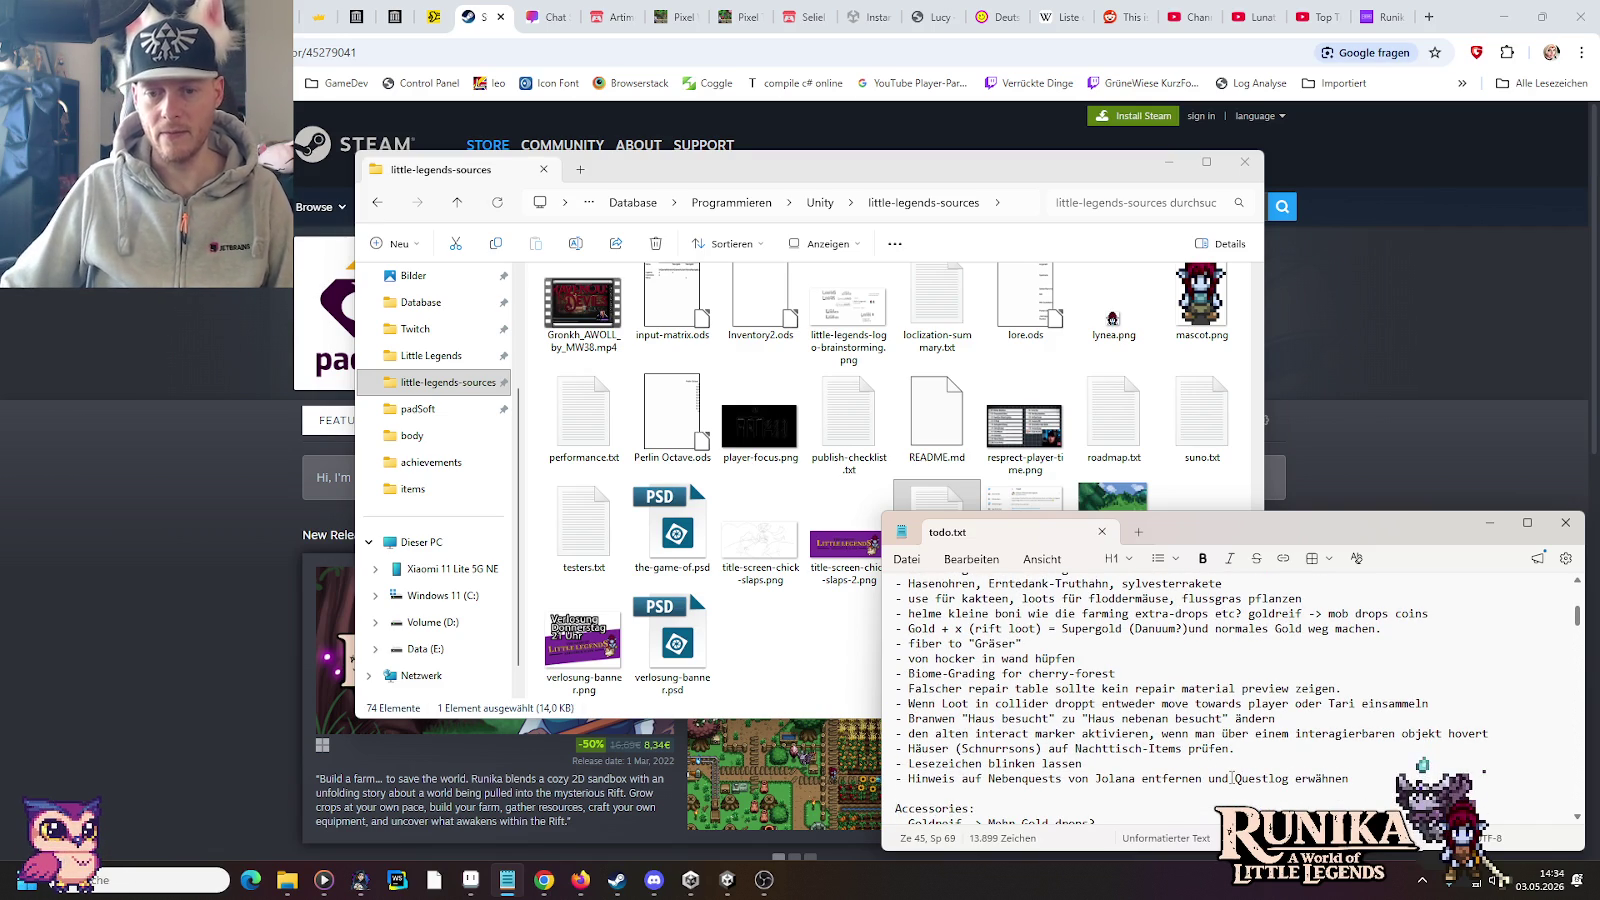
Step: Wrap Questlog in quotation marks, save todo.txt and close the notes
key(ctrl+Left)
key(Left)
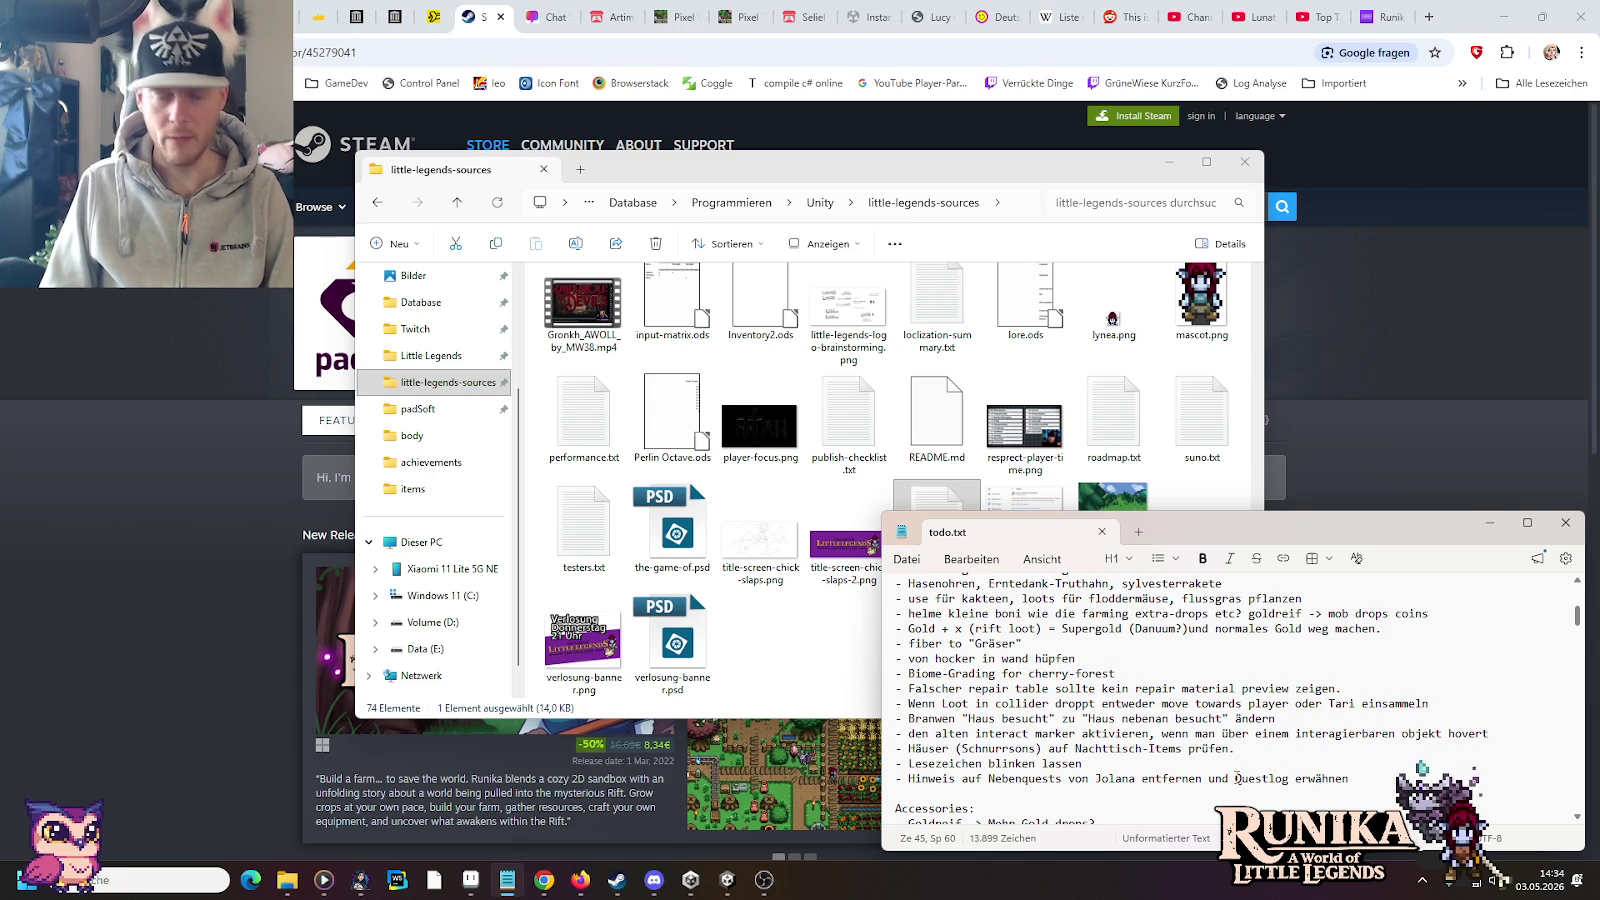
text(")
click(1237, 778)
text(")
key(ctrl+s)
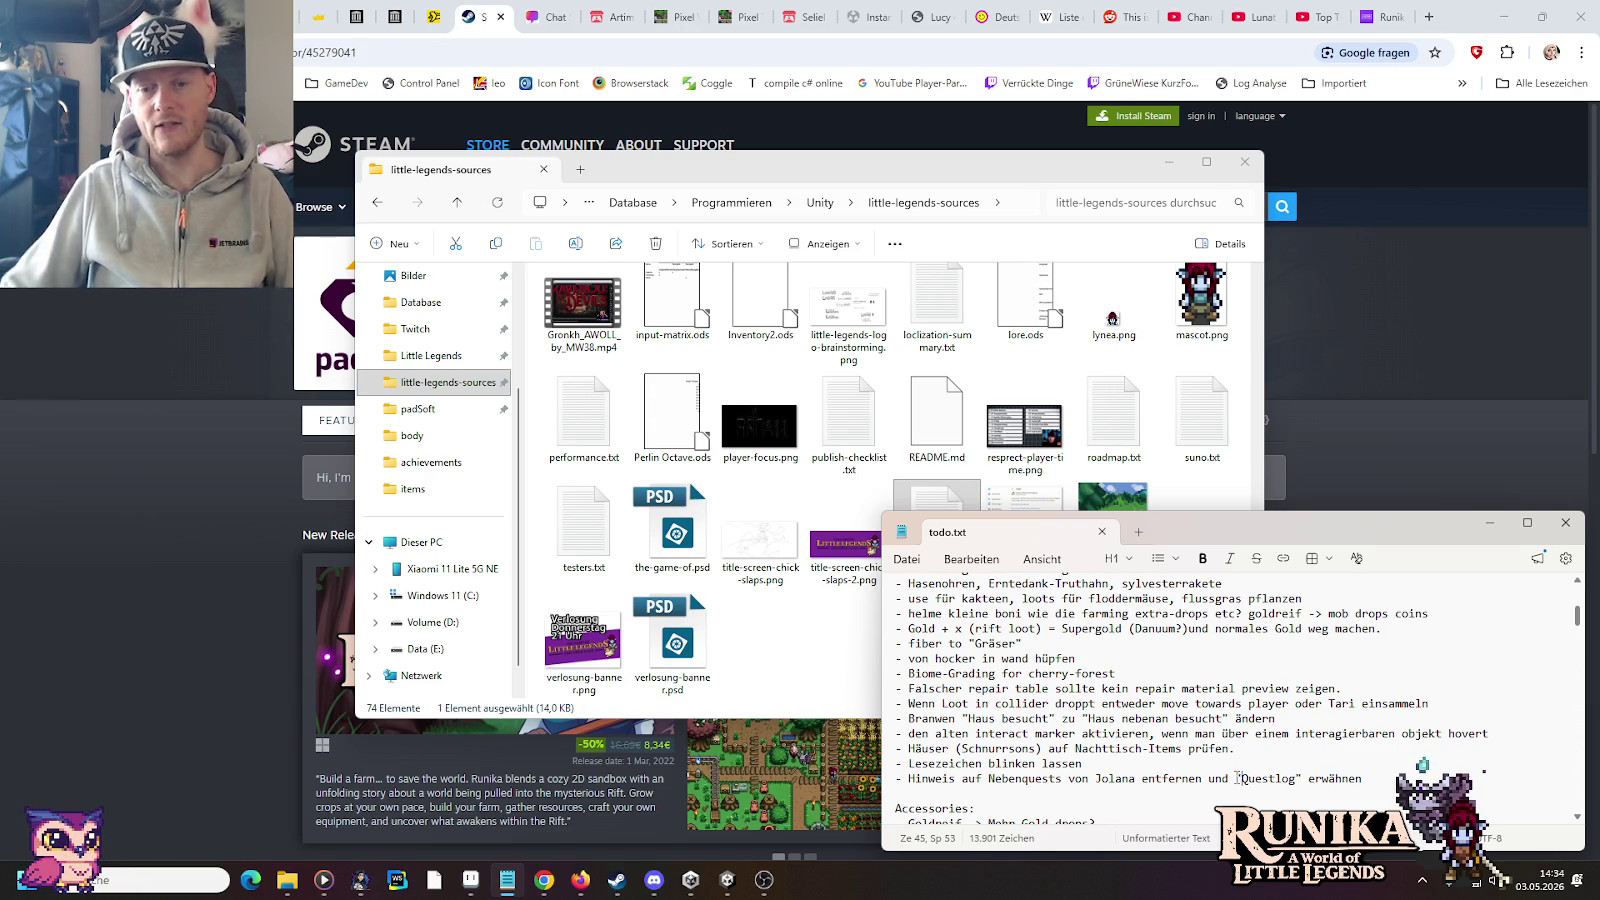
click(1565, 522)
click(1482, 505)
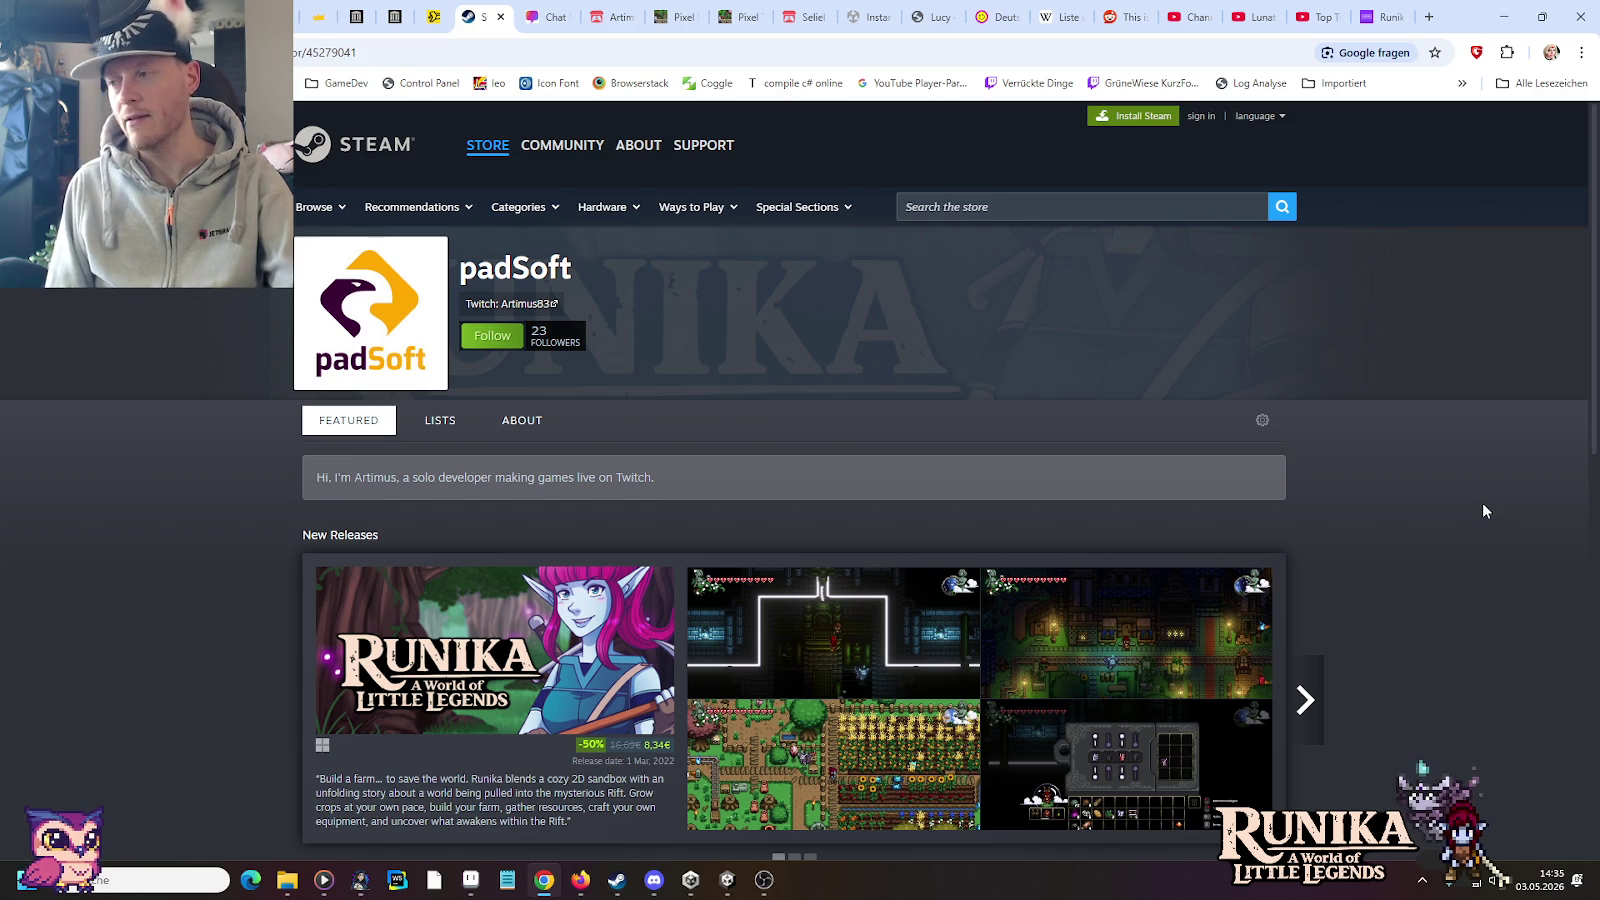
mouse_move(288, 880)
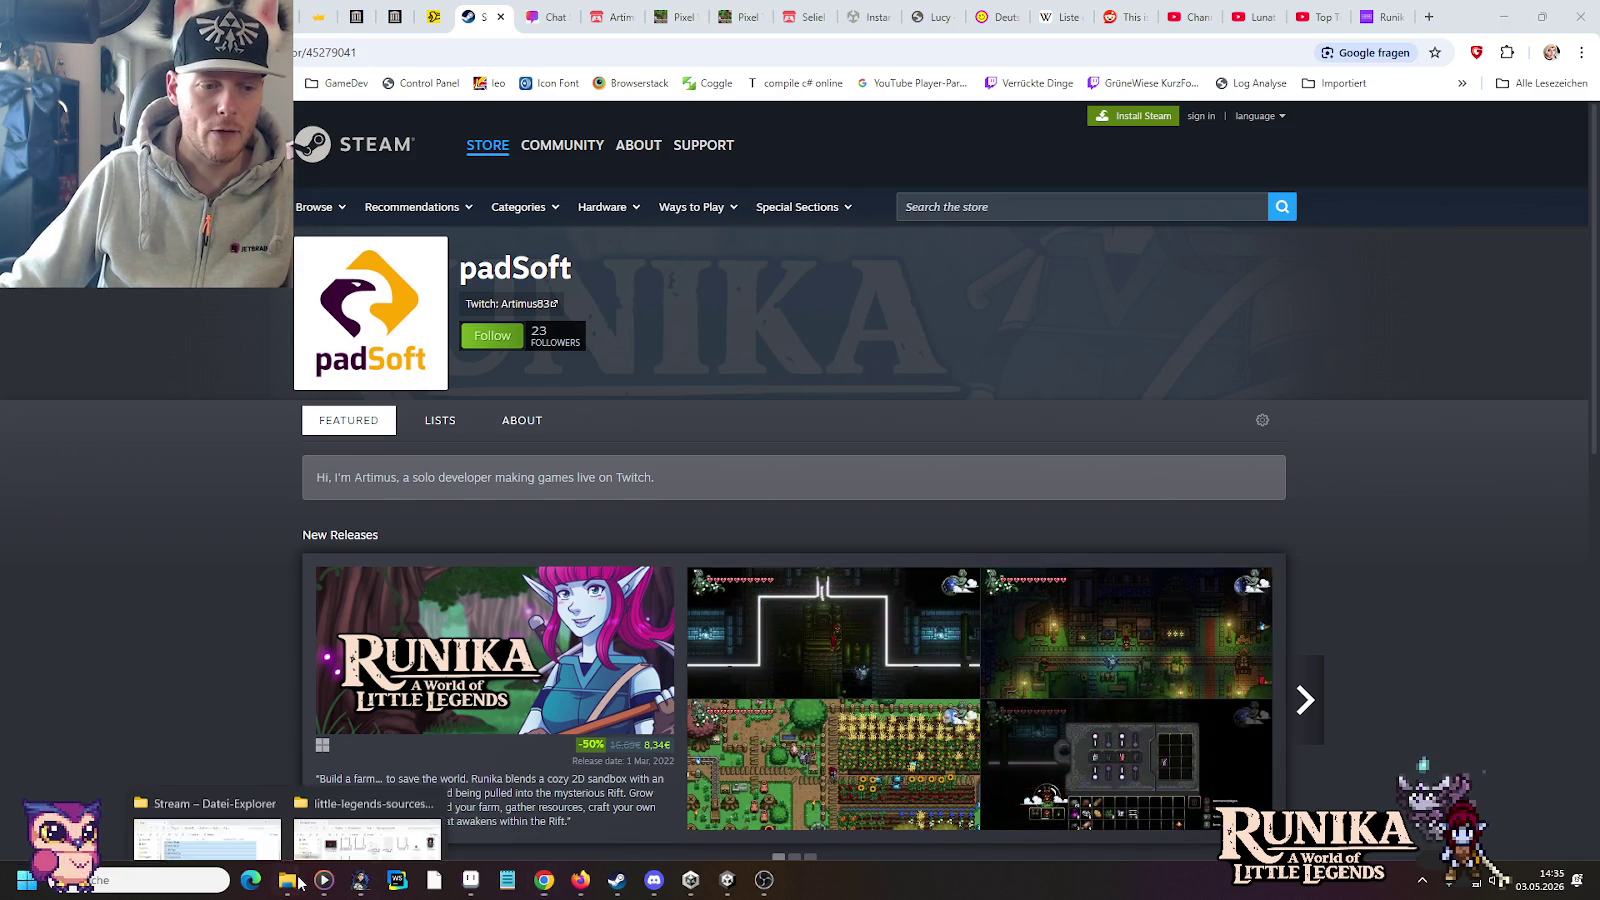
Step: Bring the little-legends-sources folder window back in front of Chrome
click(370, 795)
Step: Add the line '- Questlog "Key" -> Geh zu Jolana' to todo.txt, save, and minimize both windows
double_click(903, 543)
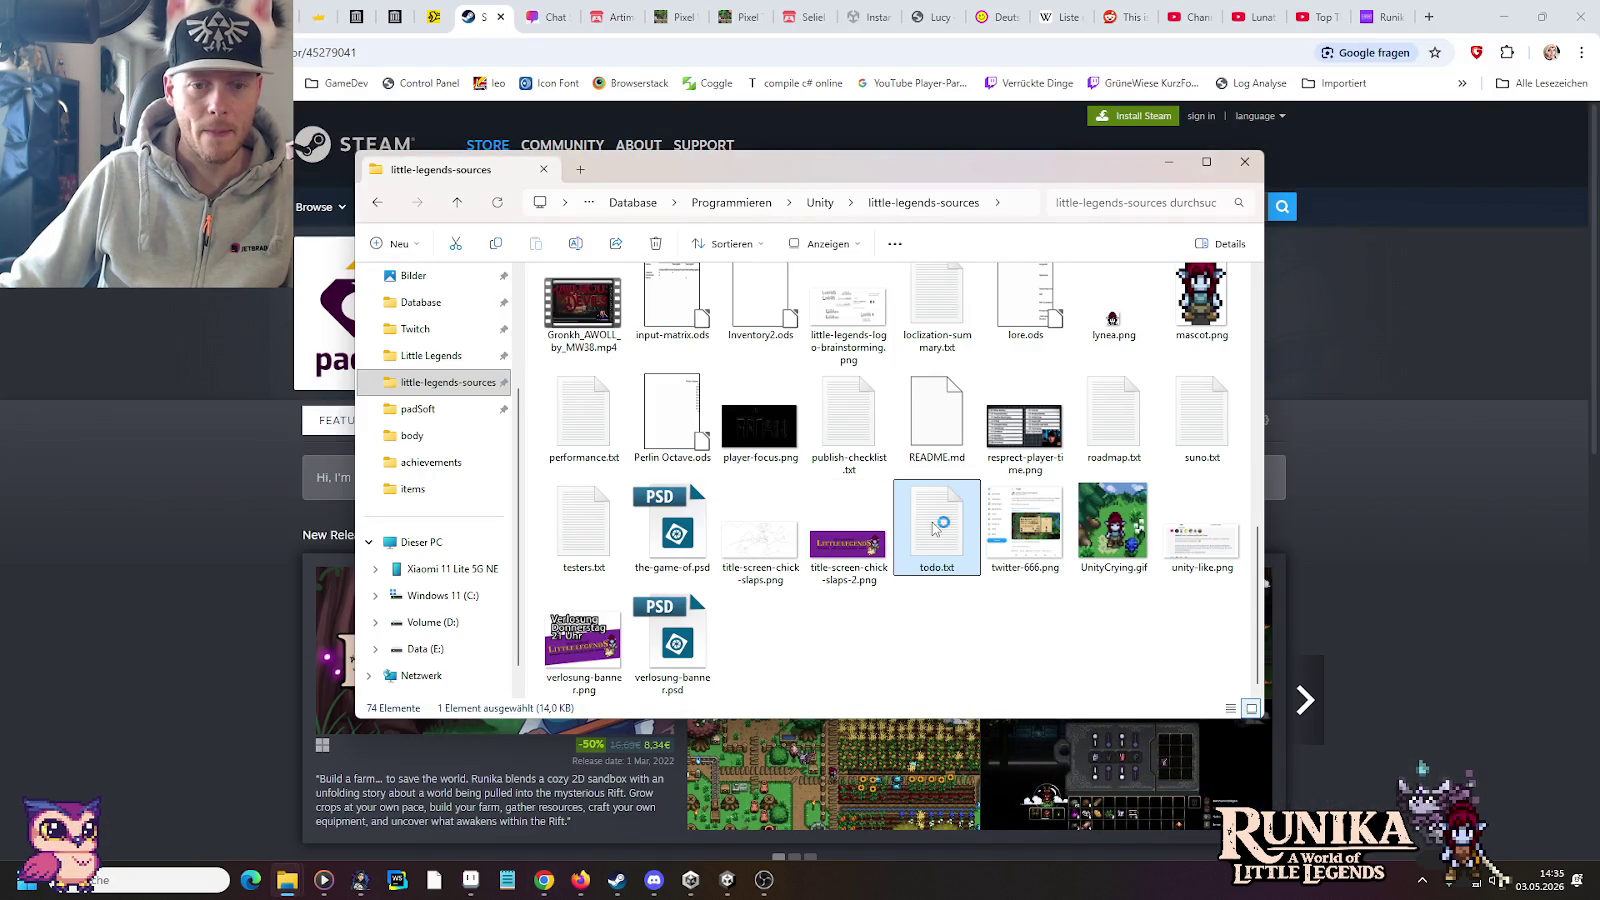
scroll(1132, 720, down, 5)
scroll(1200, 740, down, 5)
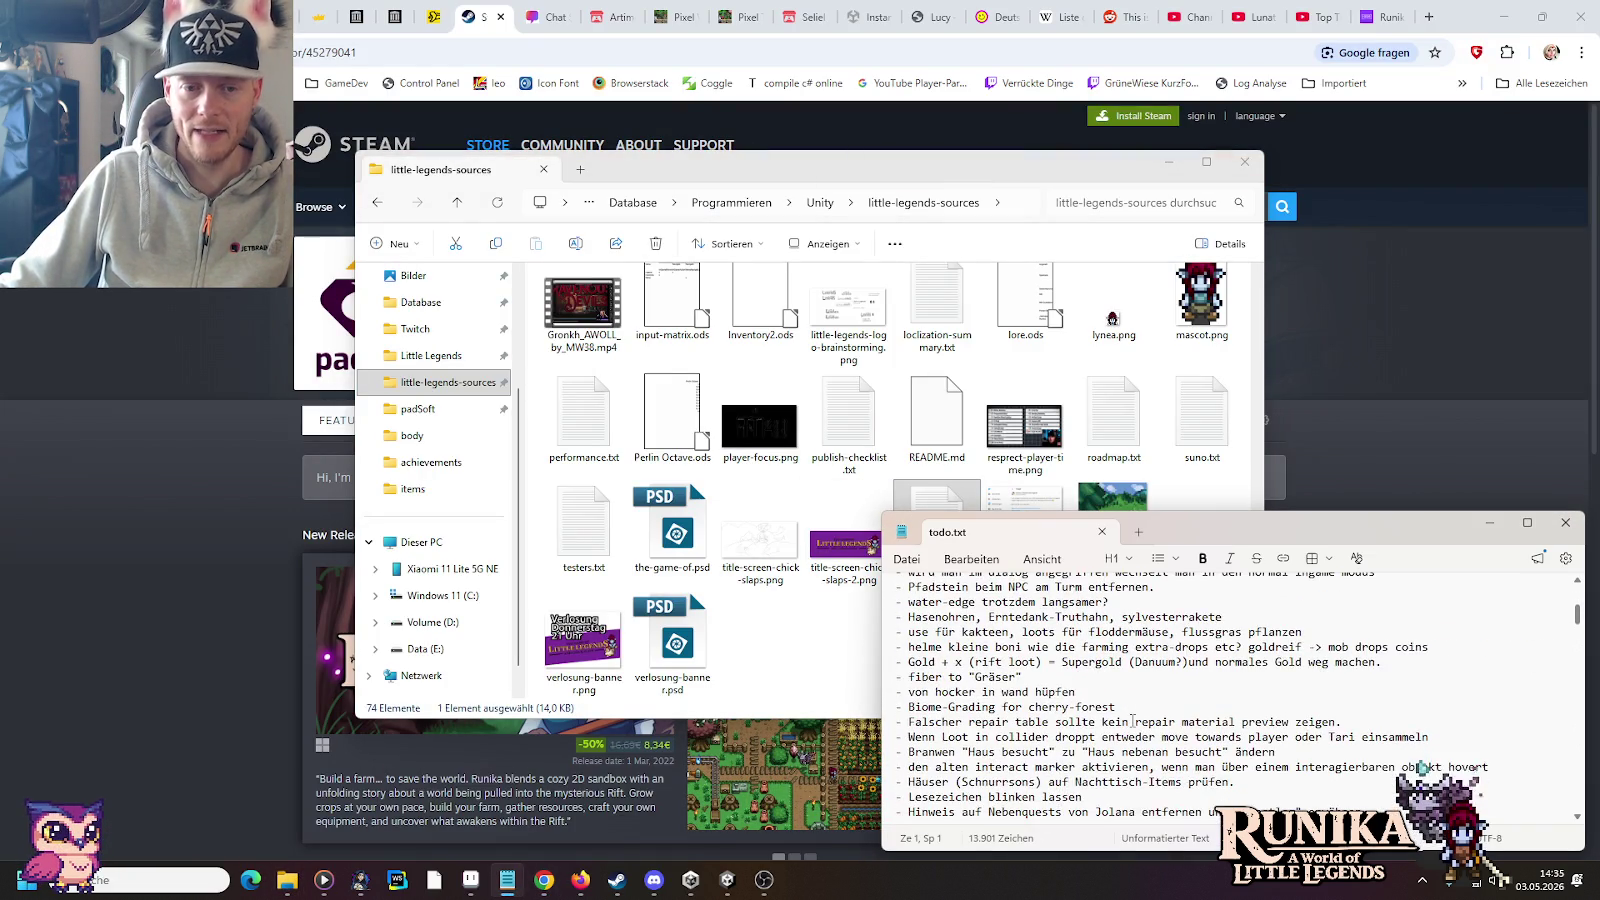
scroll(1300, 770, down, 5)
click(1380, 800)
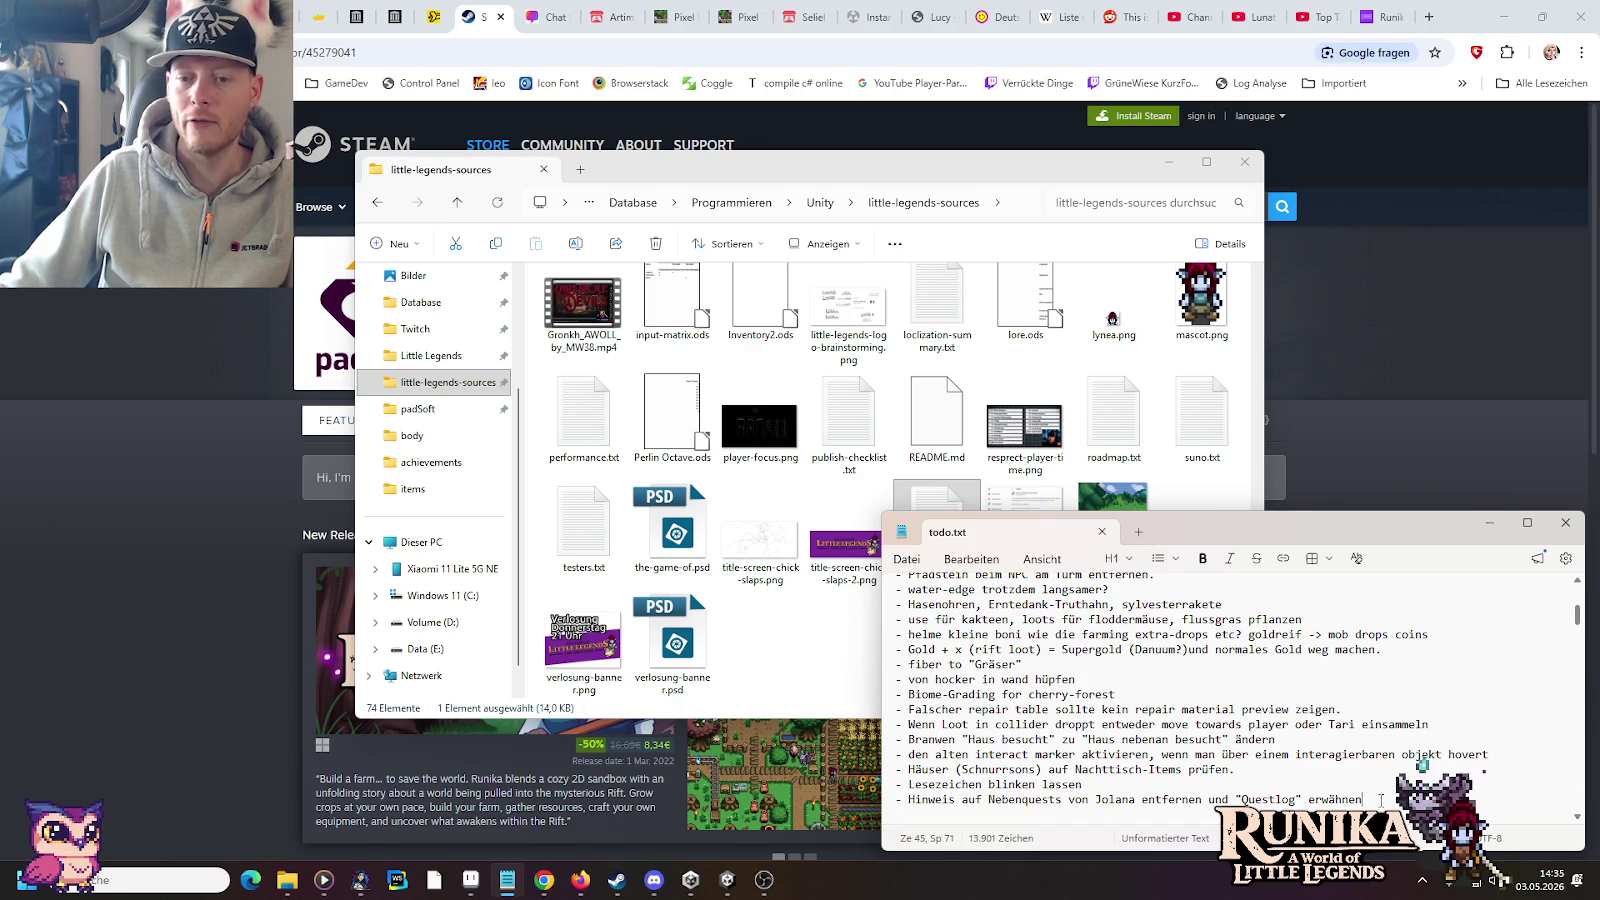
key(Return)
text(- )
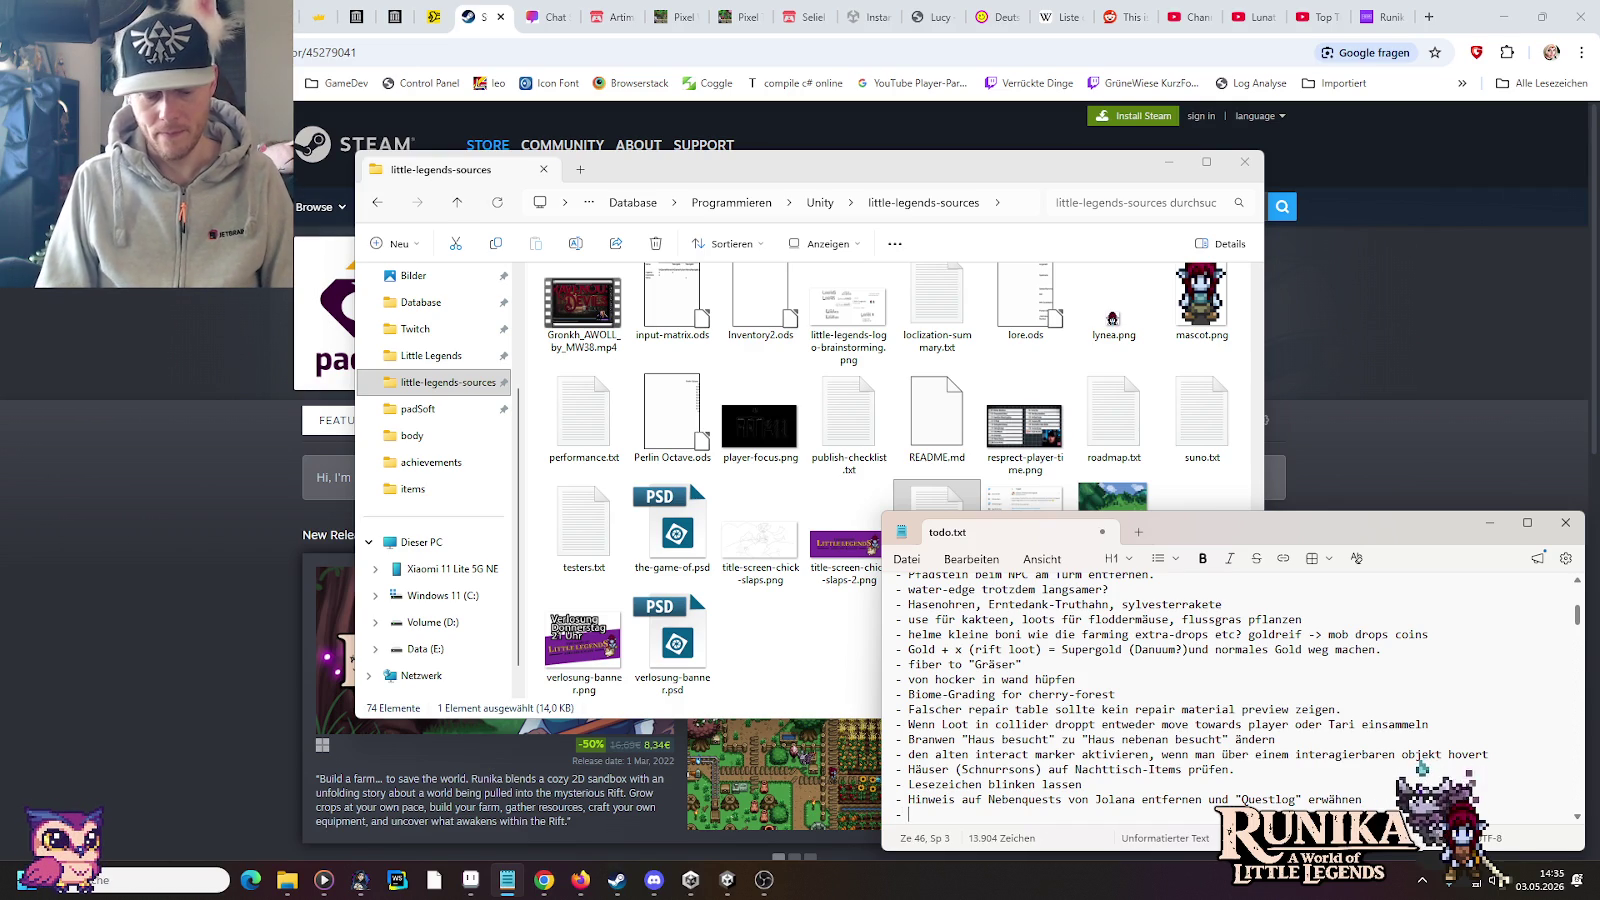
text(Questlog "Ke)
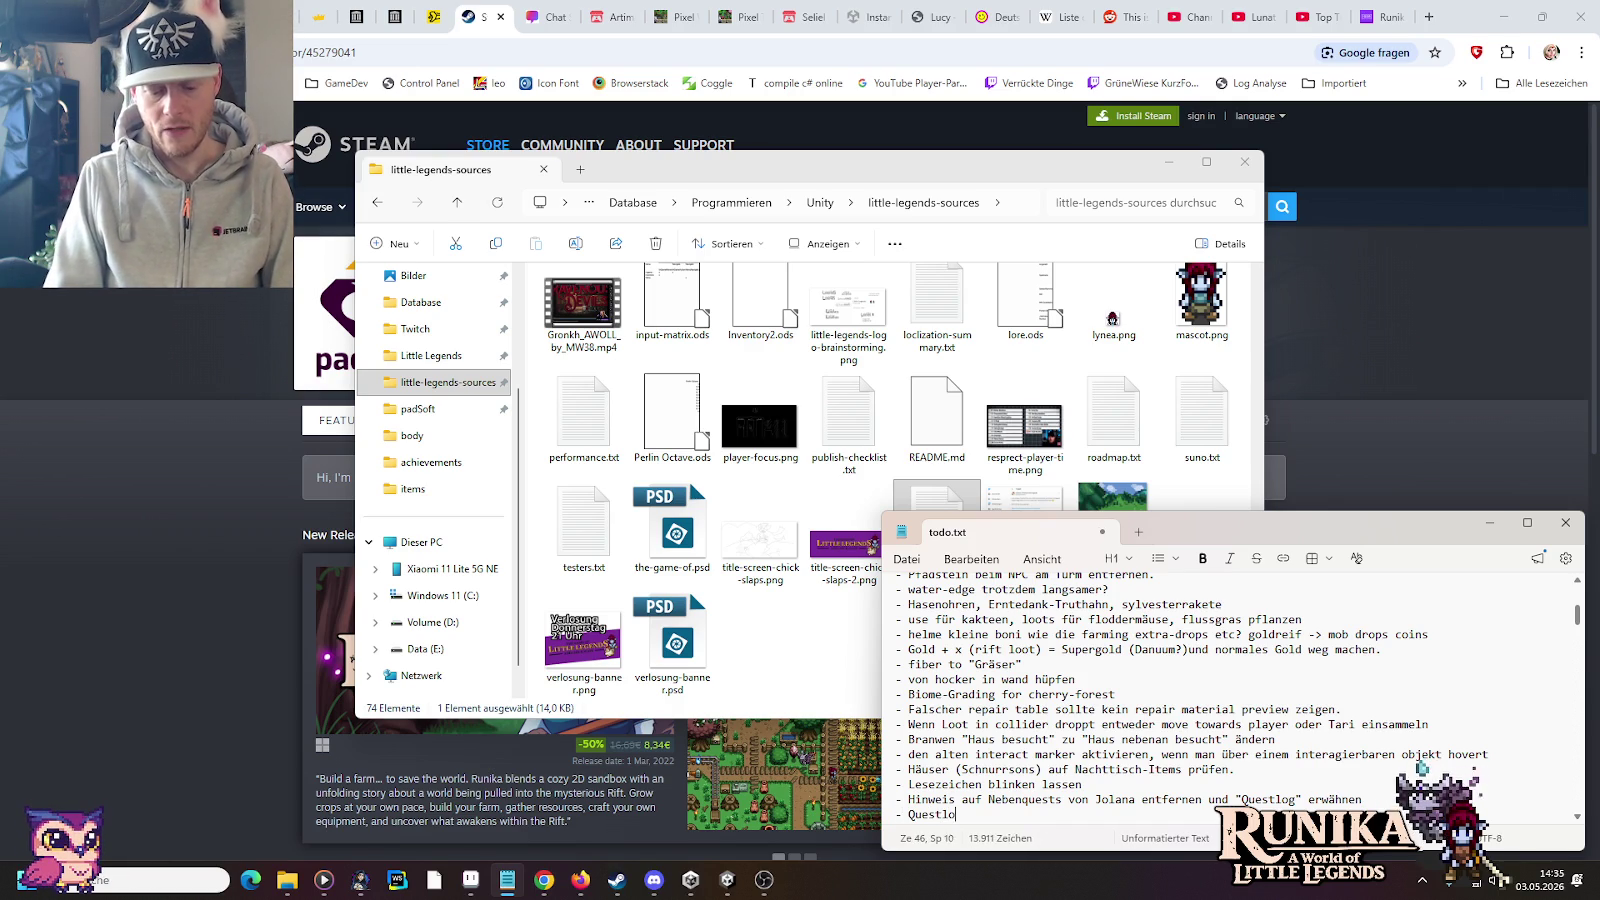
text(y" -> Geh zu Jolana)
key(ctrl+s)
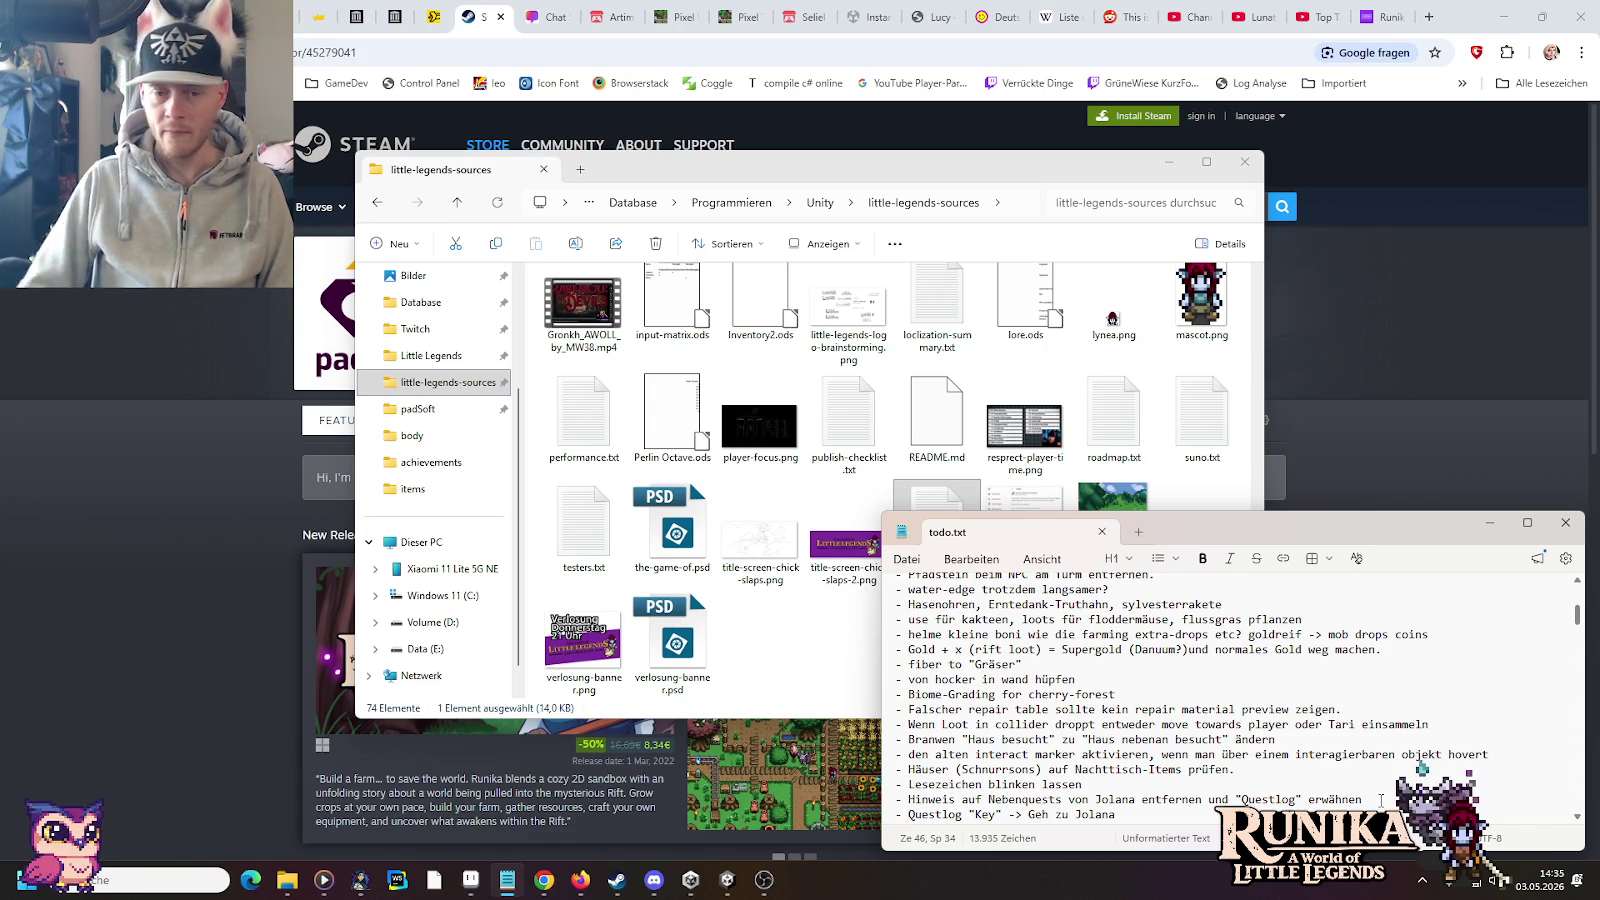
key(super+Down)
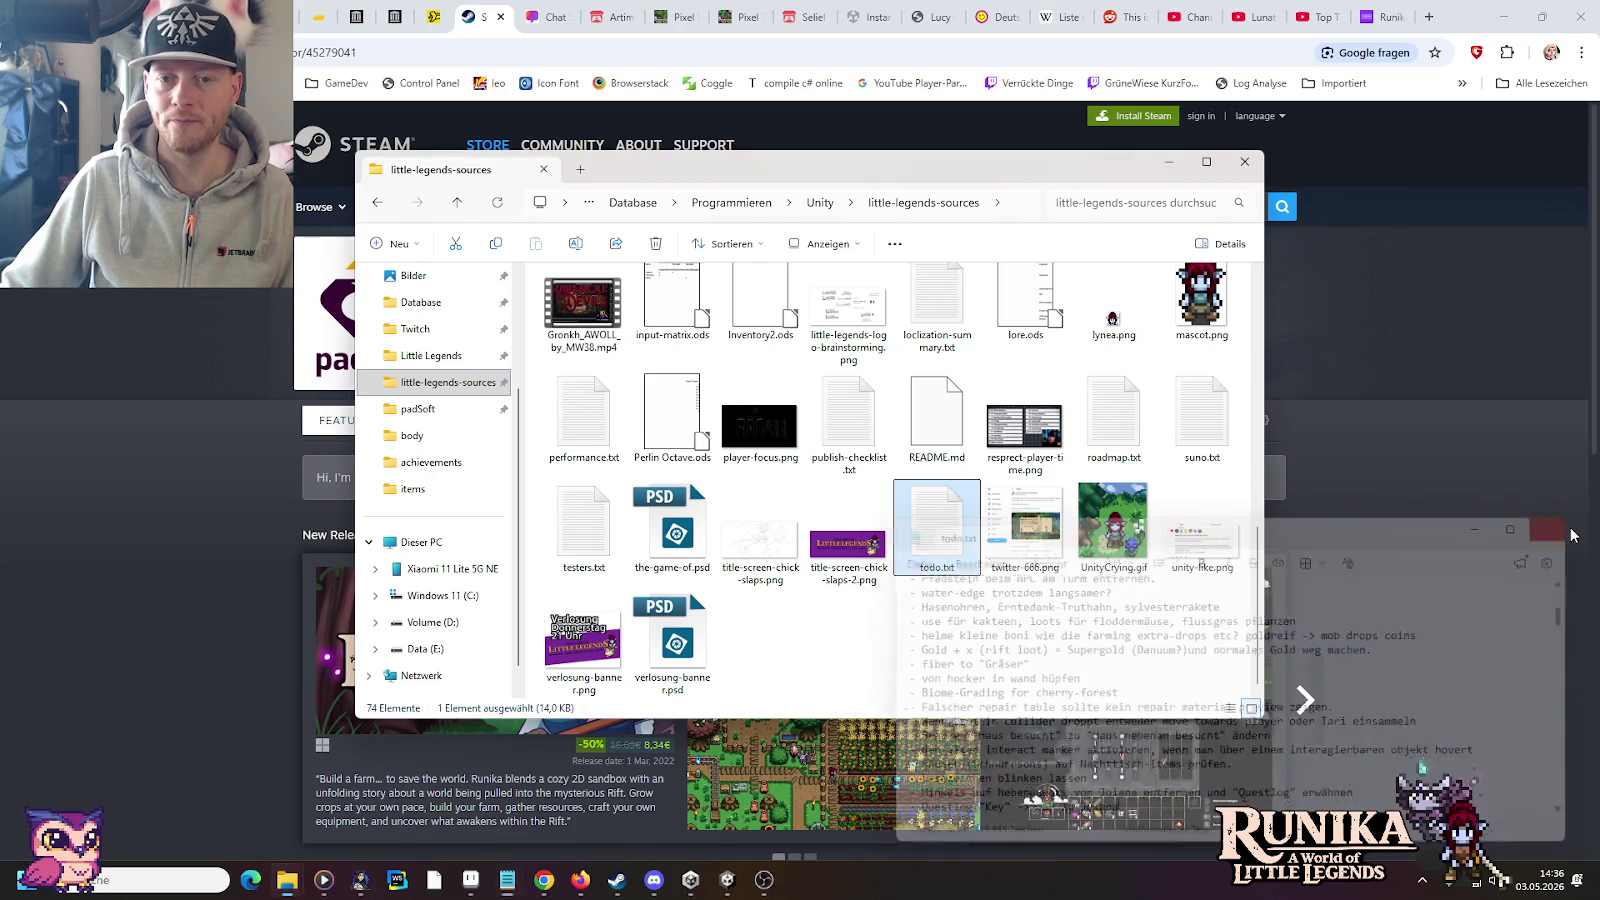
key(super+Down)
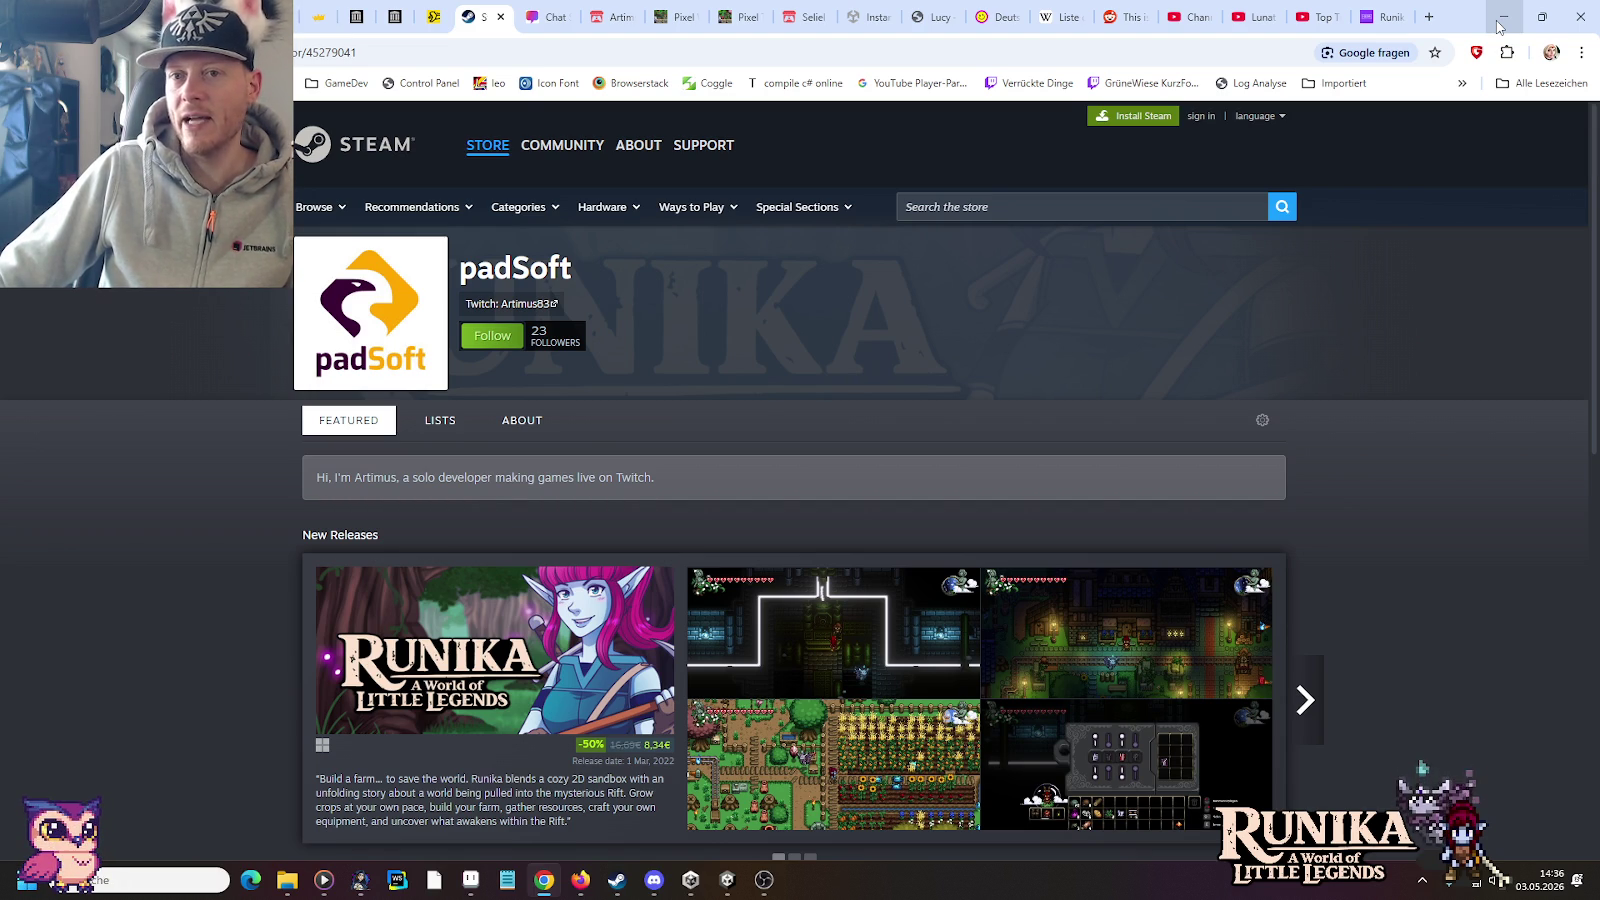
Step: Minimize the Chrome window showing padSoft's Steam developer page
click(1500, 22)
Step: Bring the Unity Editor, open on the PlayerInput folder, to the front
click(1416, 408)
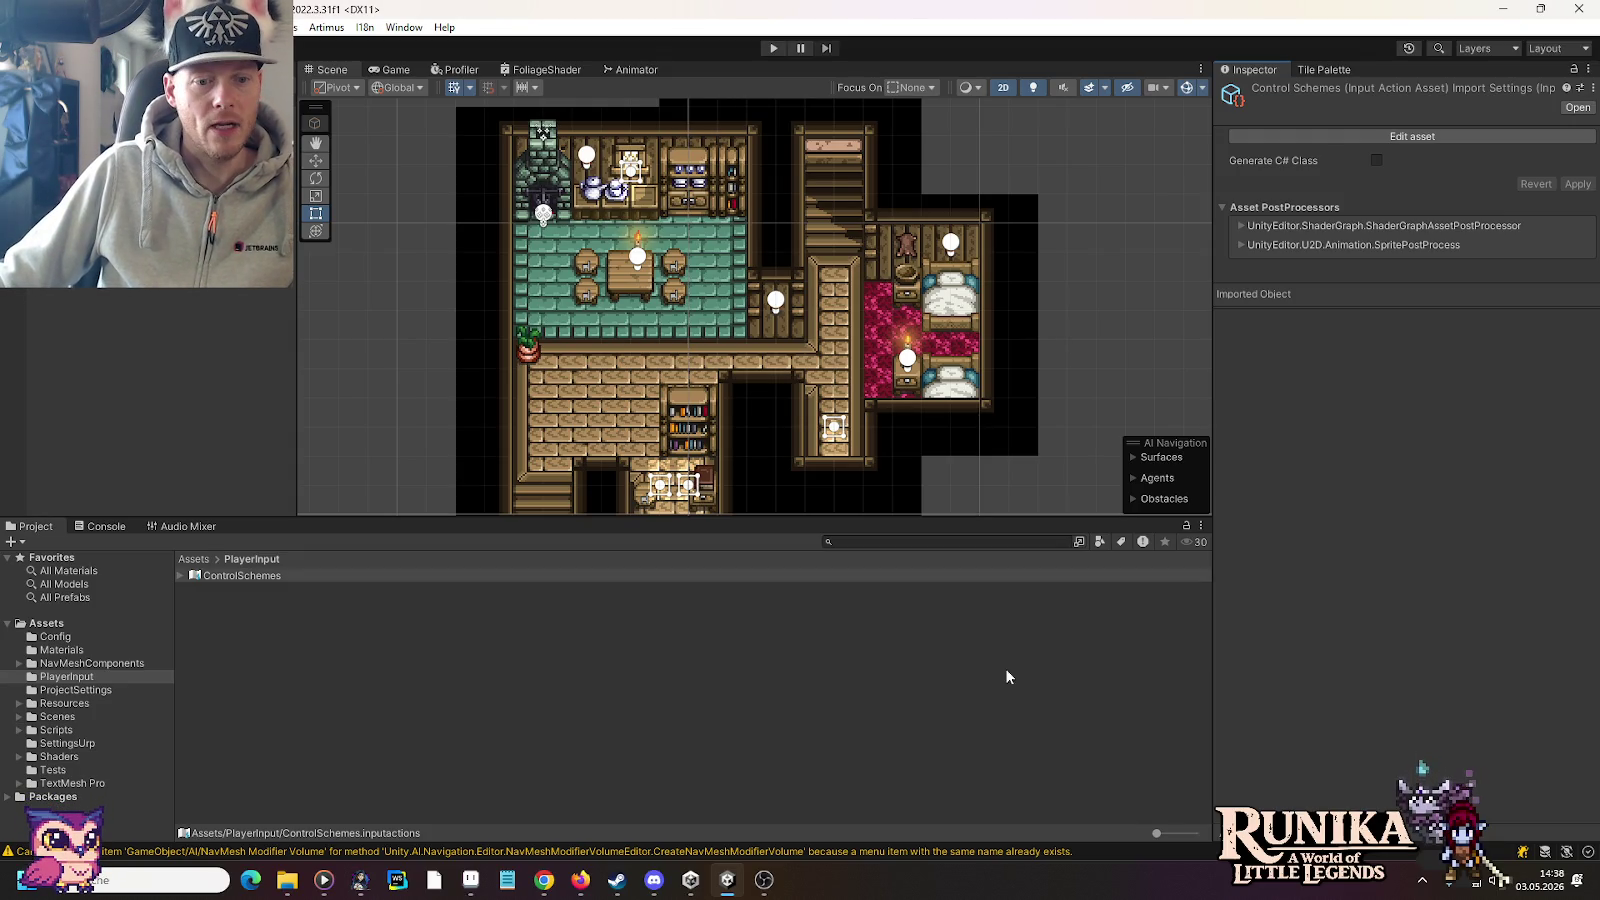
Step: Open ulan-mor-houses.png from little-legends-sources/artwork/buildings in Aseprite
click(470, 880)
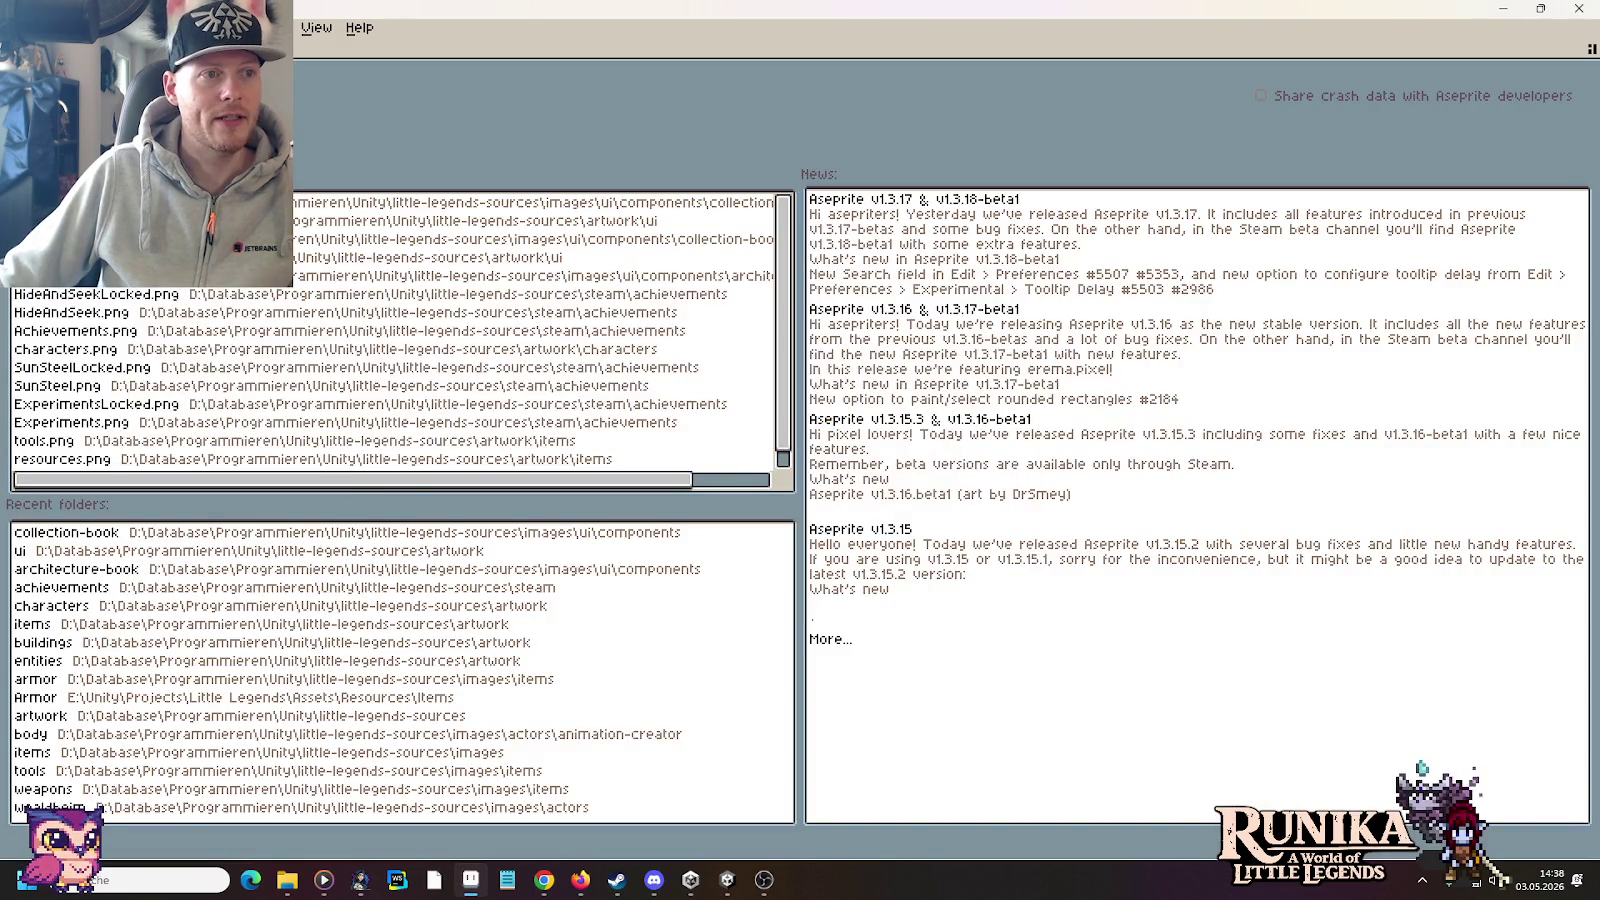
click(55, 27)
click(55, 27)
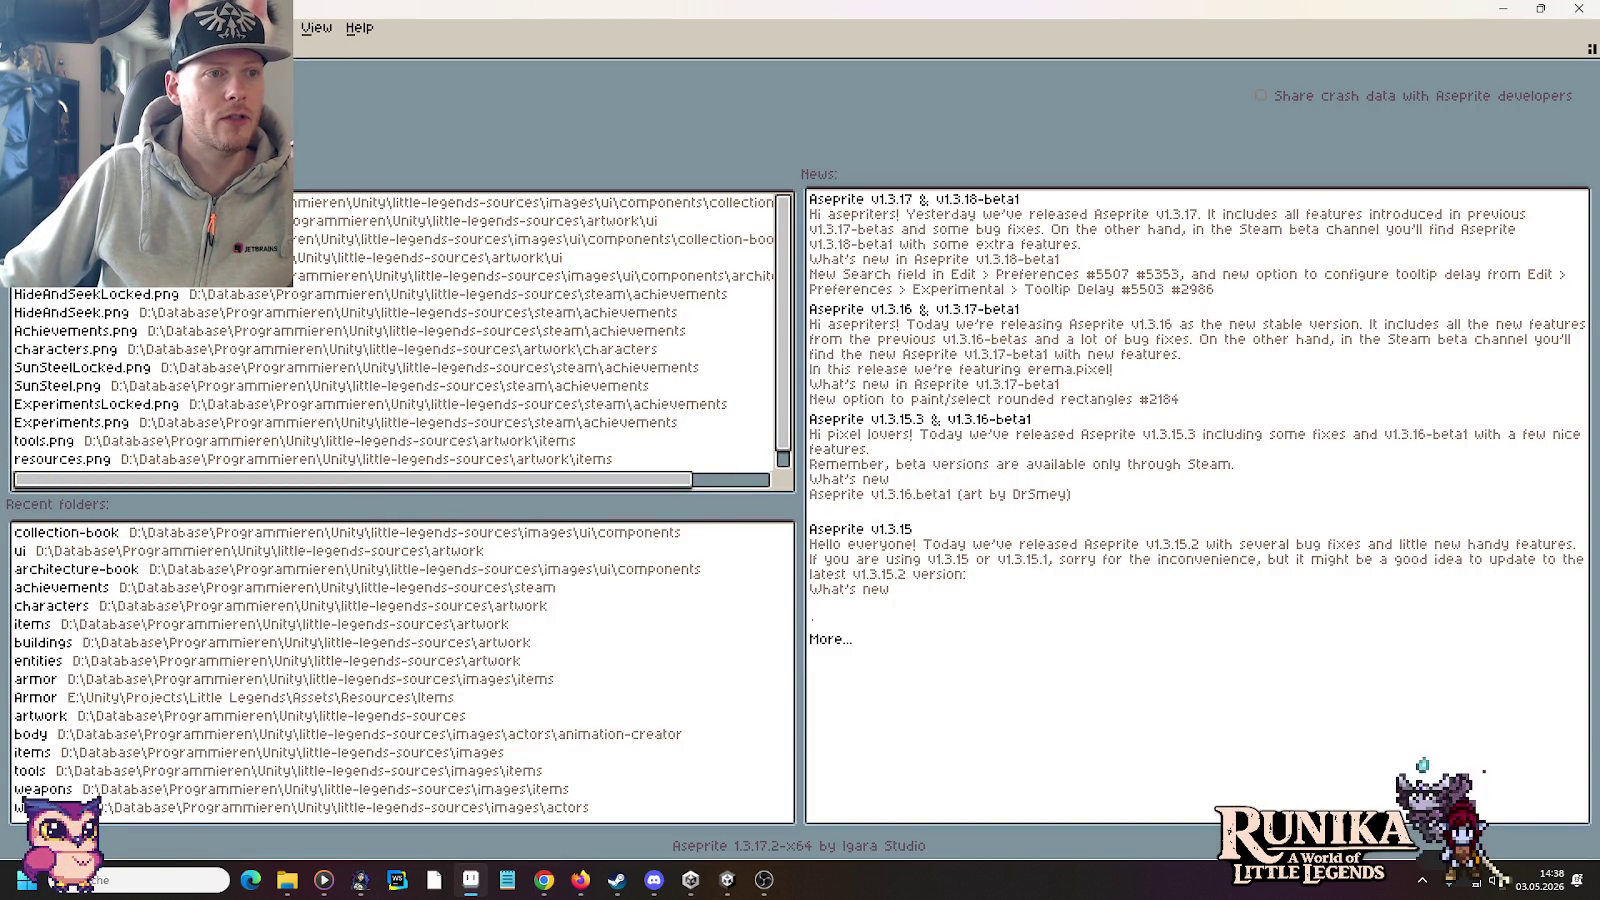
click(55, 27)
click(60, 69)
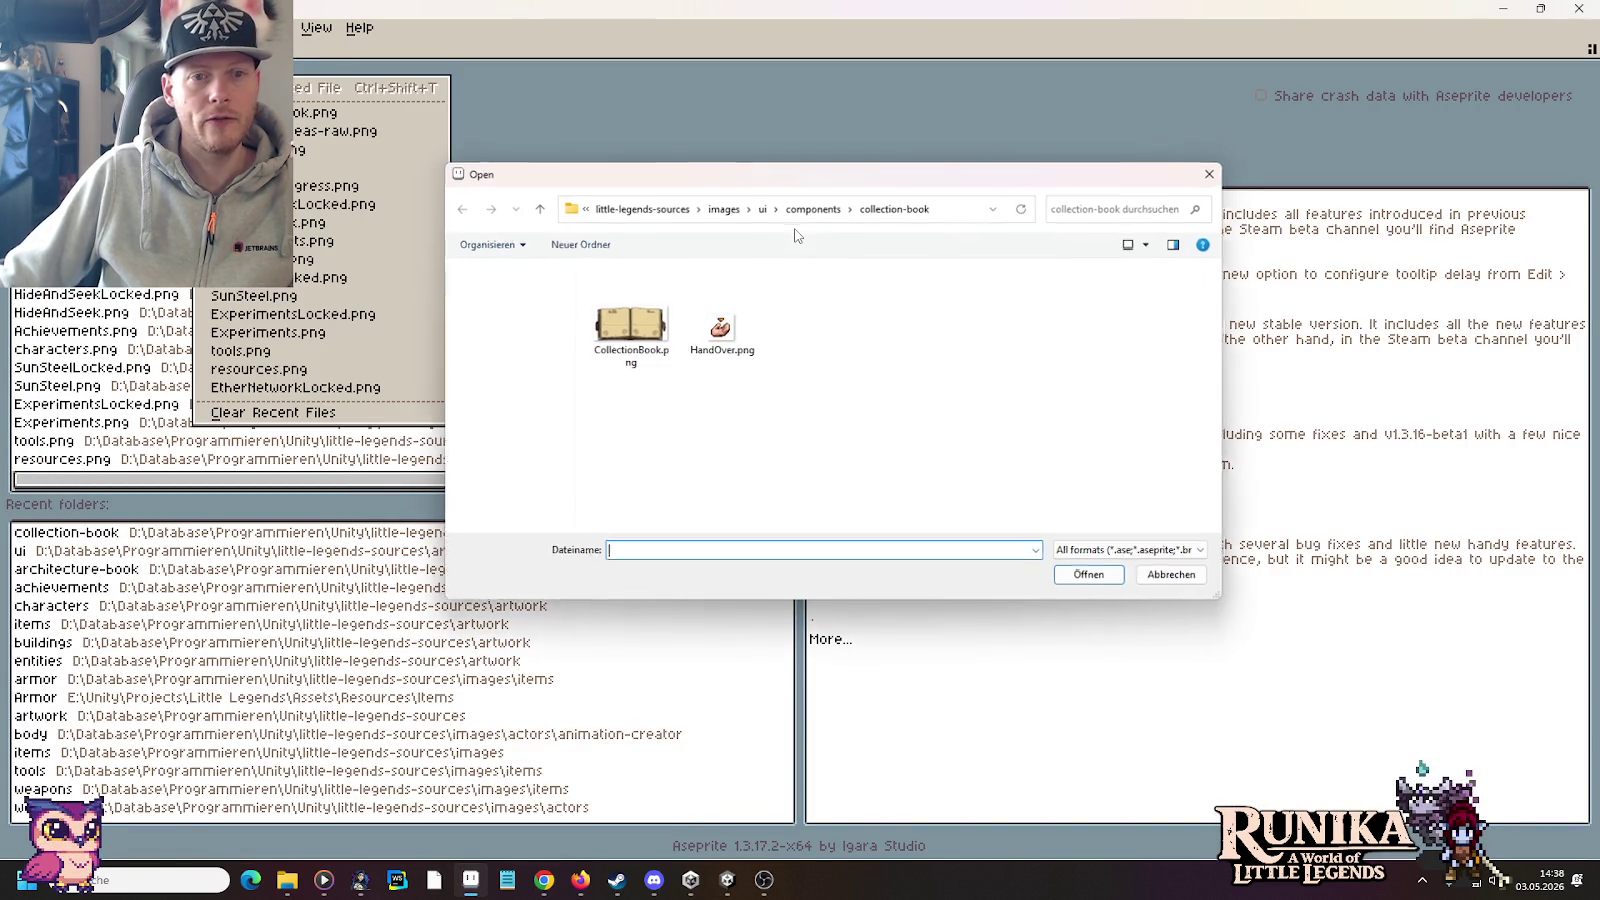
click(660, 210)
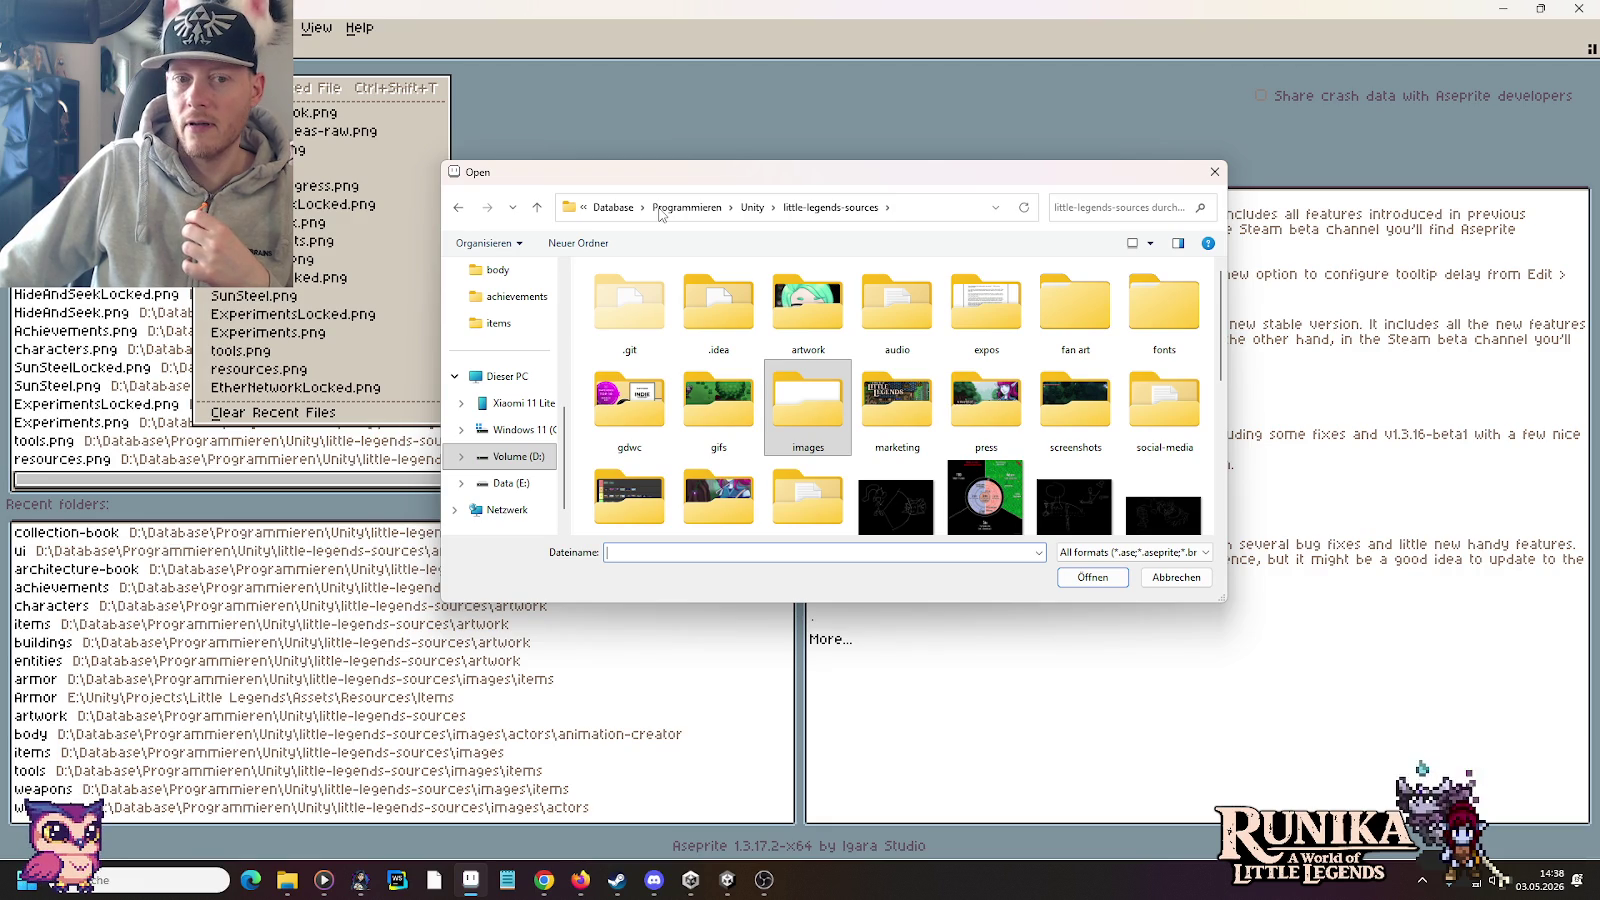
double_click(810, 322)
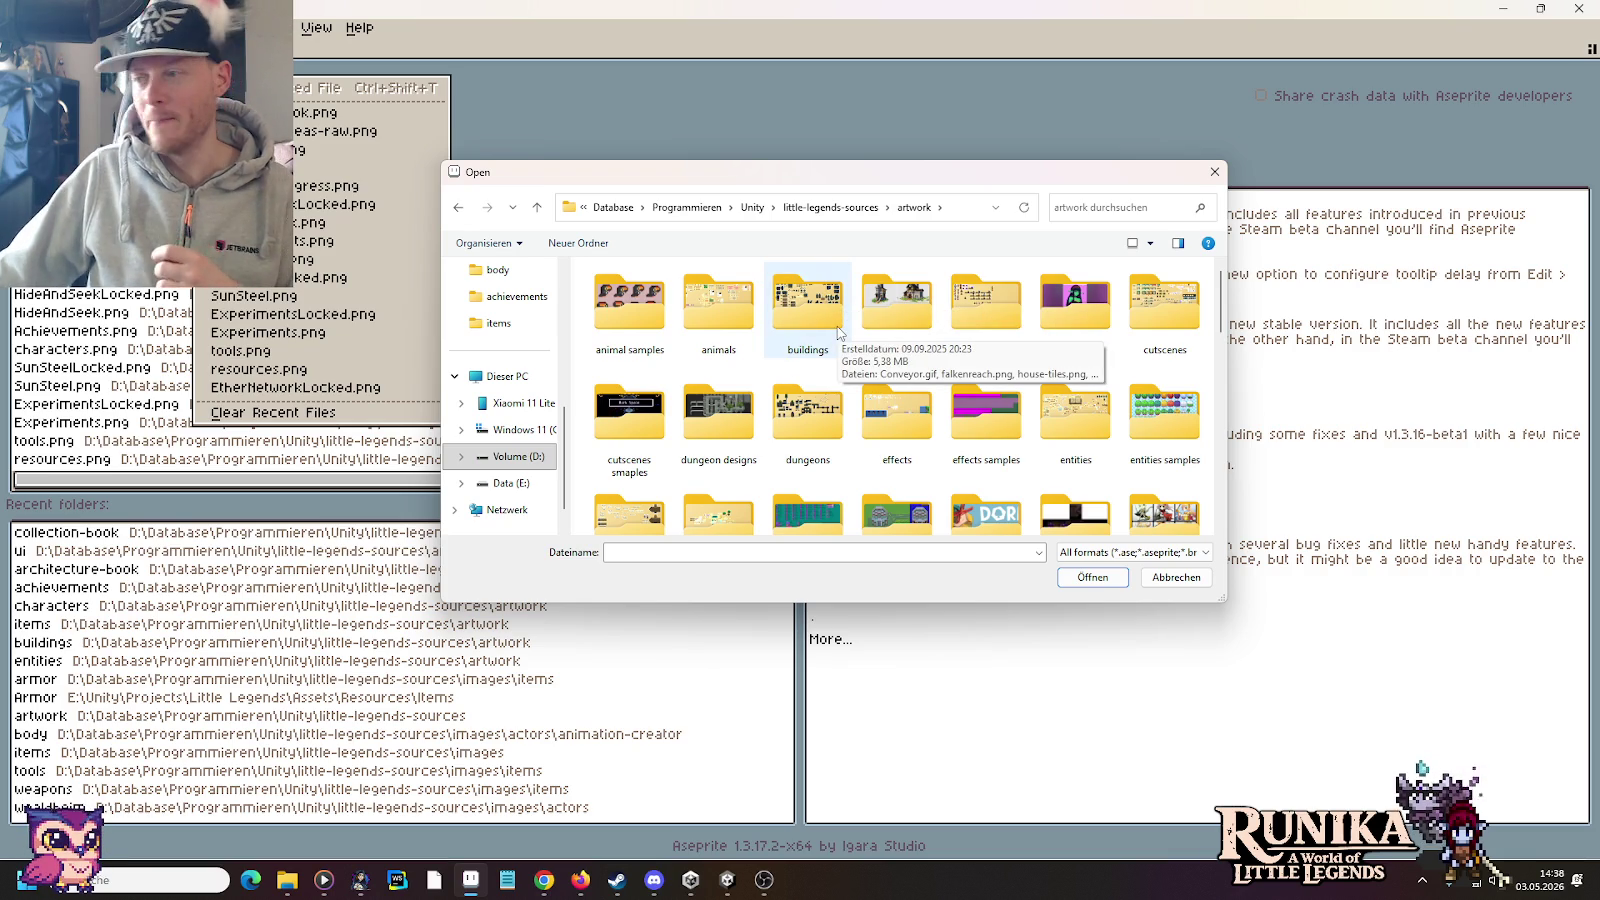
mouse_move(807, 310)
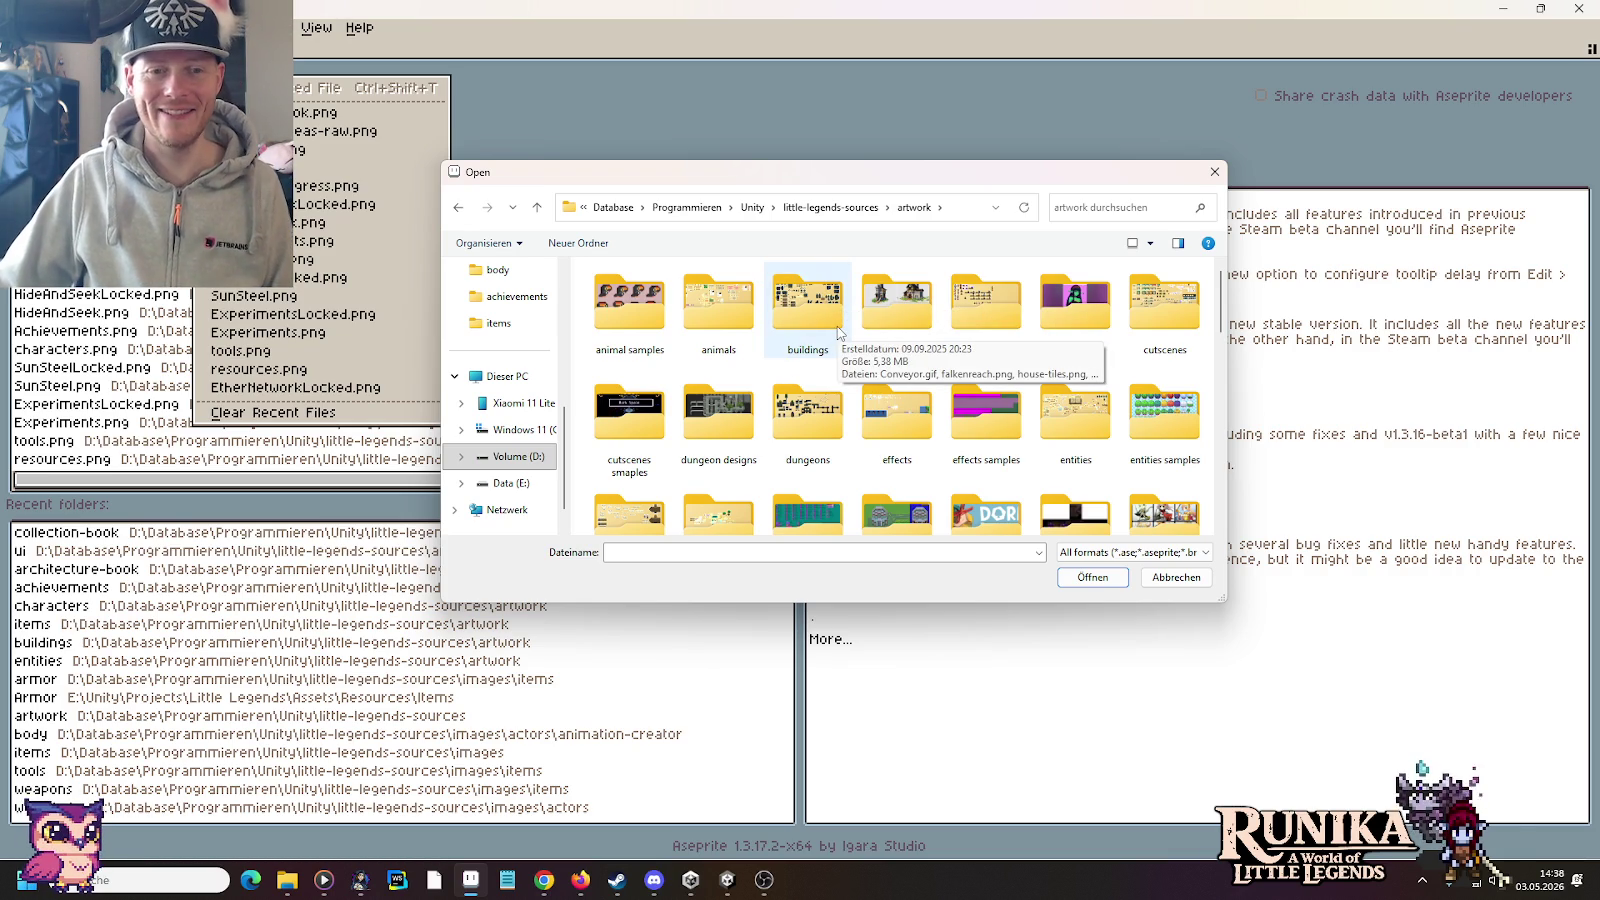
double_click(808, 305)
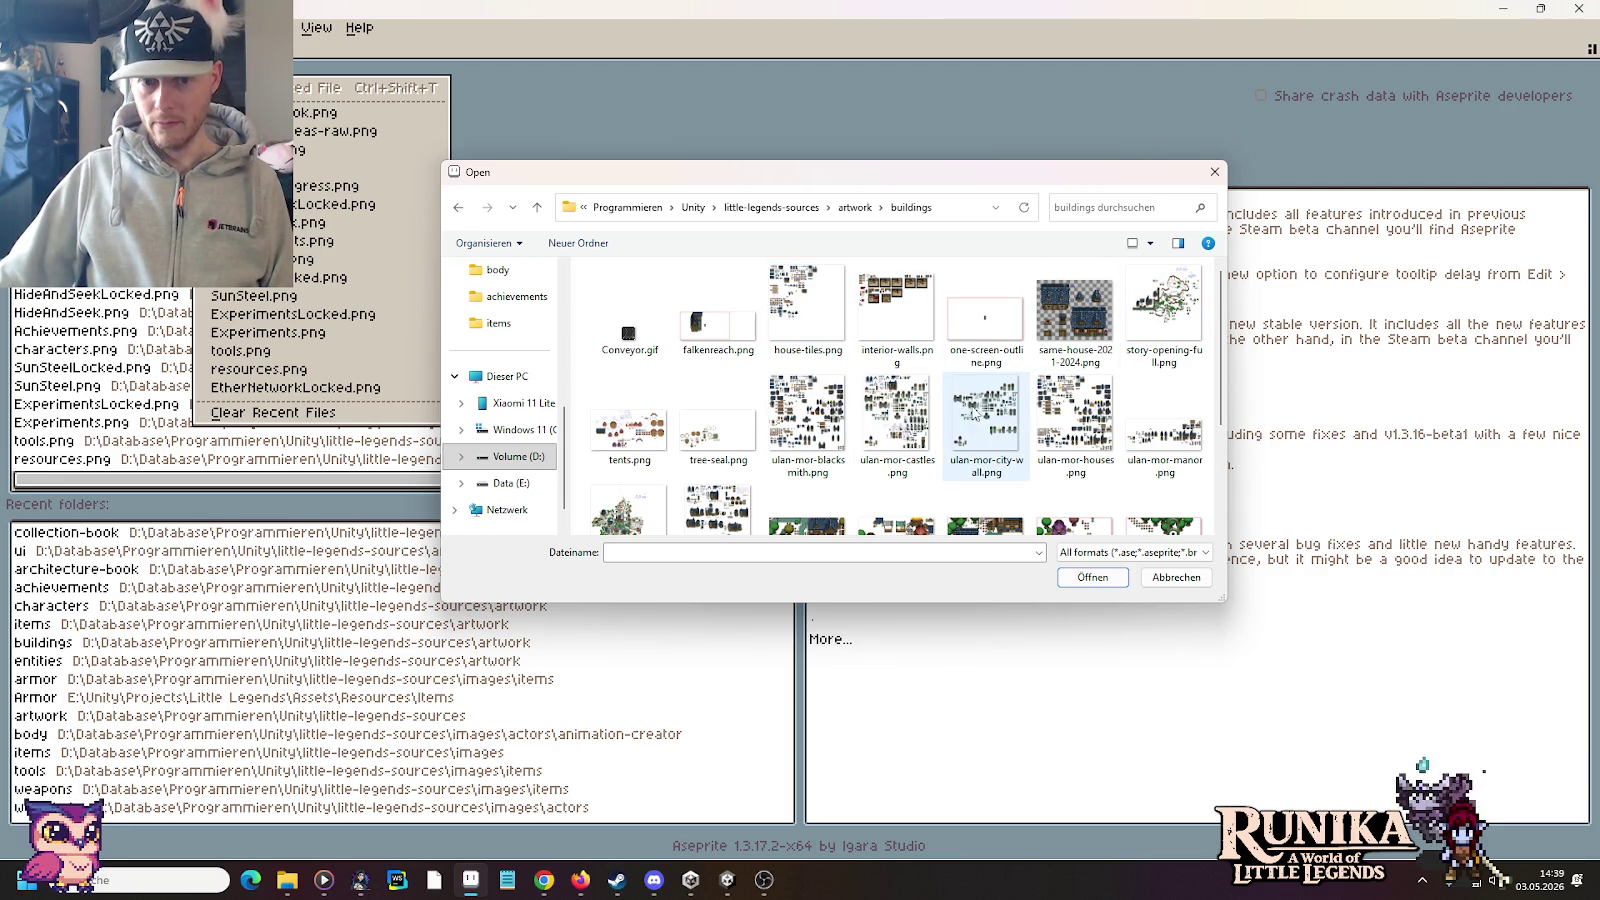
double_click(1042, 412)
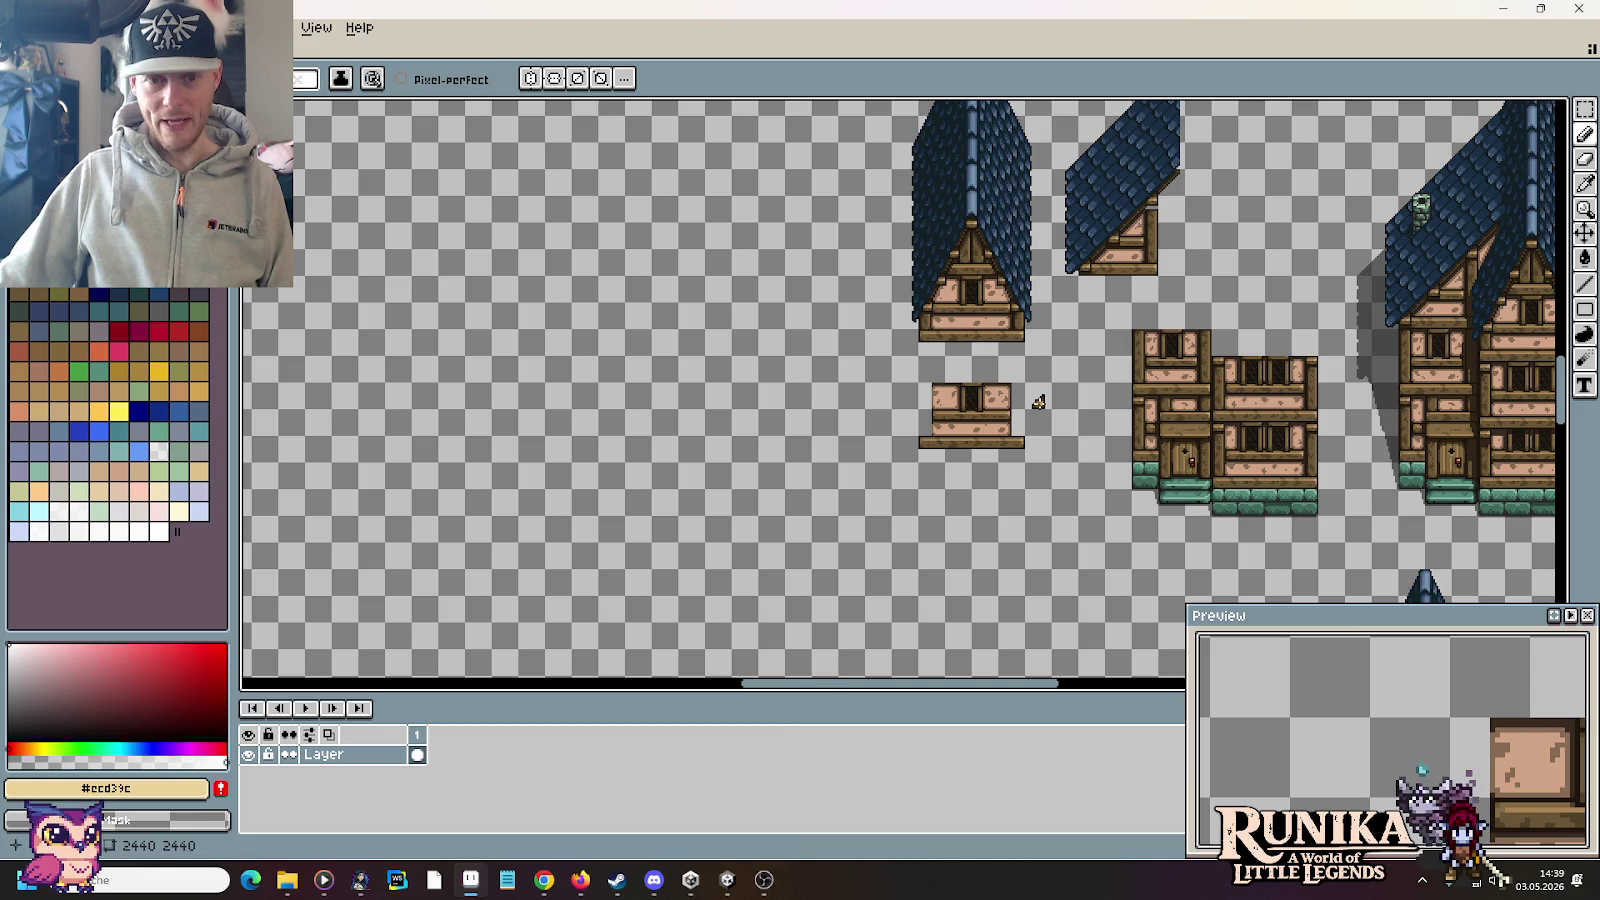
Step: Pick the rectangular marquee tool with M and zoom the view over the house sheet
key(m)
scroll(855, 400, down, 2)
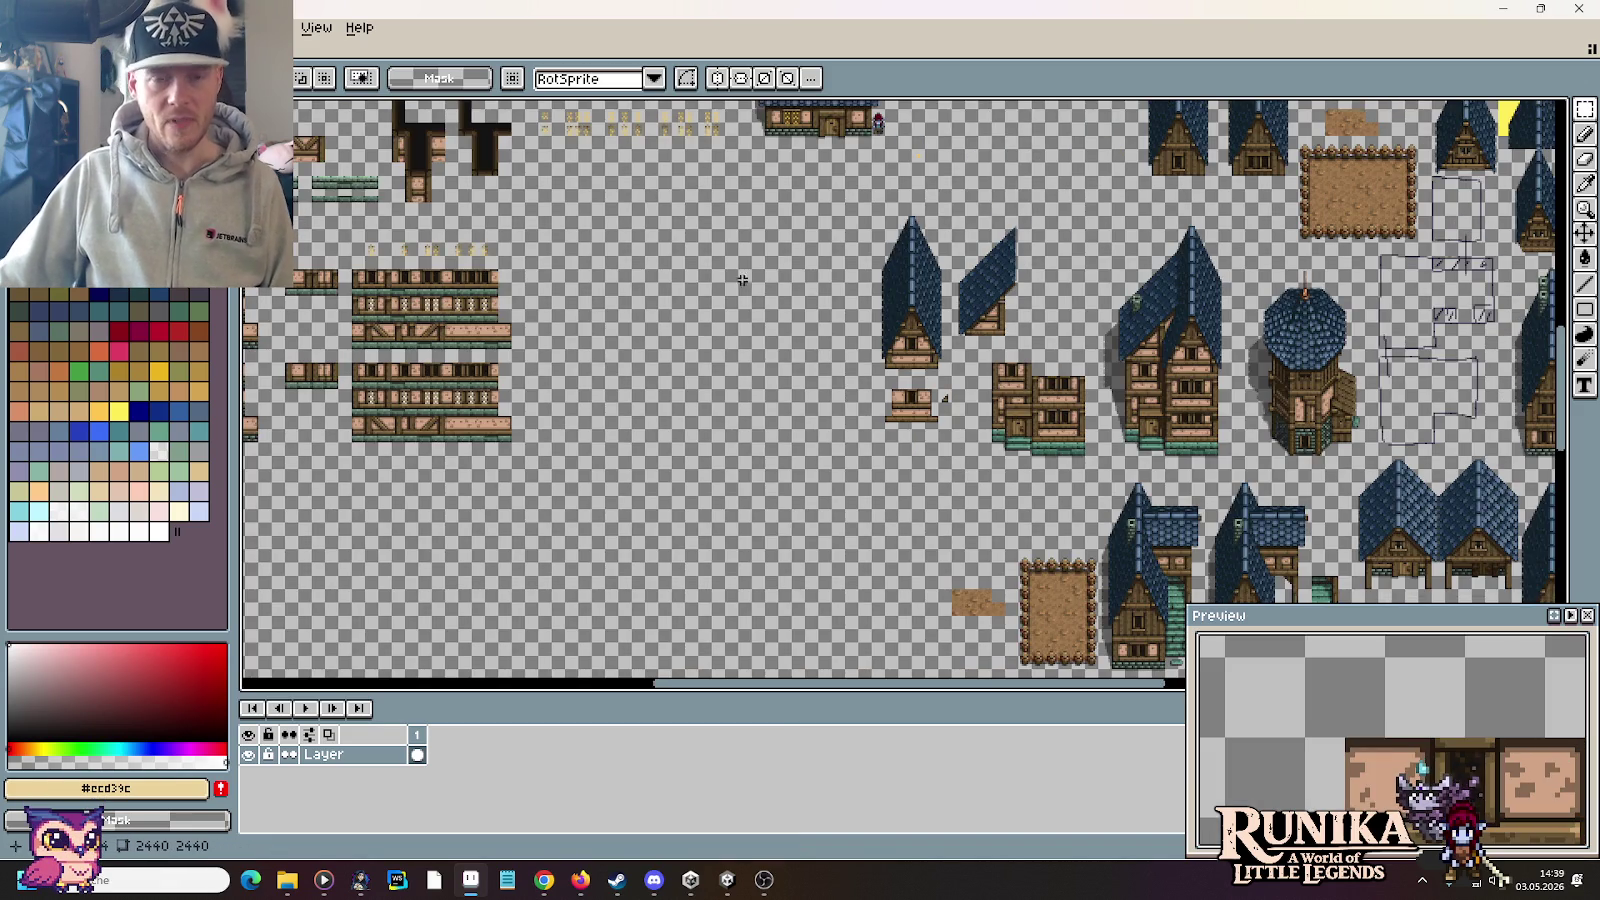
scroll(750, 300, up, 1)
scroll(750, 340, up, 1)
scroll(752, 400, up, 2)
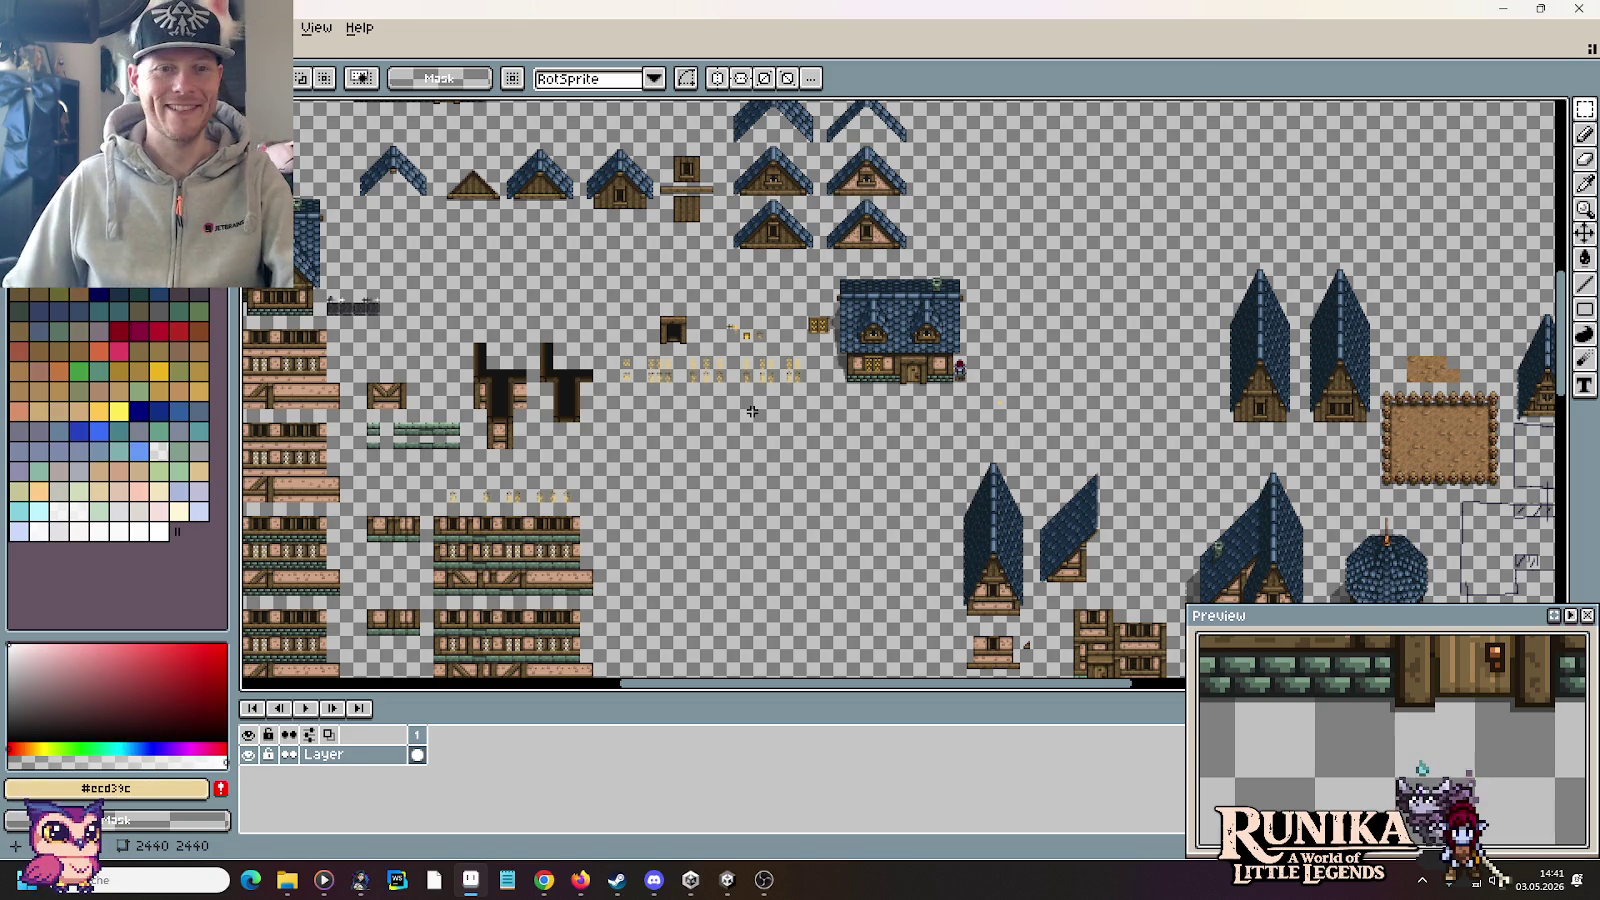
Step: Search Google in a new Chrome tab for 'little cute fantasy house pixel art'
click(543, 879)
click(1432, 15)
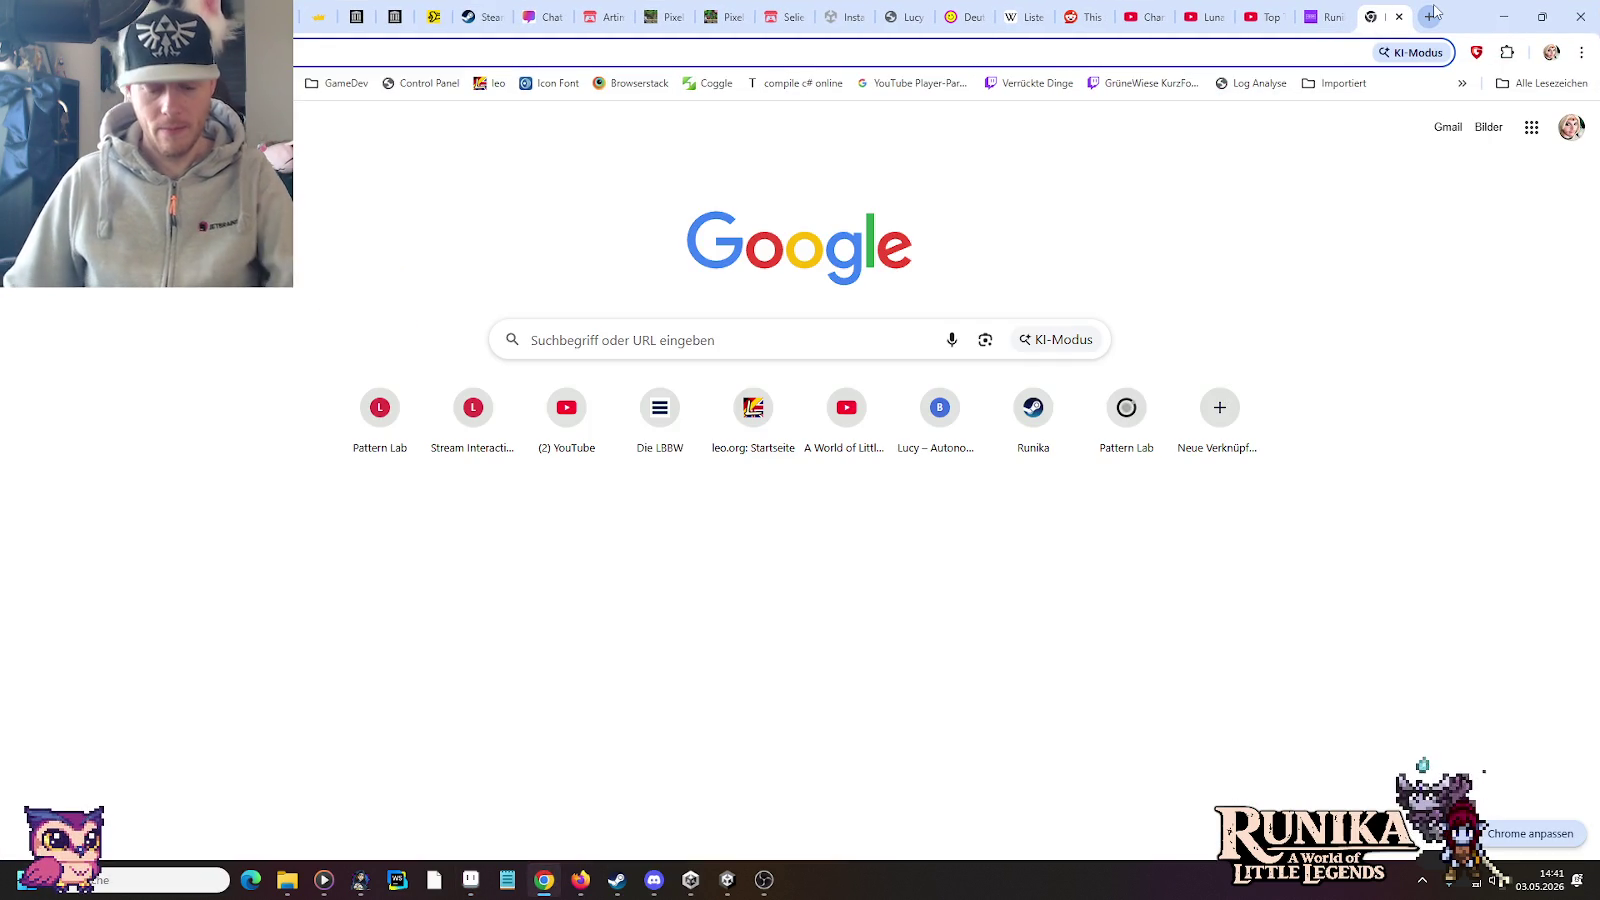
text(little)
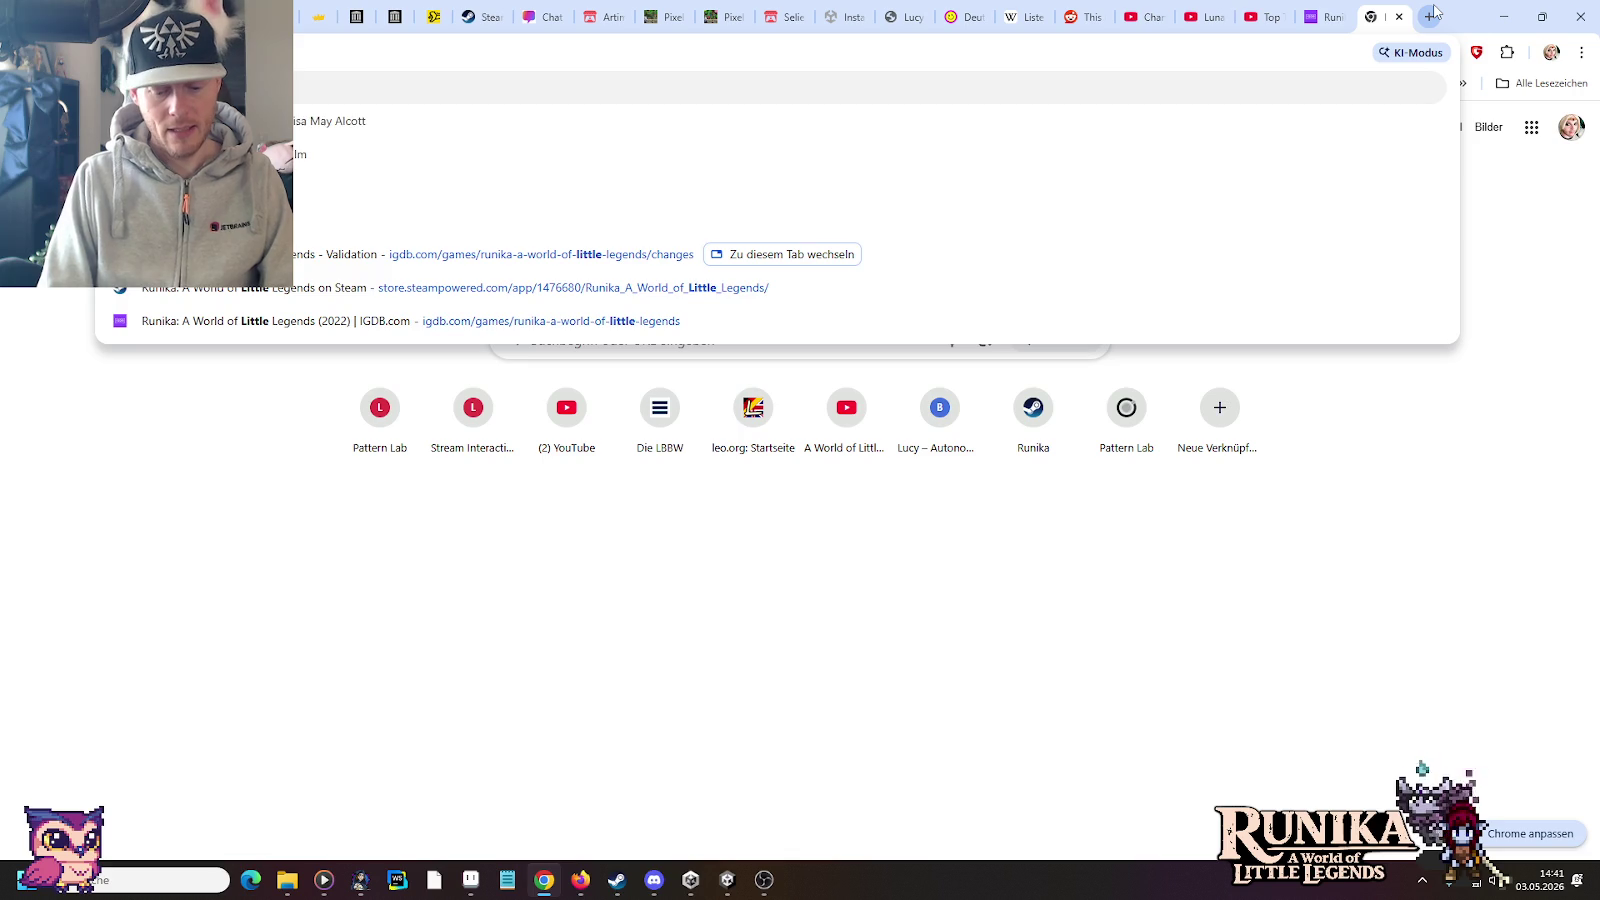
text( cute)
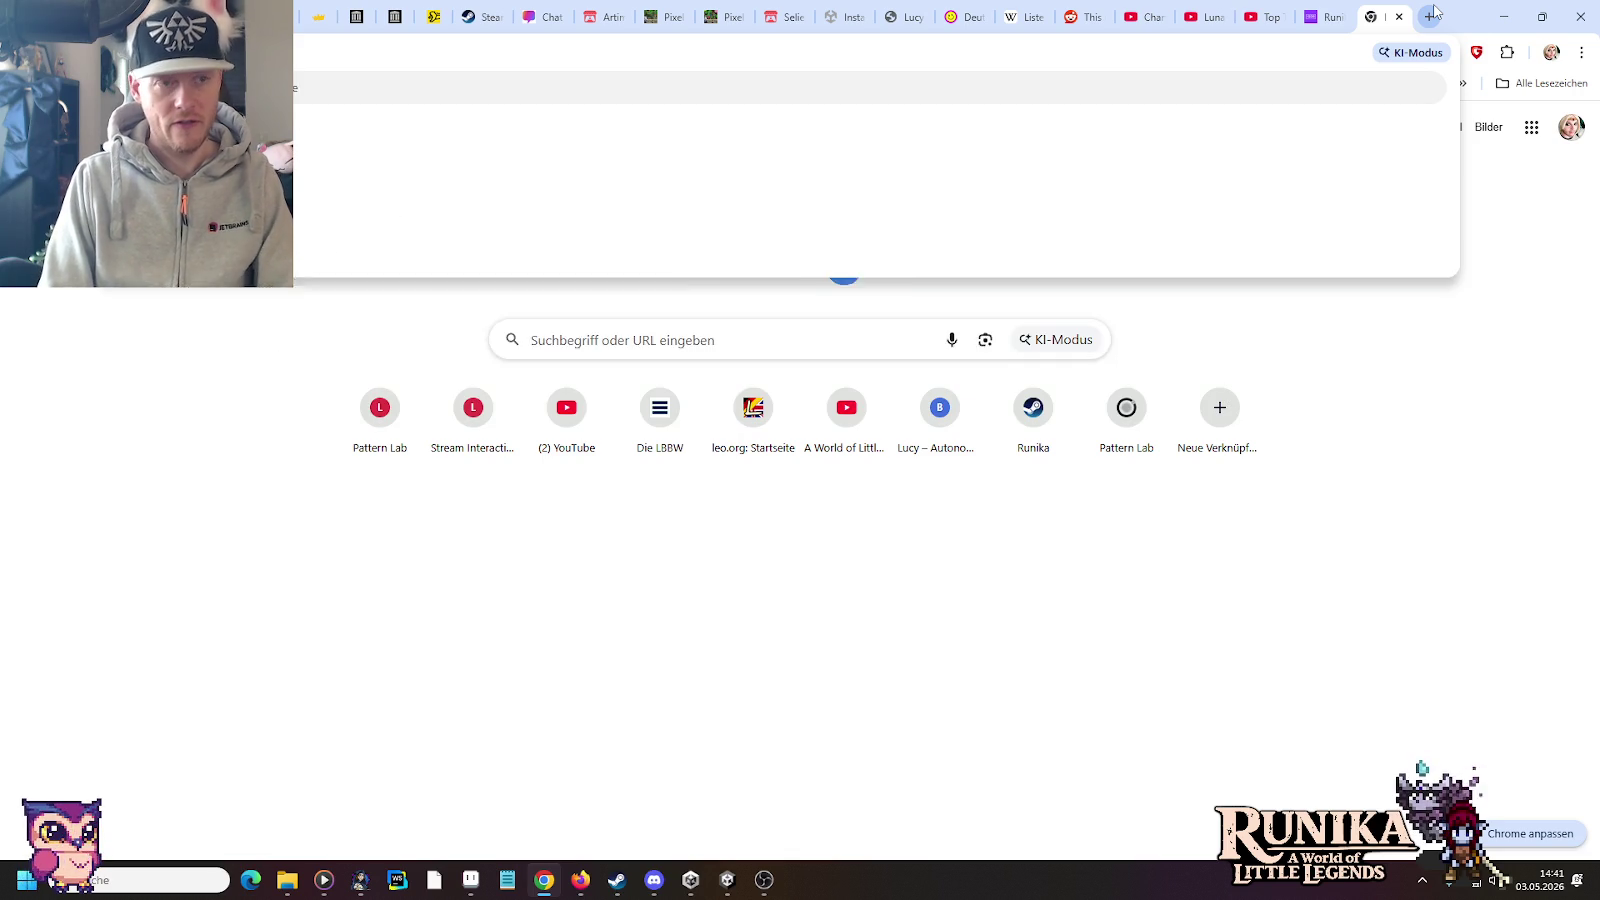
text( fantasy house)
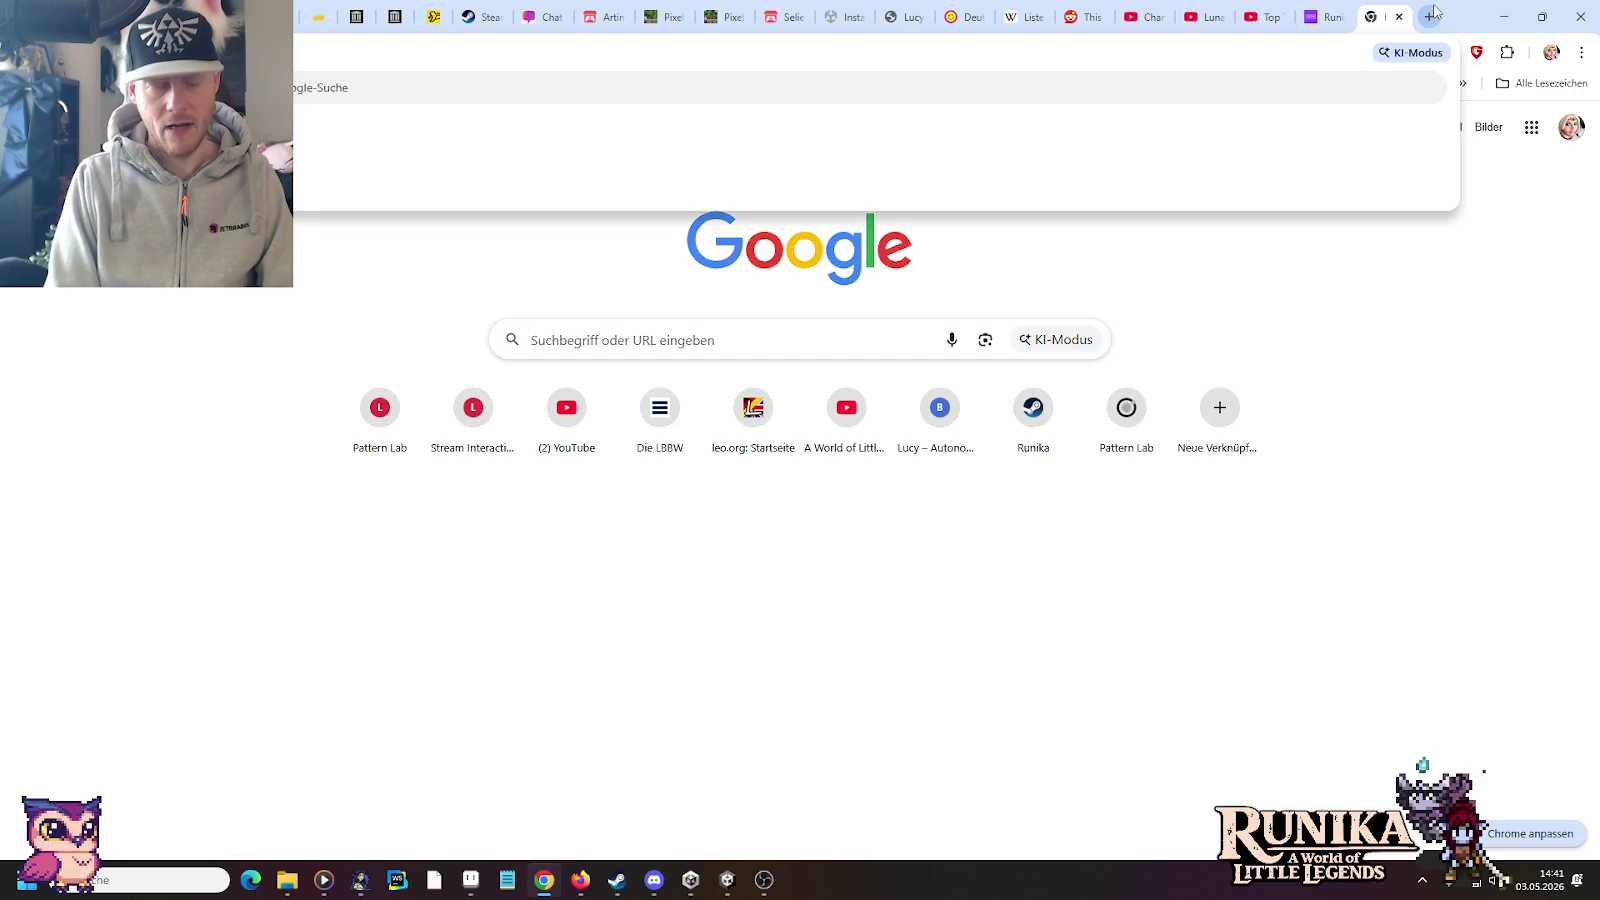
text( pixel art)
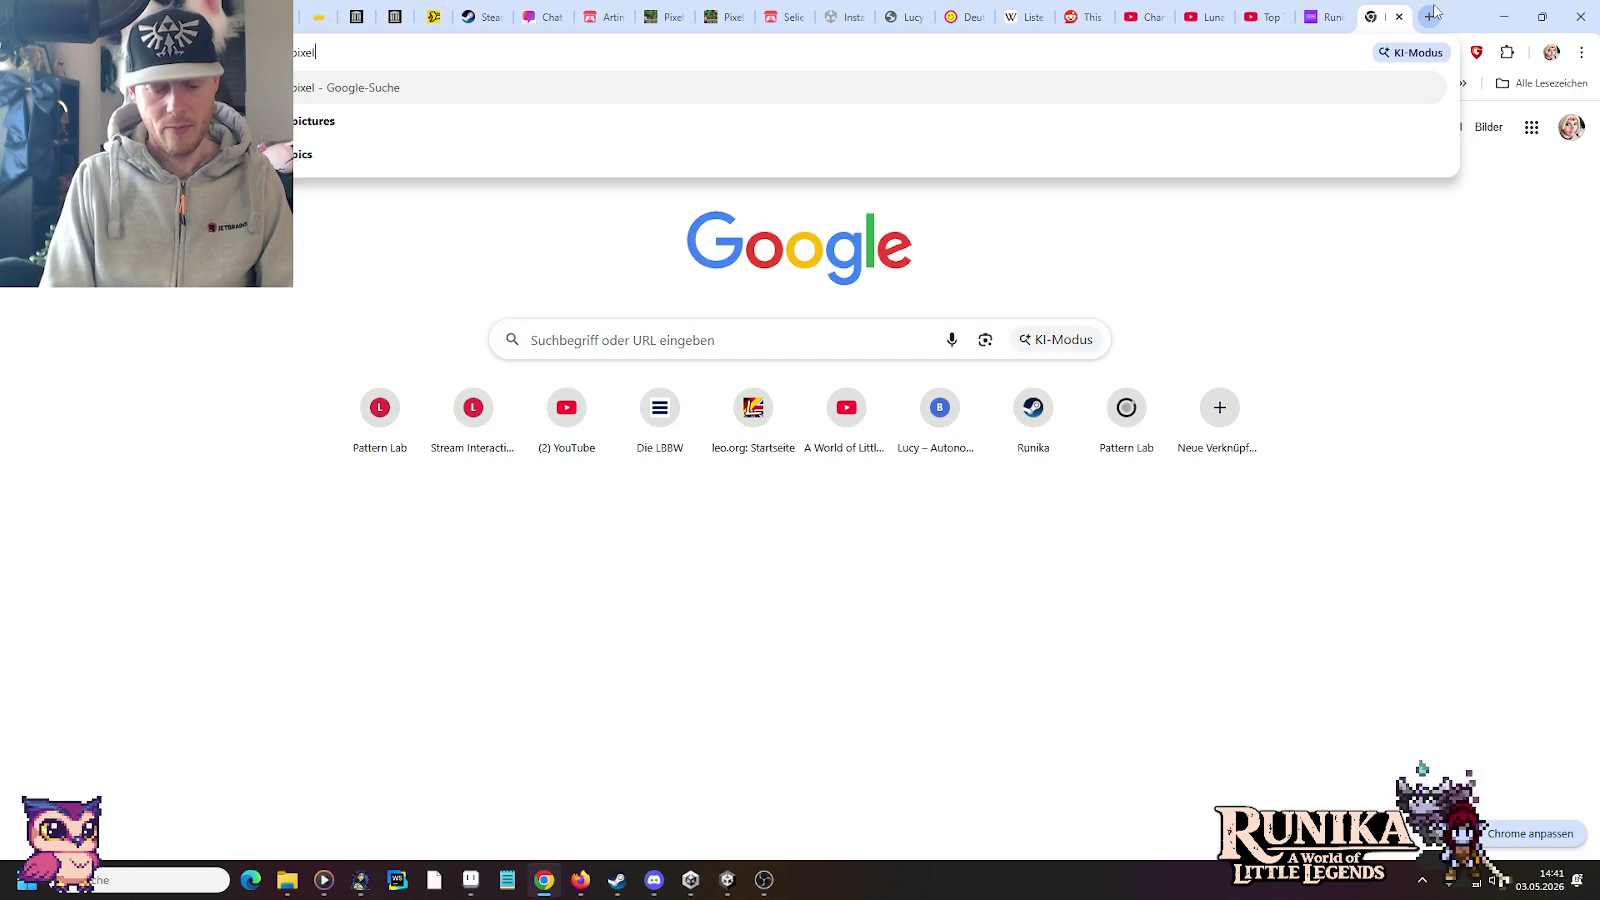
key(Return)
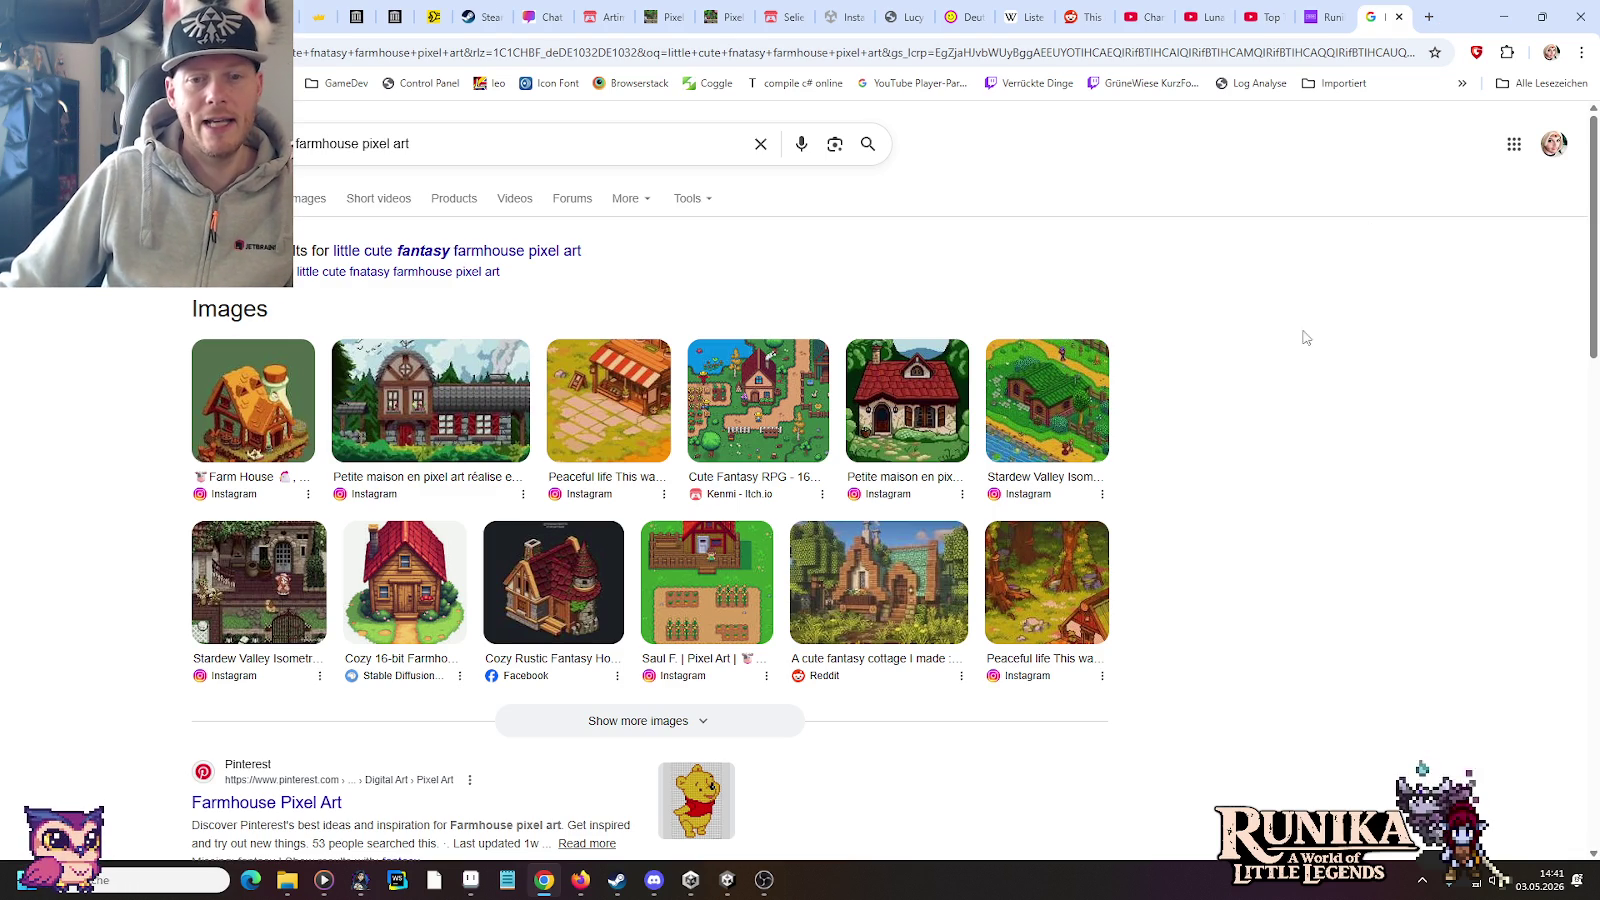
Step: Show image results, glance at the StockCake cottage, then preview Pinterest's Cozy Farmhouse isometric image
click(308, 204)
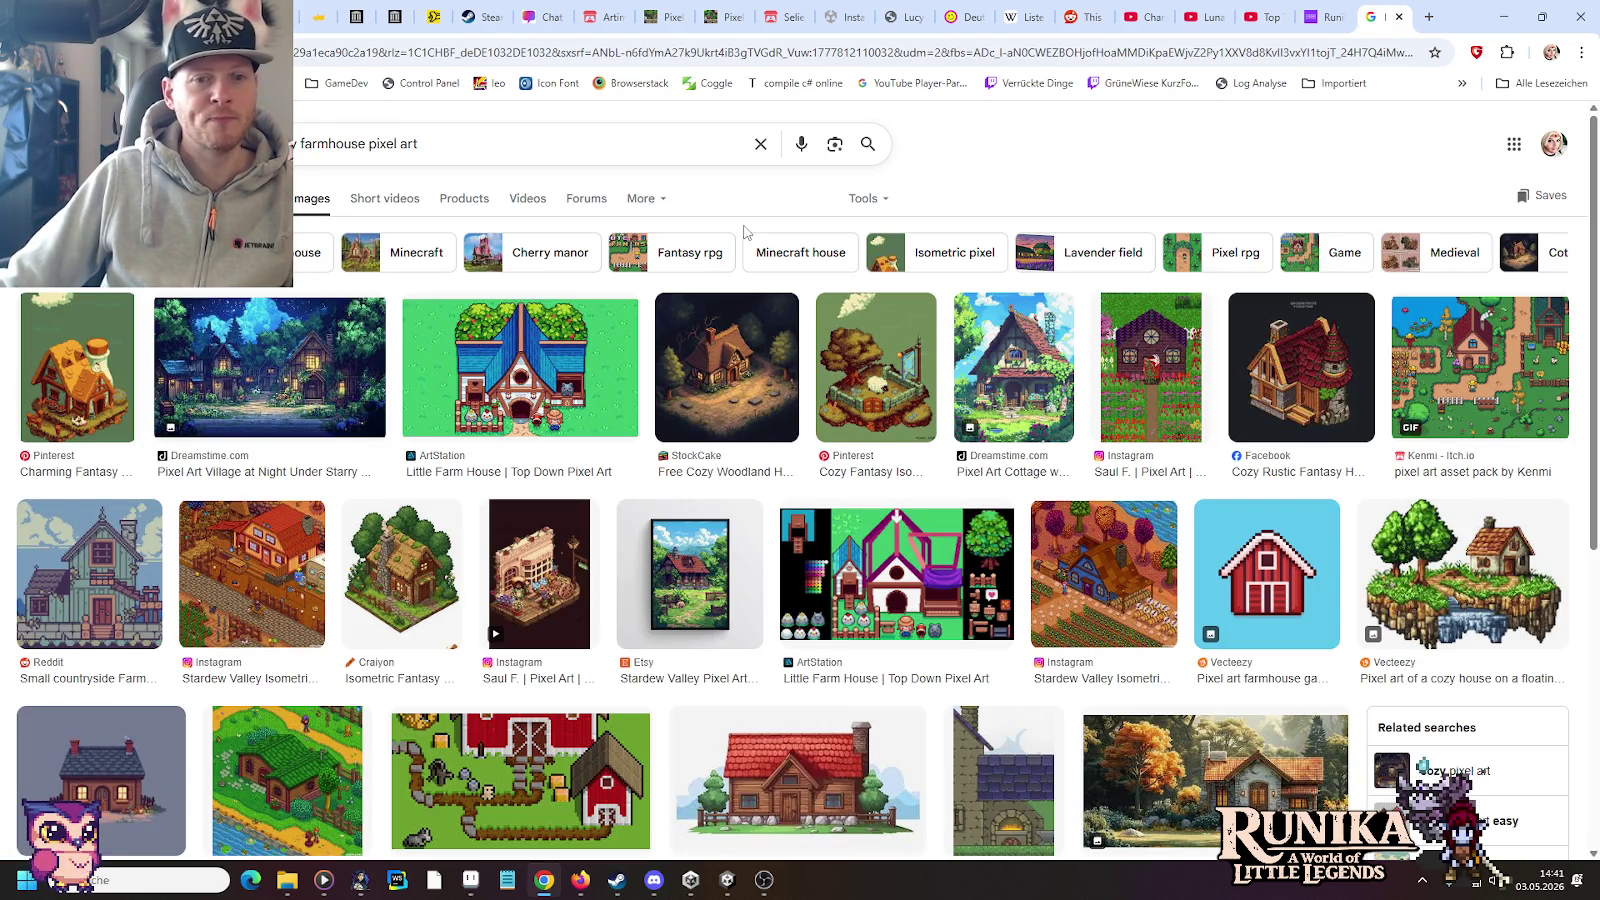
click(755, 345)
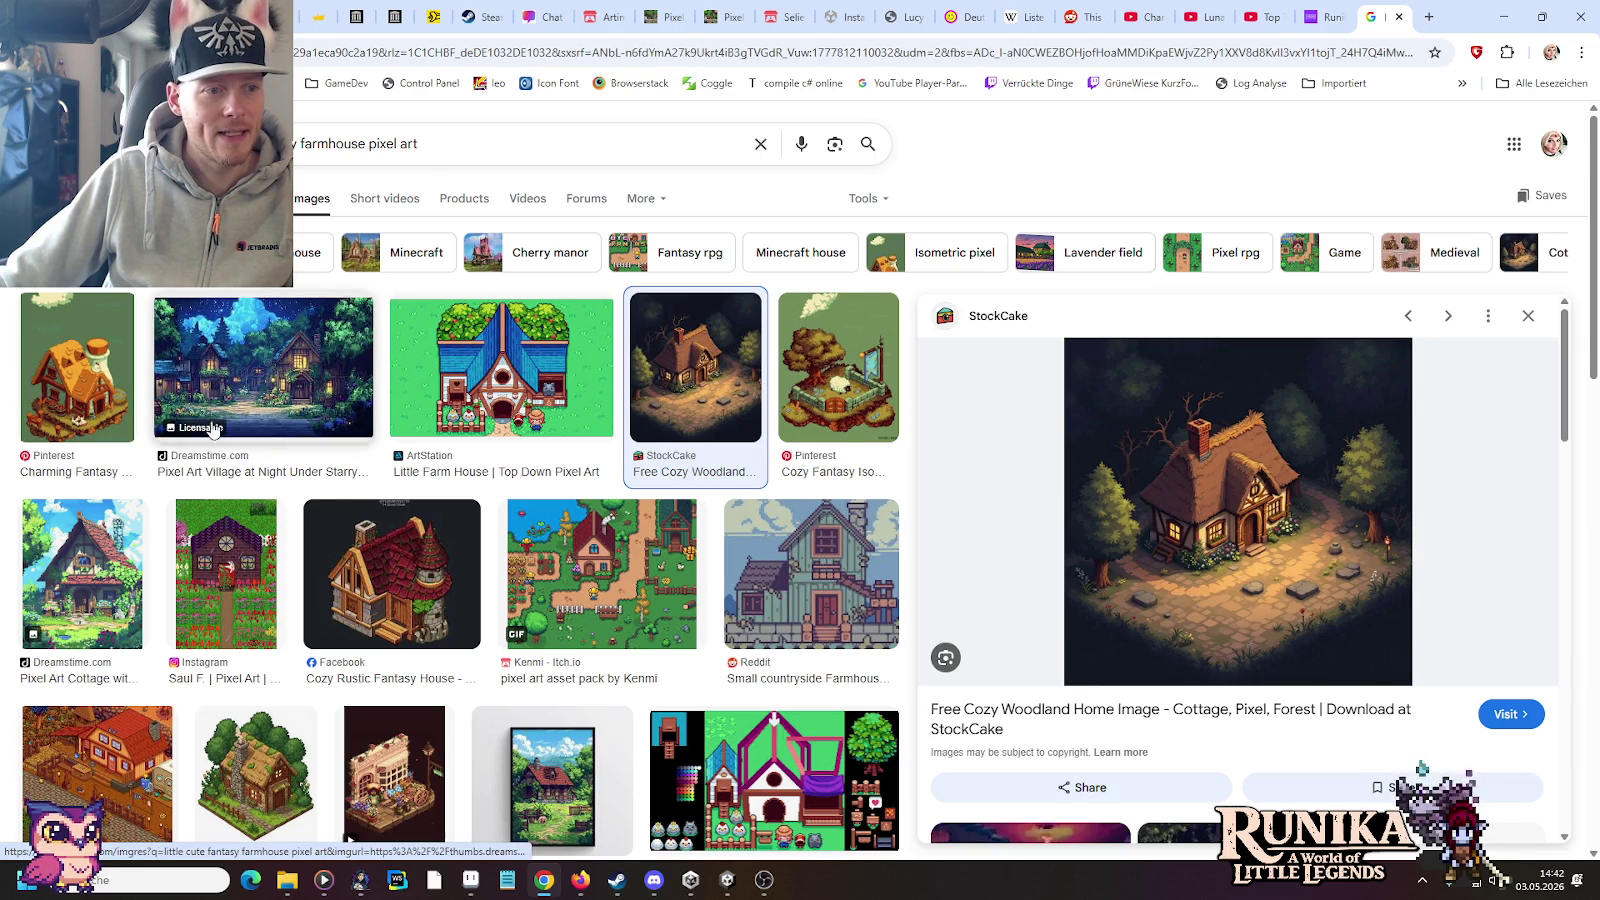
click(77, 370)
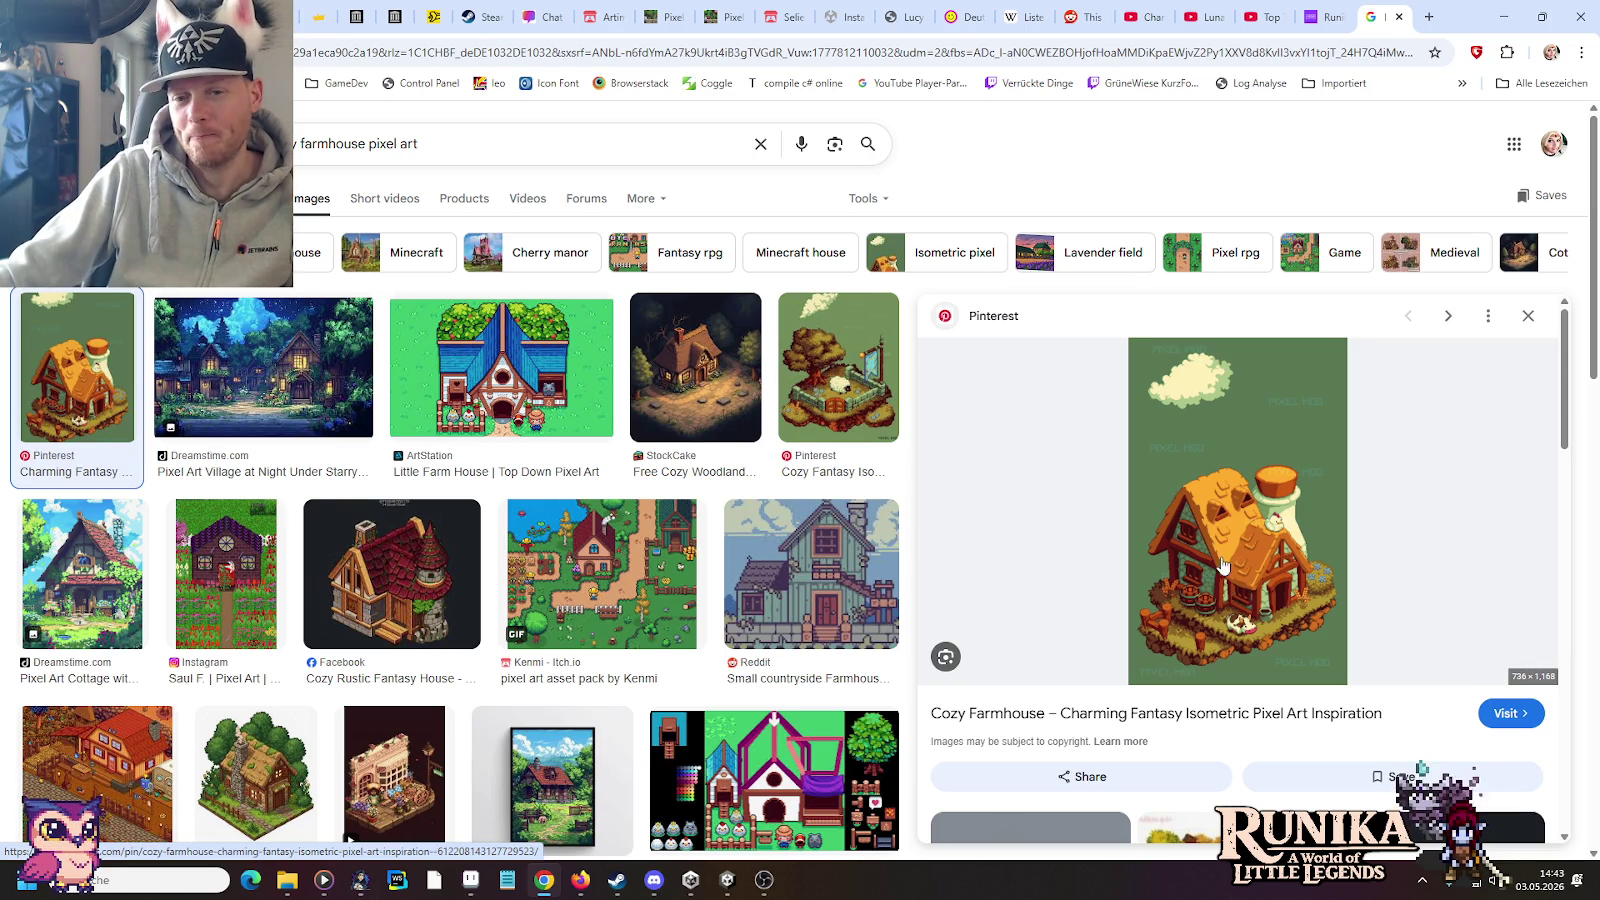
right_click(1237, 498)
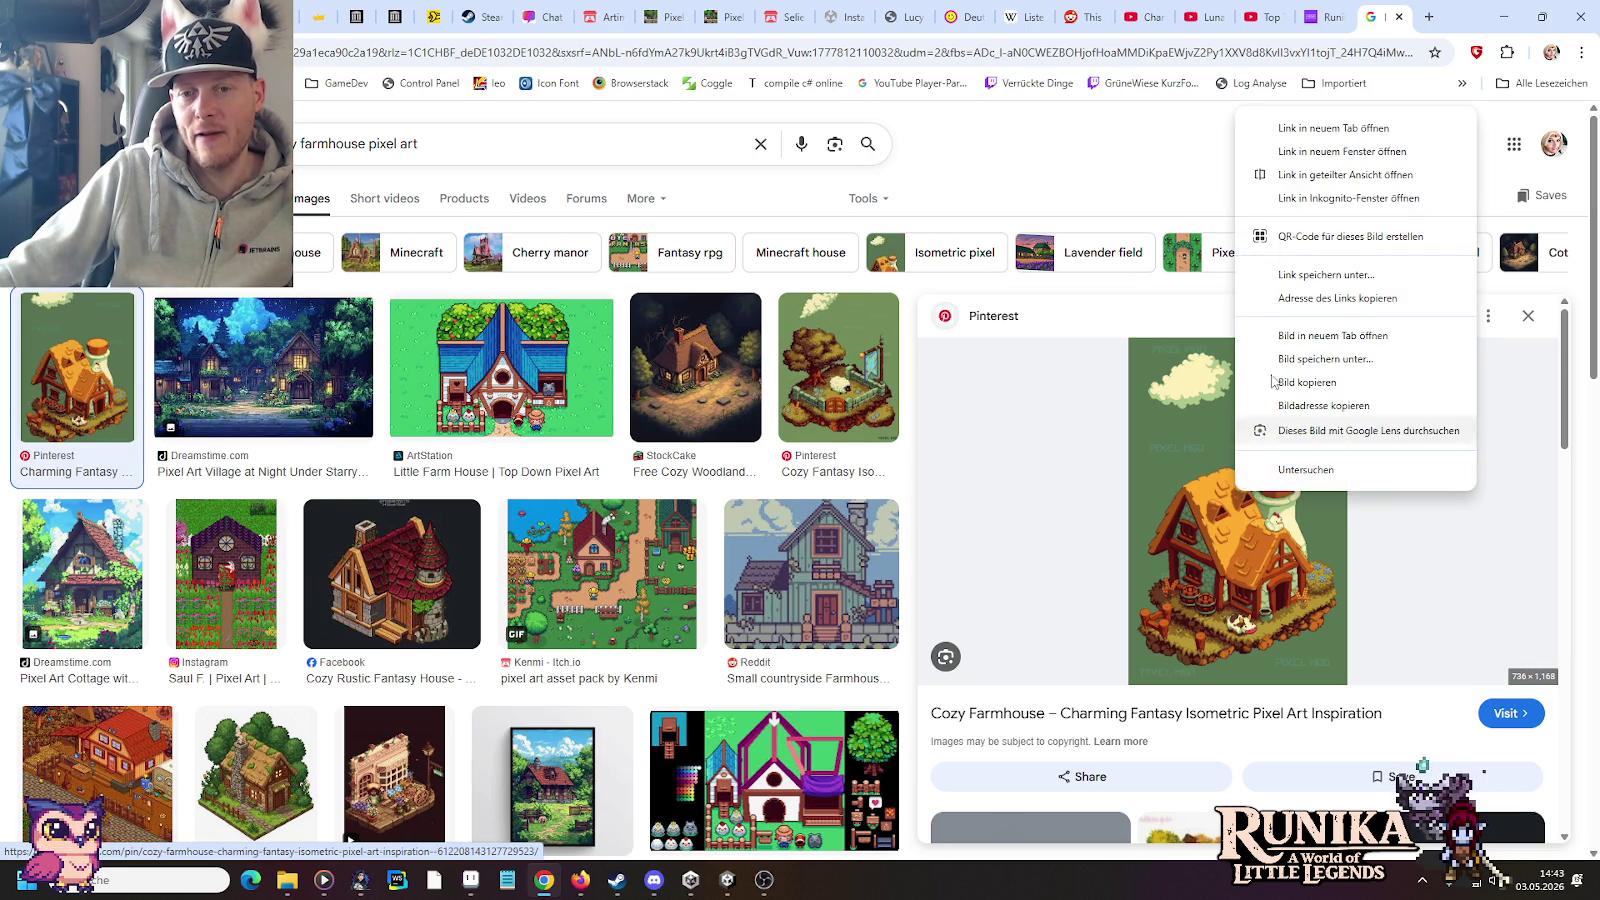
Step: View the Pinterest farmhouse image full-size in its own tab, then go back to Google Images
click(1330, 332)
click(1378, 8)
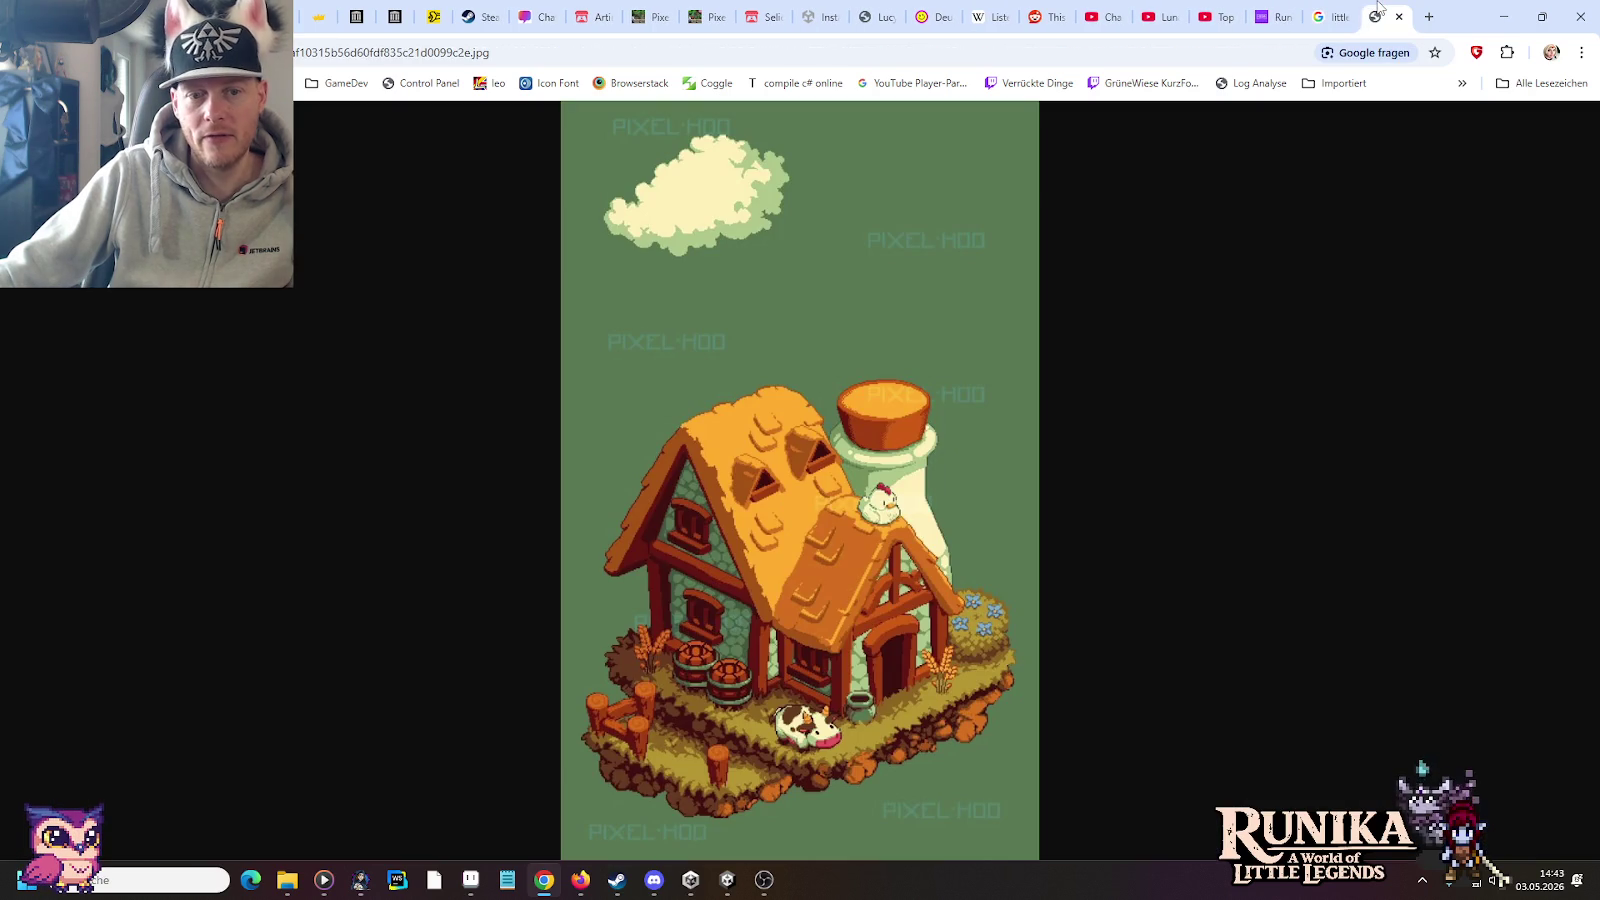
click(967, 303)
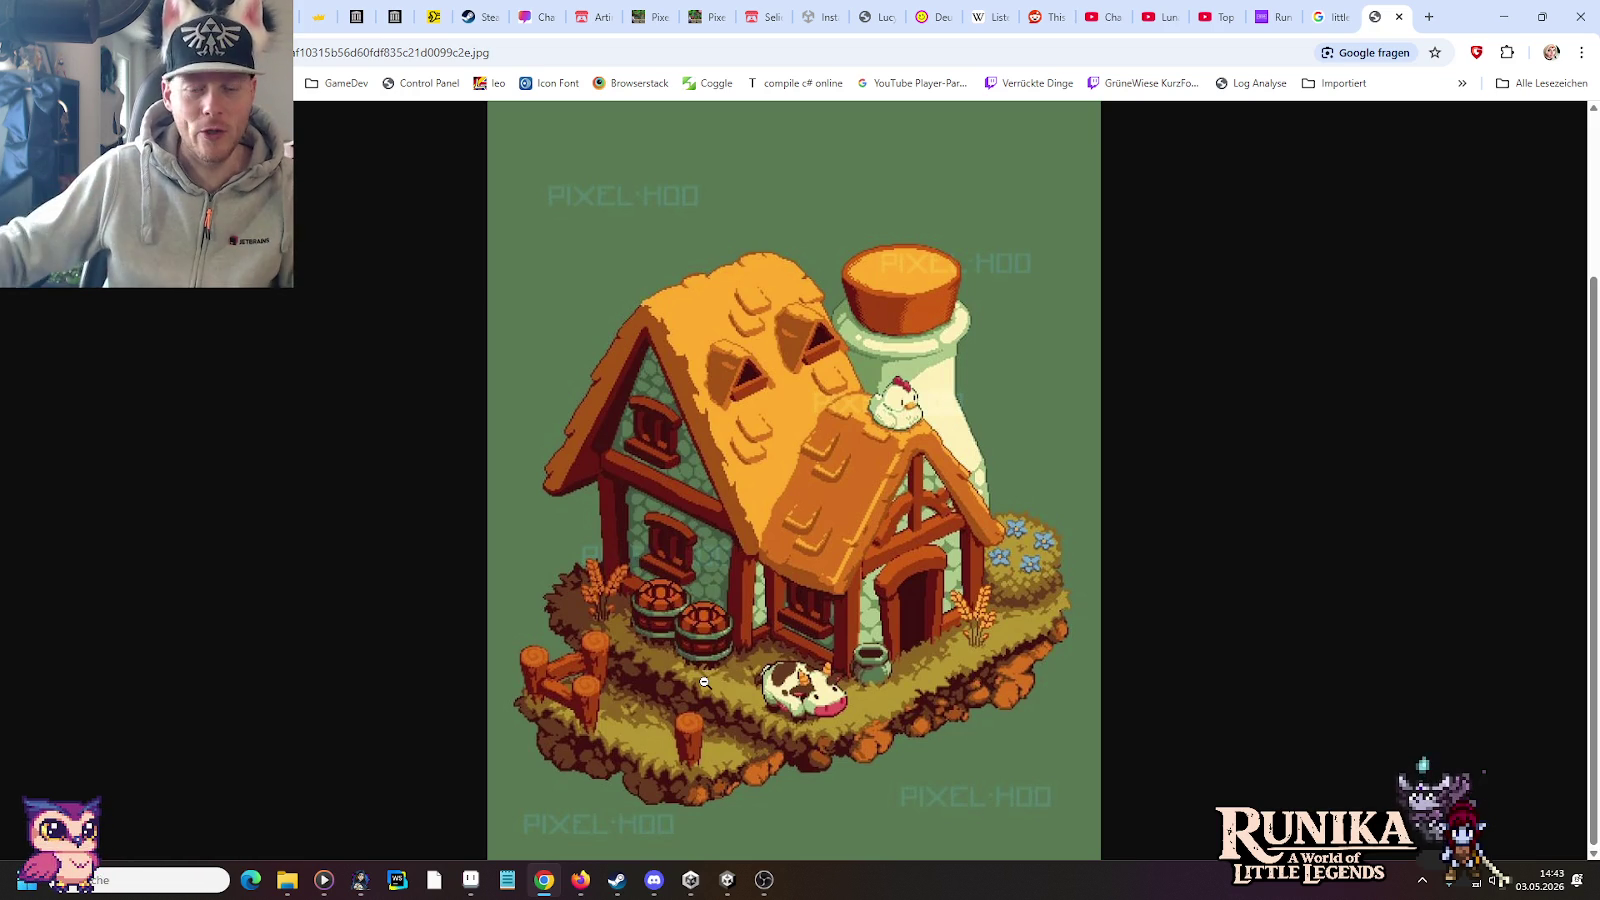
click(1341, 10)
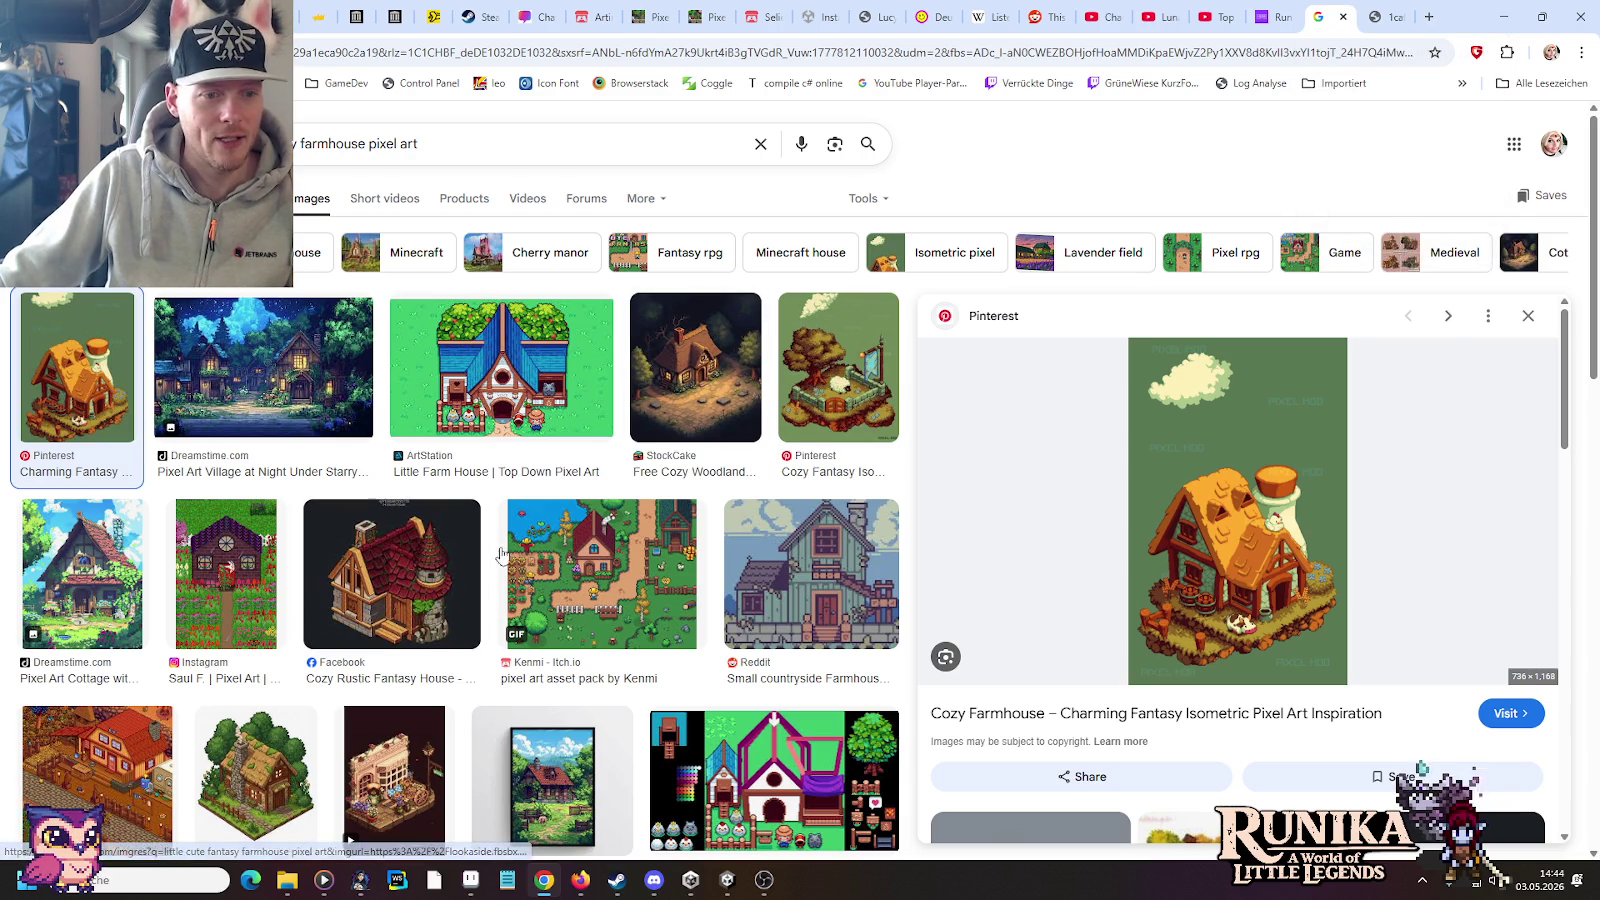
Step: Close the Pinterest preview, browse StockCake and Dreamstime cottages, and open ArtStation's Little Farm House page
click(1528, 316)
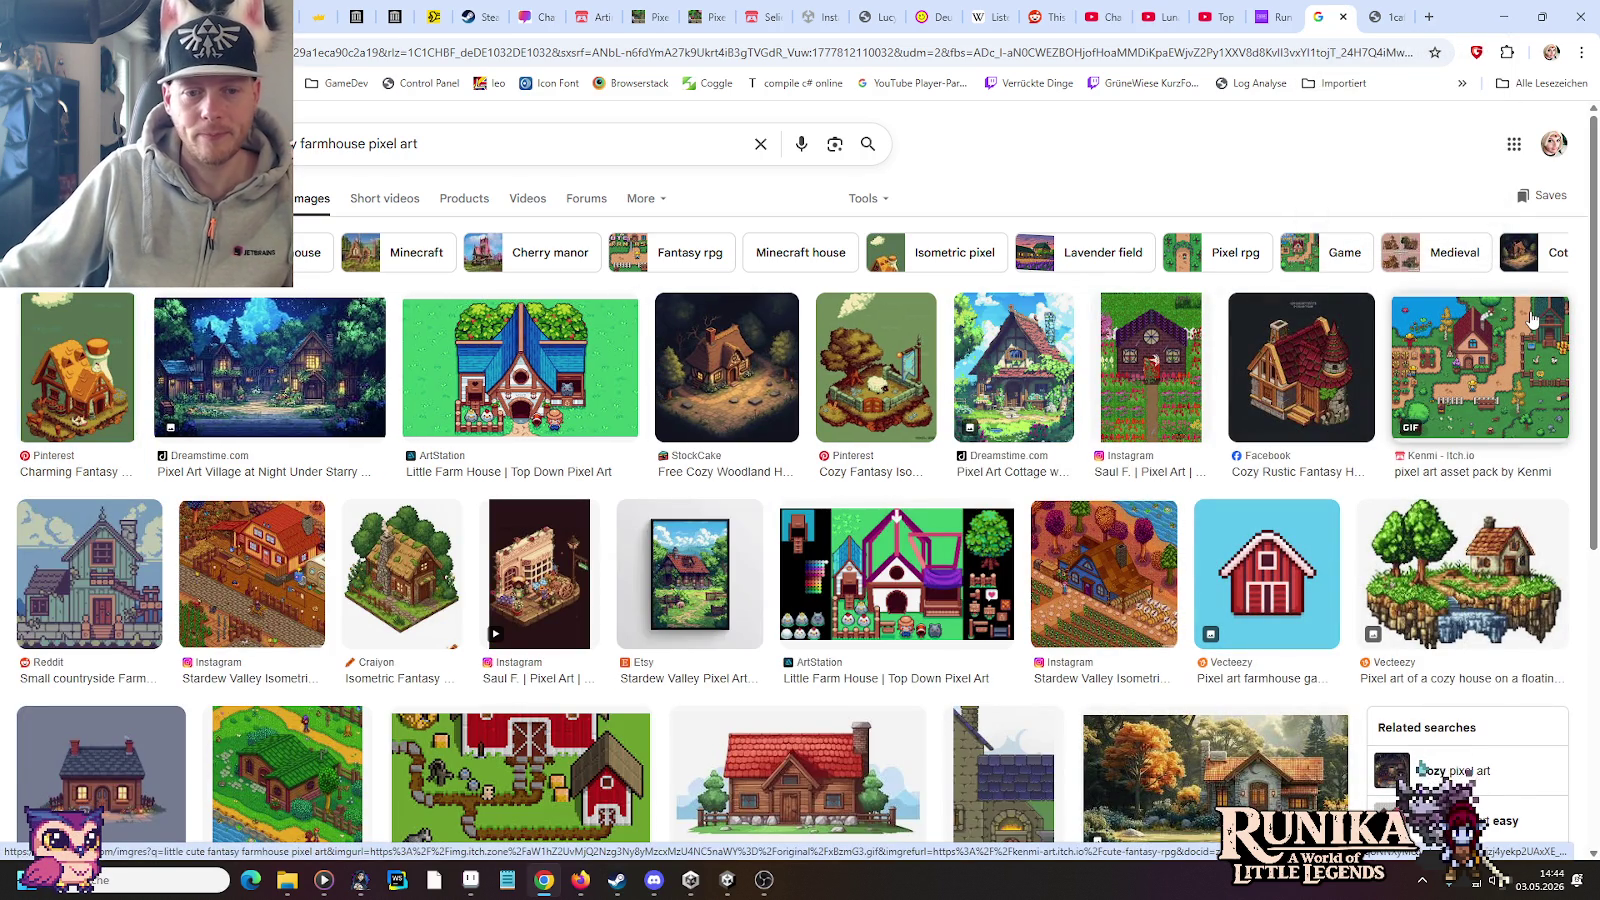
click(712, 375)
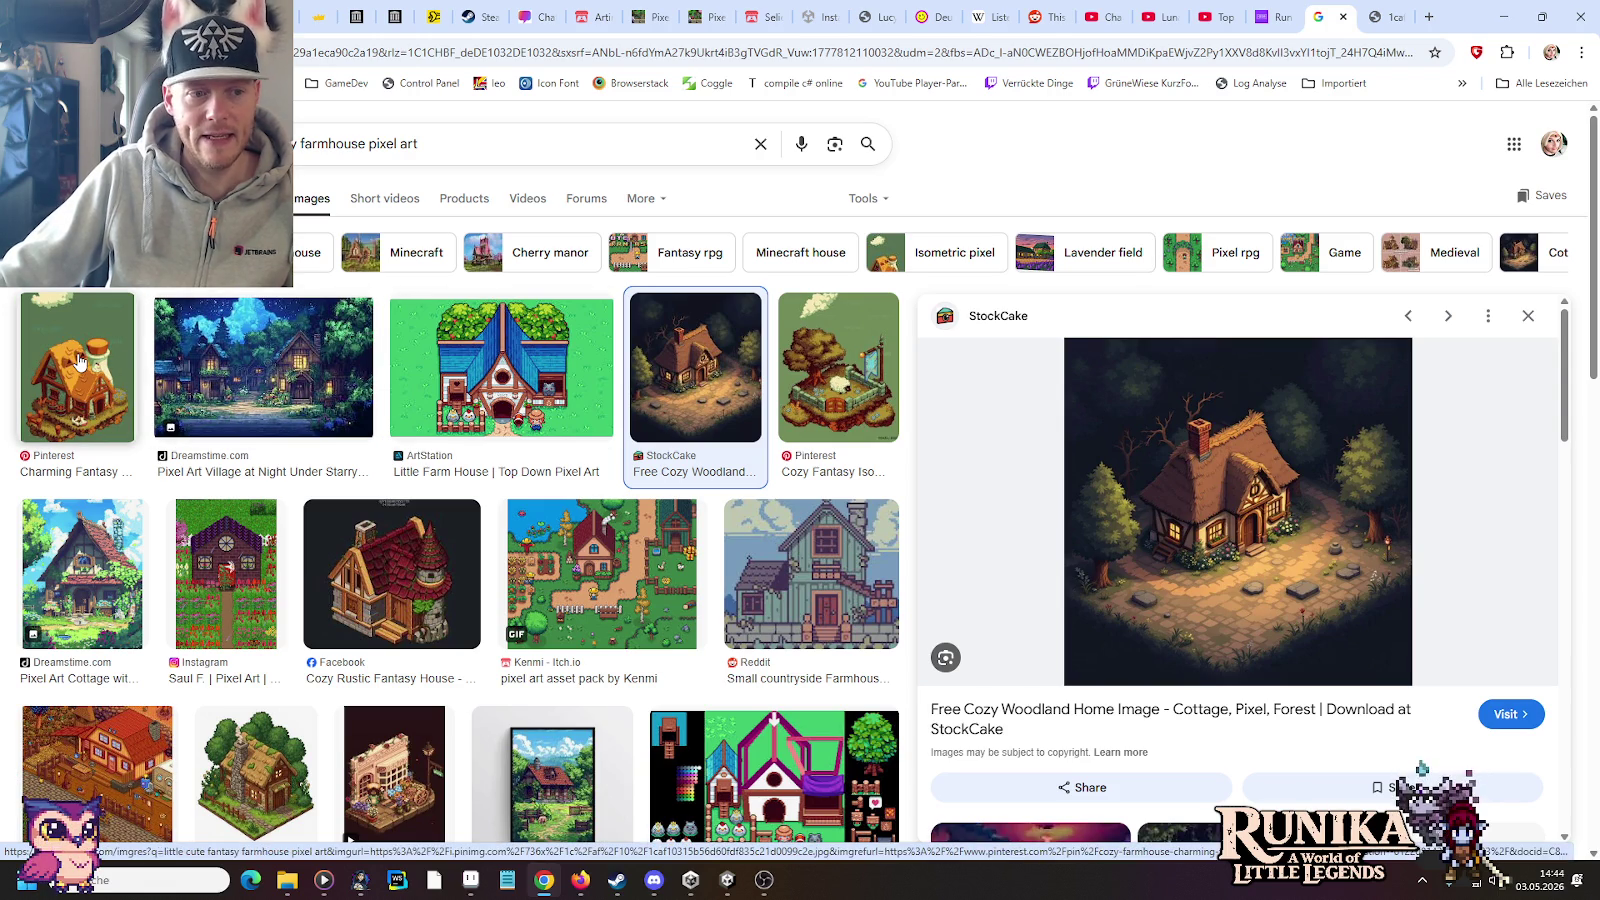
click(82, 570)
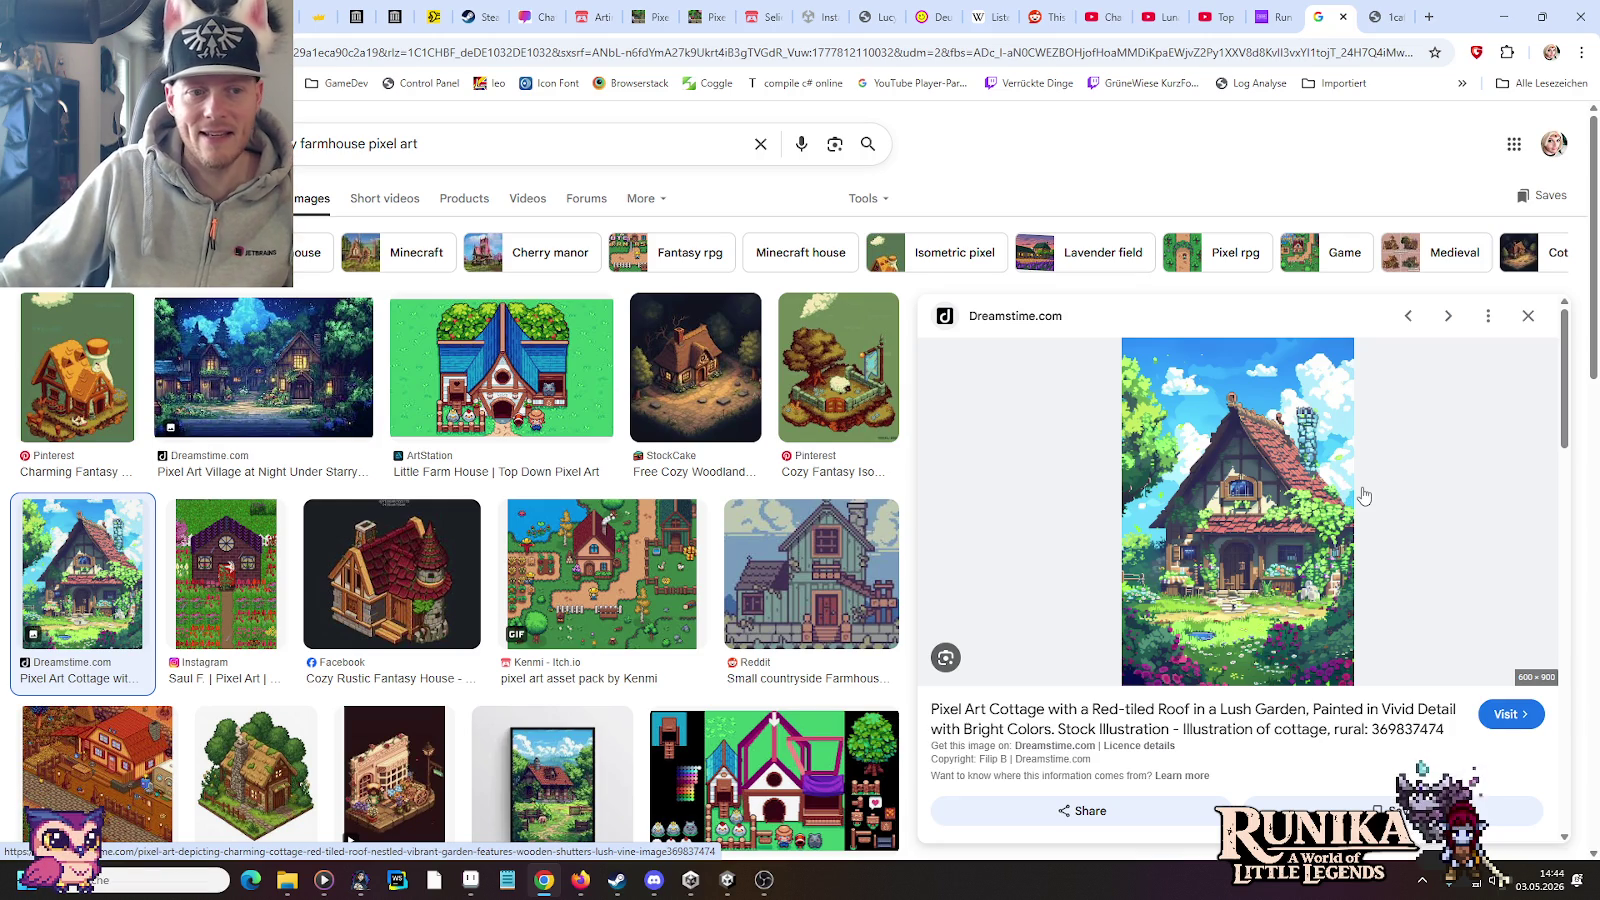
click(537, 385)
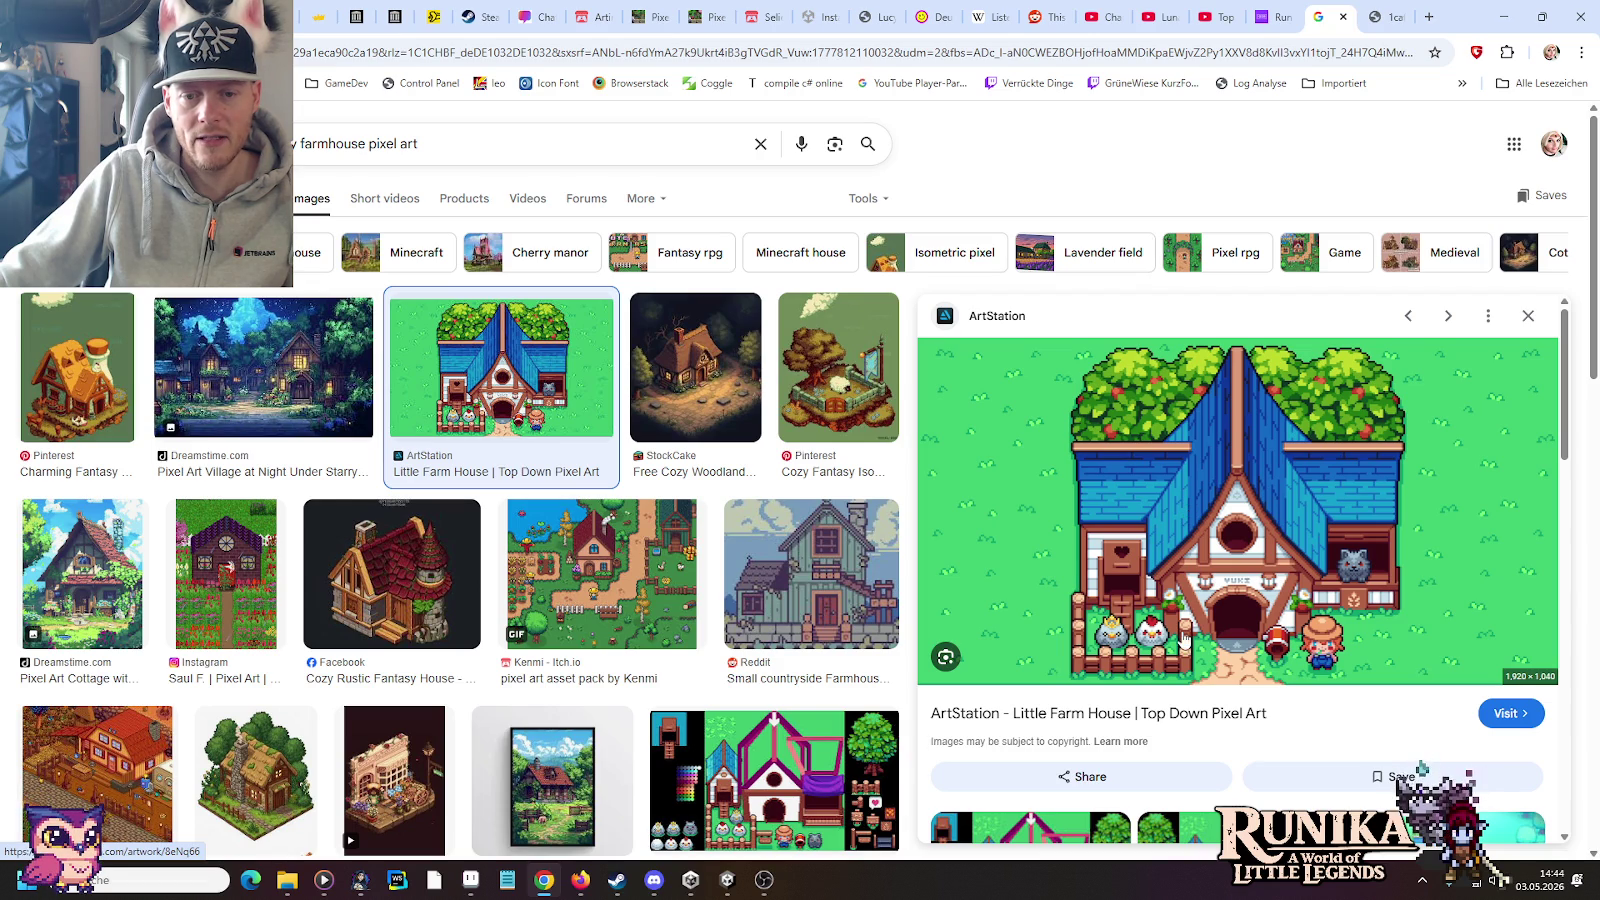
middle_click(1185, 712)
click(1383, 16)
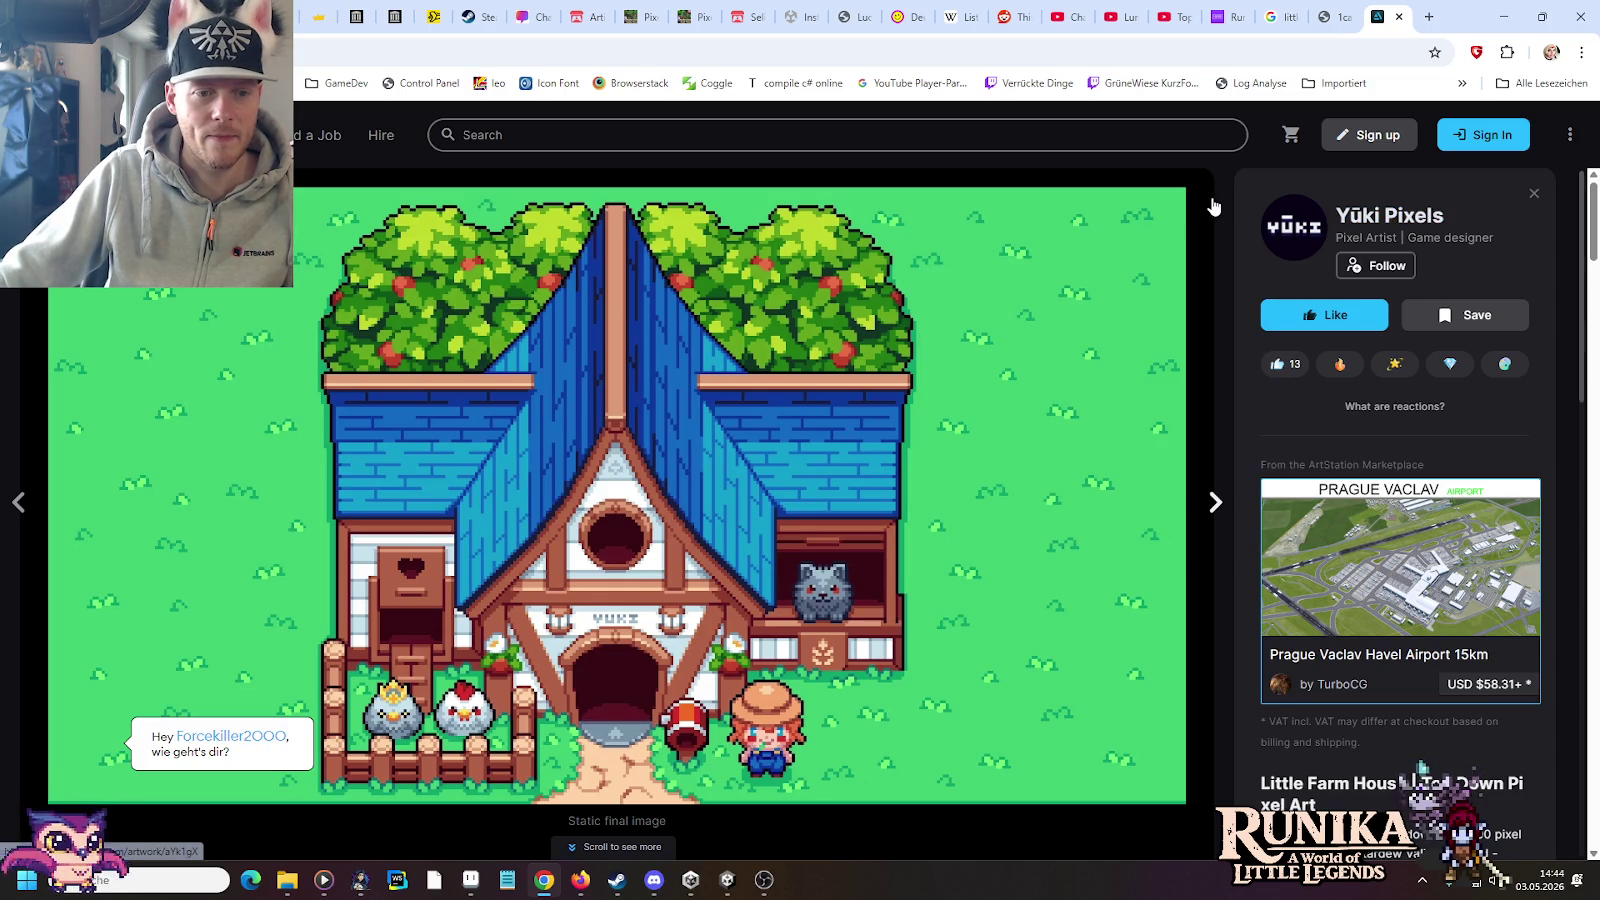
click(1400, 18)
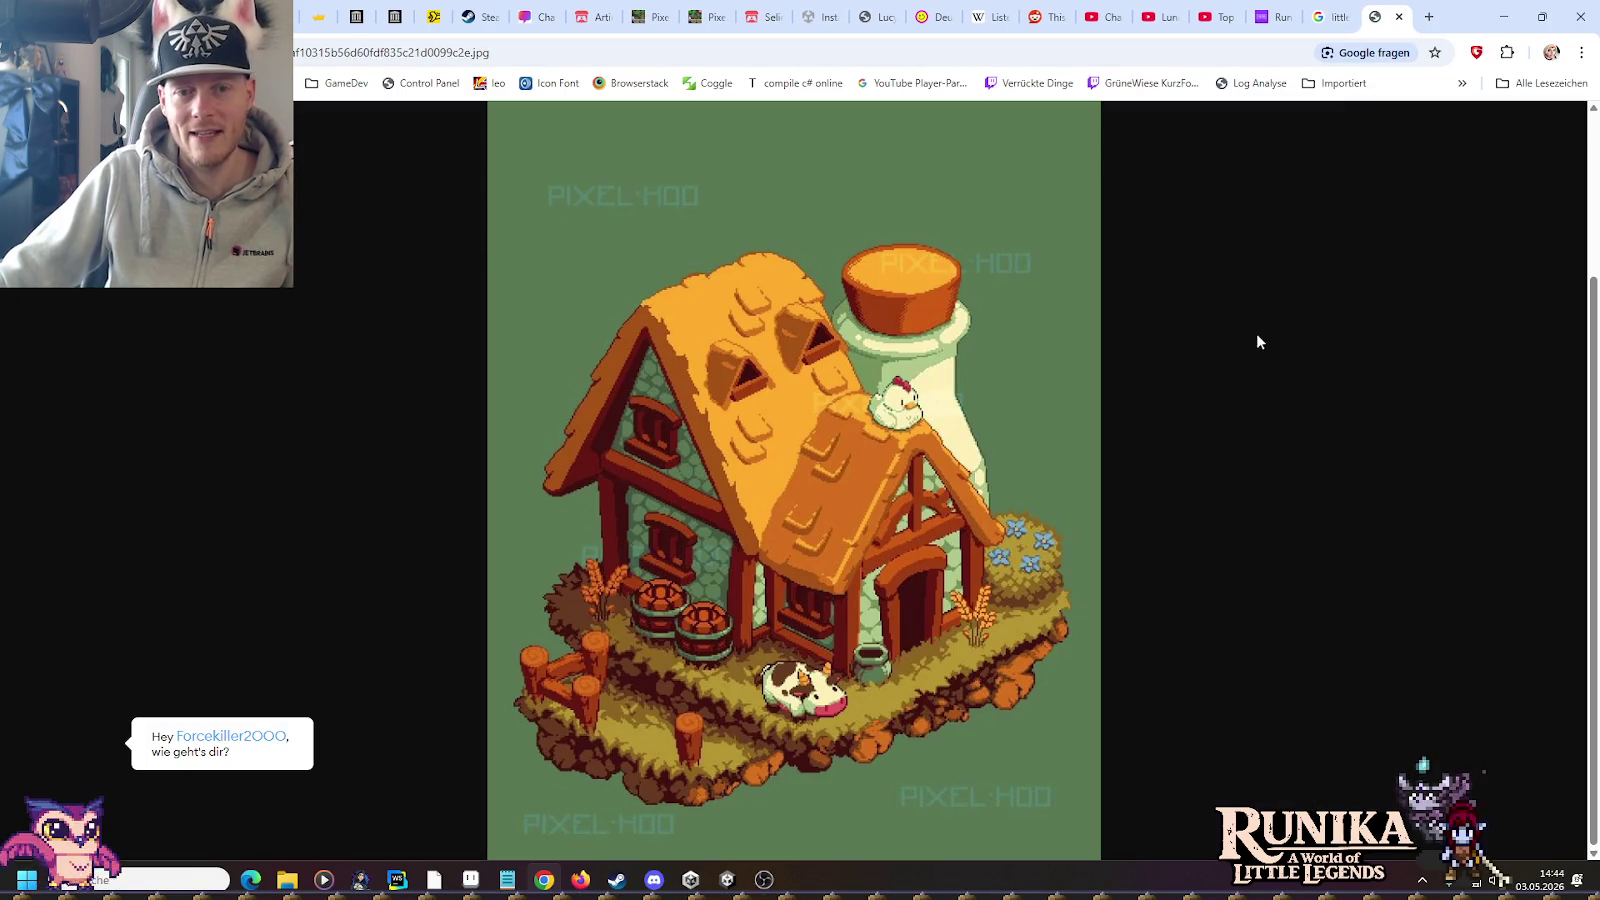
click(1315, 12)
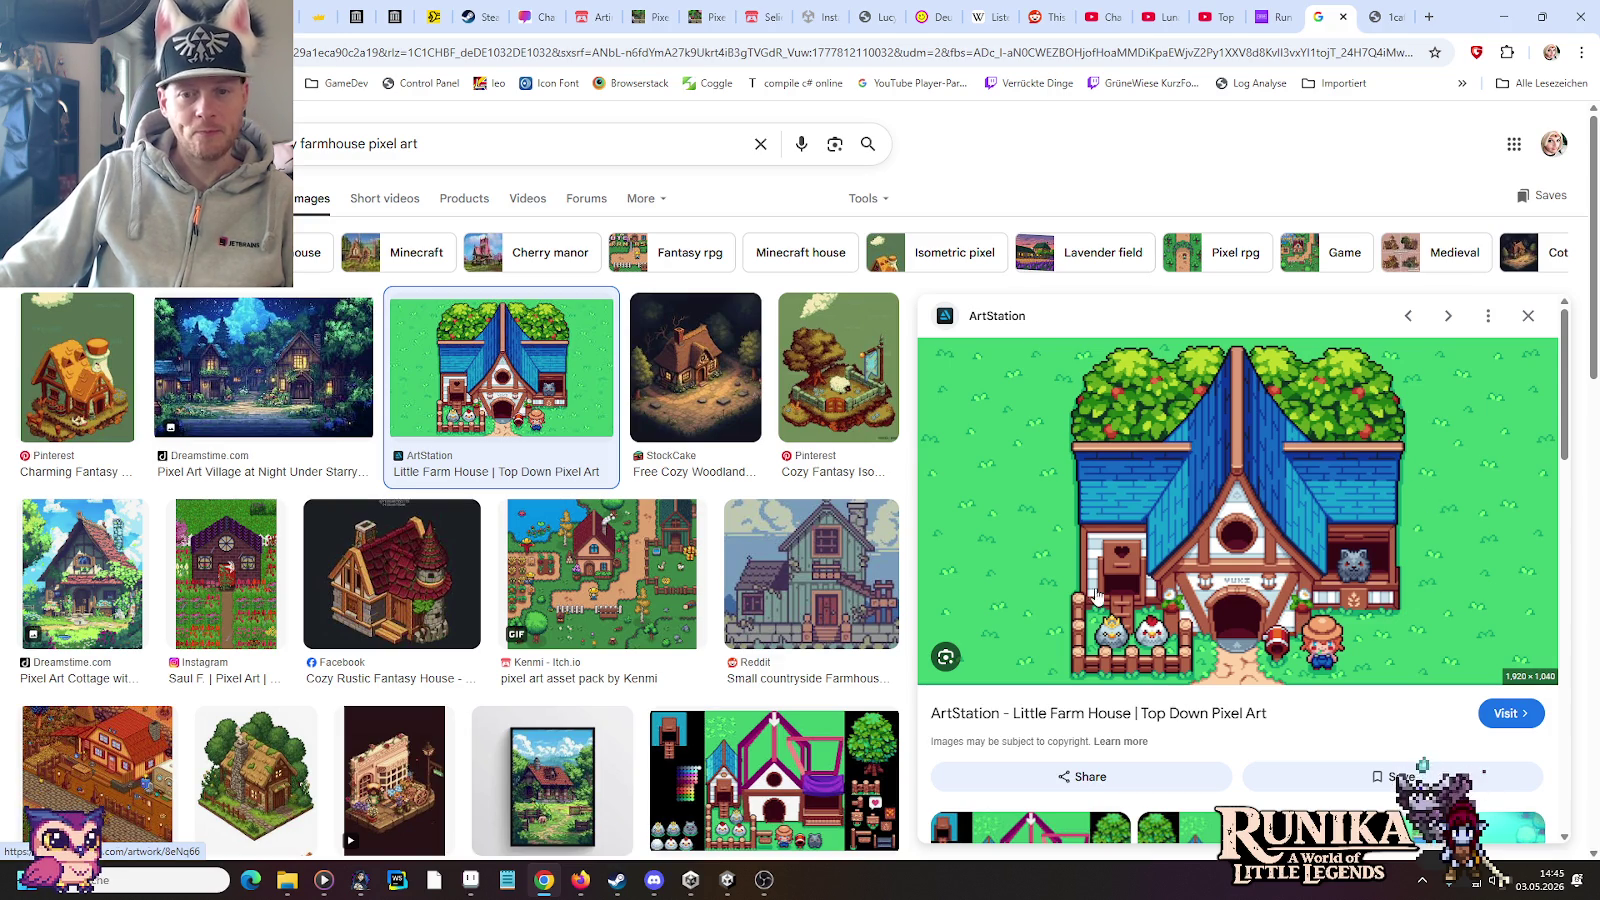
Step: Scroll down and preview Craiyon's thatched stone-chimney Isometric Fantasy House
scroll(300, 530, down, 3)
click(280, 527)
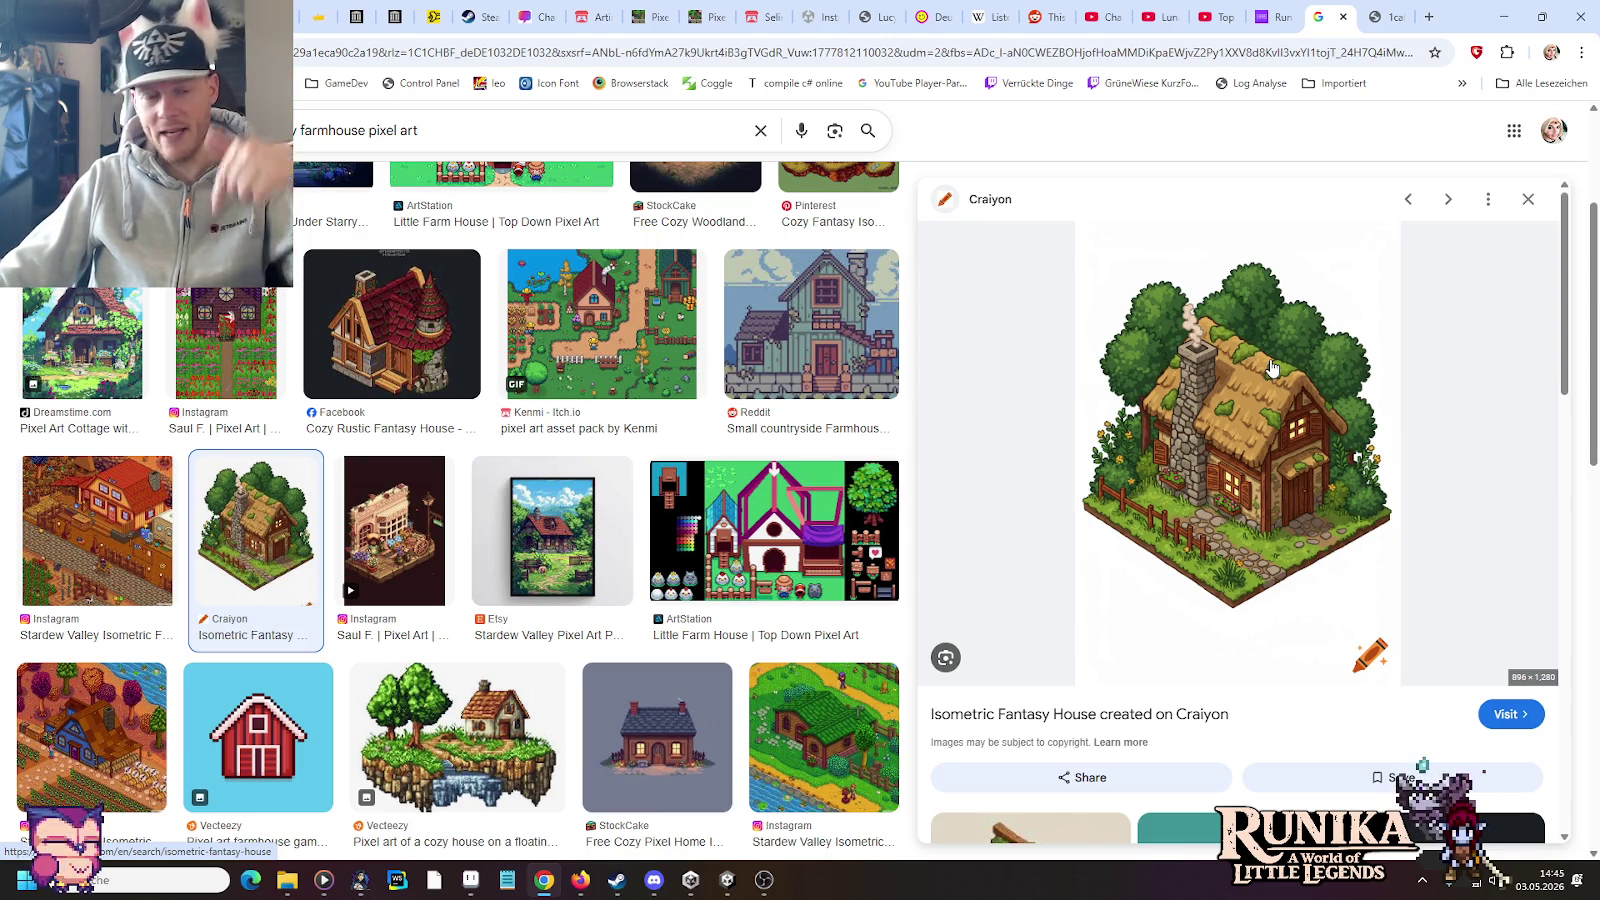
Step: Glance at the Stardew Valley farmer's house, then preview ArtStation's Little Farm House sprite sheet
click(115, 514)
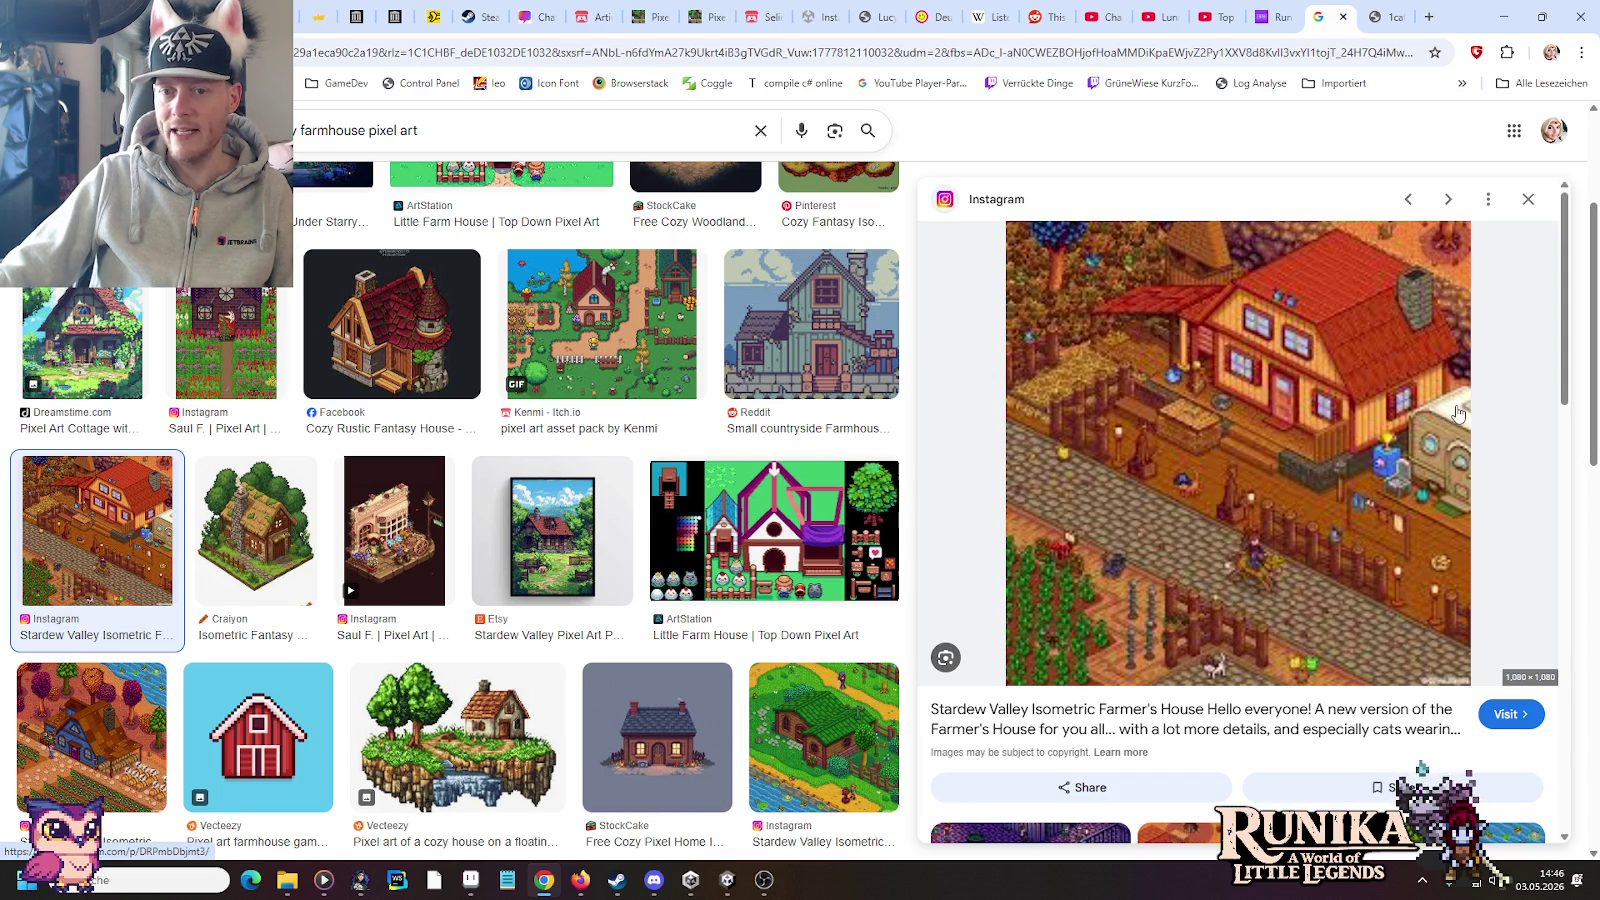
click(775, 525)
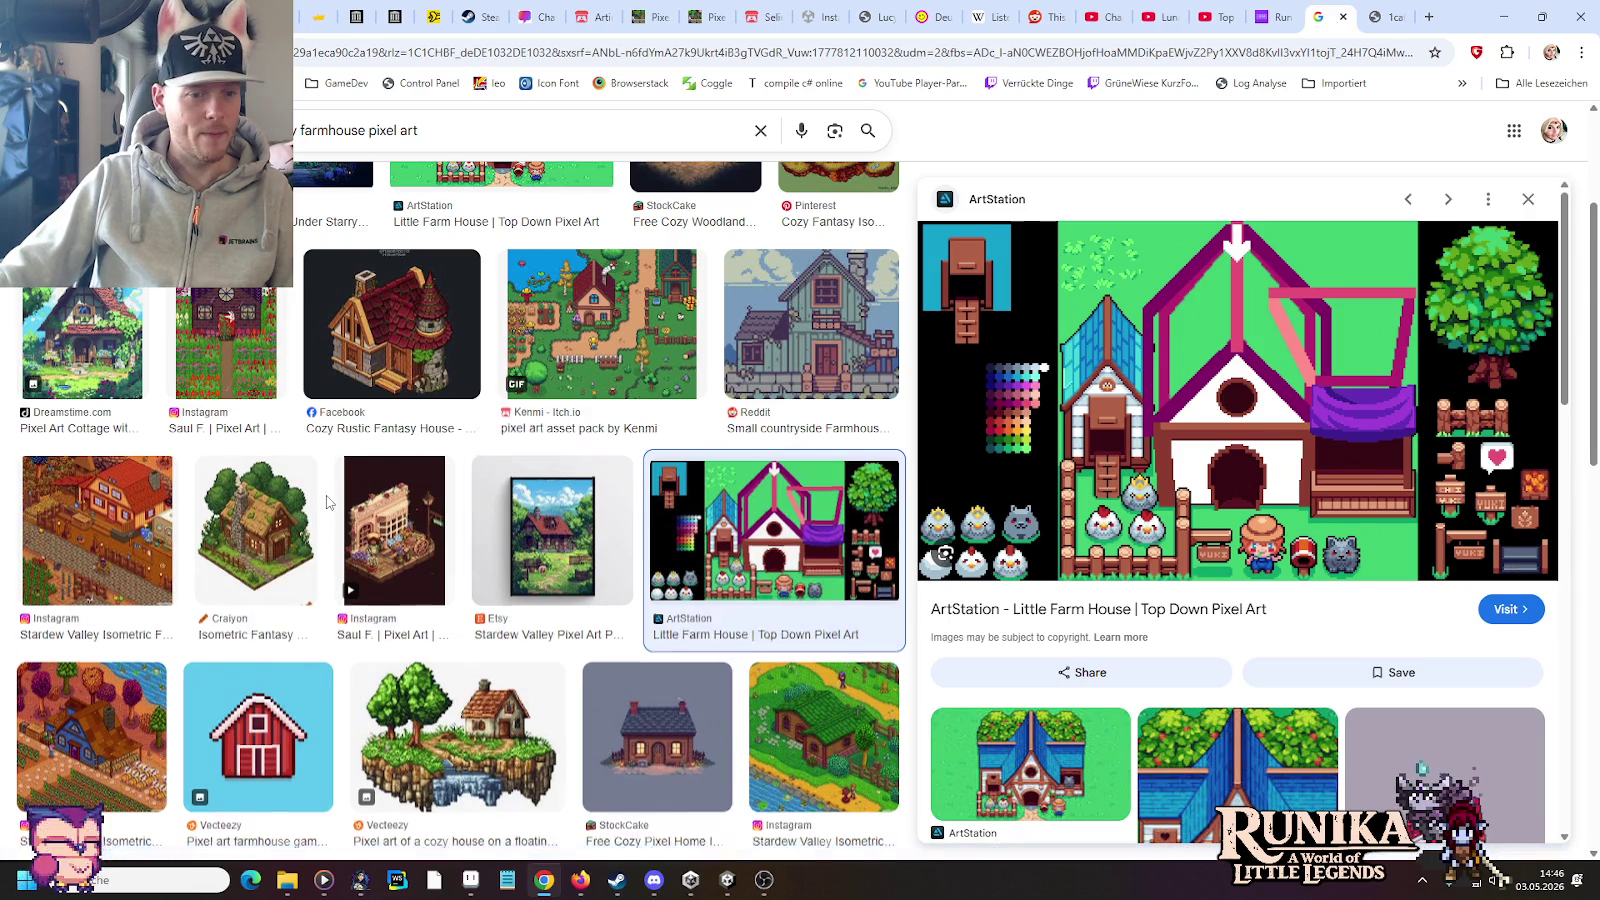
Step: Preview Freepik's red-roofed pixel art barn house, then scroll to the end of the results
scroll(328, 502, down, 2)
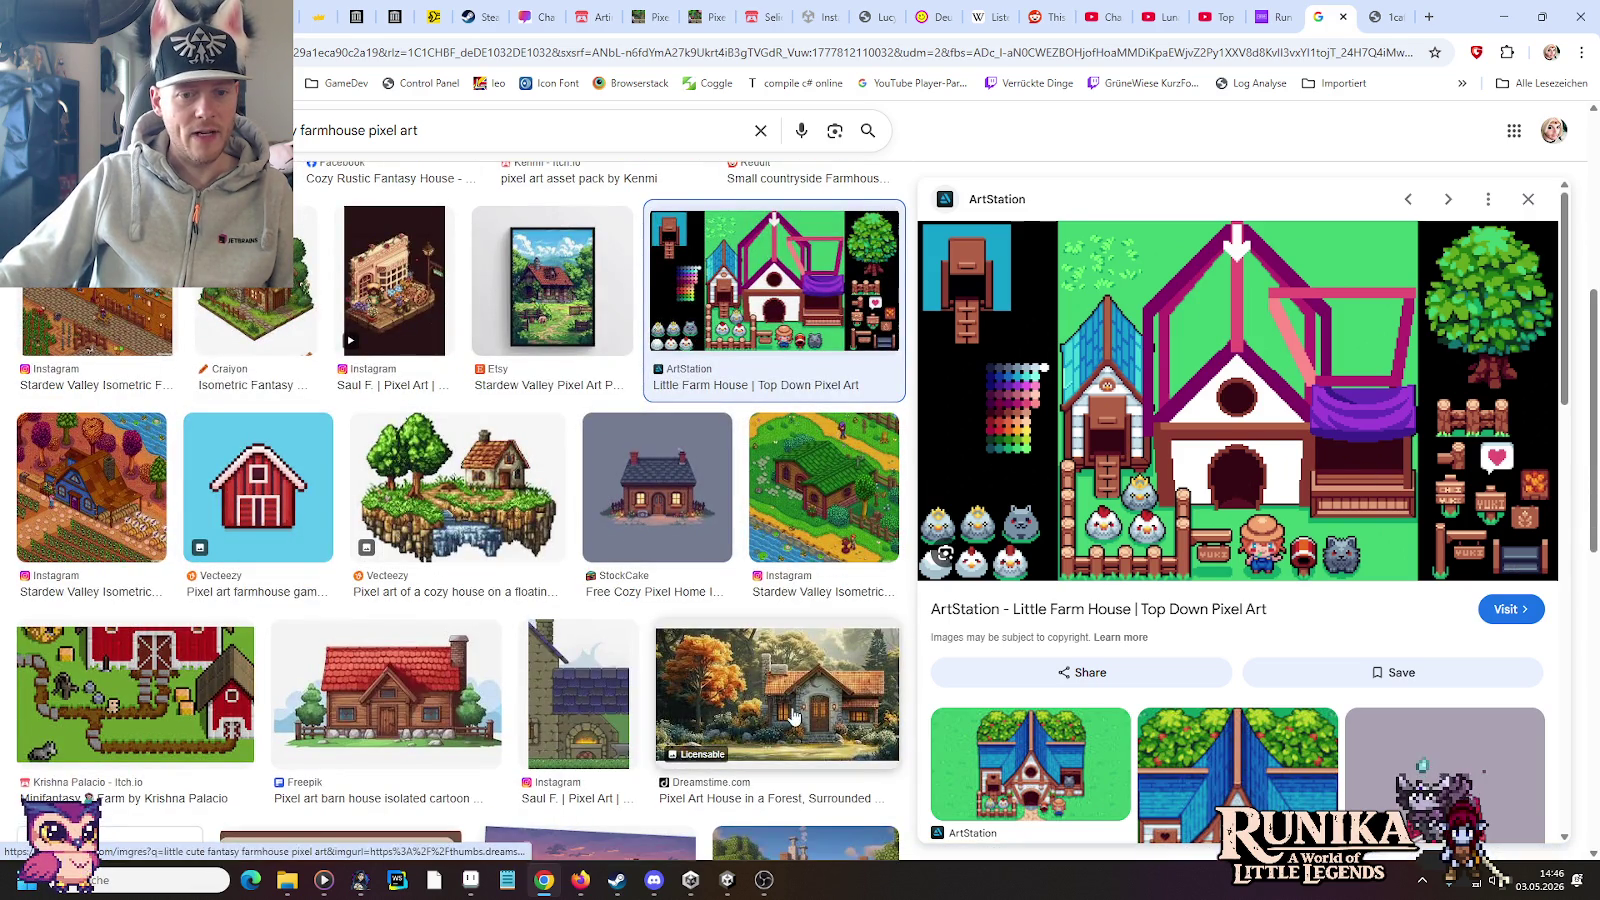
scroll(400, 700, down, 3)
click(404, 367)
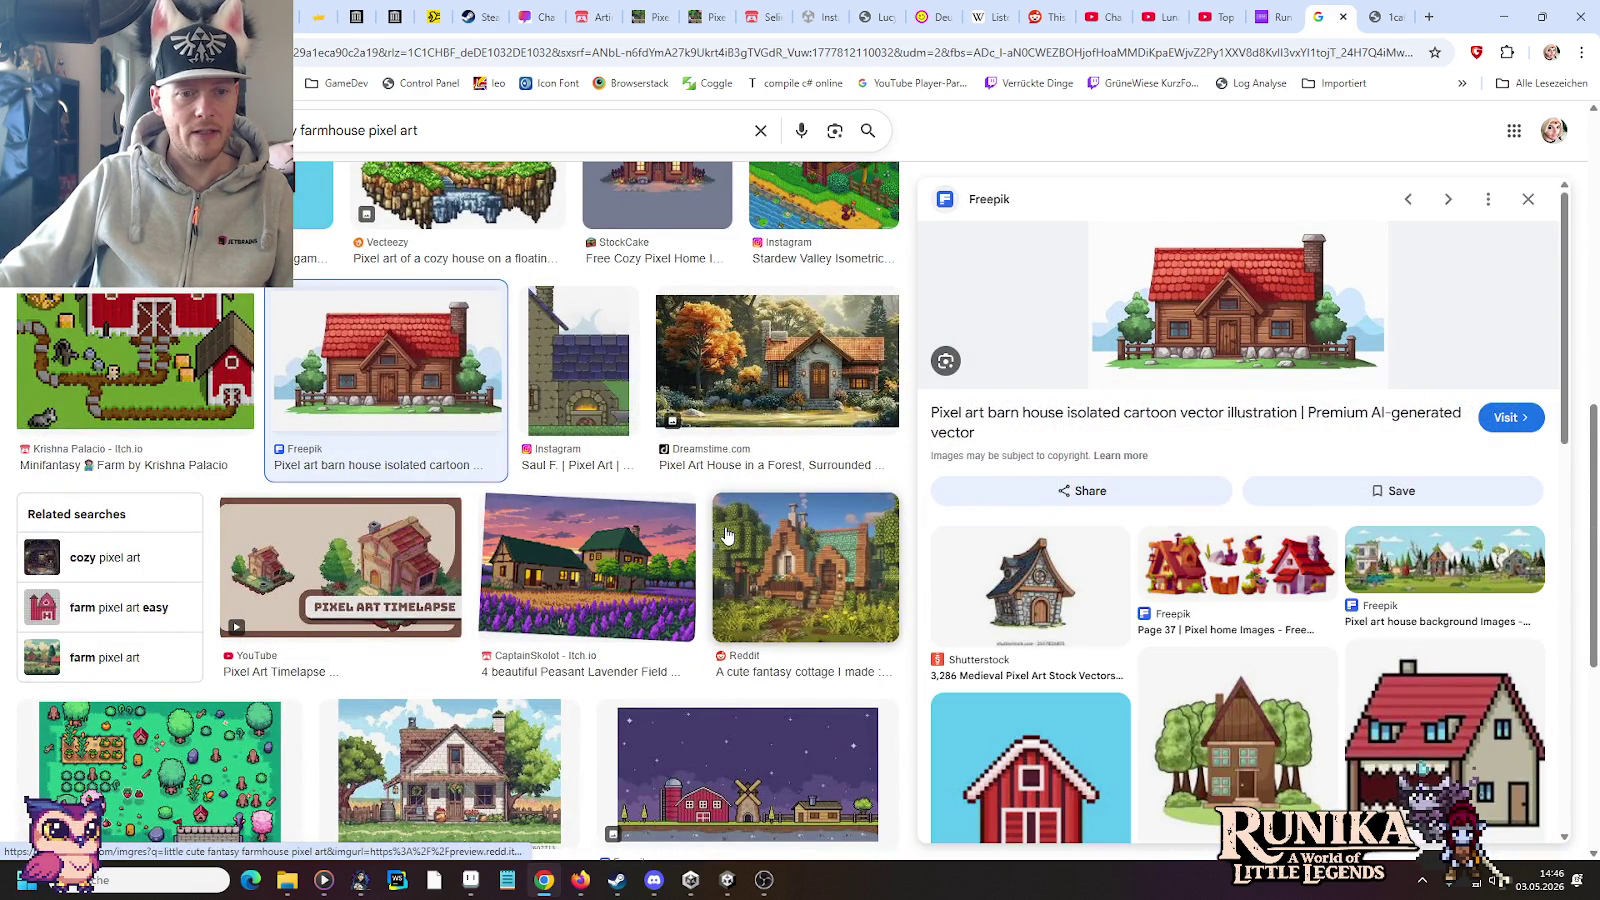
scroll(726, 536, down, 2)
scroll(760, 527, down, 1)
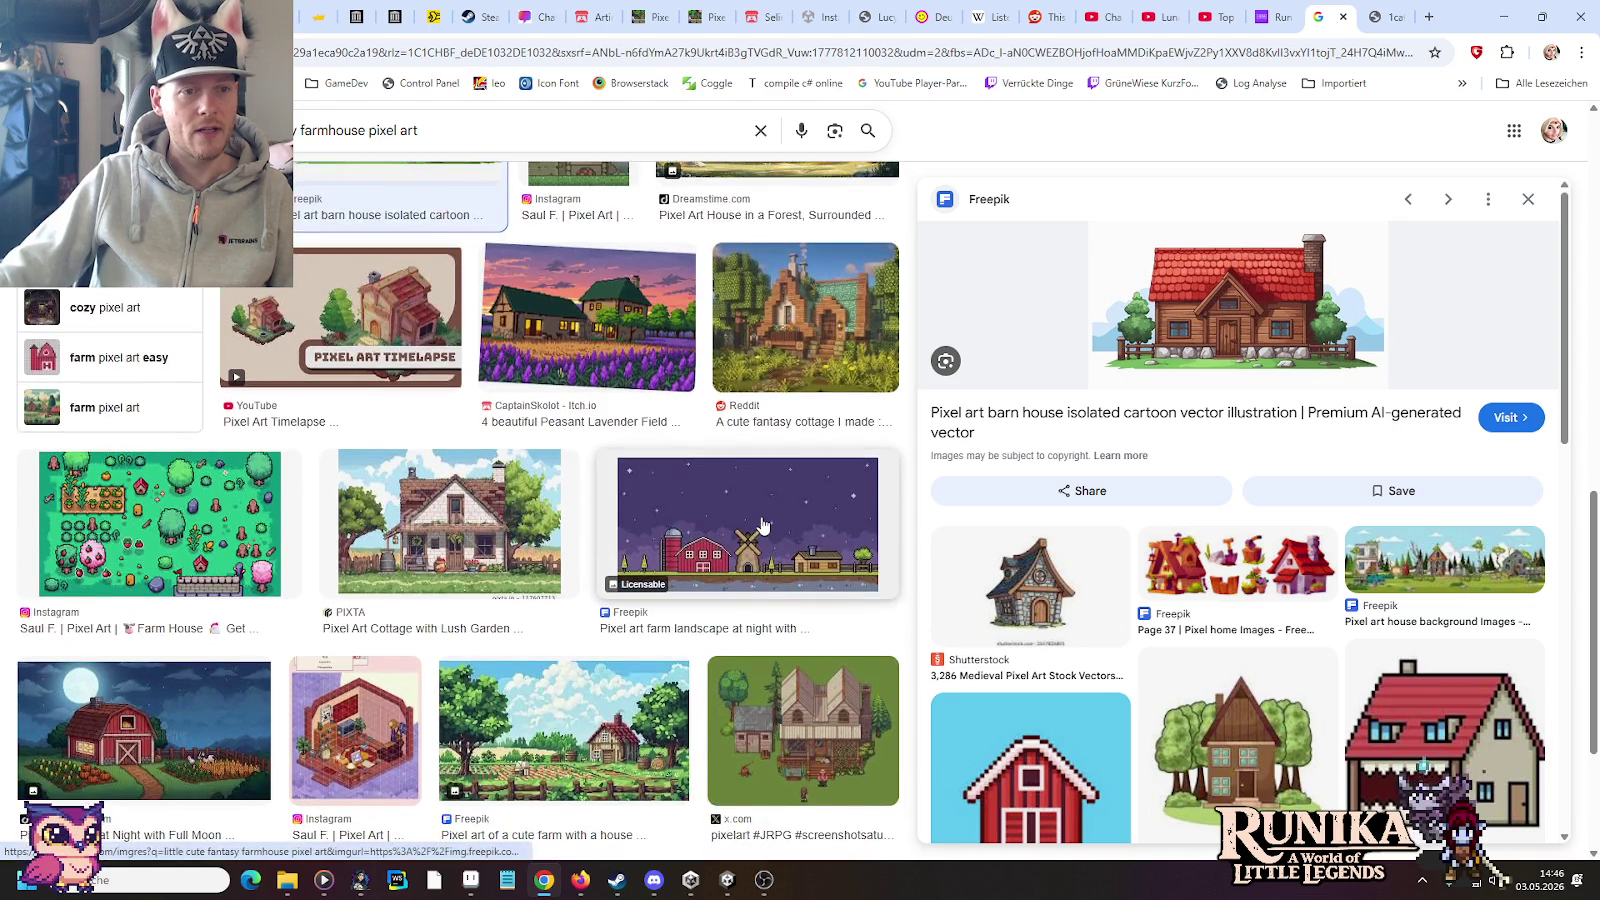
scroll(760, 525, down, 1)
scroll(760, 525, down, 1)
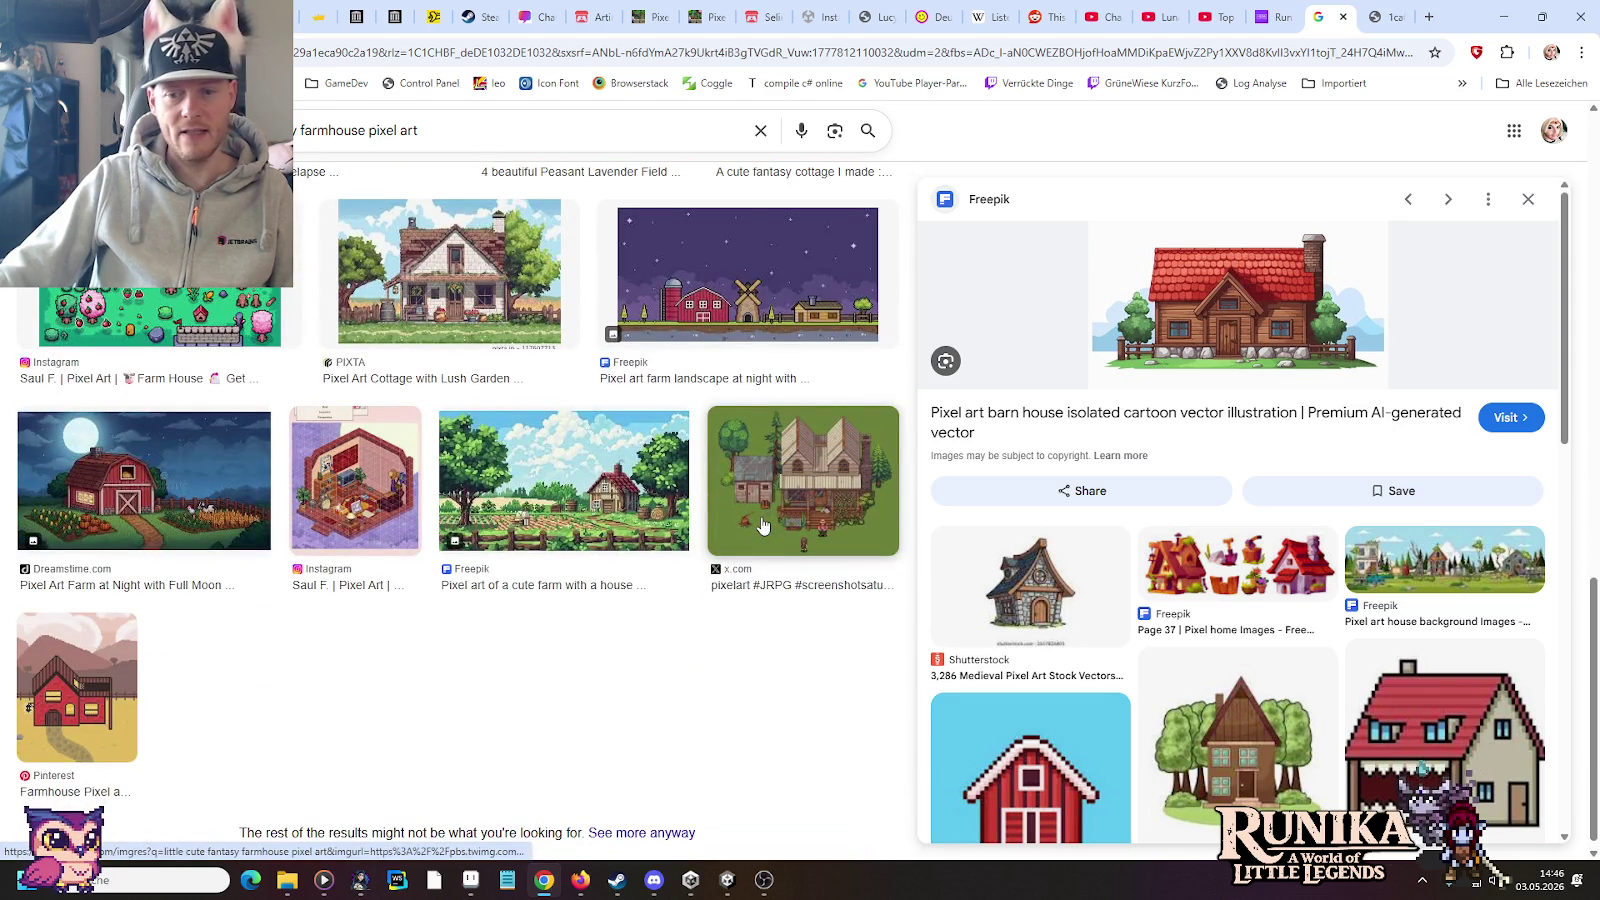
scroll(680, 400, down, 1)
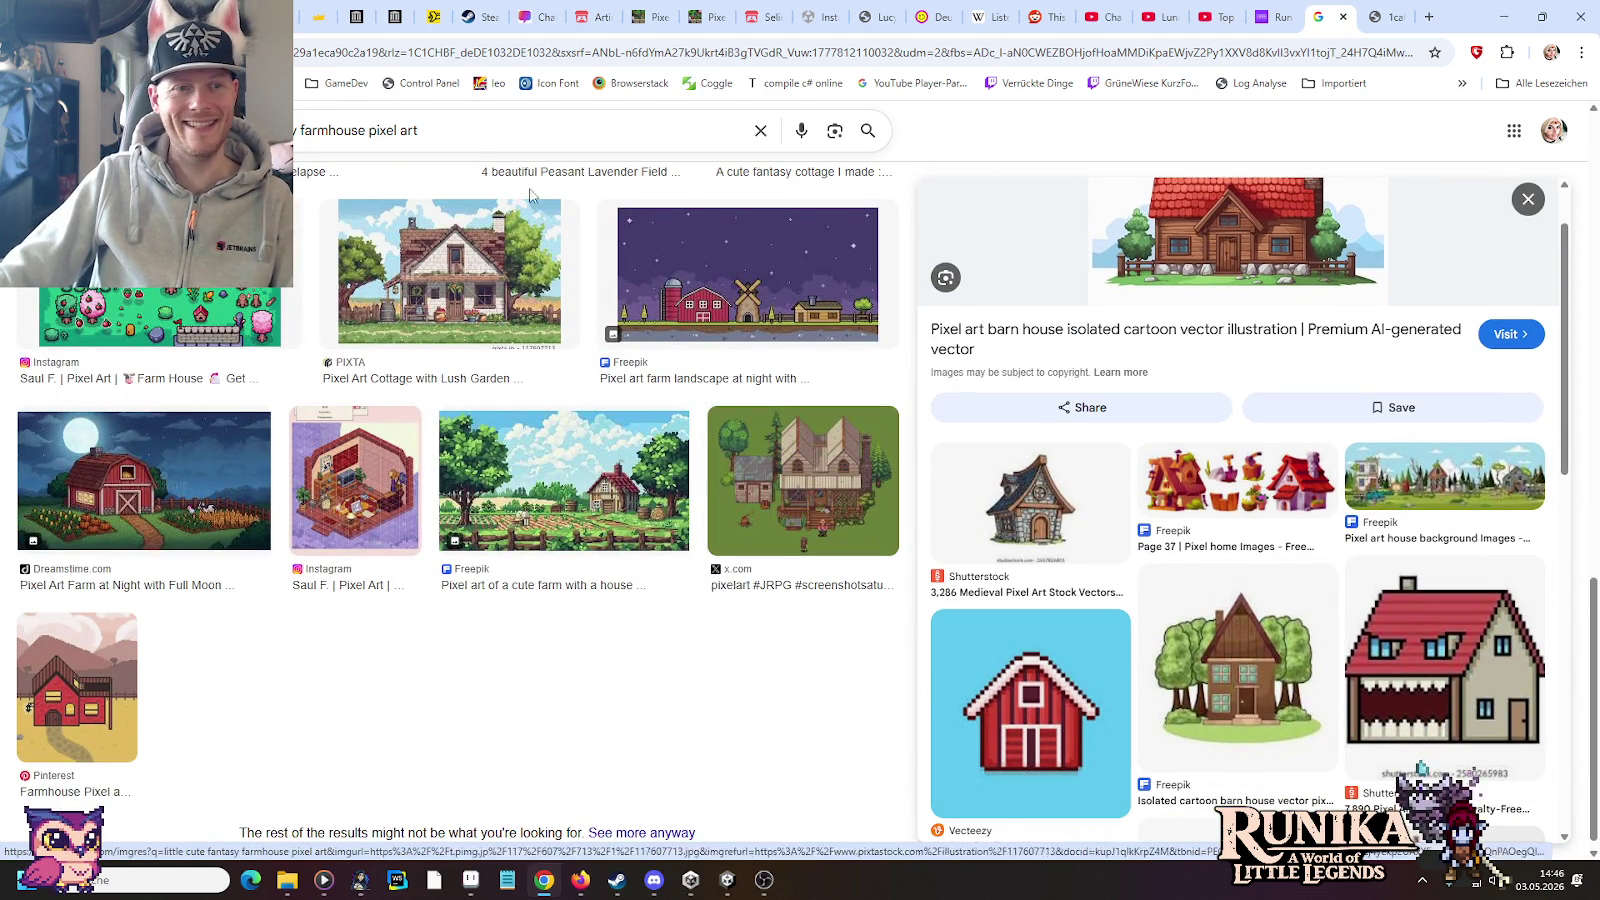
Step: Remove 'pixel art' from the farmhouse query, rerun it, and preview the first Instagram result
drag(420, 130, 369, 130)
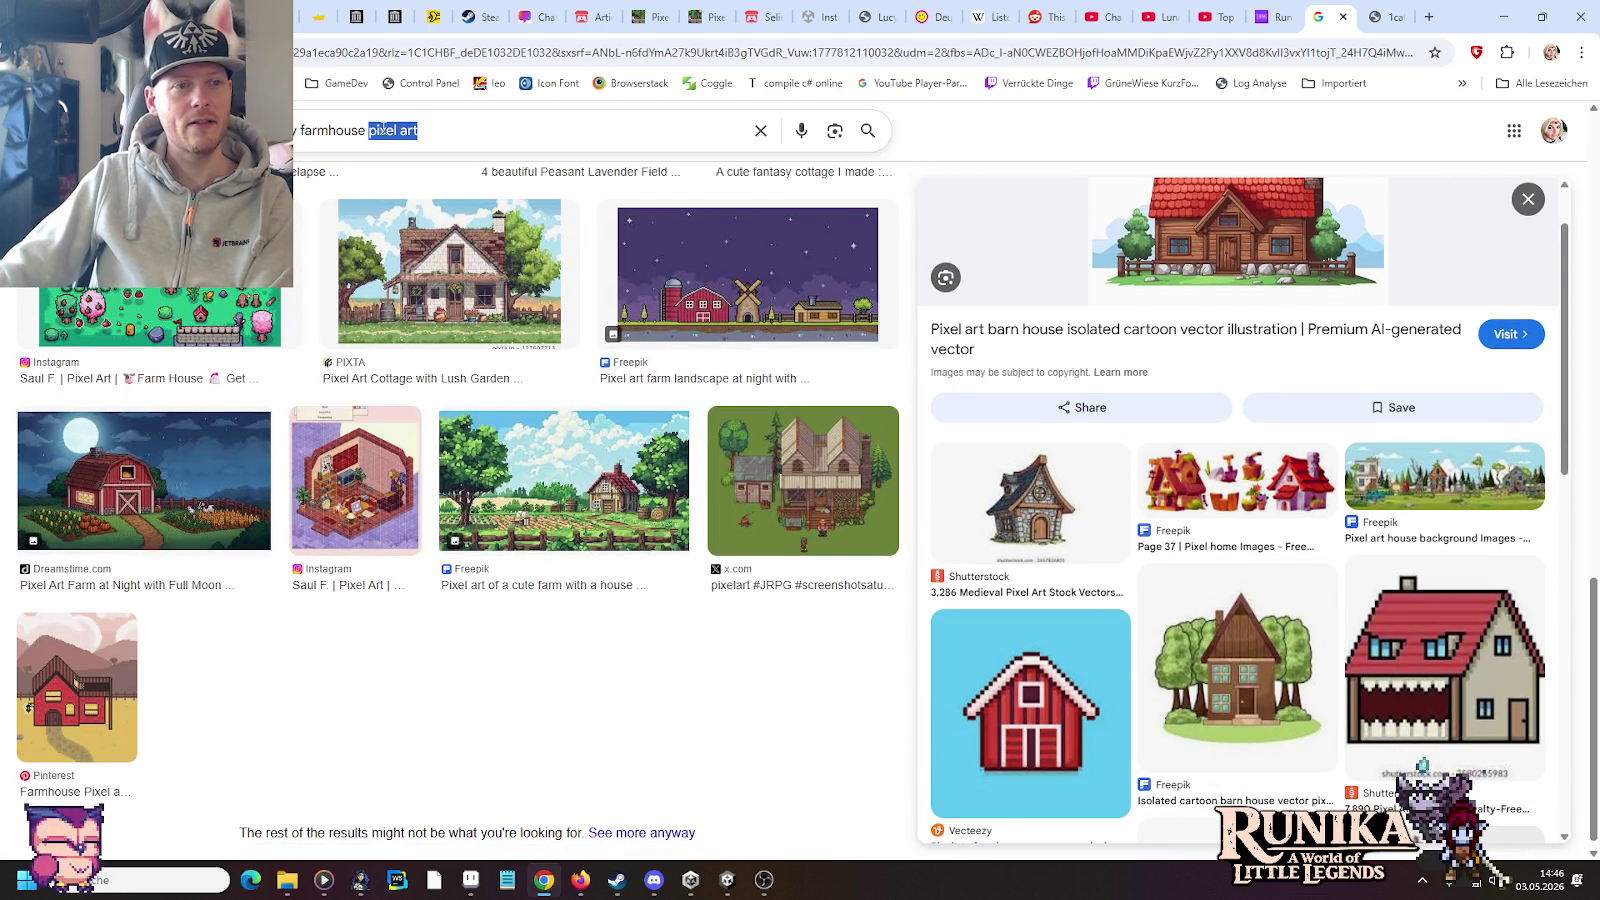
key(BackSpace)
key(Return)
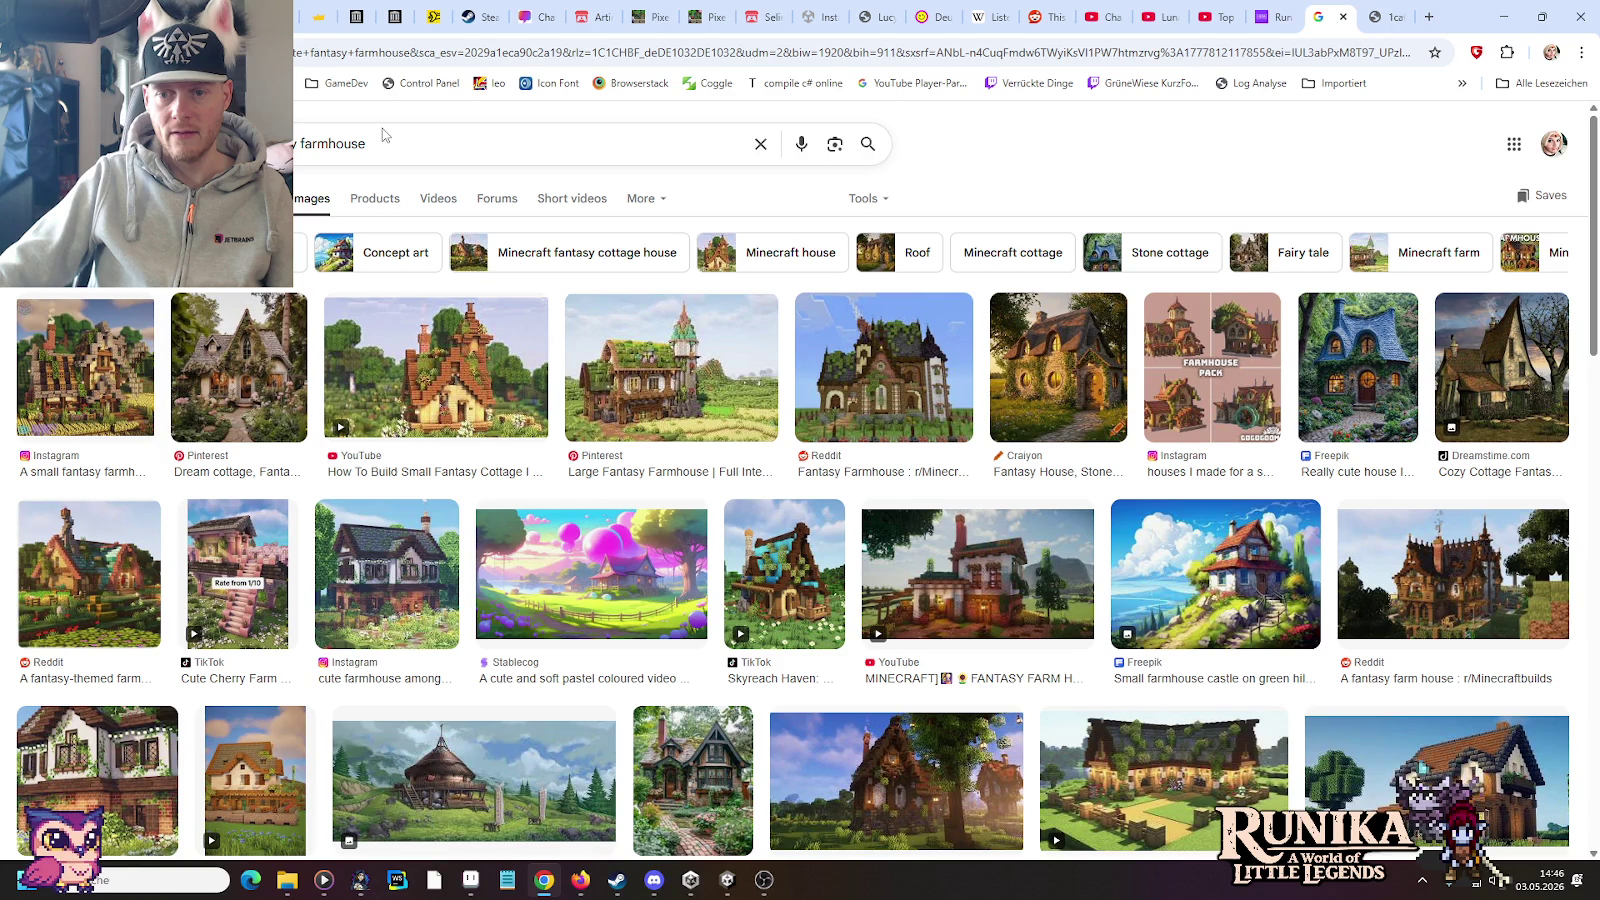
click(96, 378)
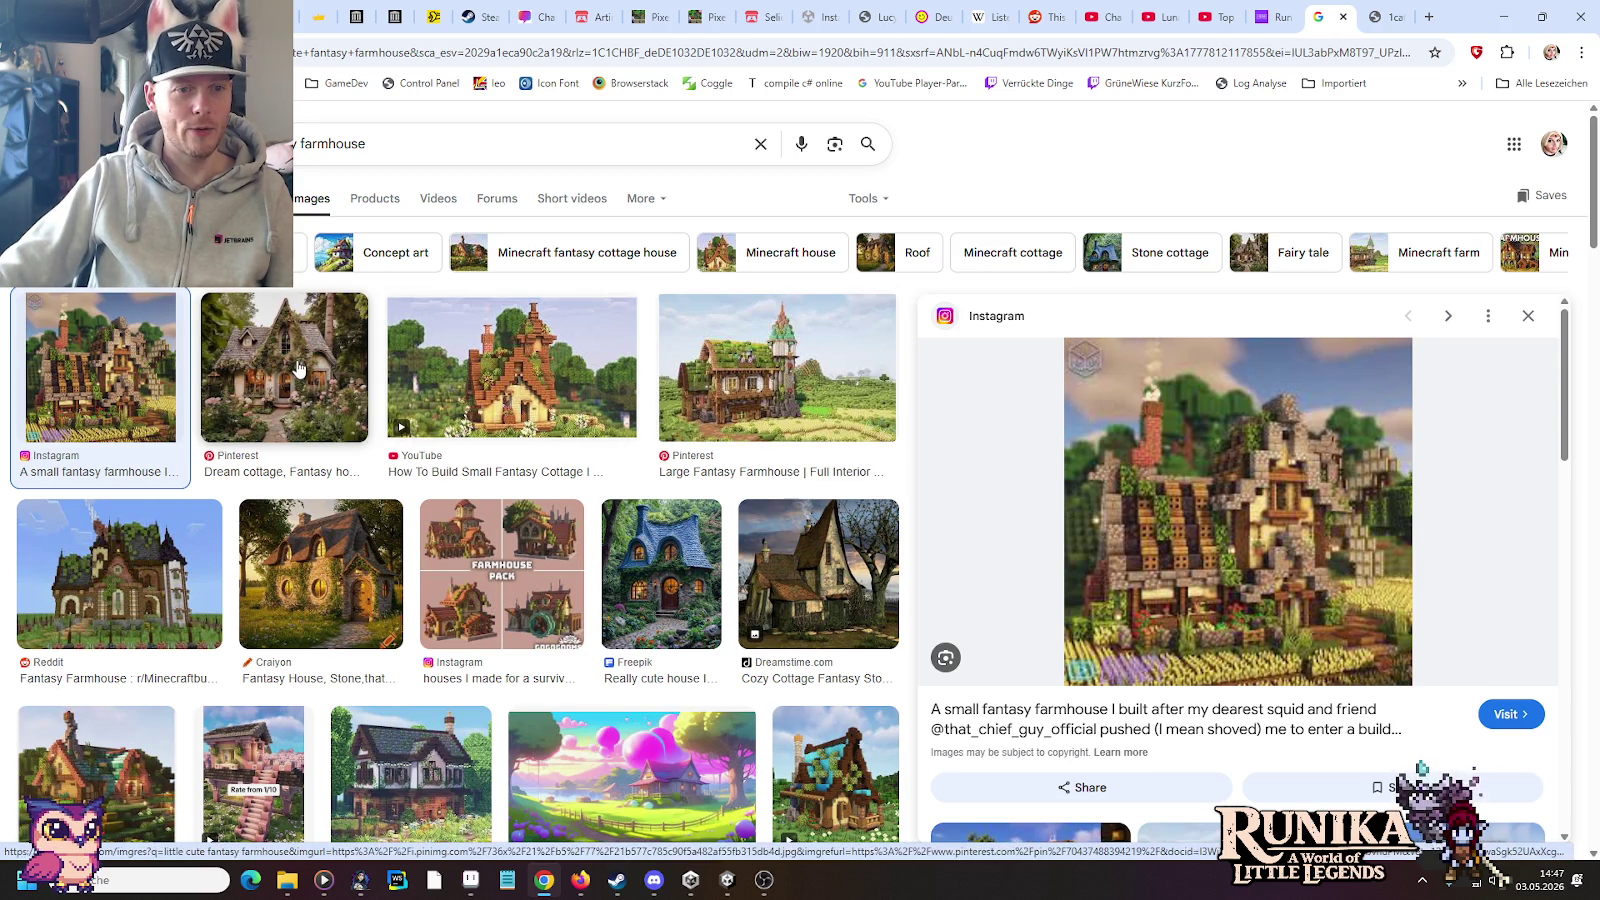
Step: Preview the YouTube cottage tutorial, Pinterest fantasy farmhouse and Farmhouse Pack results
click(488, 394)
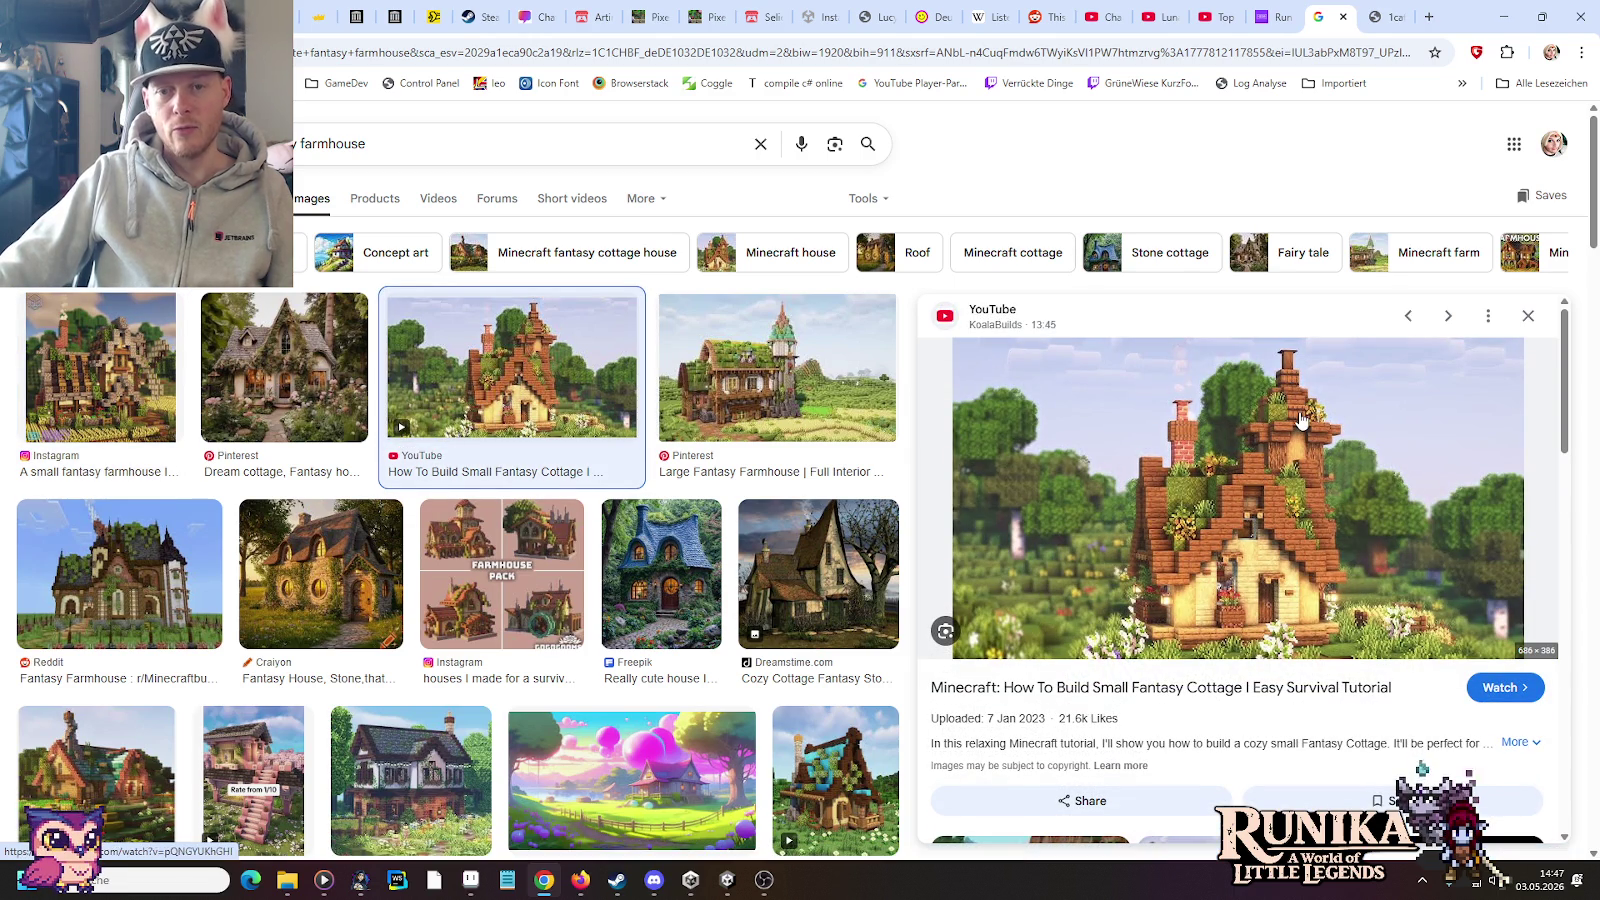
click(759, 398)
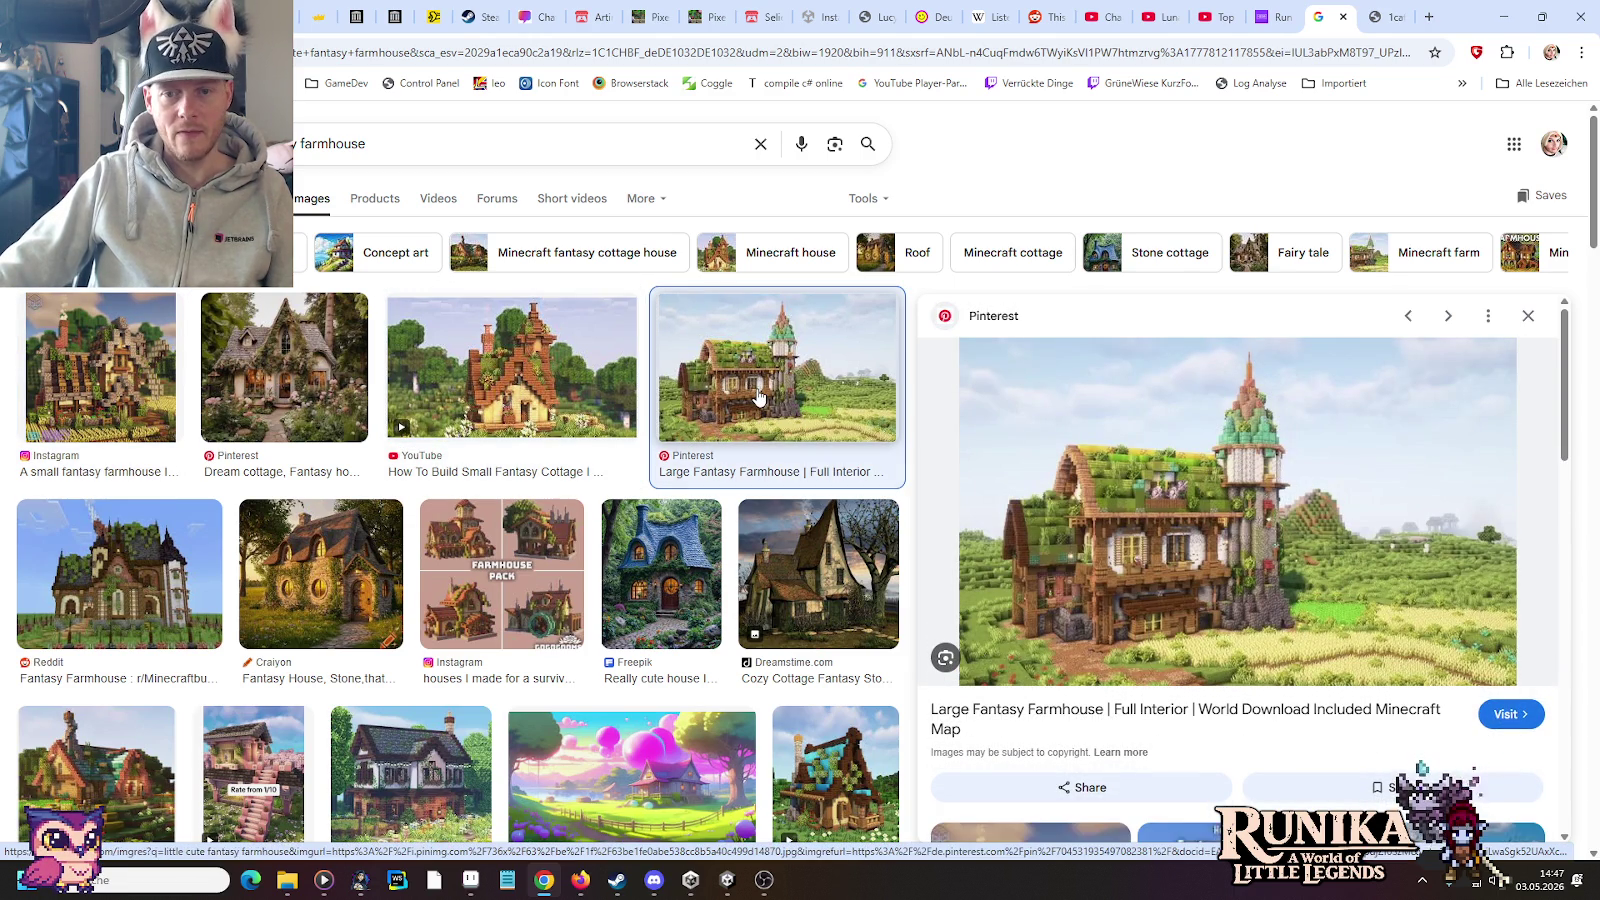
click(475, 537)
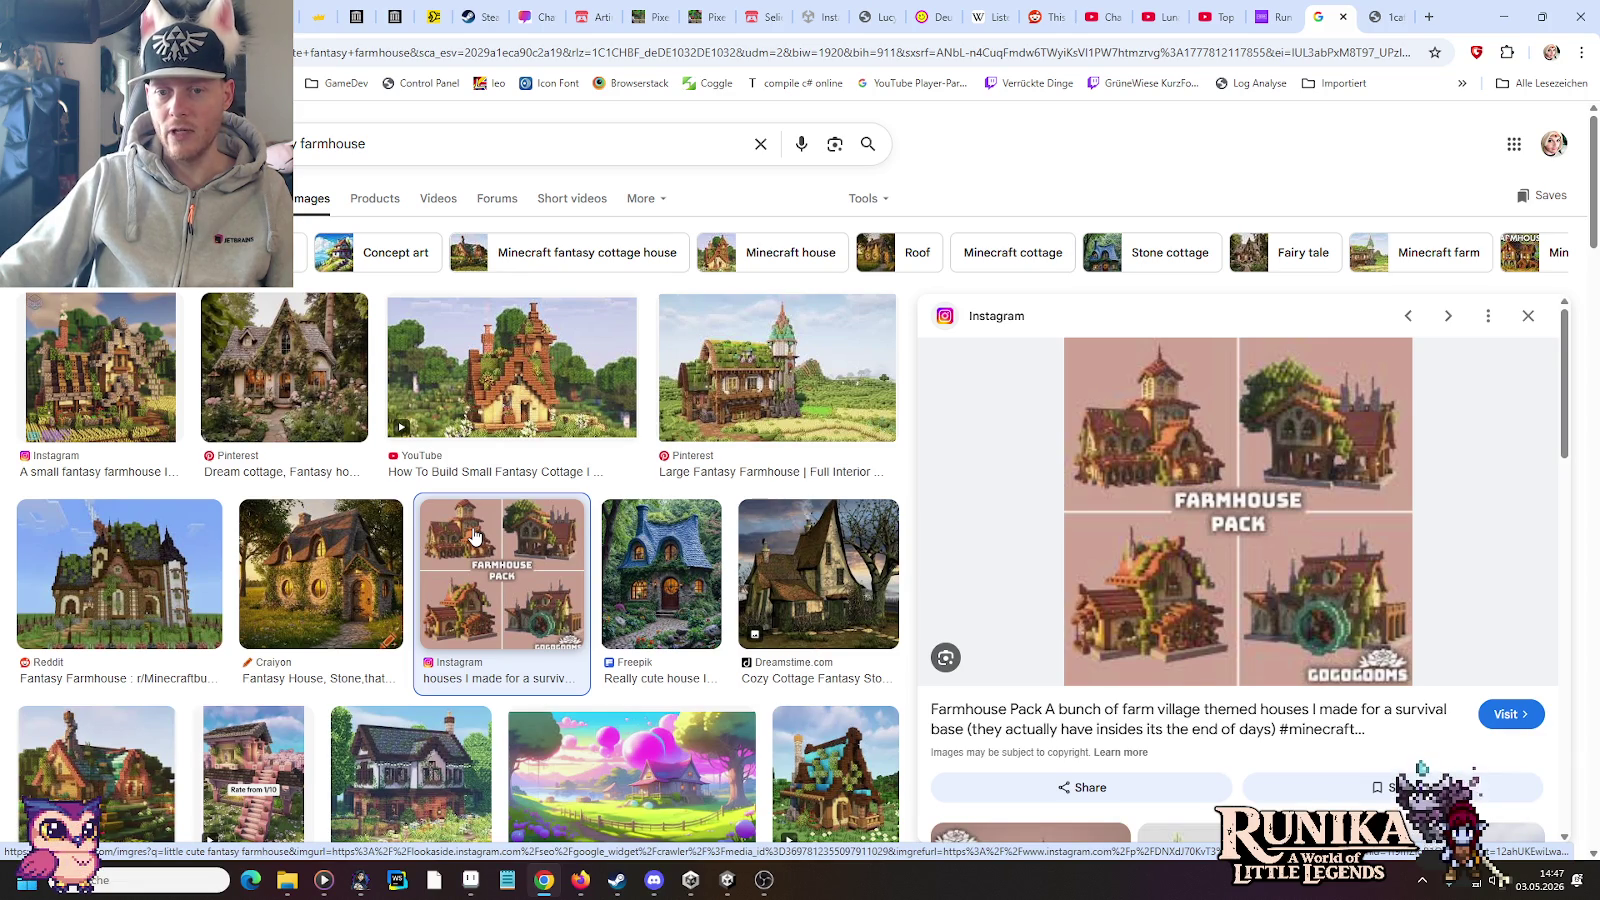
Step: Scroll down to preview the Fantasy Small House result, then switch to the pixel-art farmhouse tab
scroll(478, 536, down, 2)
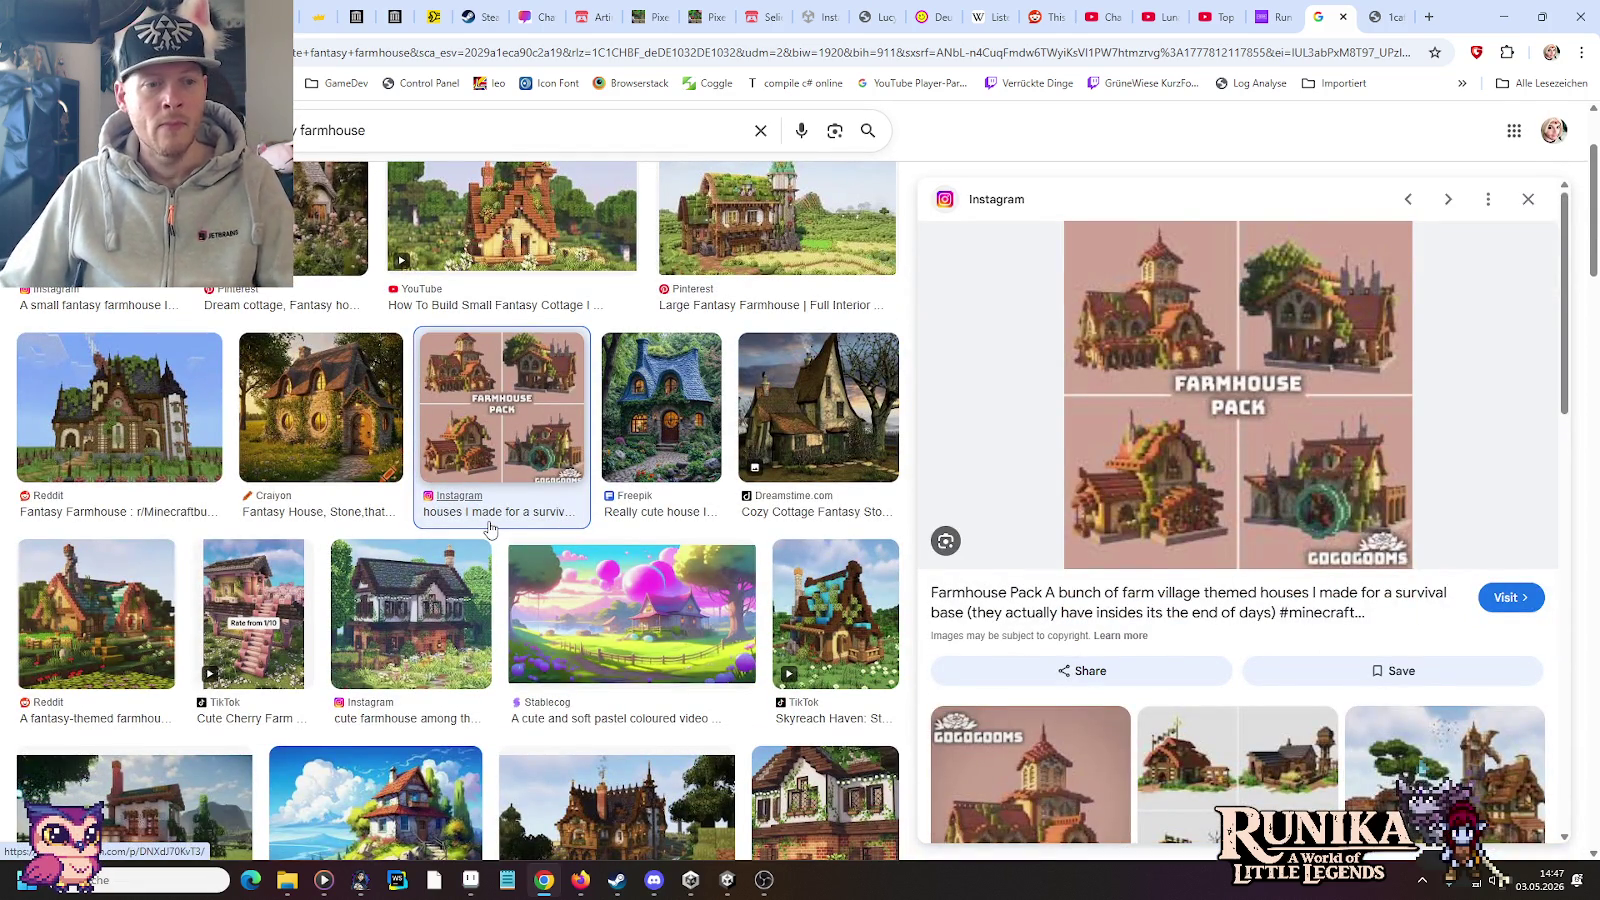
scroll(489, 529, down, 3)
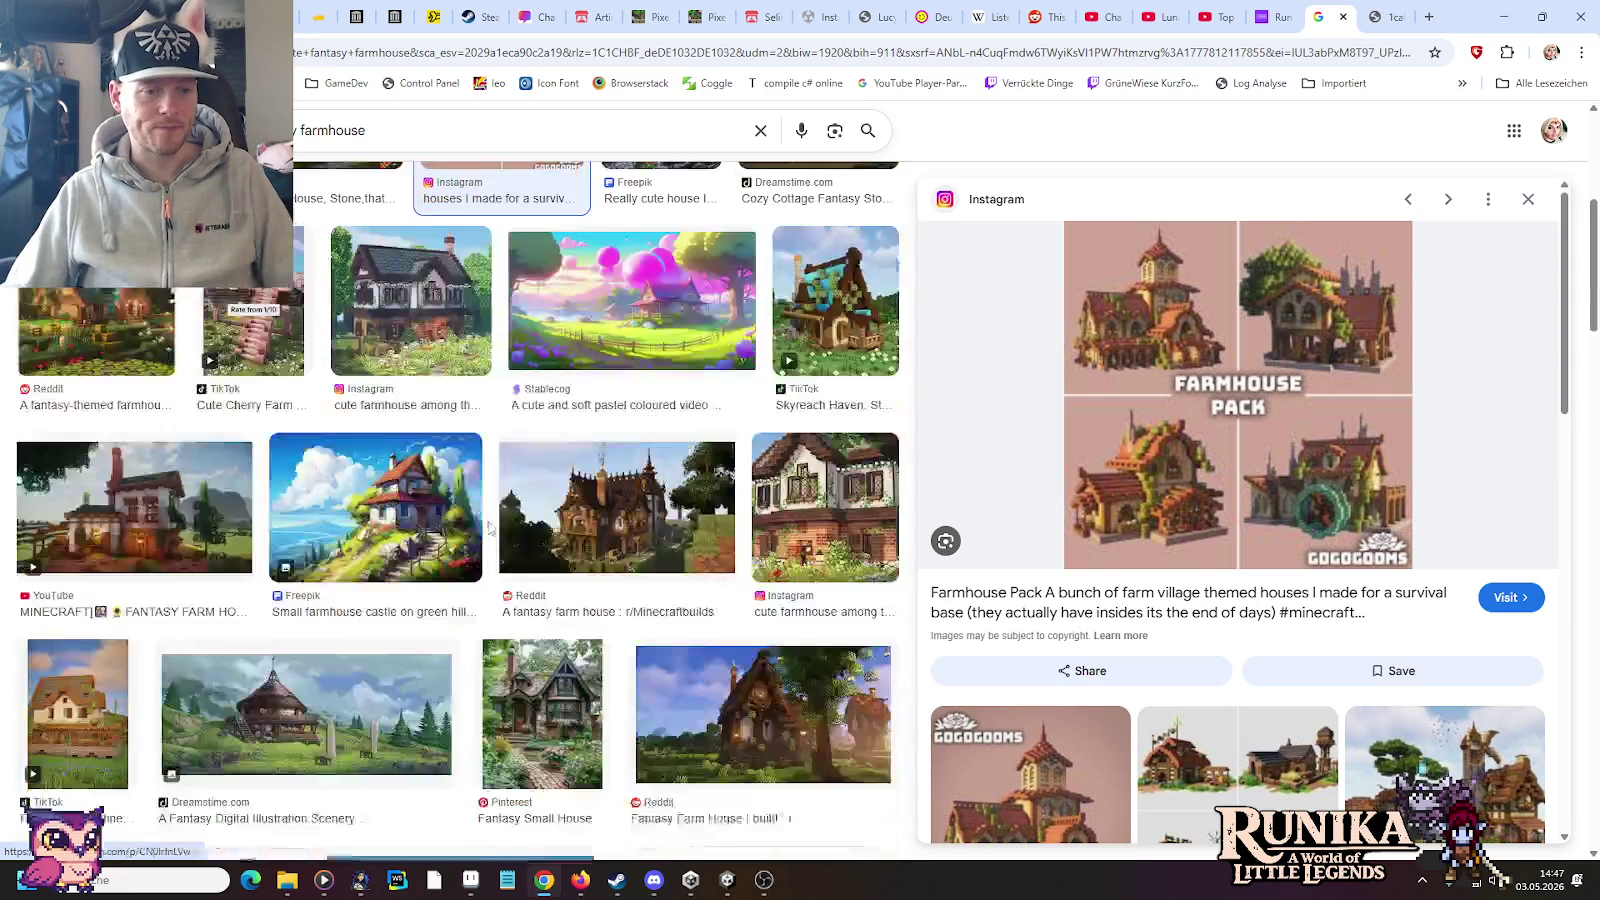
scroll(450, 489, down, 1)
scroll(450, 489, down, 2)
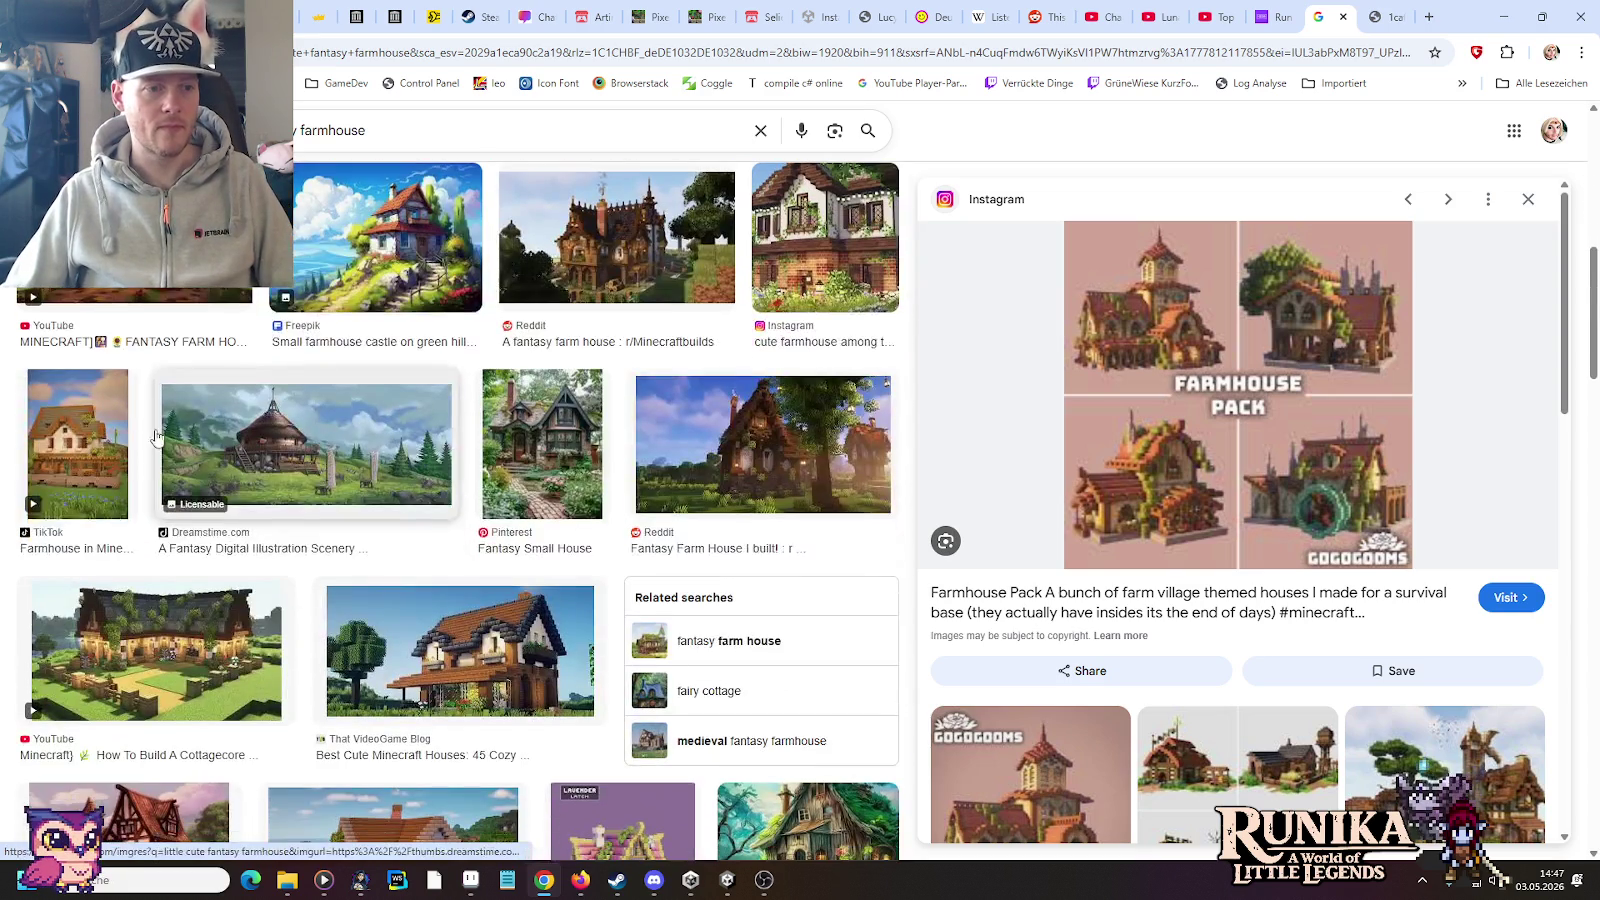
click(42, 419)
click(548, 428)
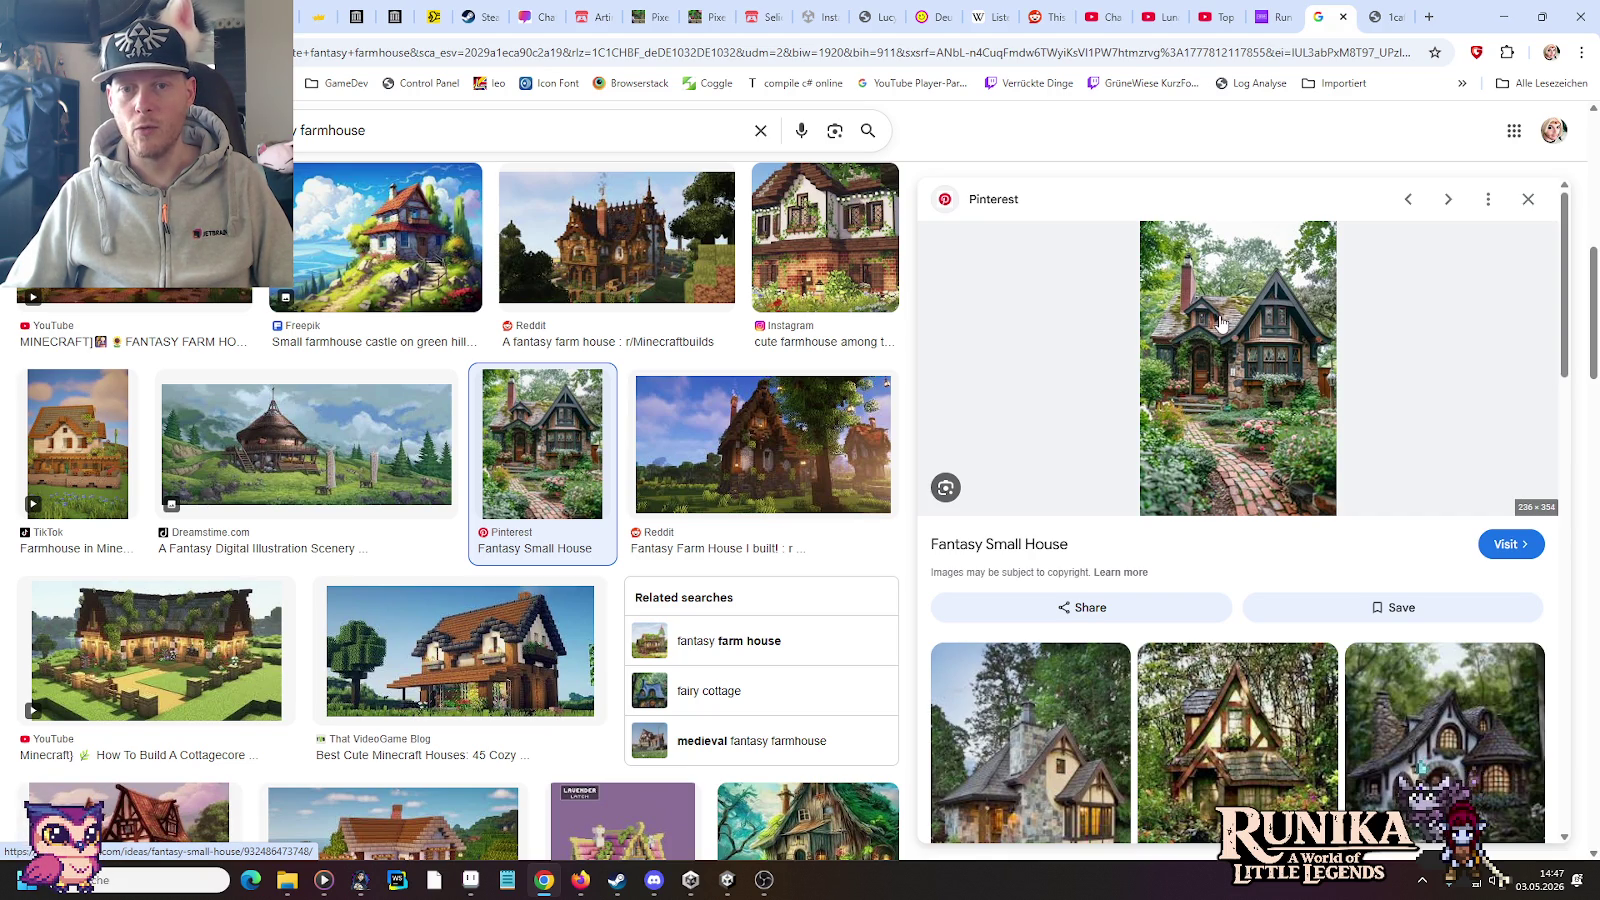
click(1378, 10)
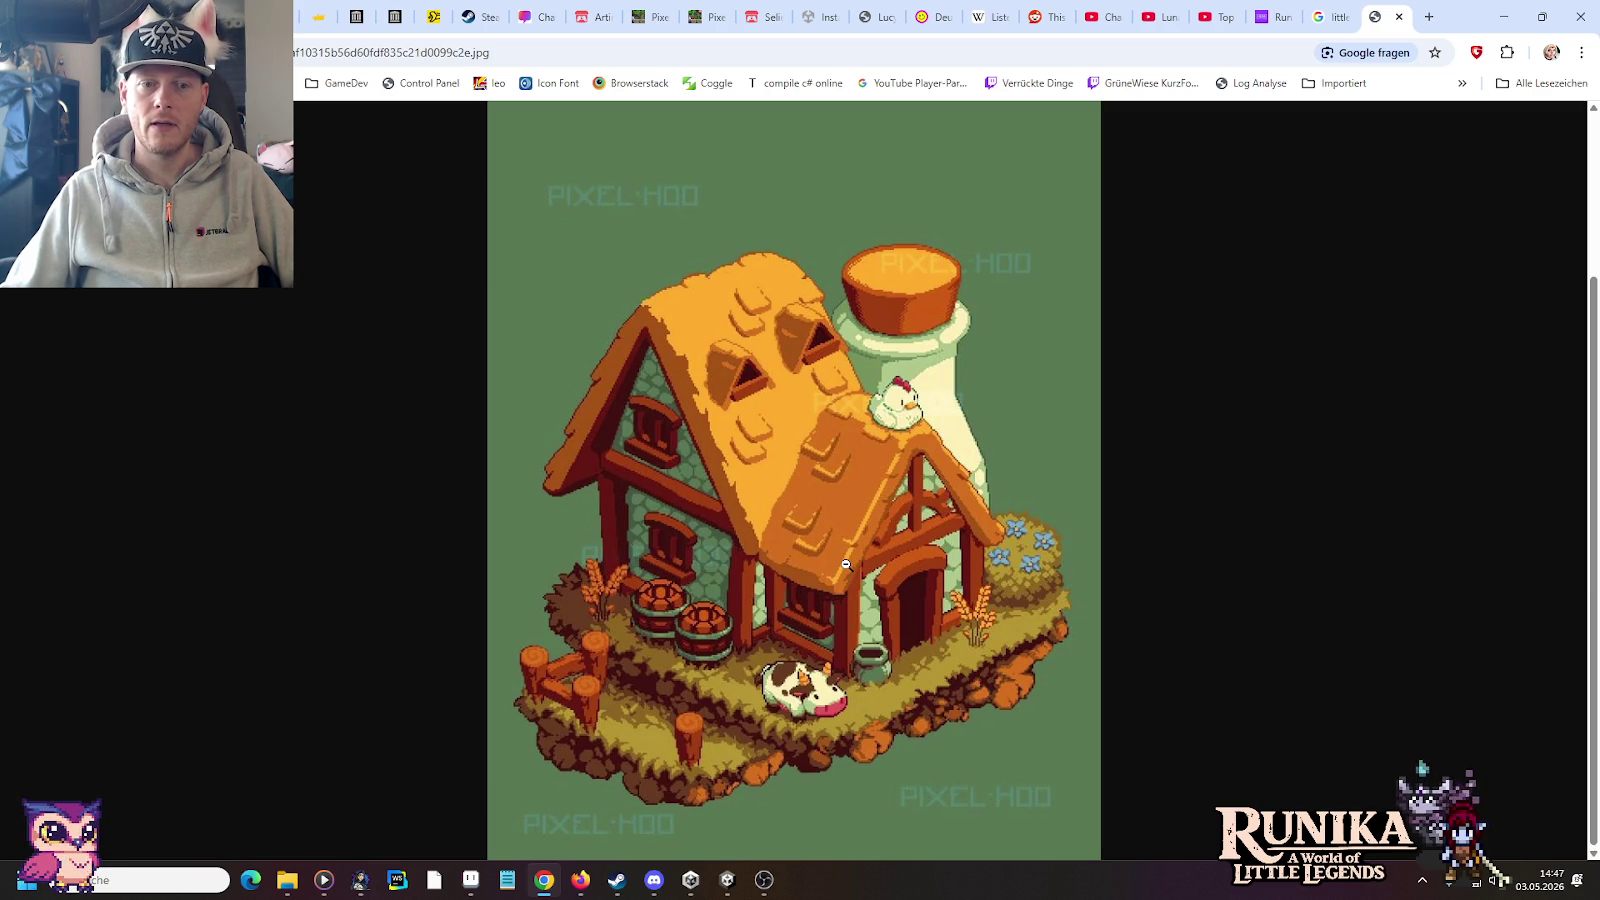
Step: Open the Pinterest Fantasy Small House cottage image in a new tab and return to the results
click(1330, 17)
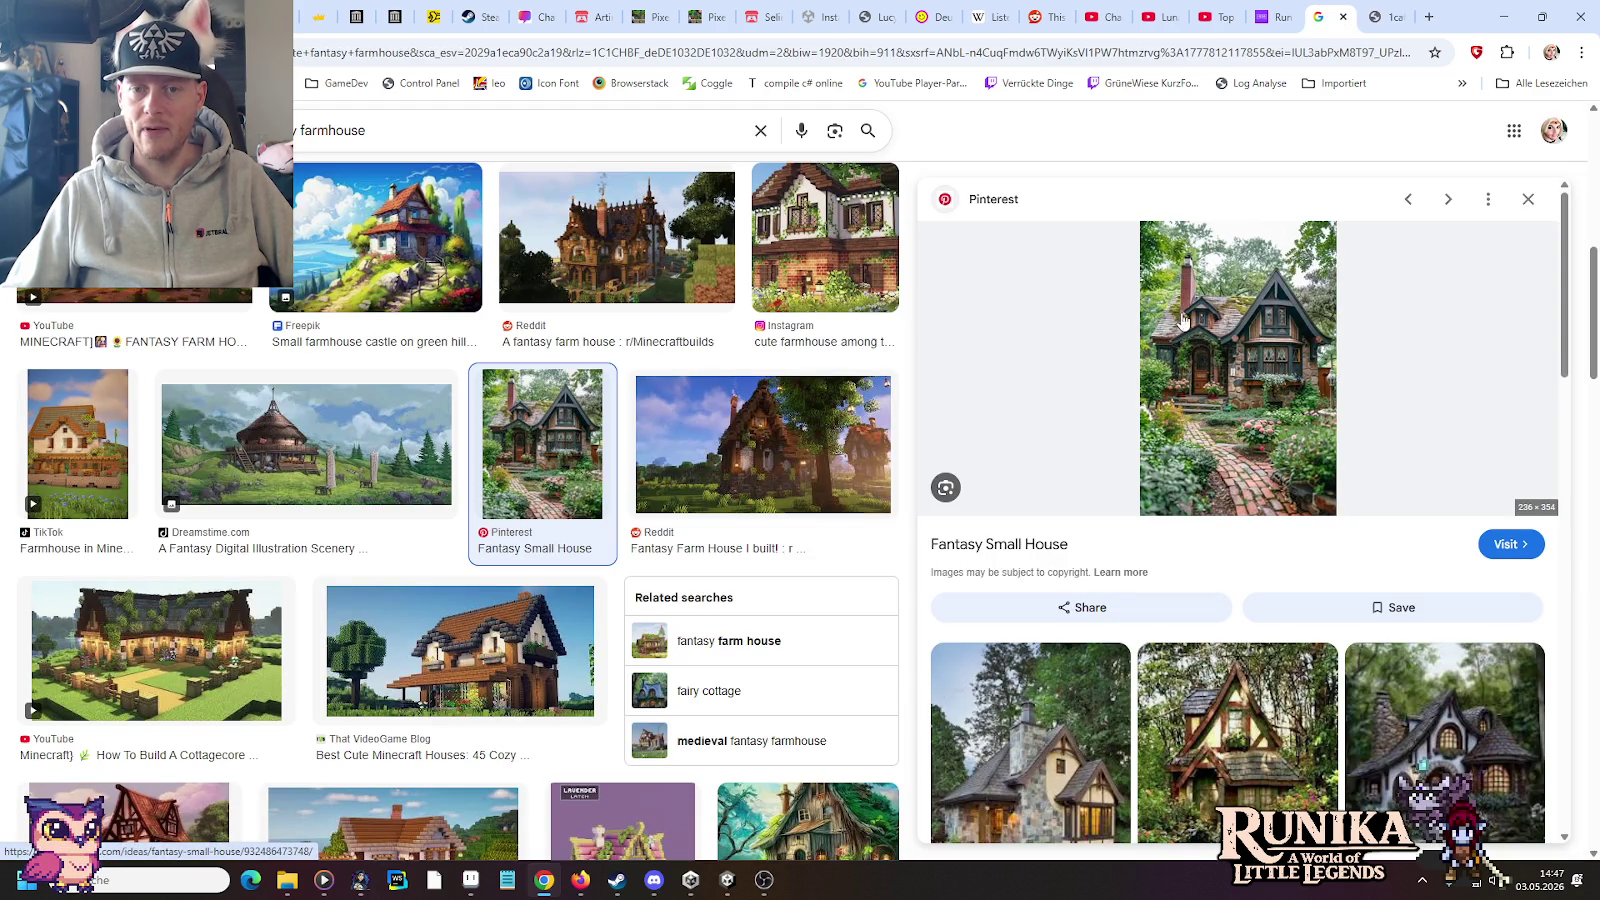
right_click(1186, 316)
click(1283, 540)
click(1392, 10)
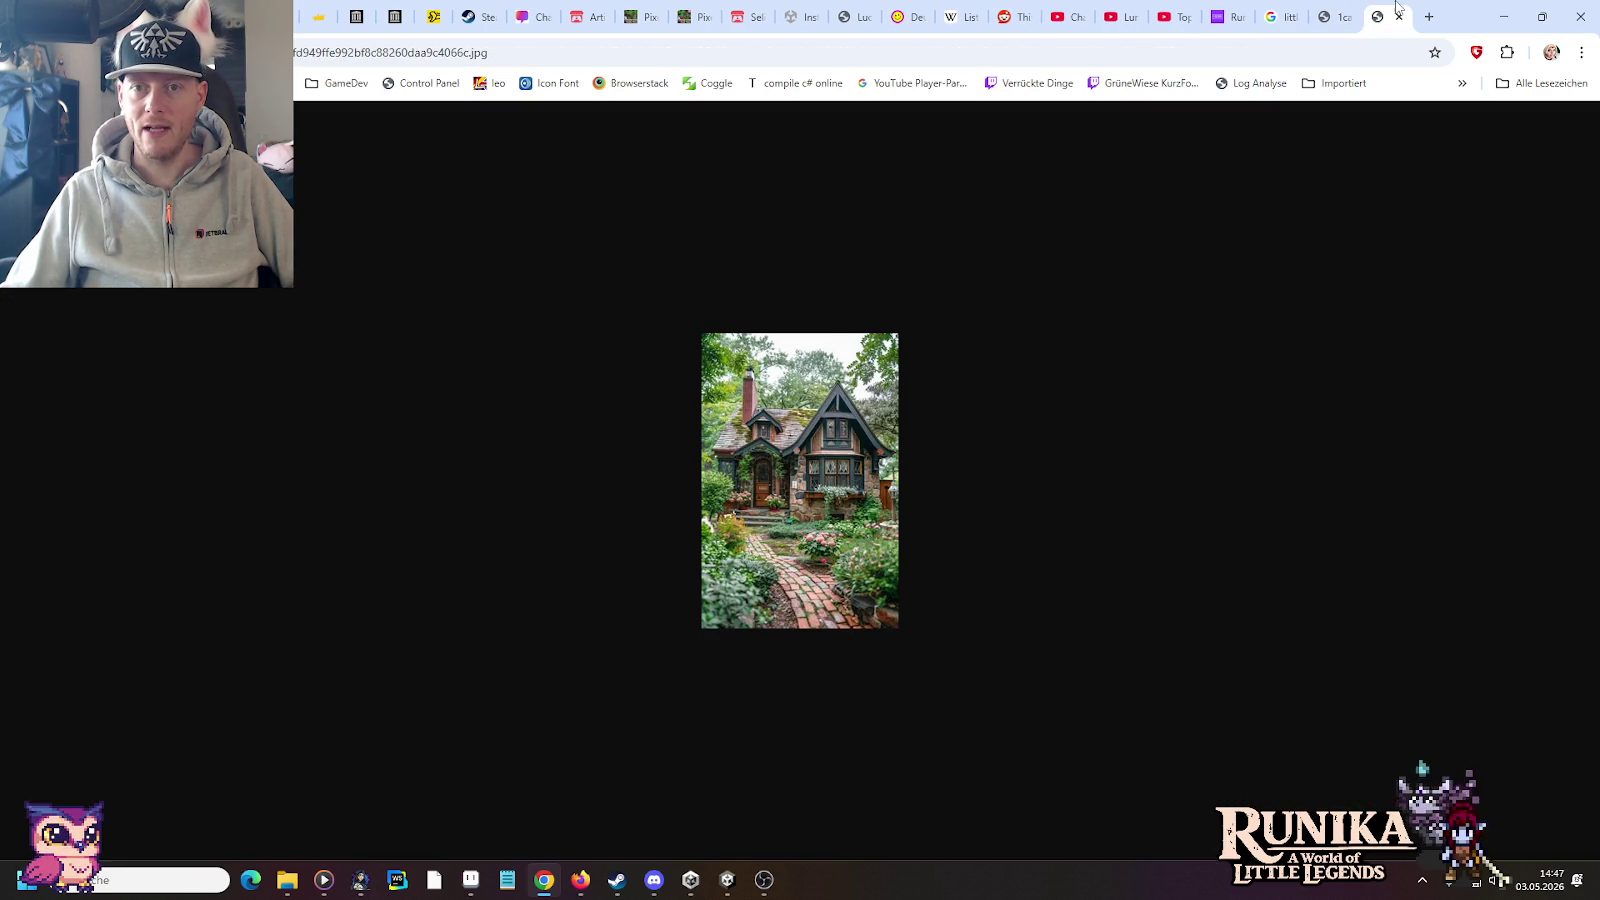
click(1330, 14)
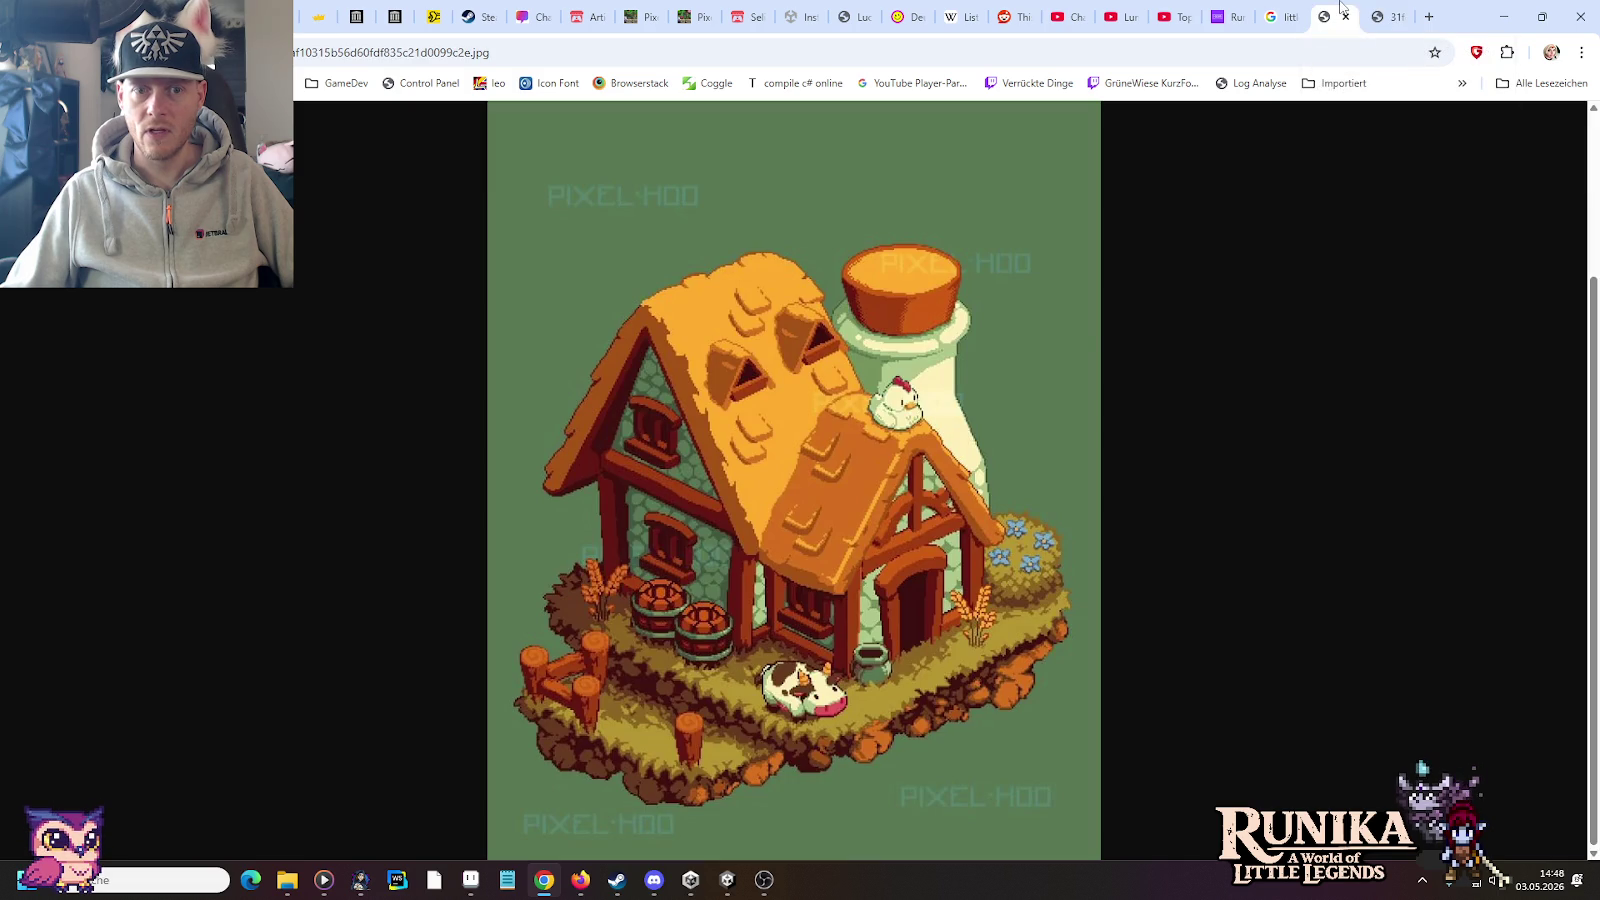
click(1290, 12)
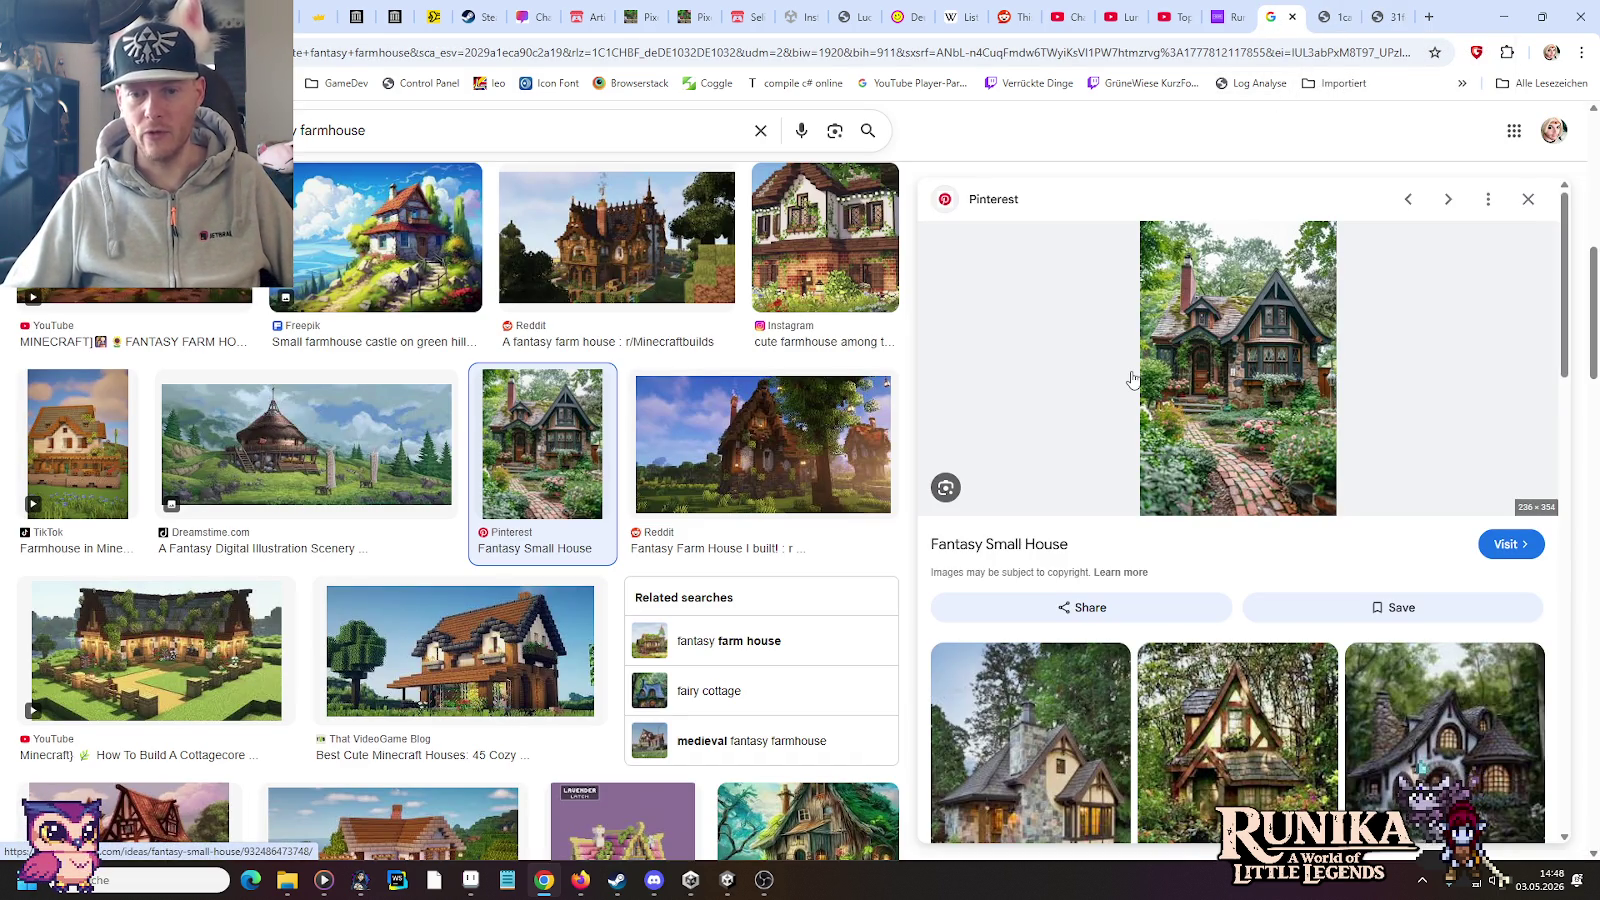
Step: Scroll the related images and preview the ivy-covered stone cottage from '9 Fairytale cottages ideas'
scroll(1090, 444, down, 3)
scroll(1090, 444, down, 4)
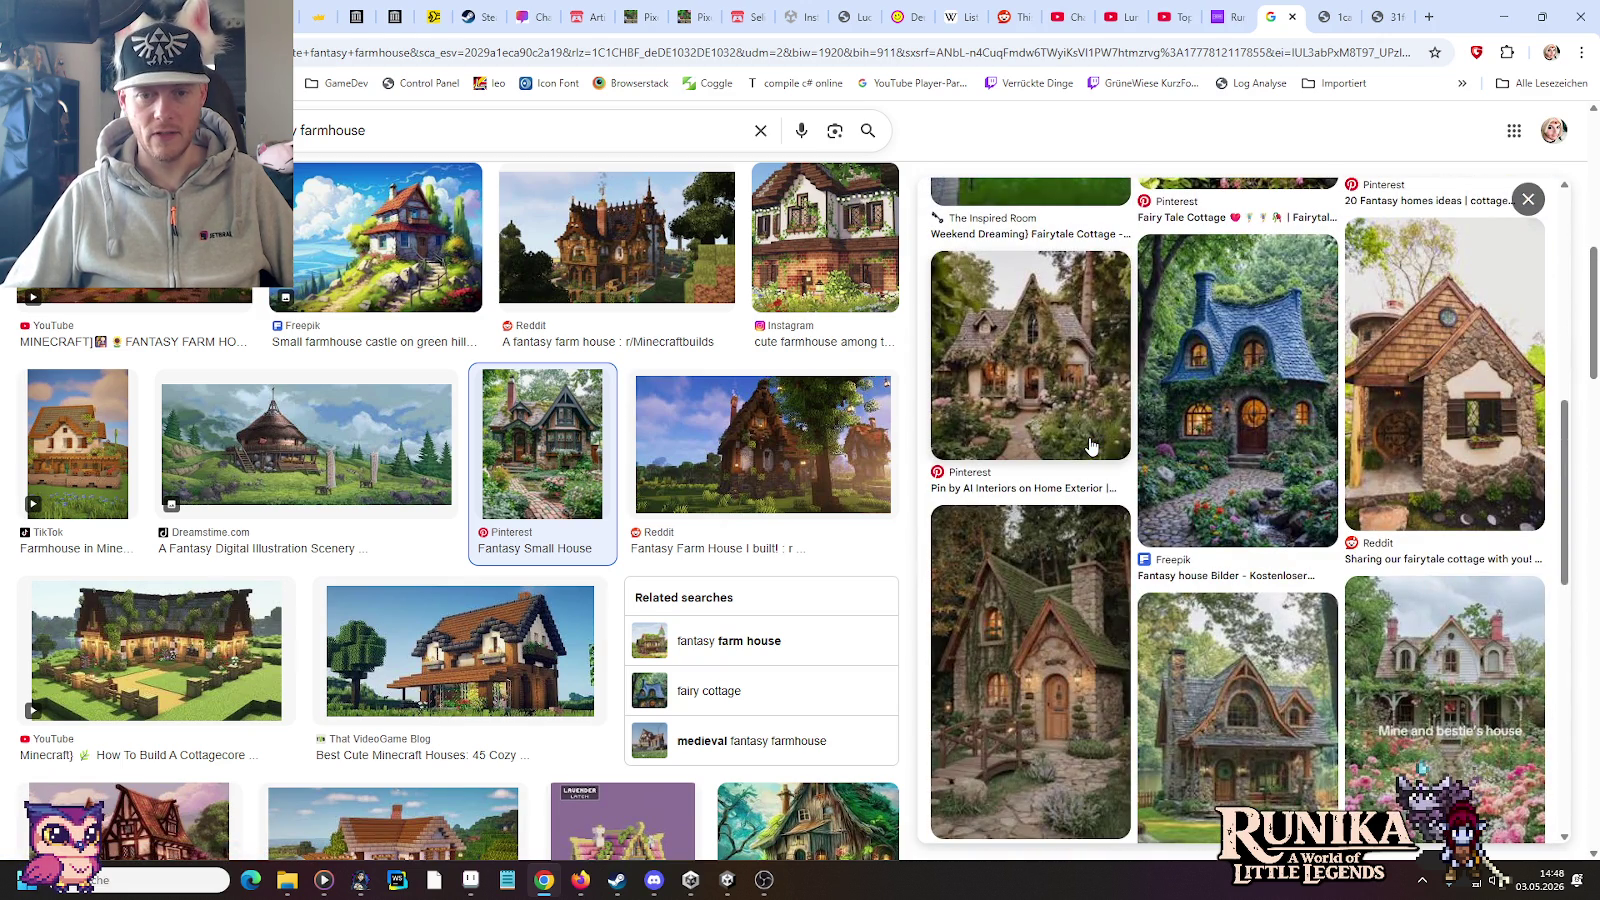
scroll(1090, 444, down, 2)
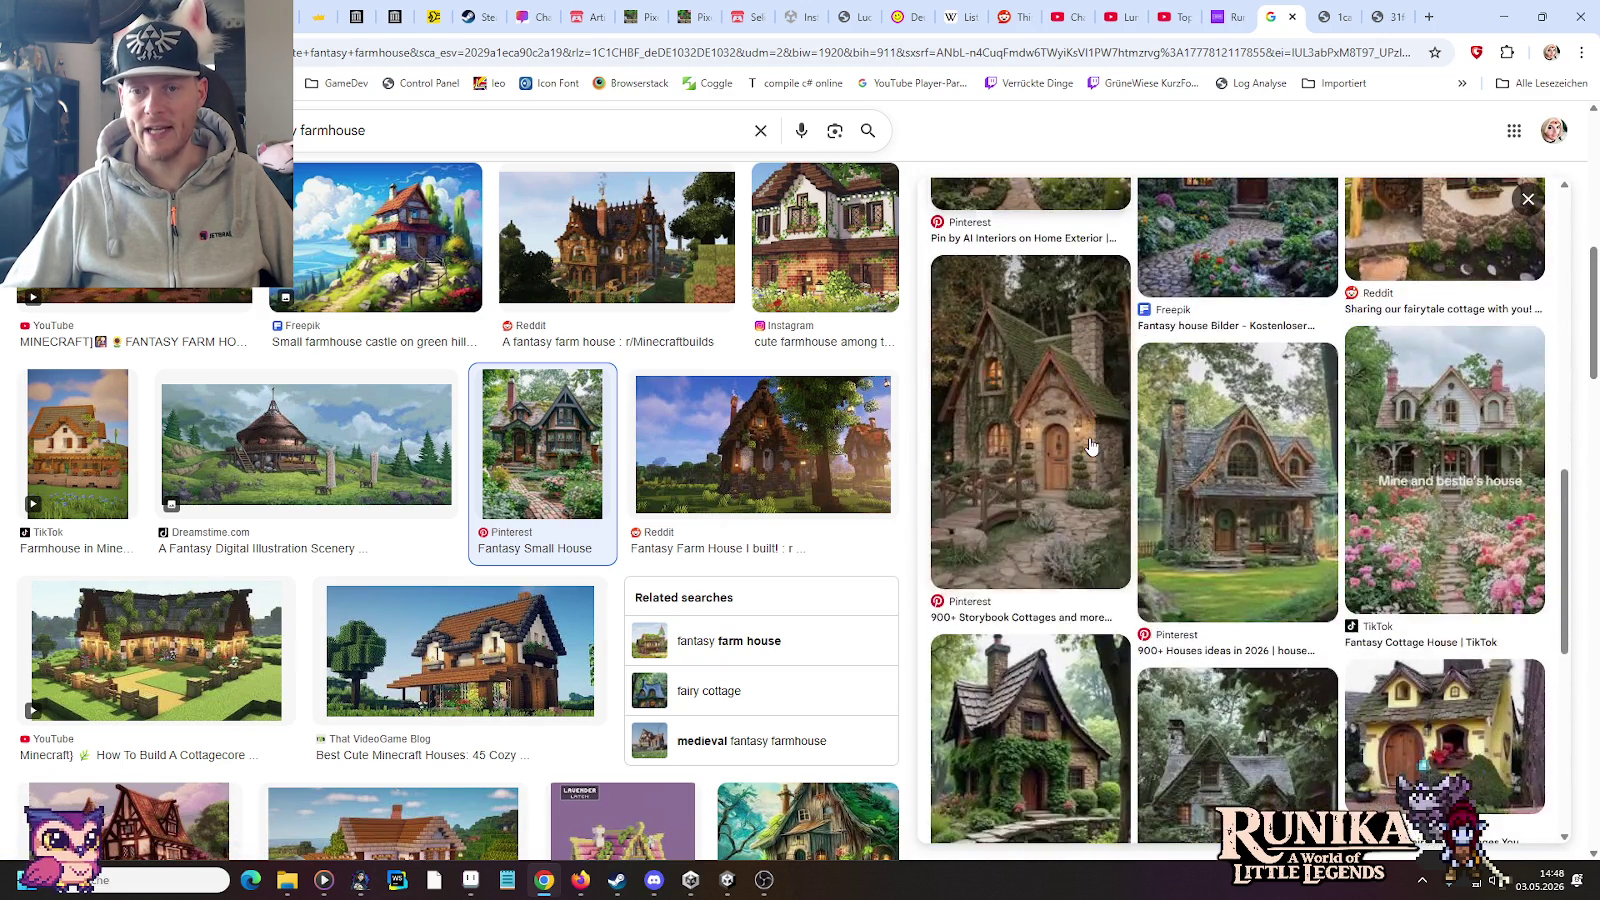
scroll(1090, 444, down, 2)
scroll(1090, 444, down, 1)
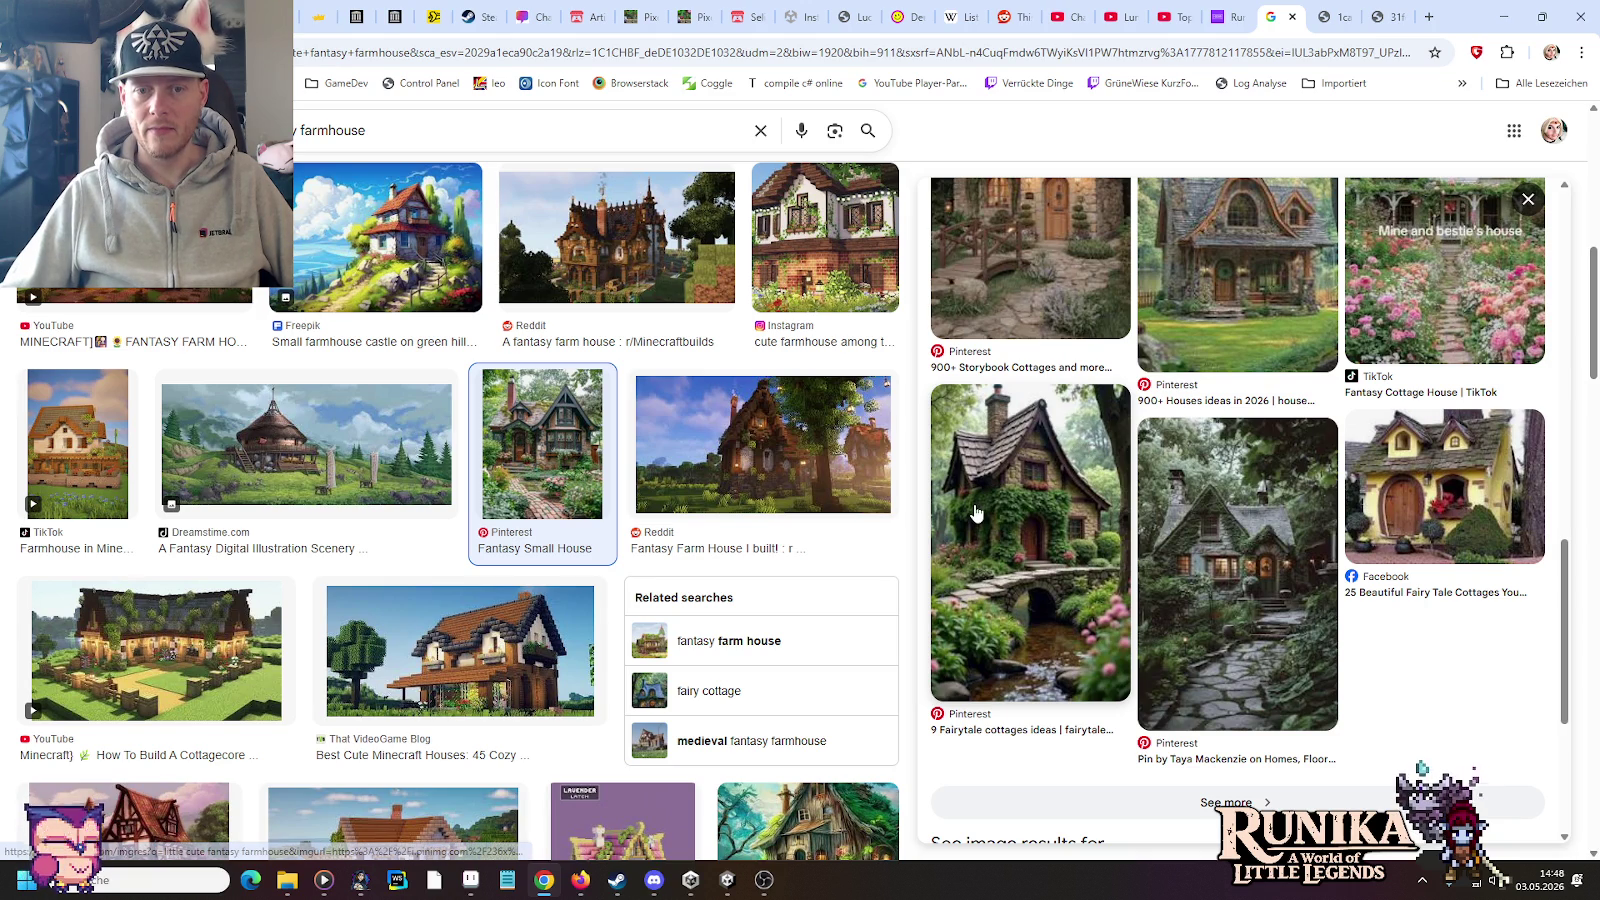
click(983, 517)
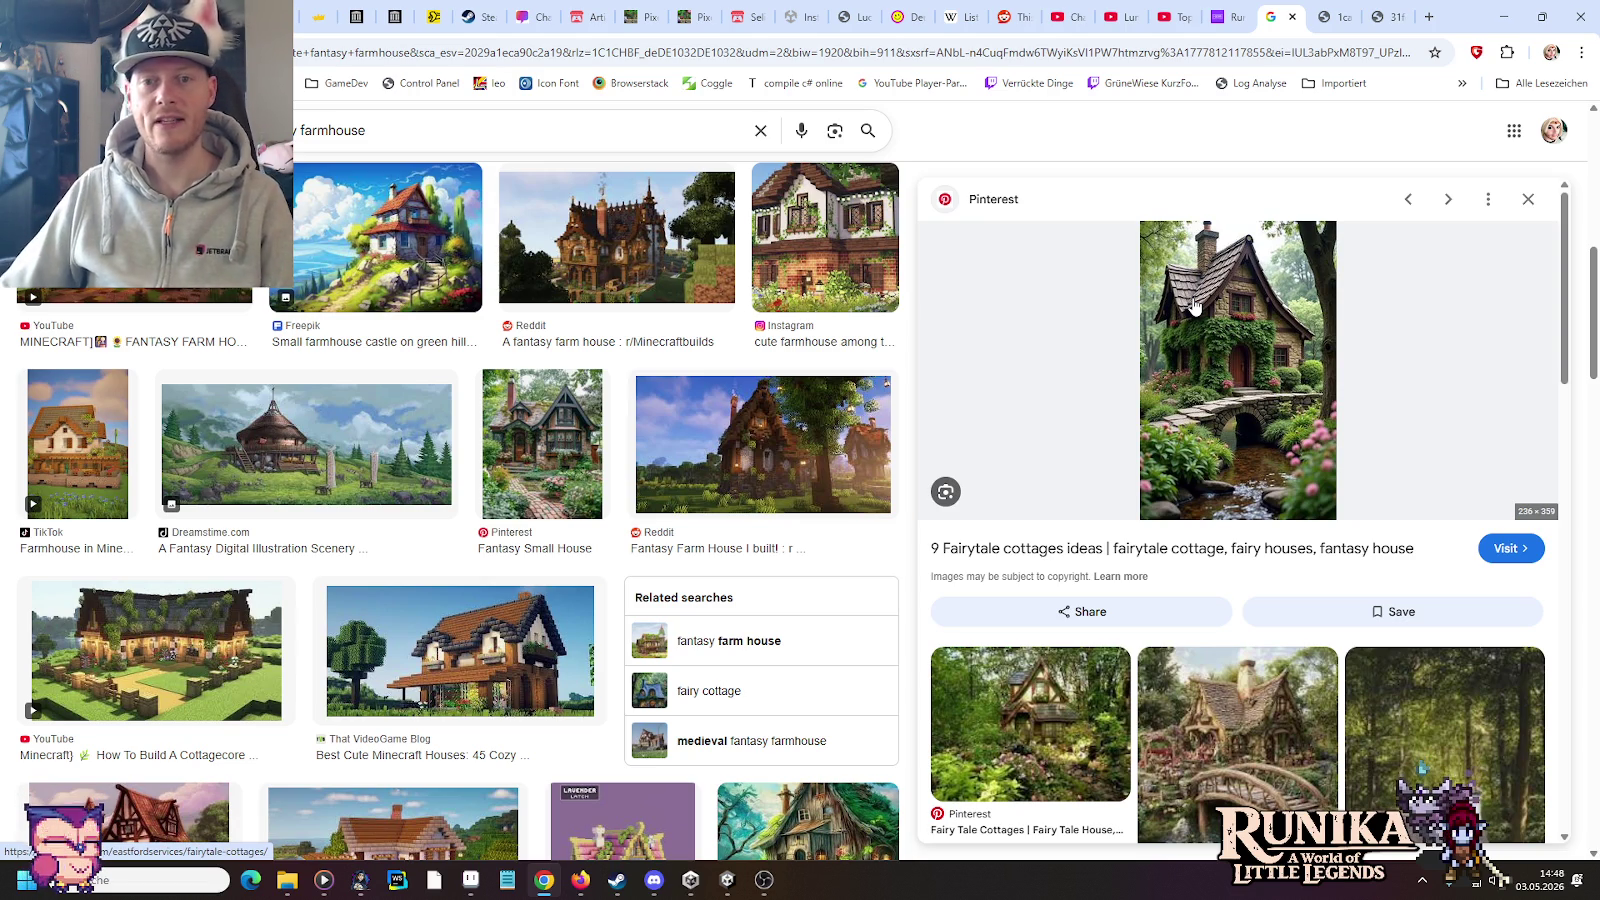
Step: Return to the ulan-mor-houses.png sheet, zoom in on the tall blue roofs, and select the right-hand one
click(470, 880)
drag(1226, 458, 923, 411)
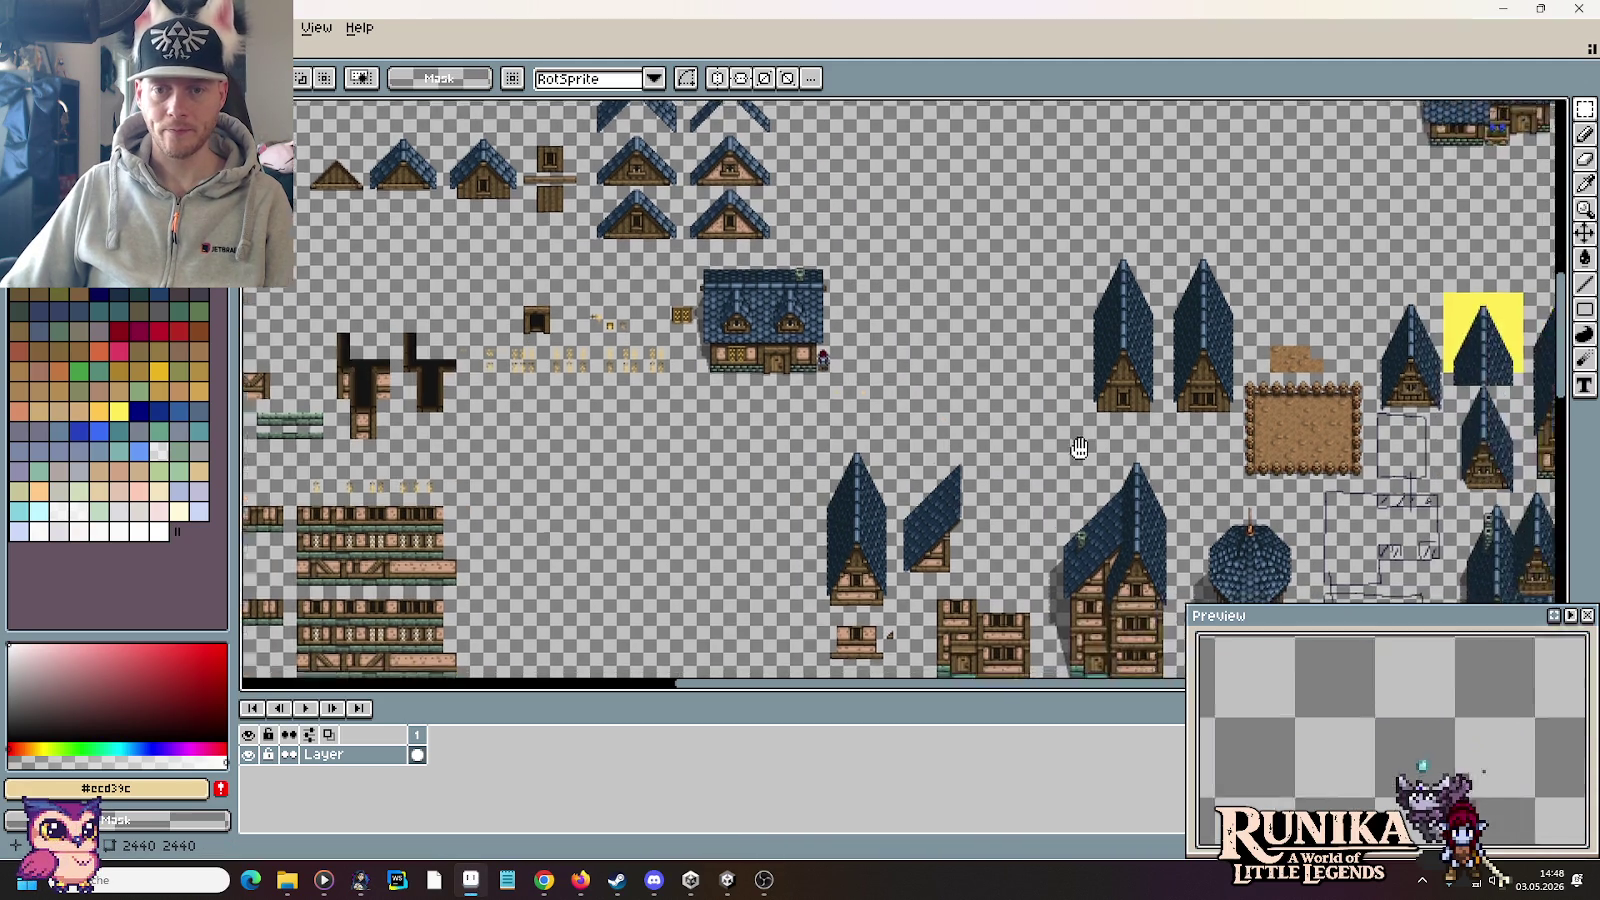
scroll(922, 409, up, 2)
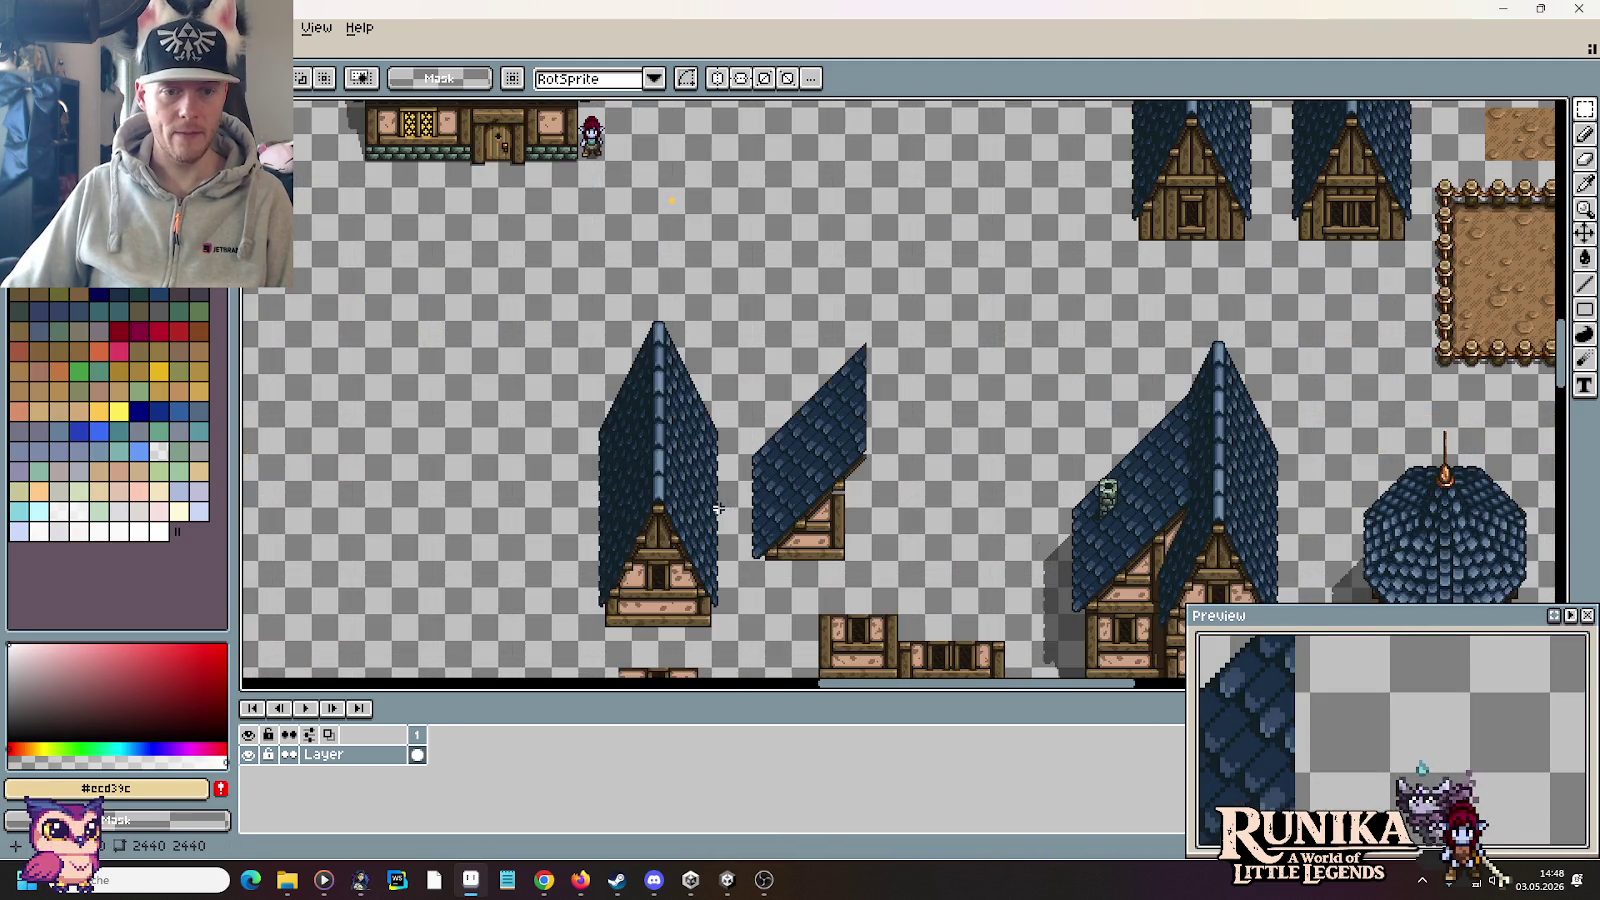
scroll(905, 430, up, 1)
scroll(892, 456, up, 1)
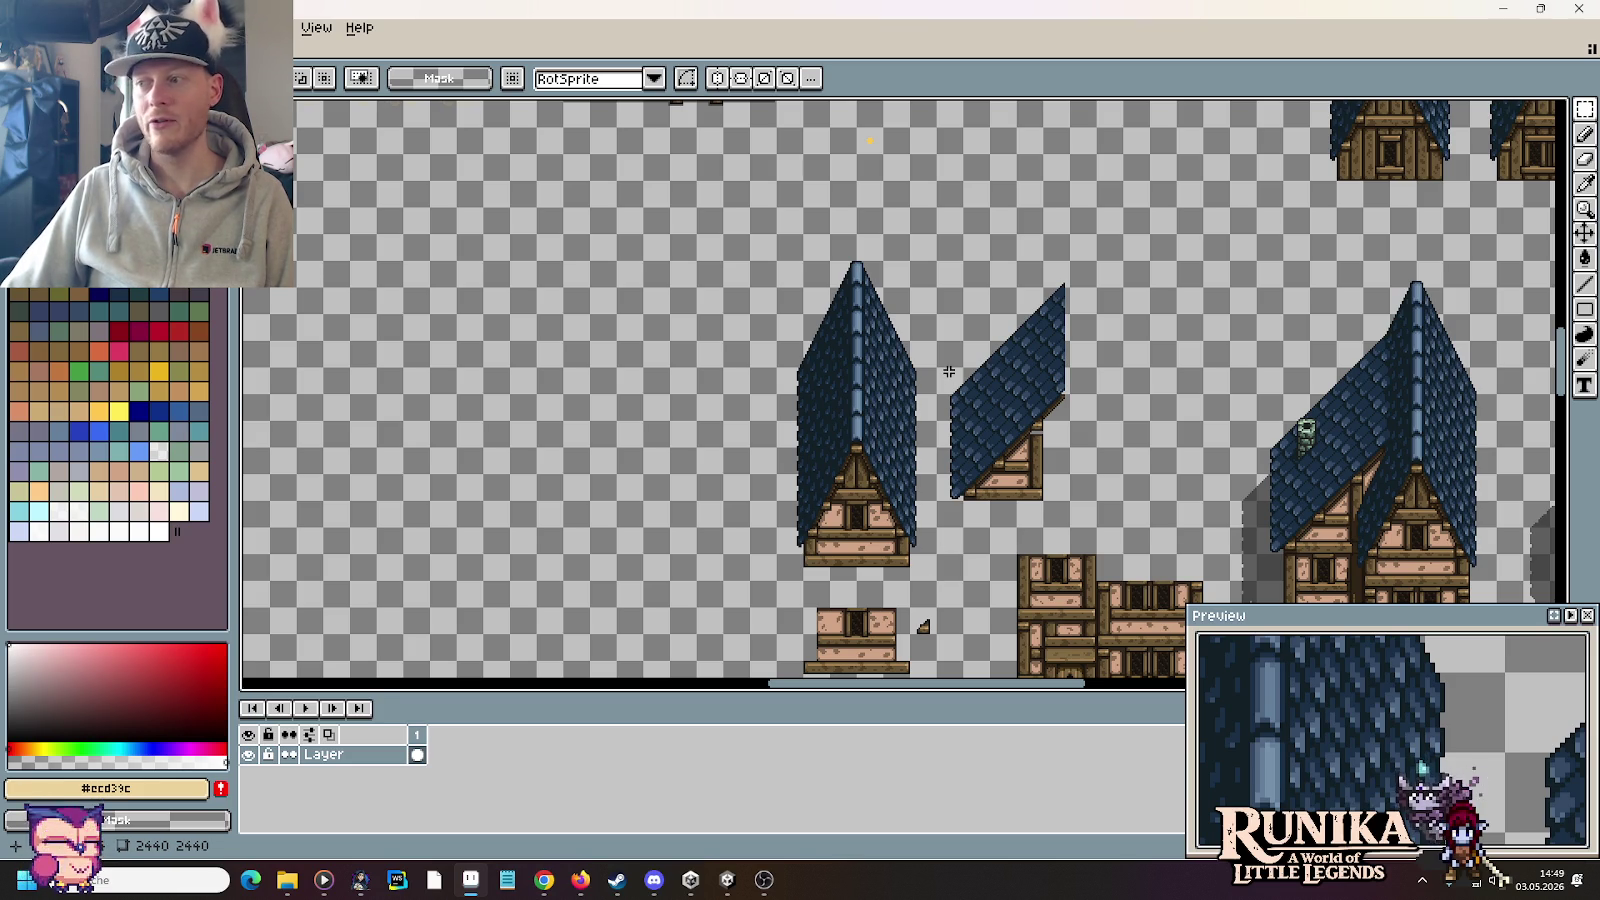
scroll(952, 365, up, 3)
scroll(952, 365, right, 2)
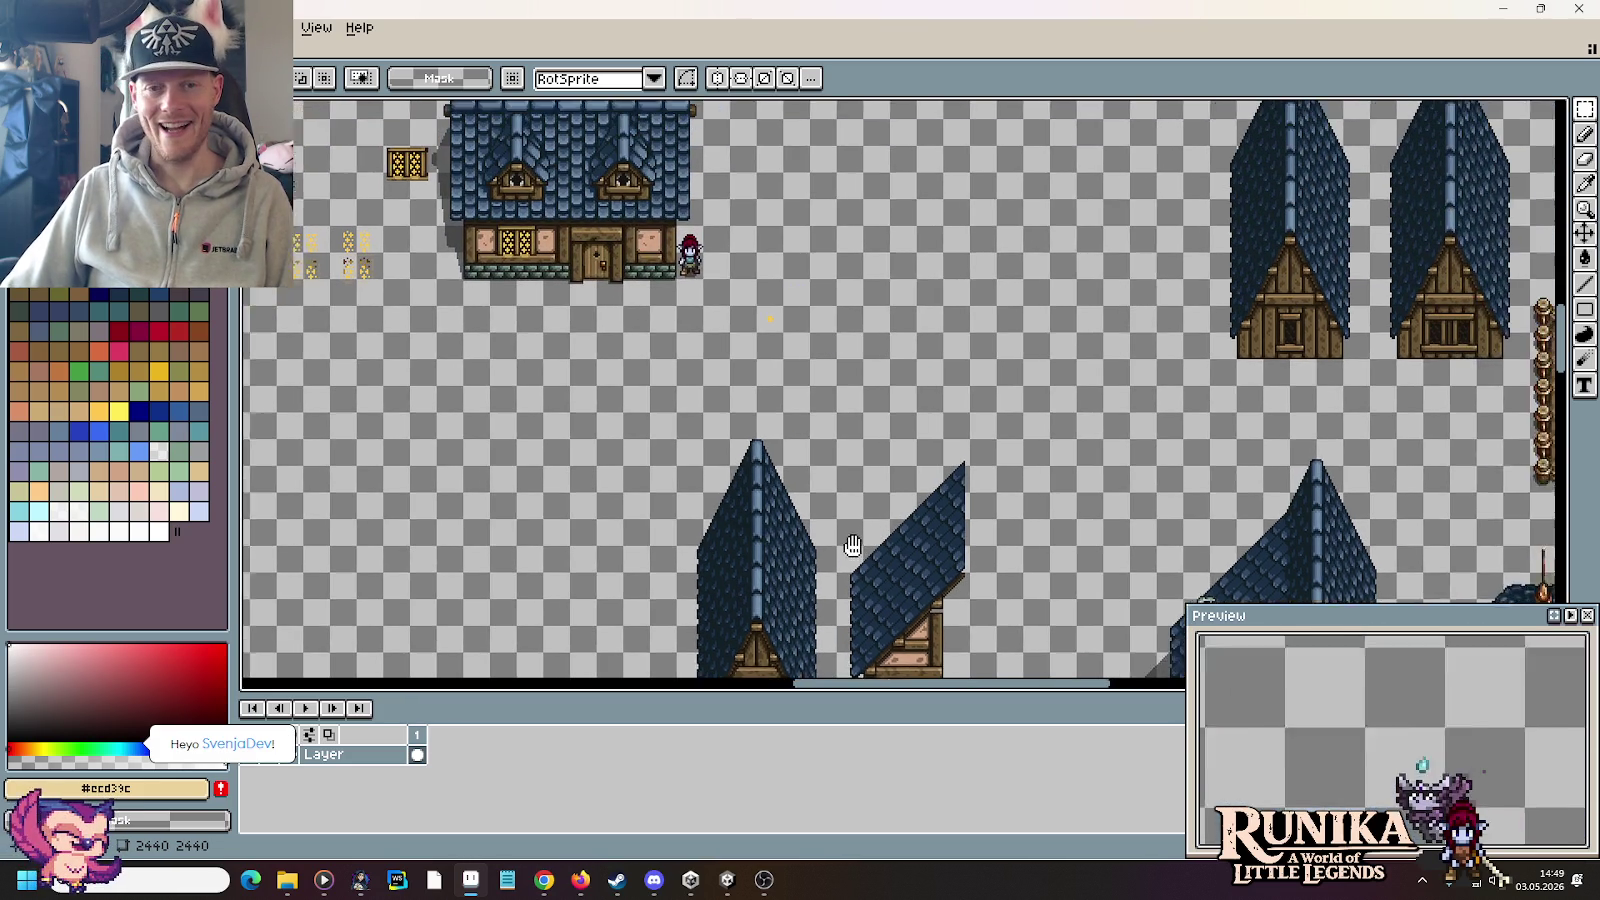
scroll(1030, 390, up, 2)
scroll(1030, 390, right, 4)
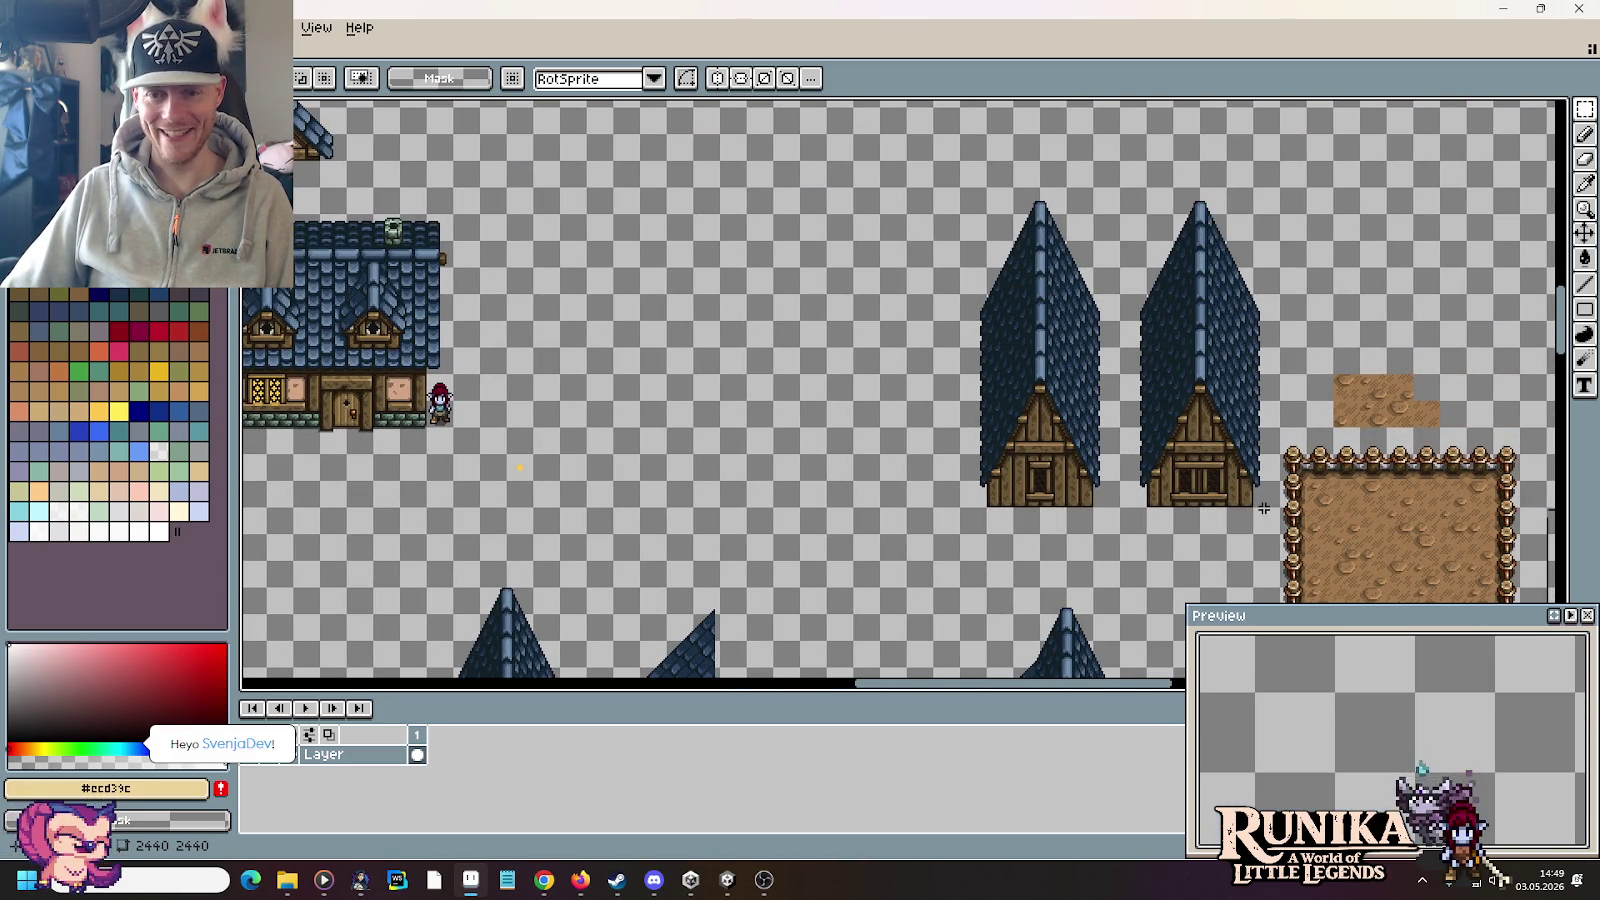
mouse_move(1268, 502)
mouse_down()
mouse_move(1143, 290)
mouse_move(1116, 184)
mouse_up()
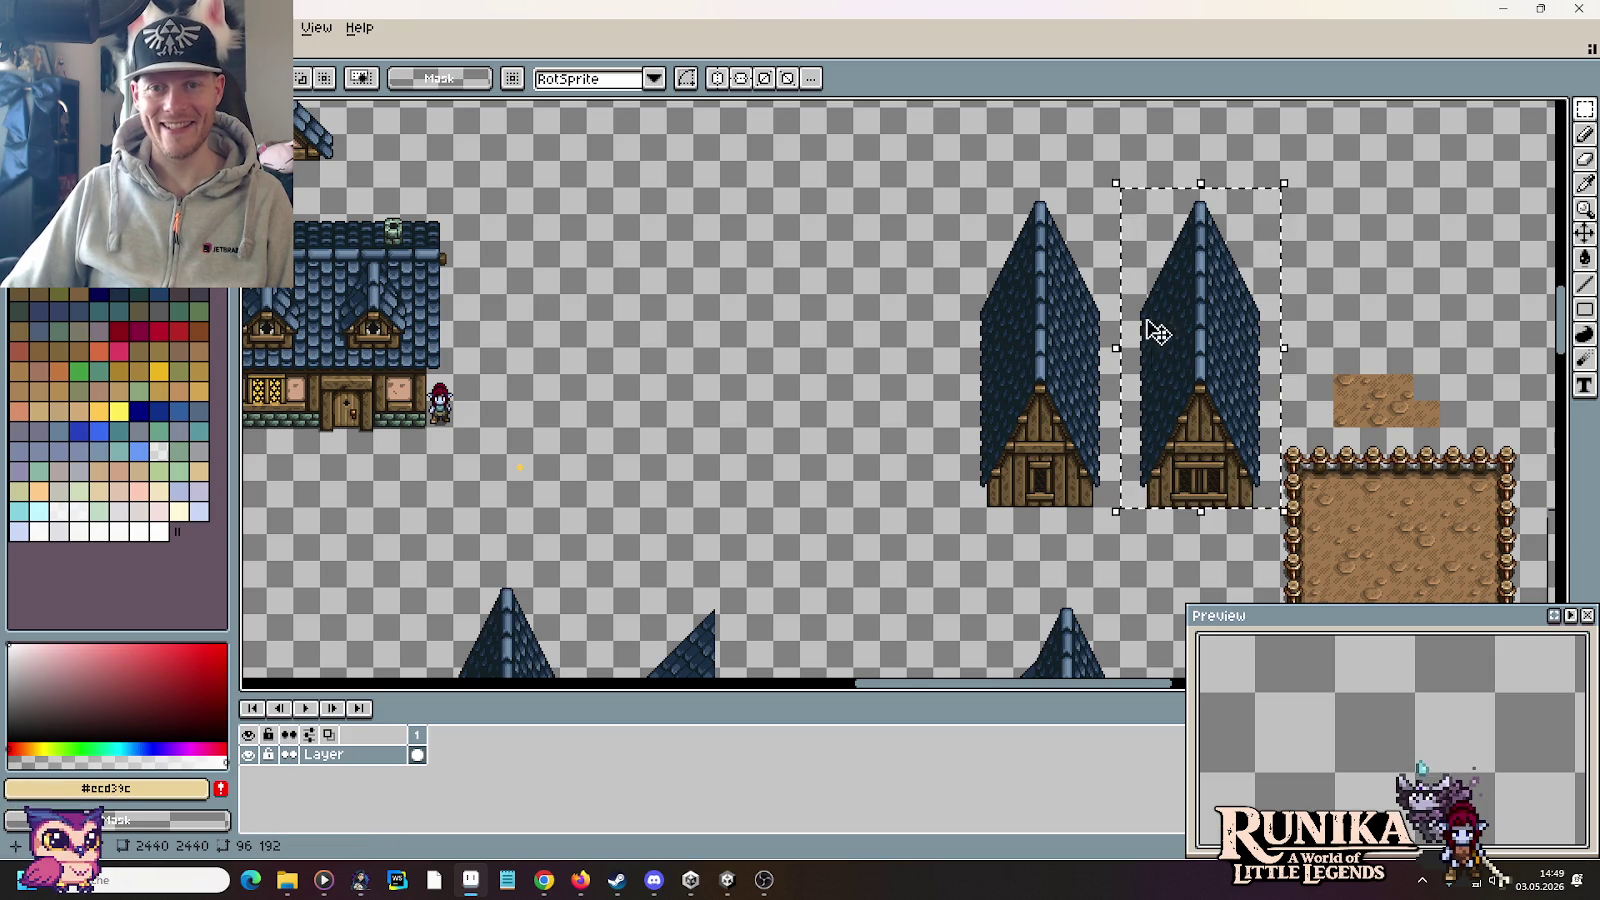
Step: Place a copy of the right tall blue roof to the left, then select a strip of its ridge
scroll(1320, 465, up, 2)
scroll(1320, 465, left, 3)
scroll(1320, 465, up, 1)
ctrl+drag(1375, 490, 868, 313)
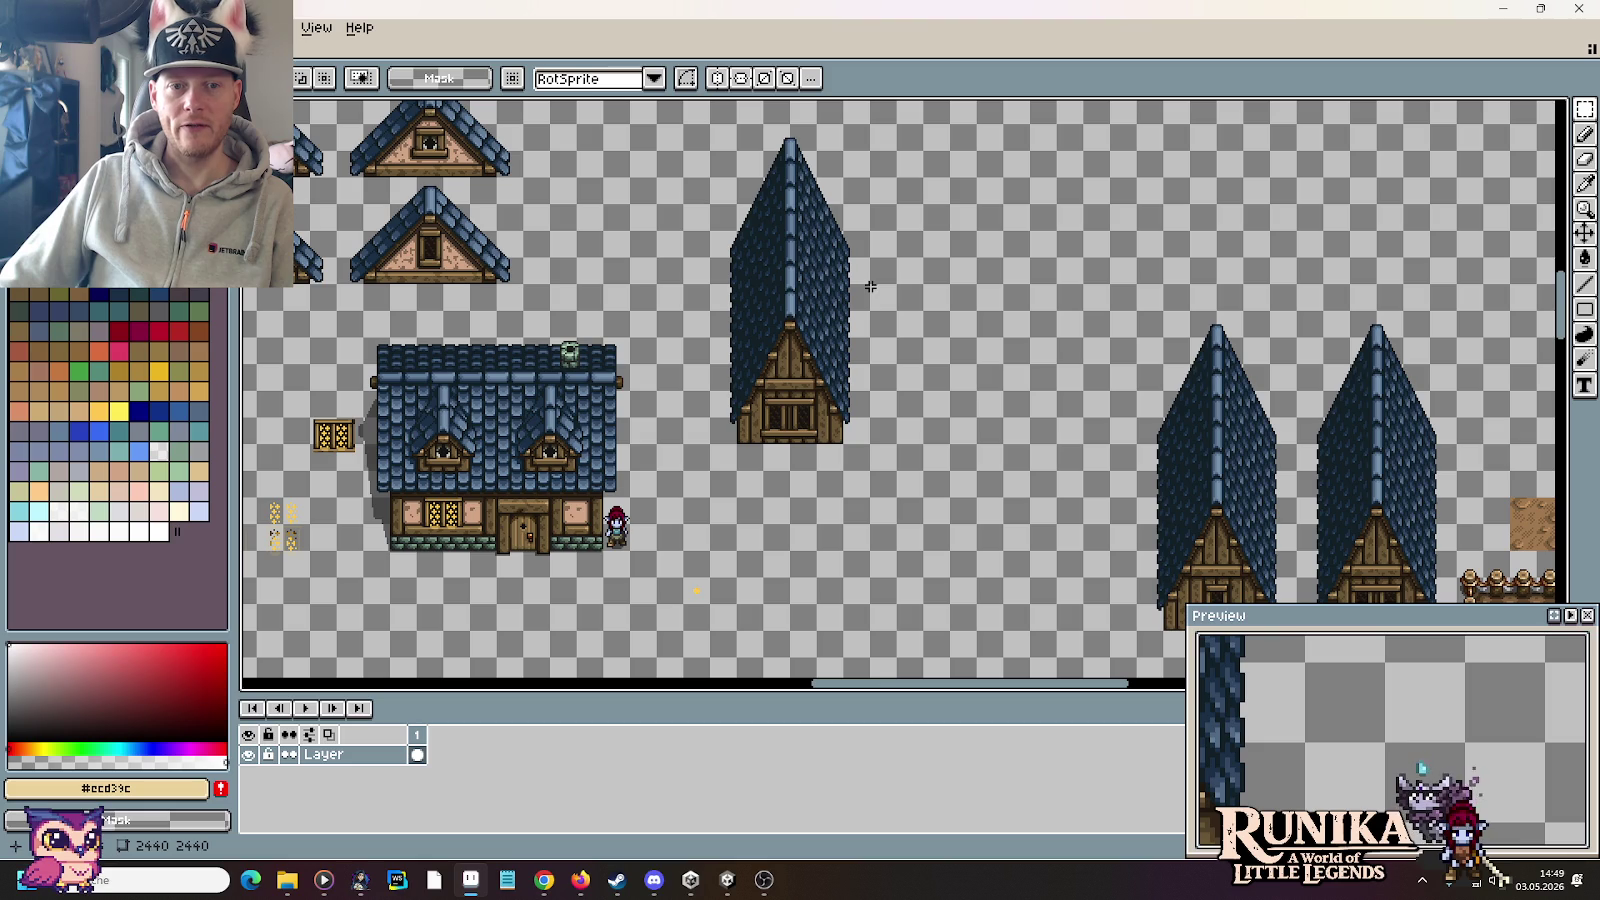
drag(791, 296, 779, 226)
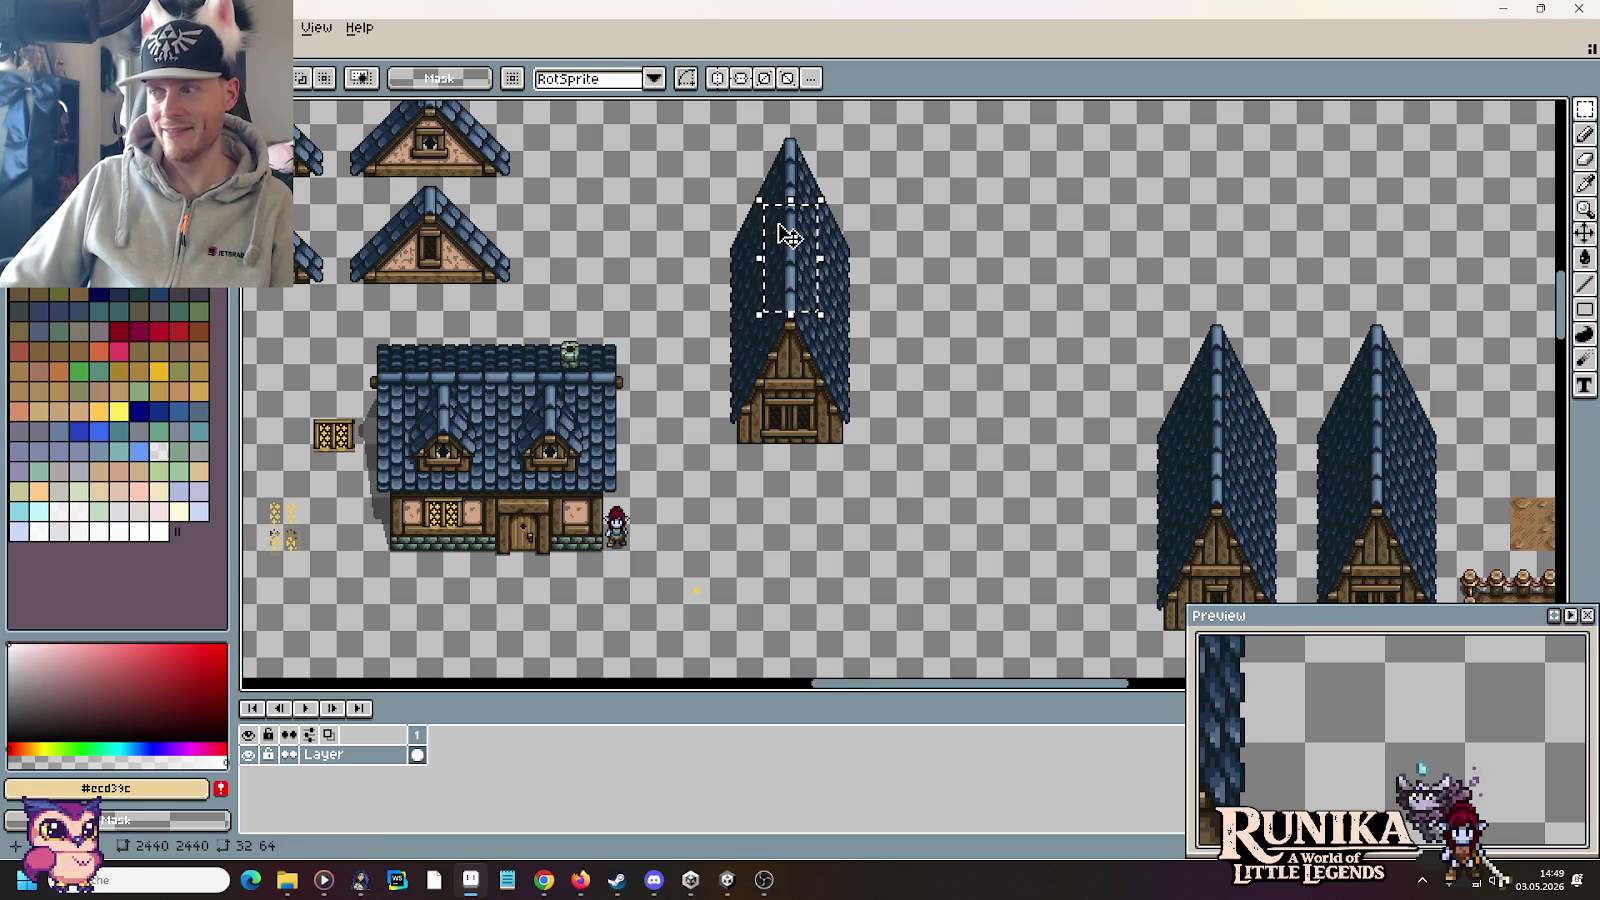
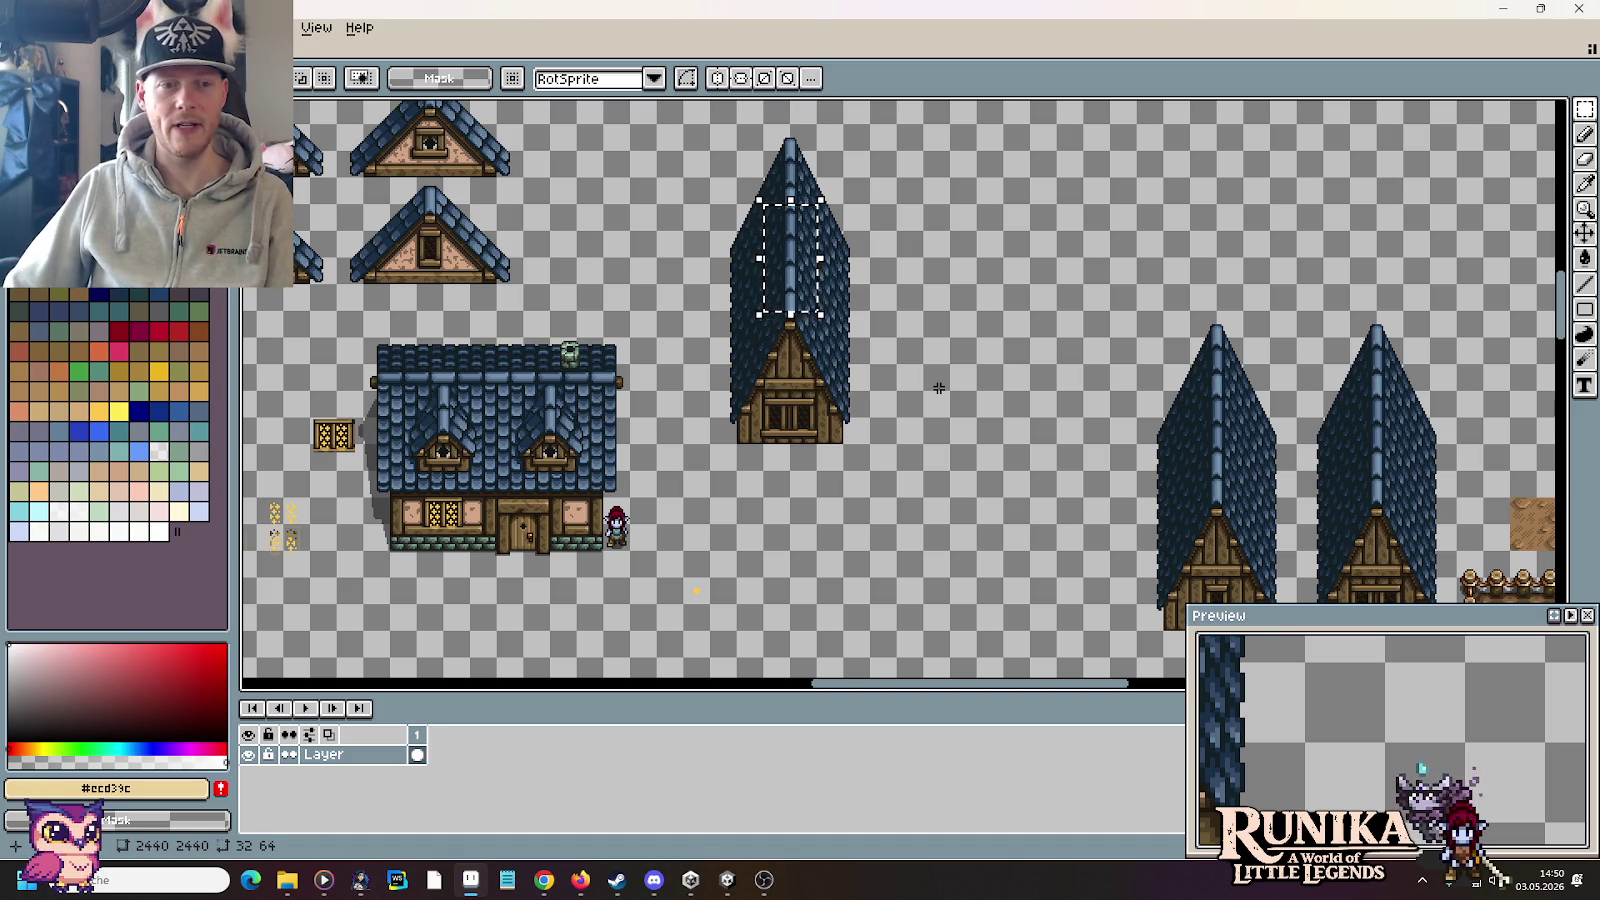
Step: Clear the tower-roof selection and open wooden-houses.png from the buildings folder
key(ctrl+d)
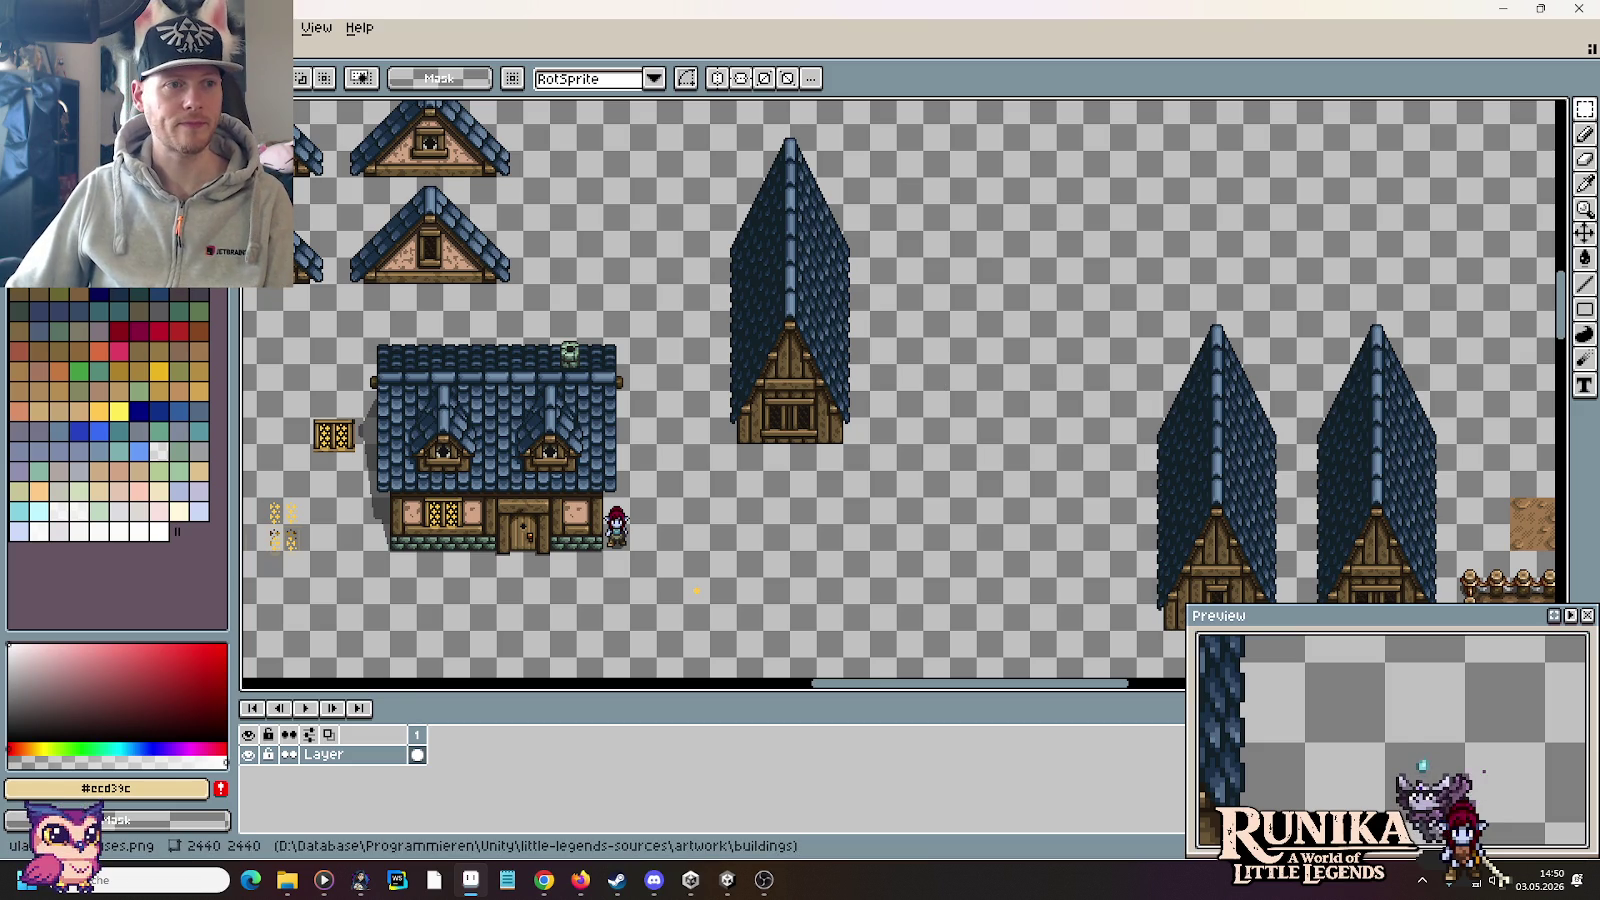
click(100, 81)
key(ctrl+o)
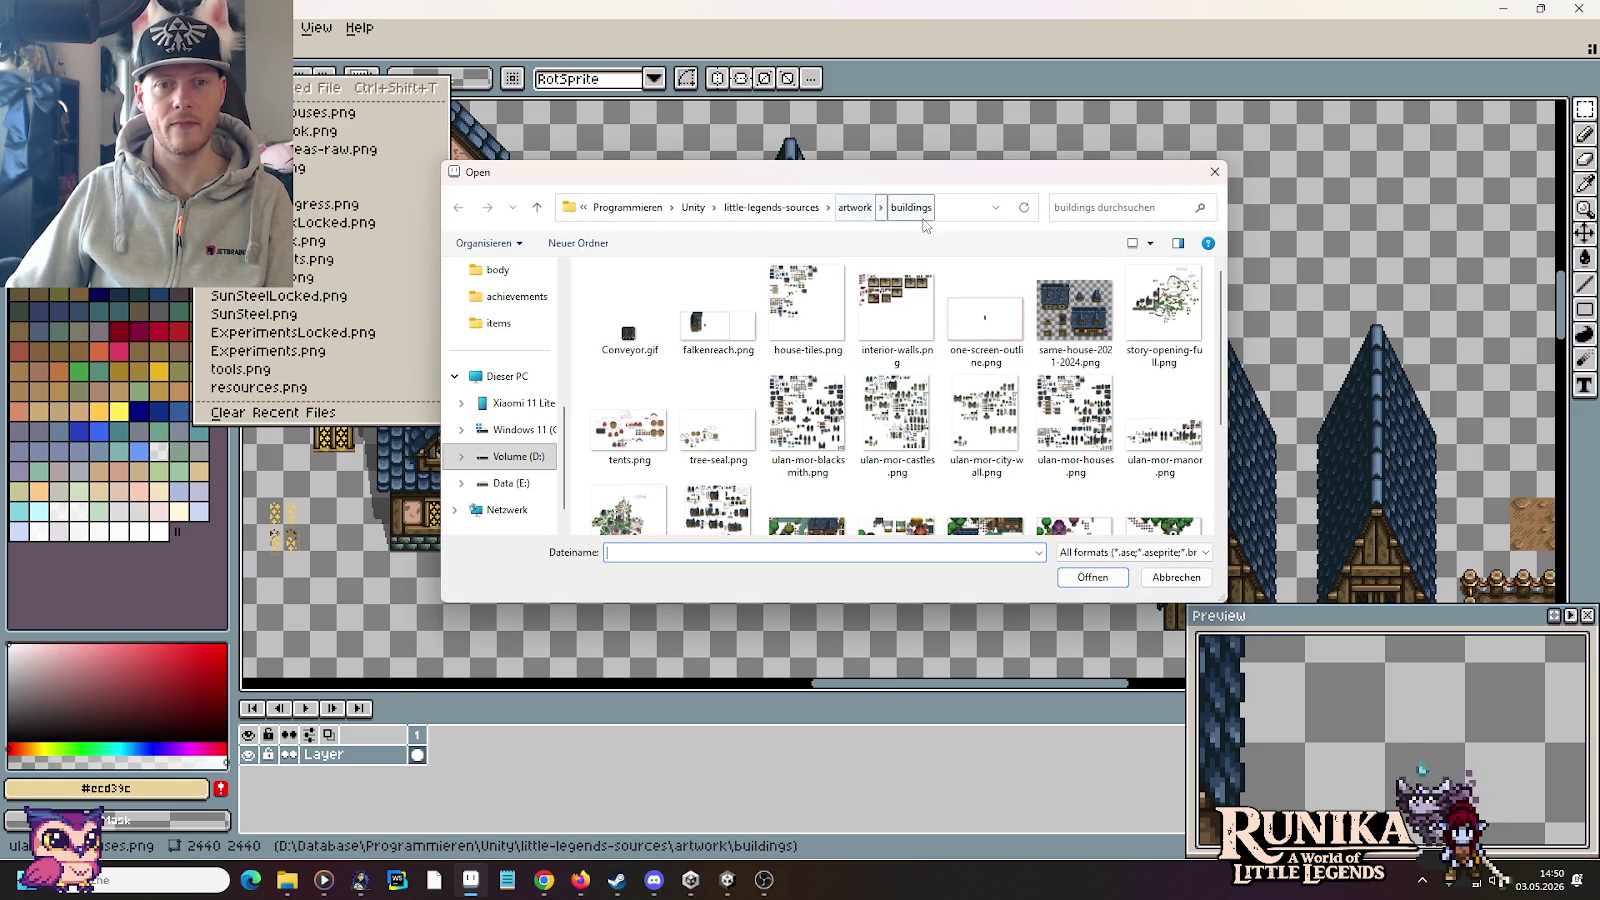
scroll(949, 355, down, 1)
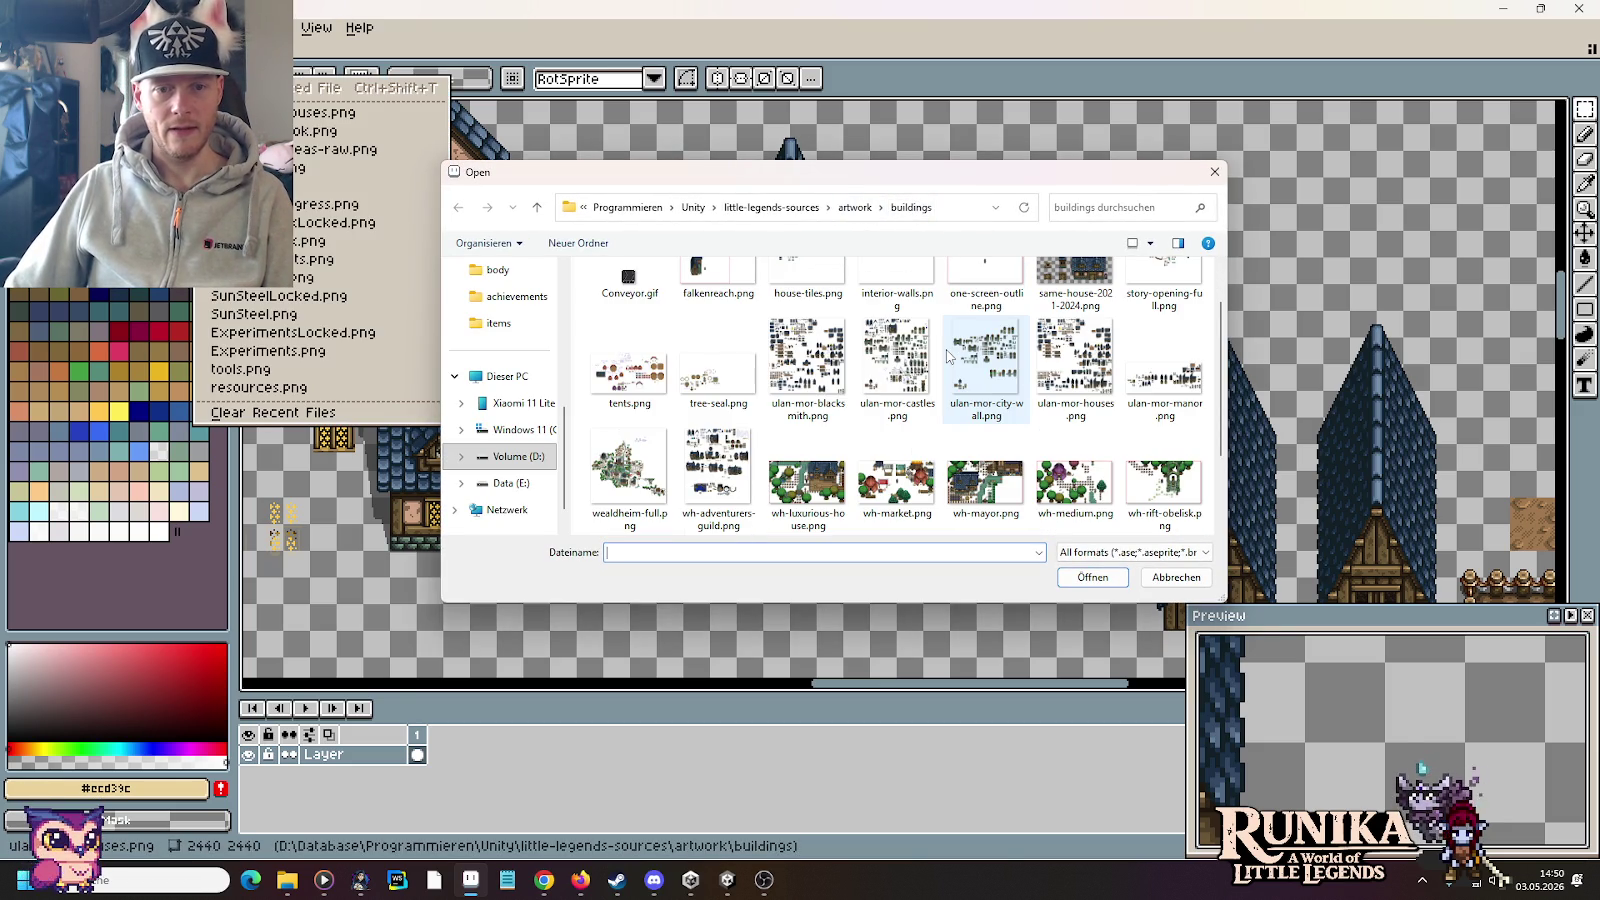
scroll(985, 355, down, 1)
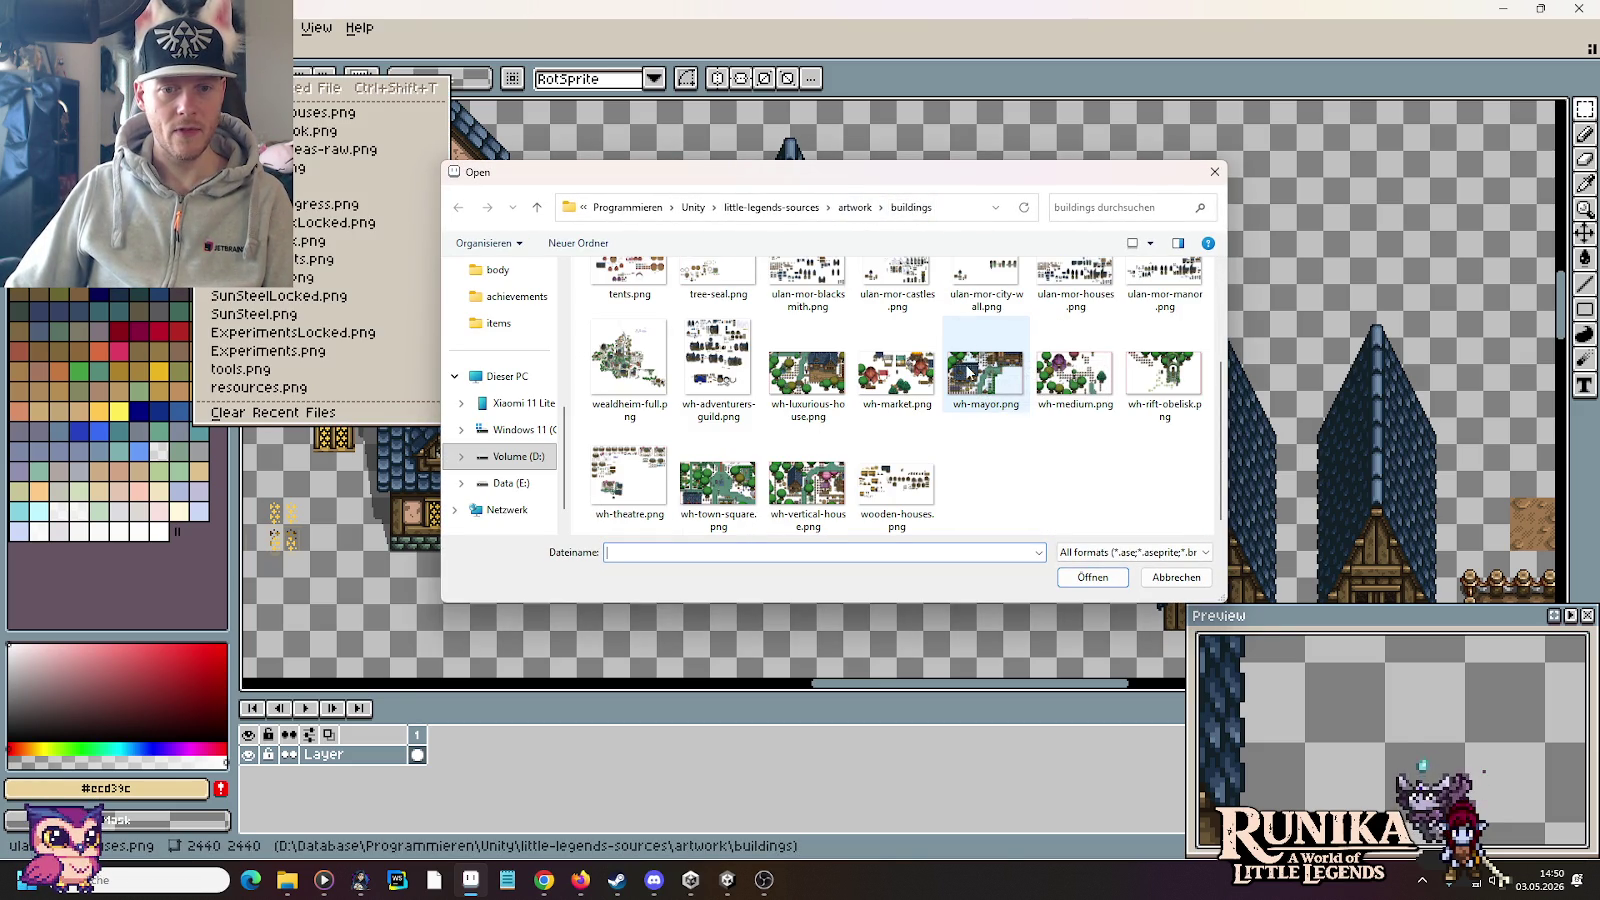
double_click(887, 518)
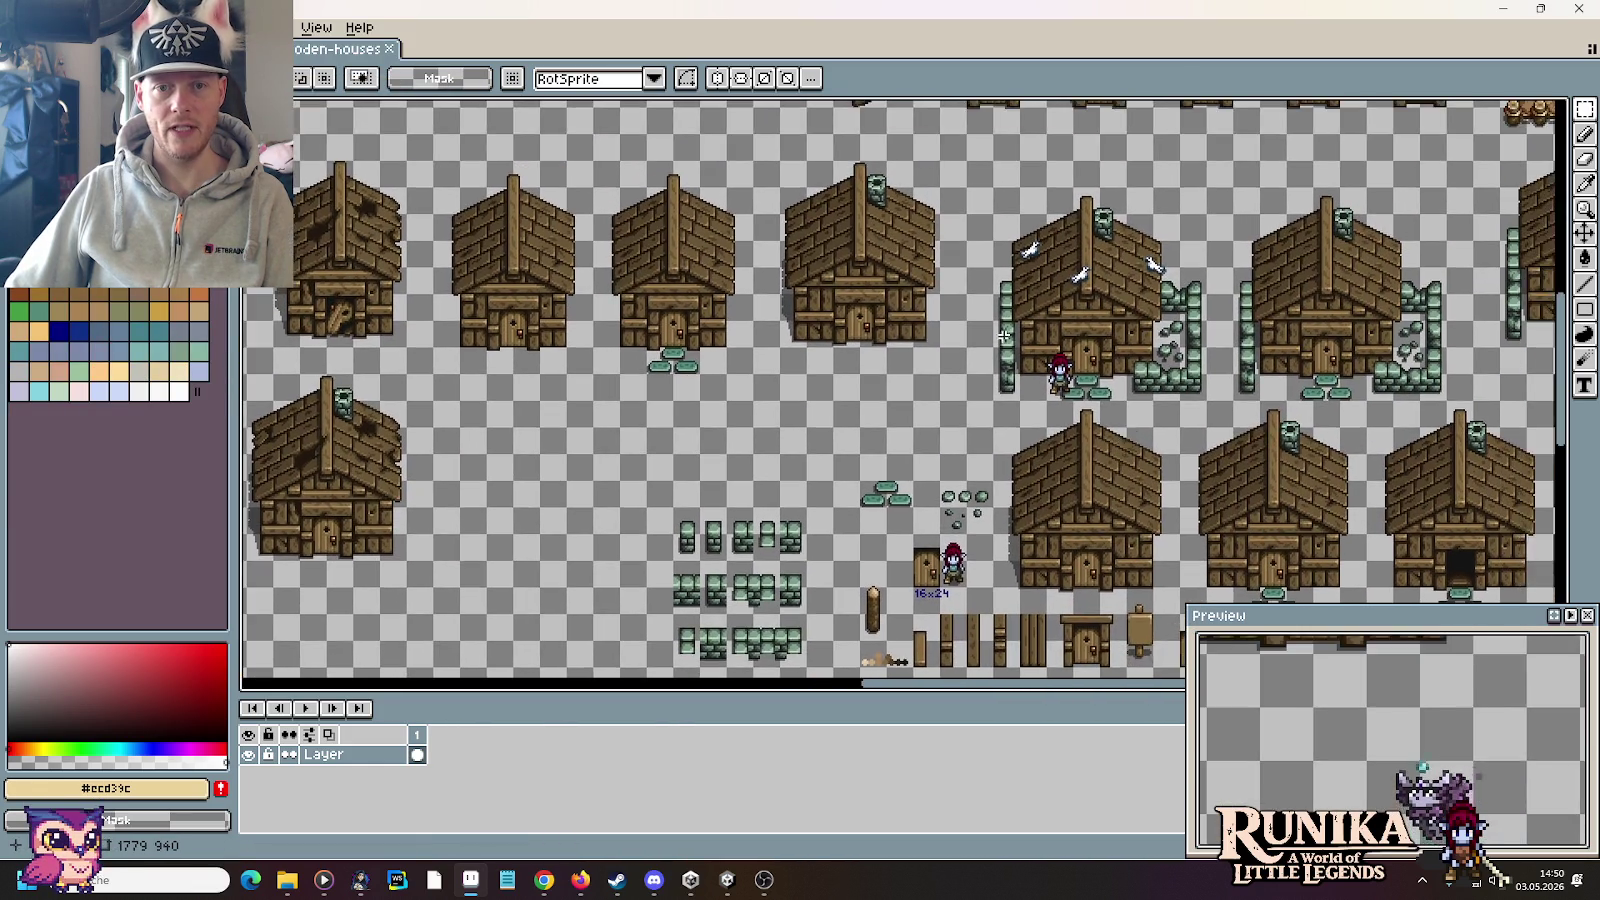
Step: Inspect the stone wall tile, then return to the blue-roofed house sheet's spire roof
scroll(1070, 340, up, 2)
drag(1008, 435, 1004, 292)
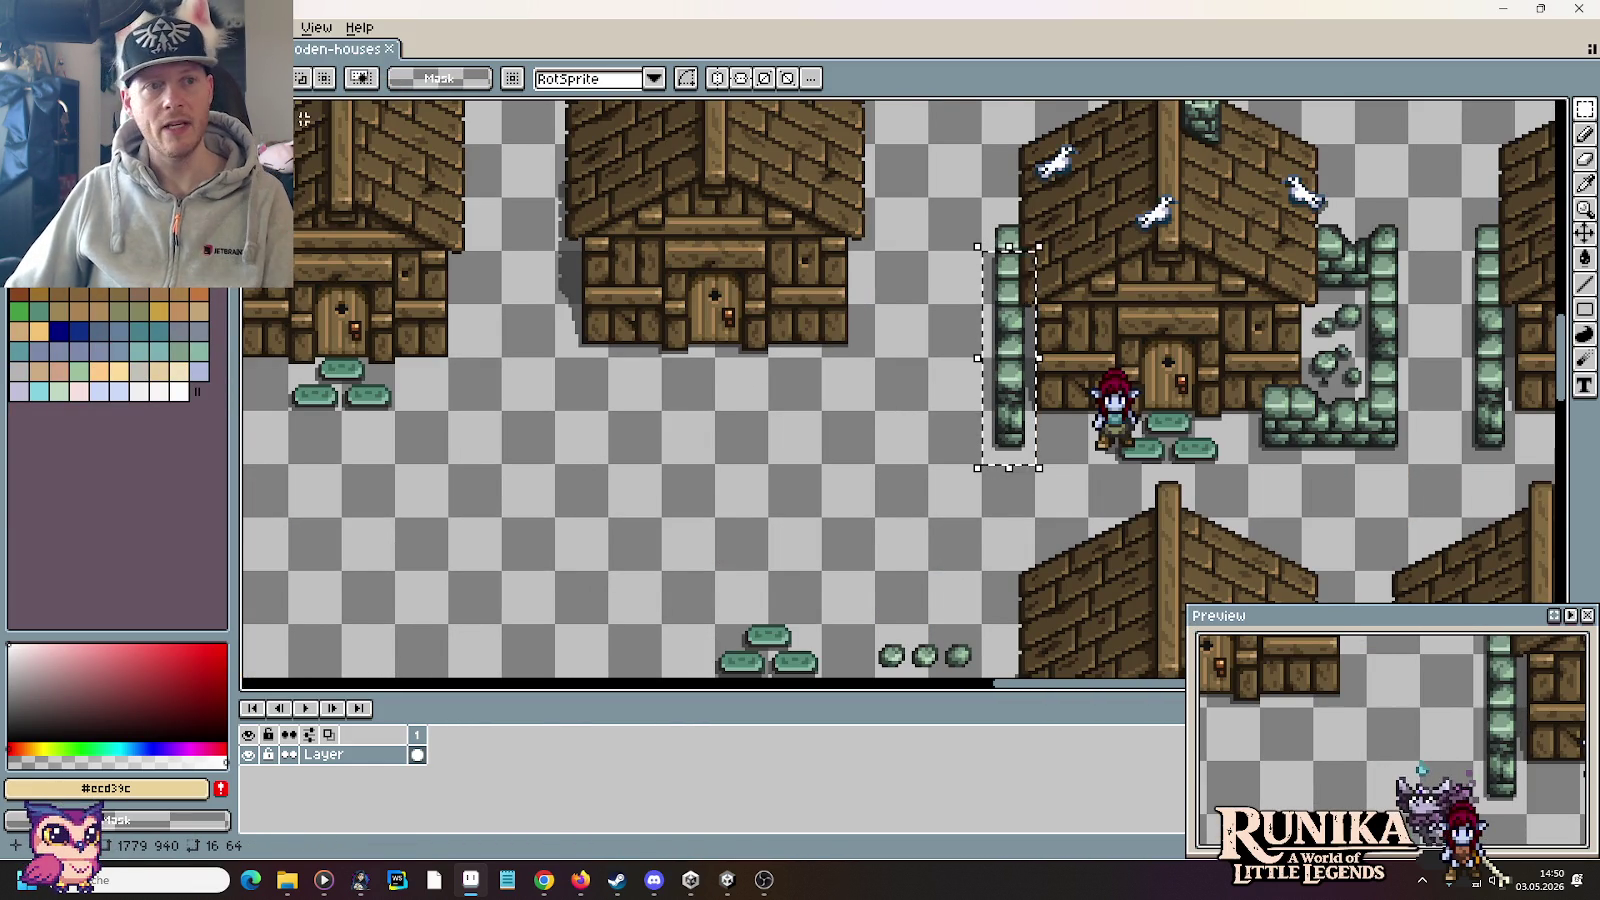
click(200, 48)
drag(900, 265, 908, 362)
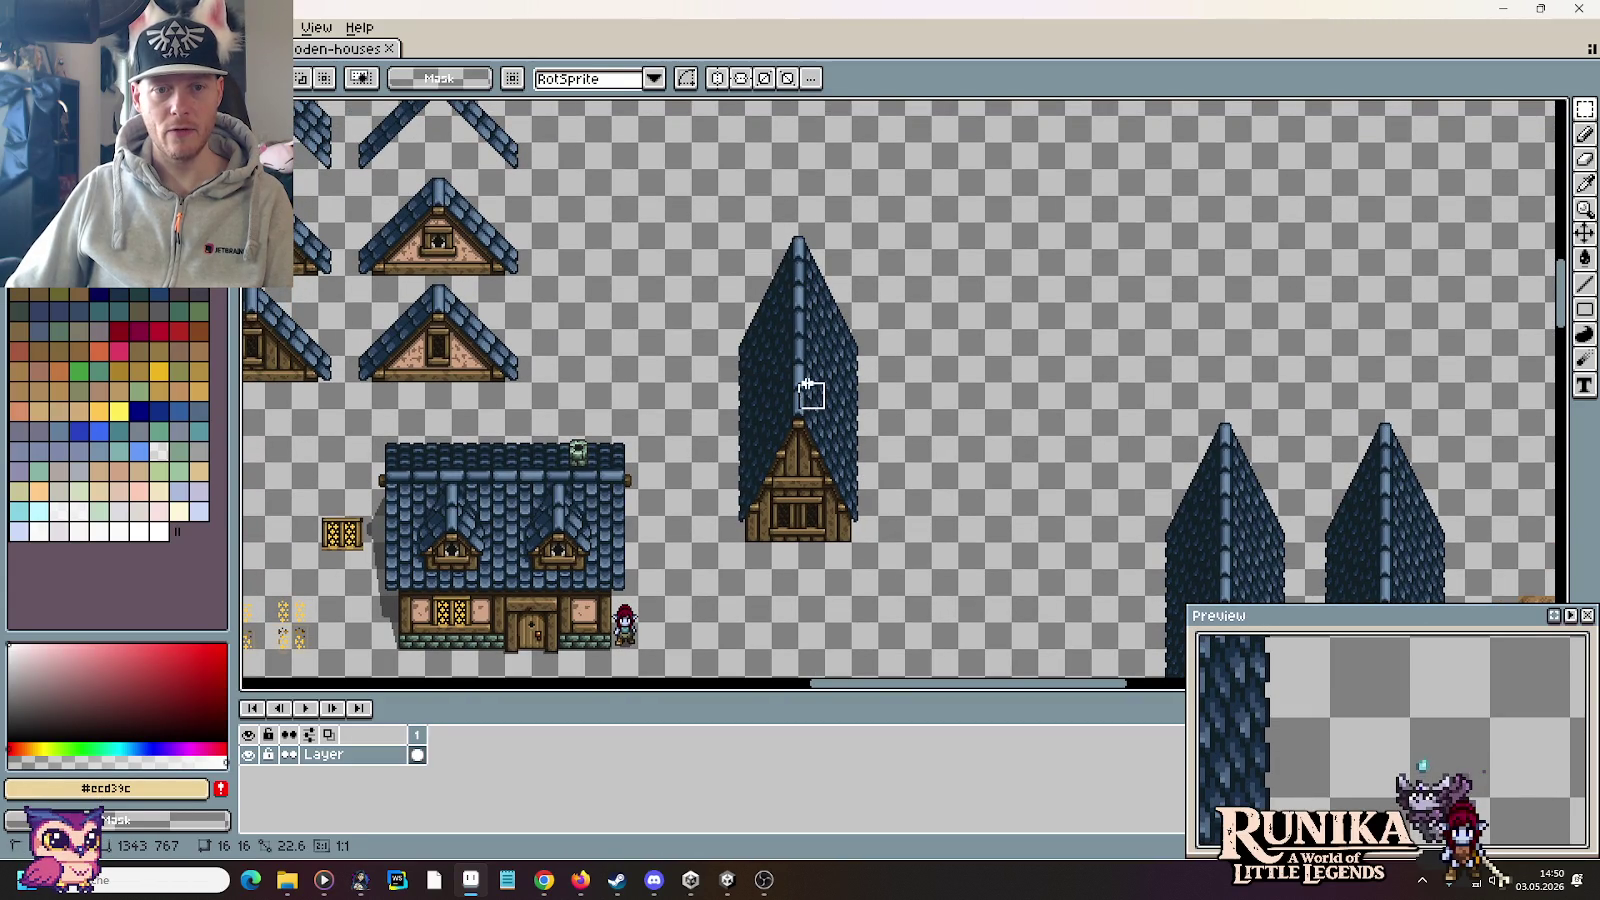
Step: Drop the small spire selection and switch to the freehand Lasso selection tool
drag(818, 316, 818, 305)
click(822, 268)
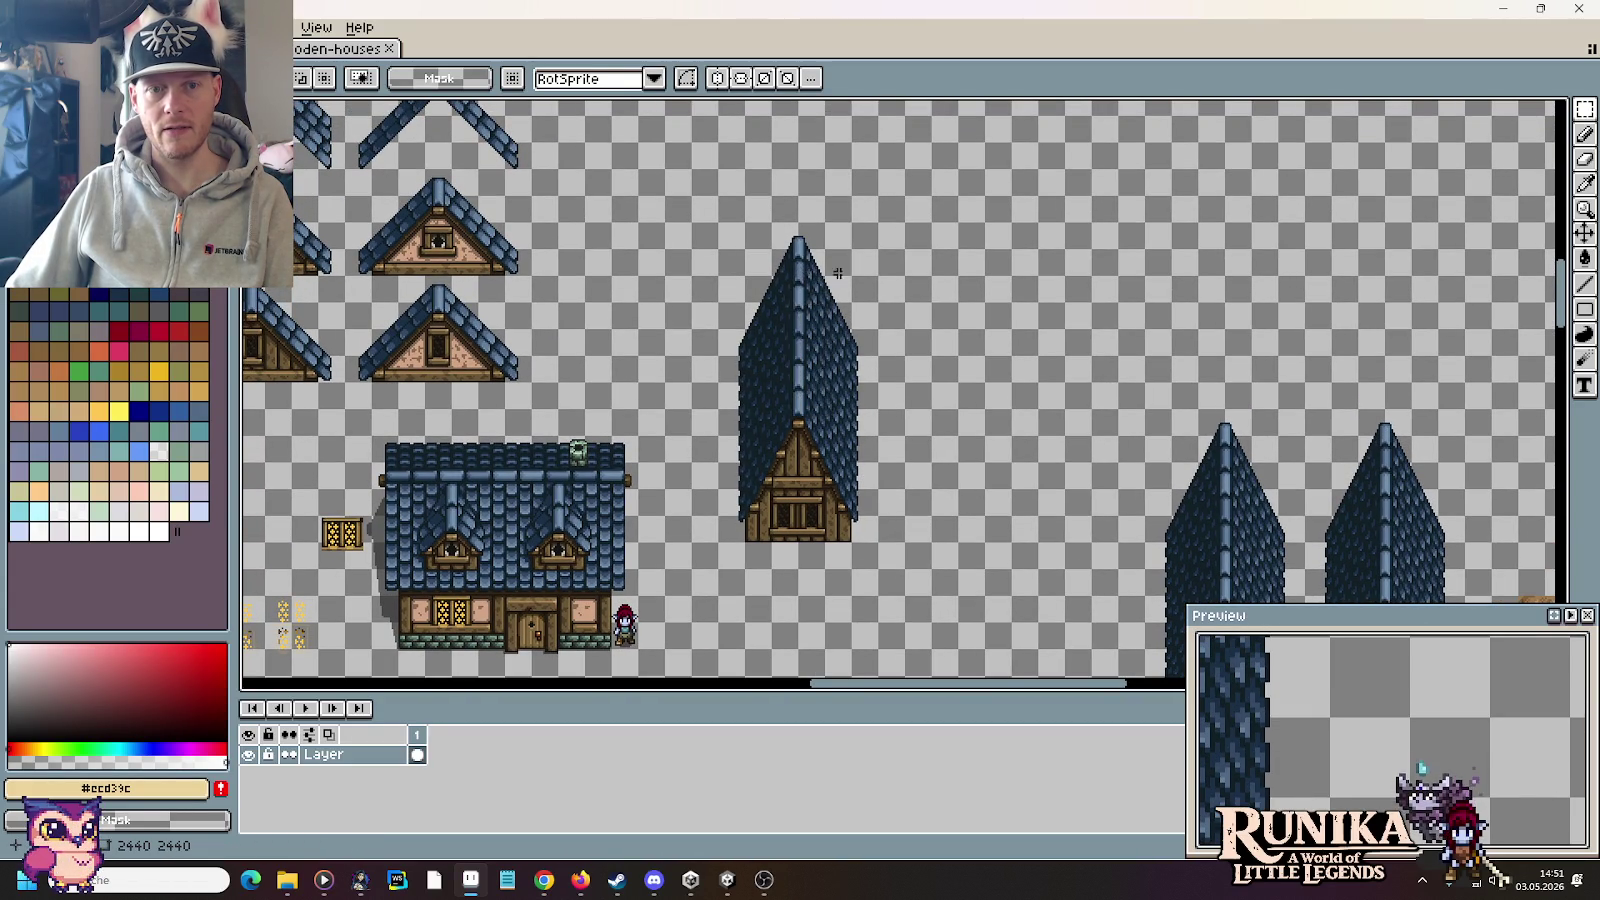
scroll(822, 268, up, 2)
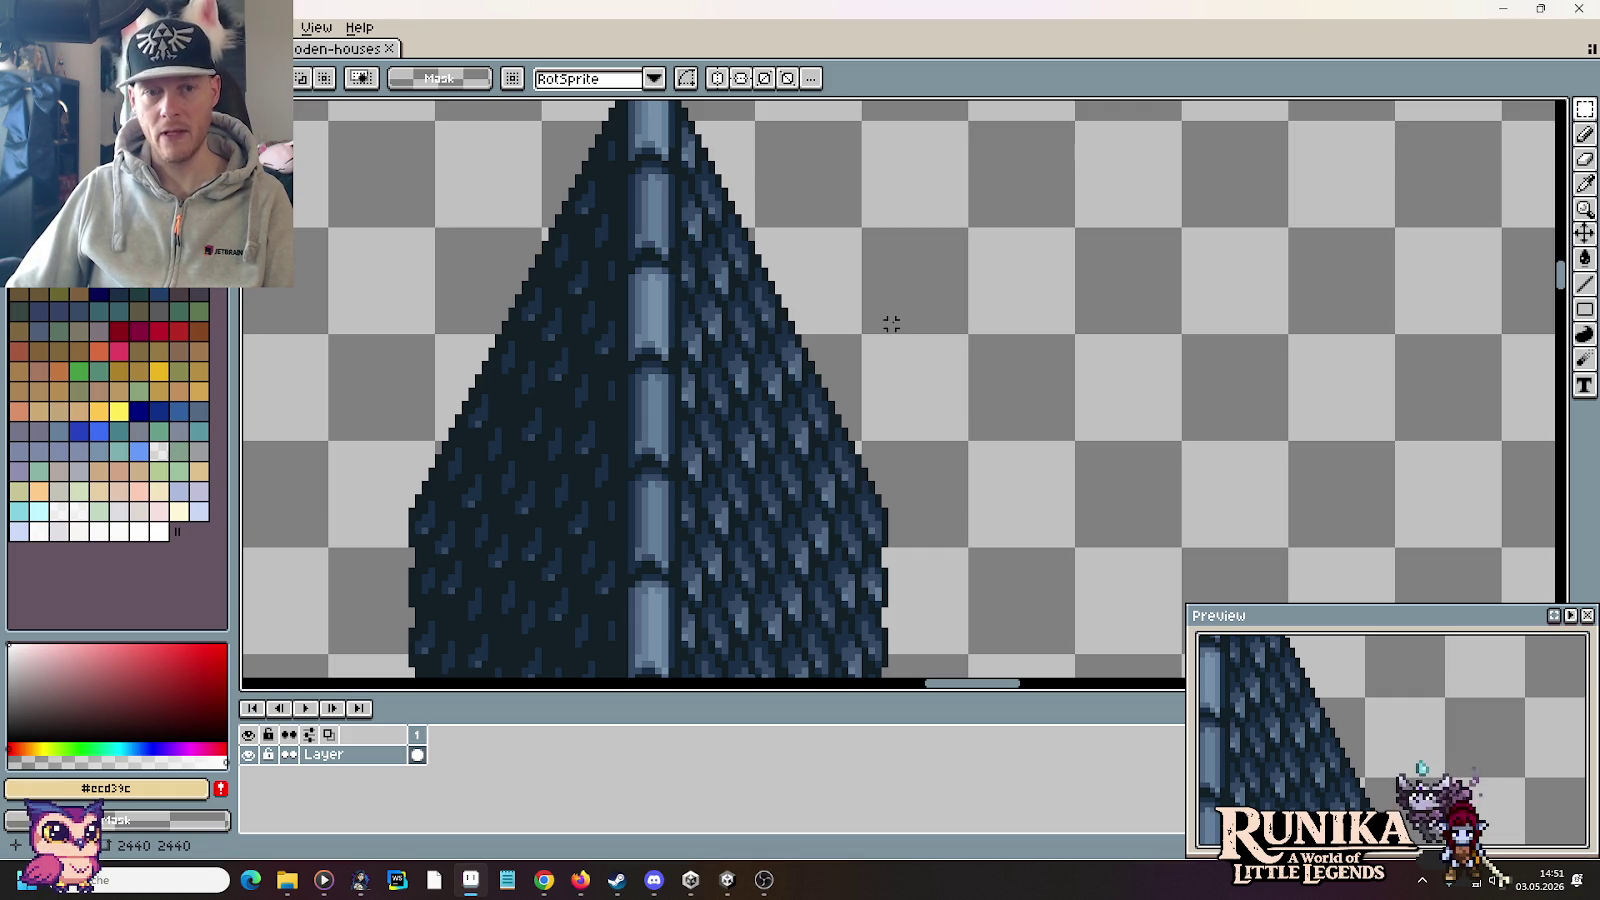
click(1588, 112)
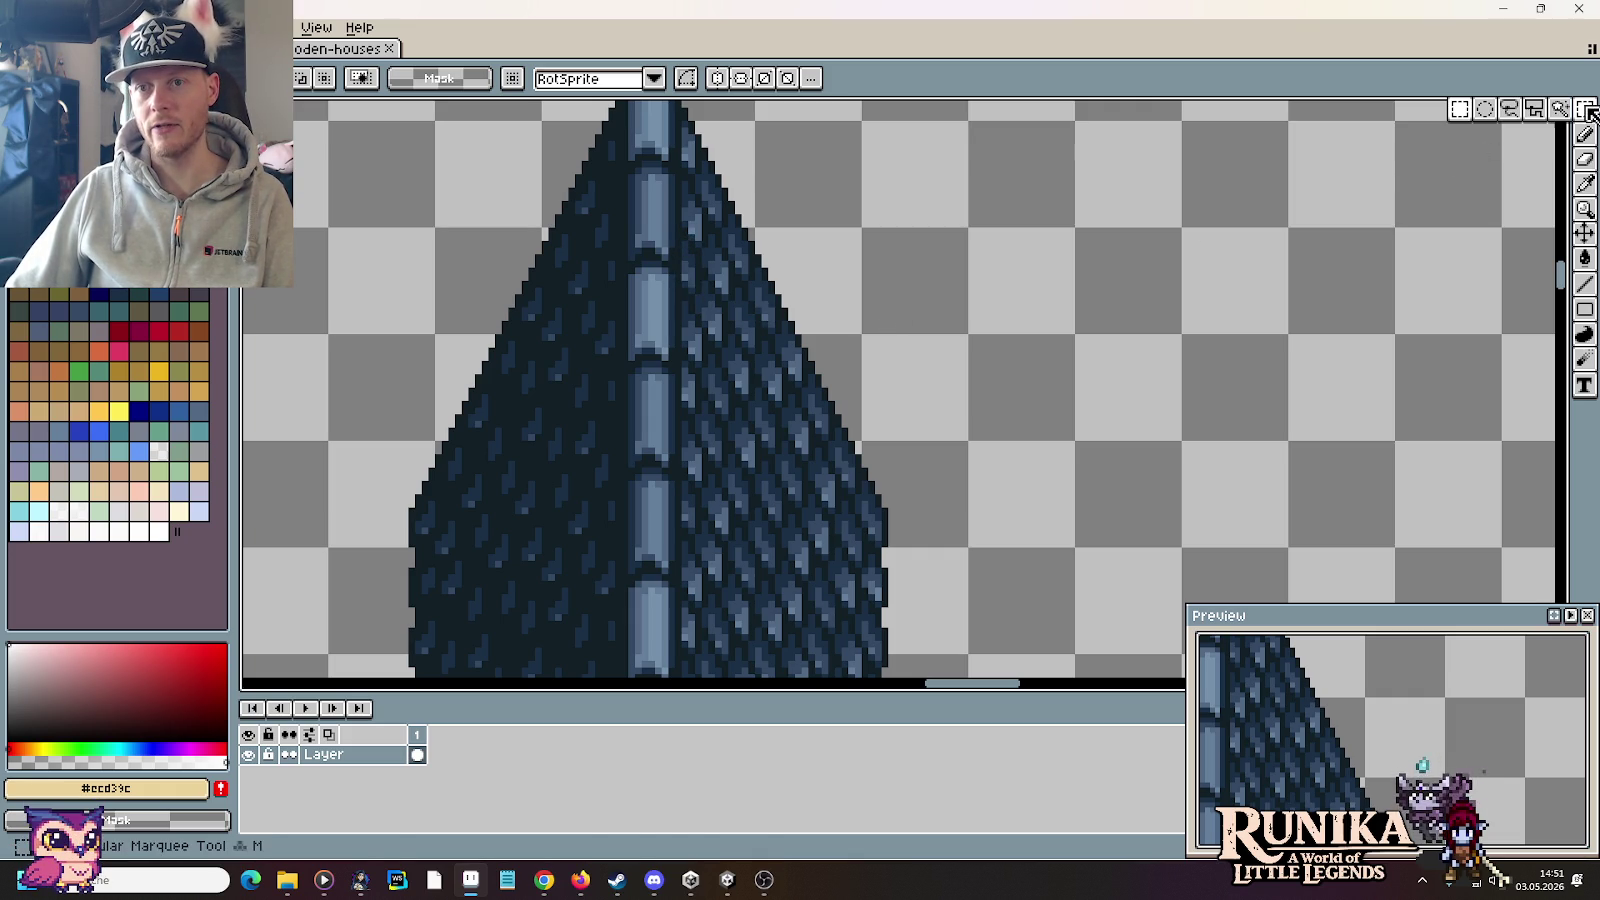
click(1530, 112)
Step: Zoom along the spire and draw a first lasso outline, then undo it
drag(828, 266, 775, 276)
scroll(750, 279, up, 2)
scroll(750, 279, right, 1)
scroll(752, 282, down, 1)
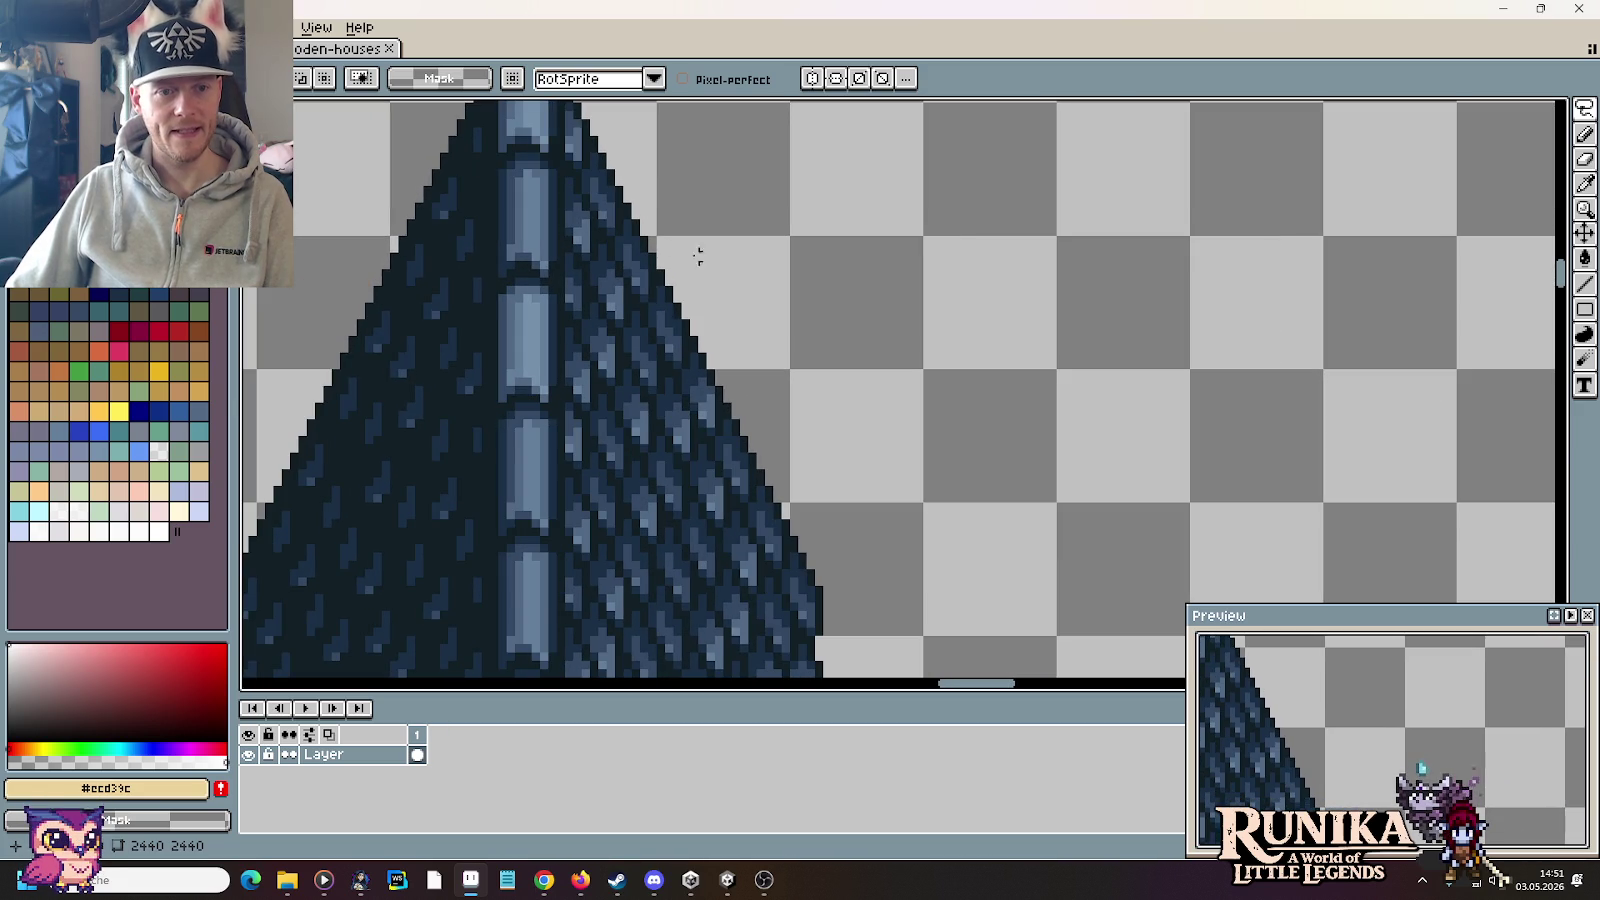
scroll(660, 246, up, 1)
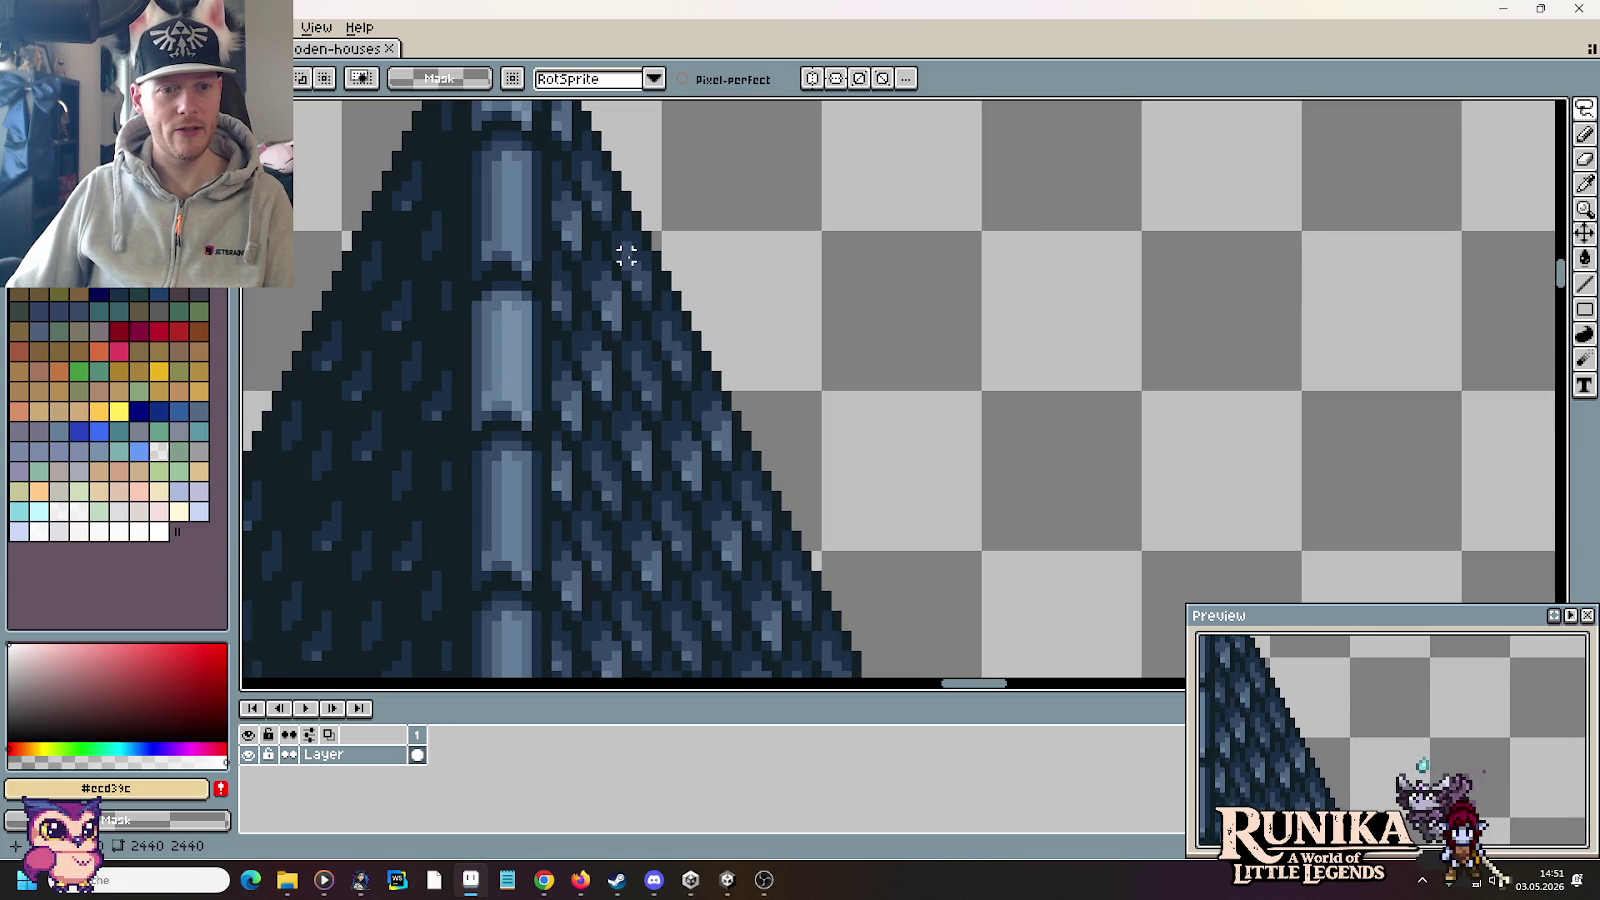
mouse_move(556, 316)
mouse_down()
mouse_move(800, 286)
mouse_move(1014, 607)
mouse_move(1036, 670)
mouse_move(937, 617)
mouse_up()
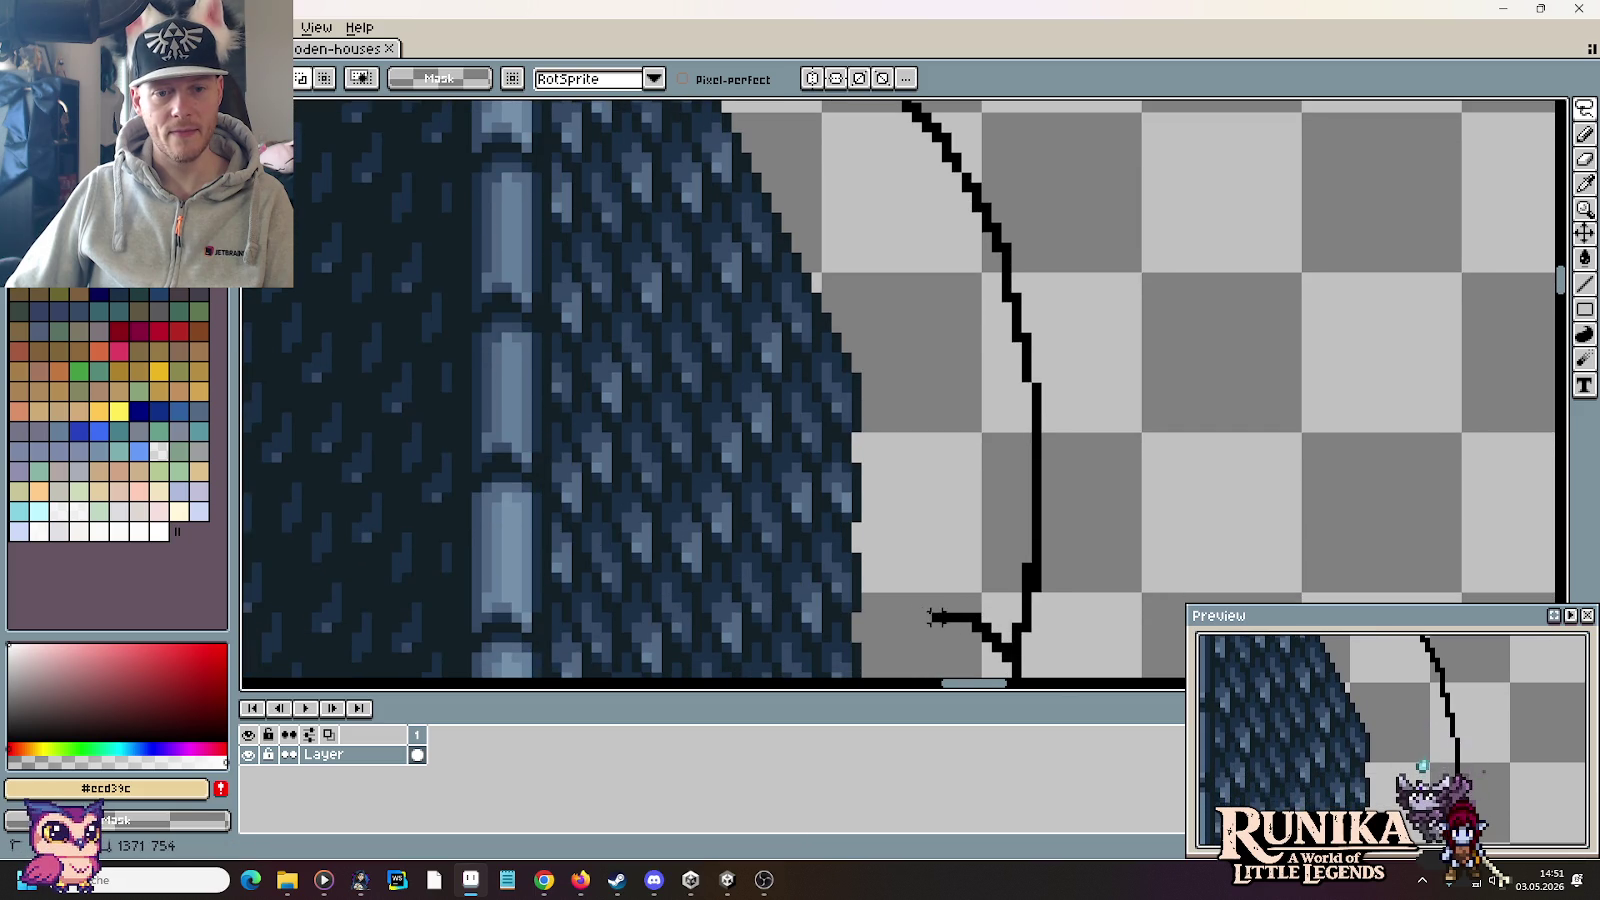
key(ctrl+z)
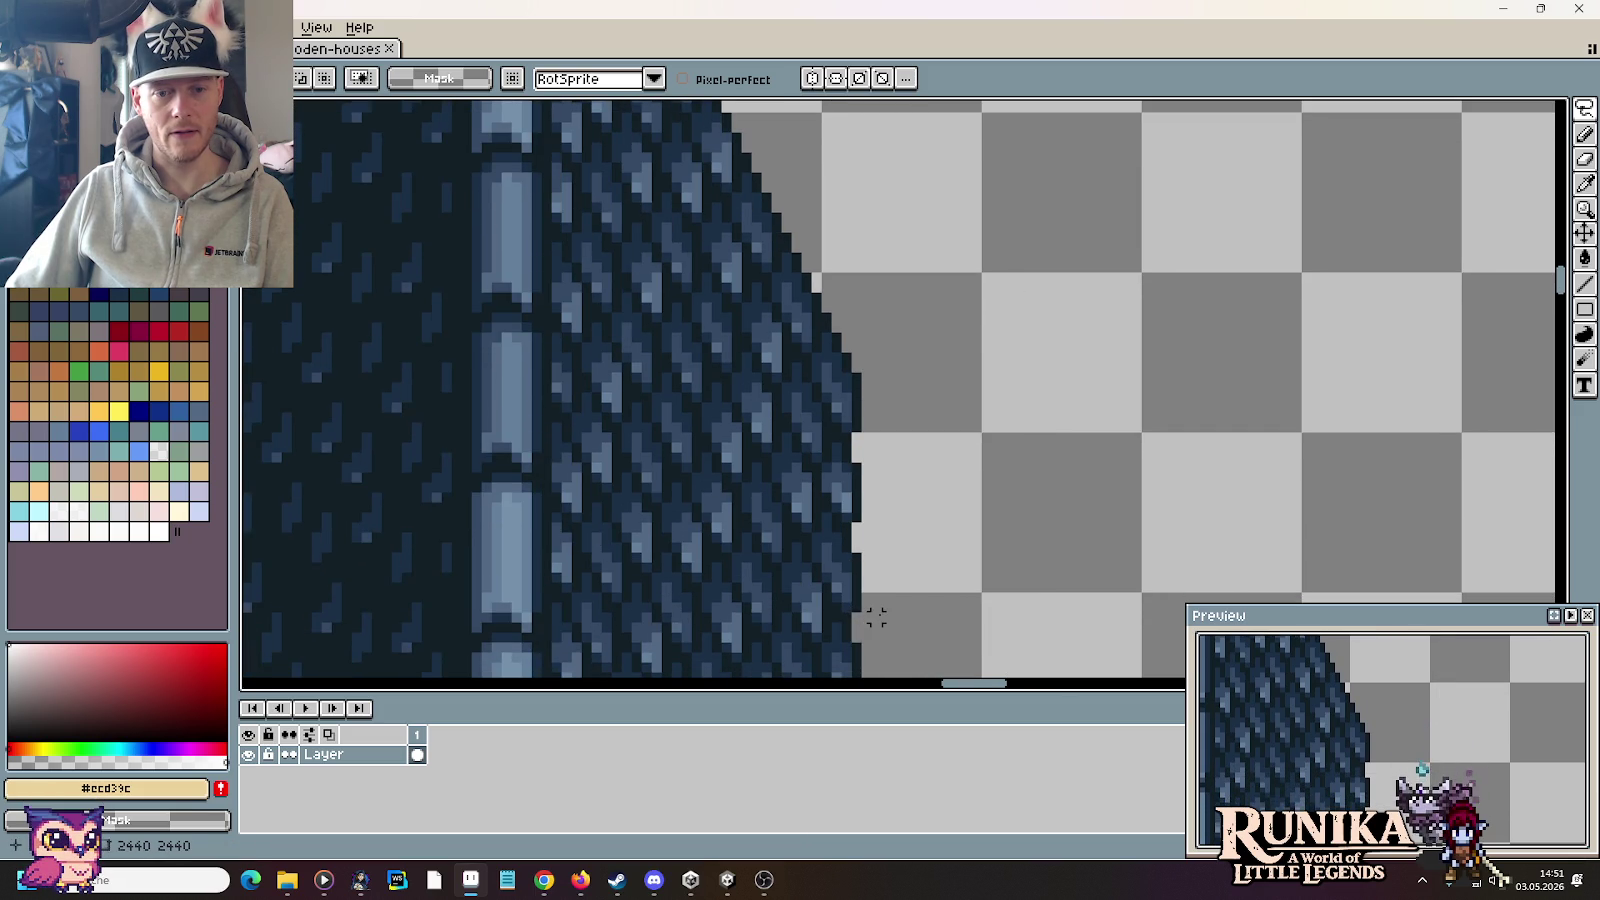
Step: Redraw the lasso outline around the spire roof's upper right side
scroll(876, 618, down, 1)
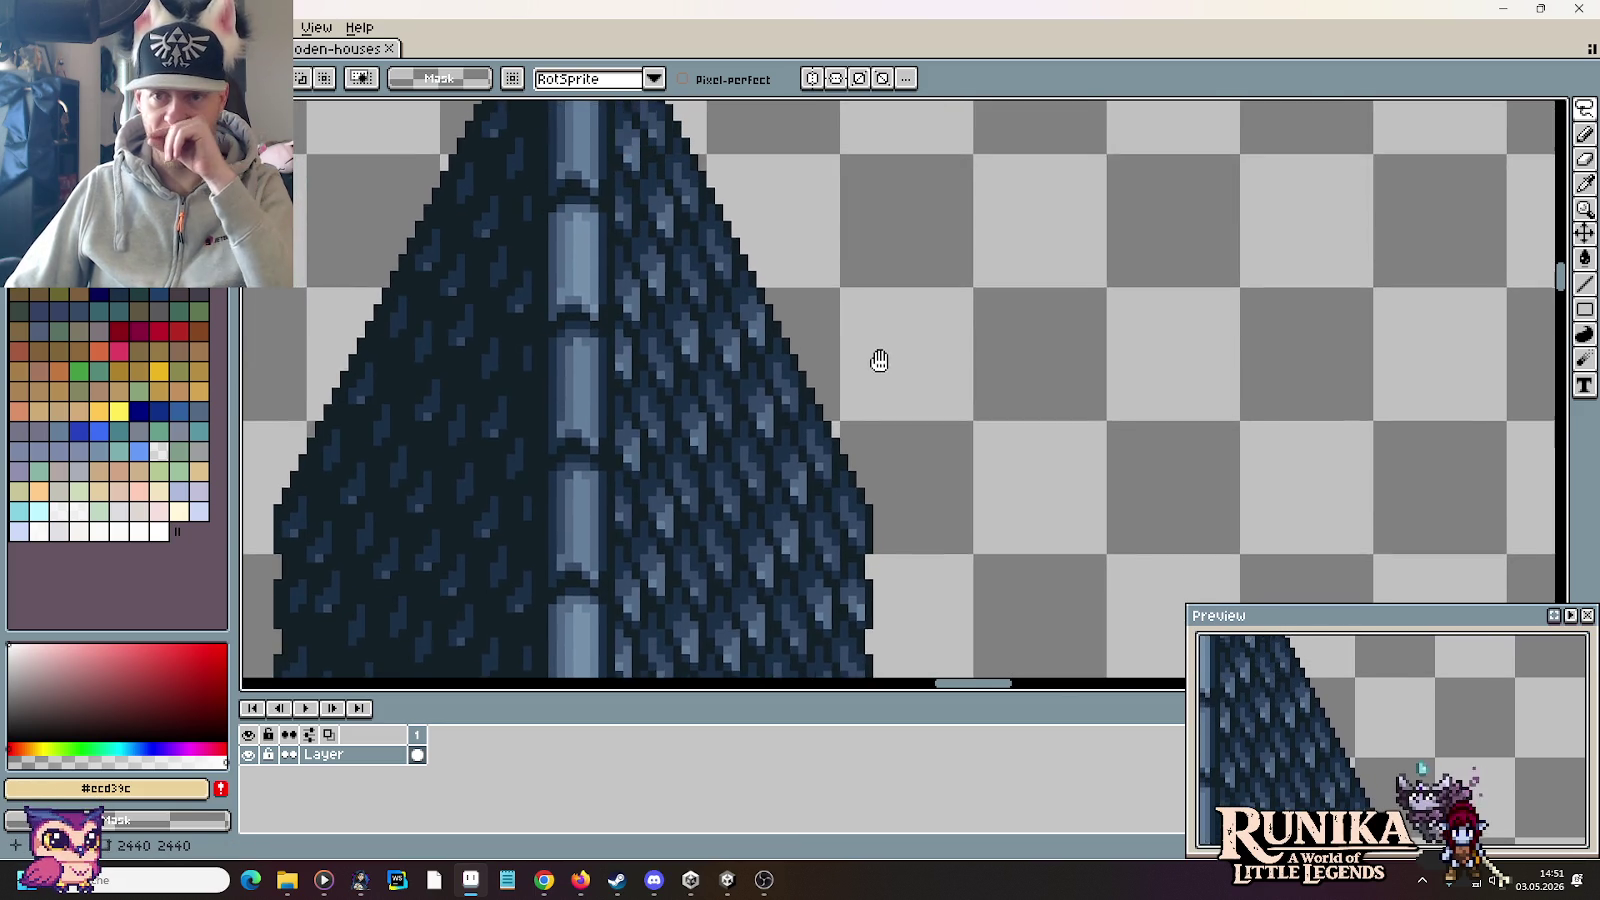
scroll(893, 418, down, 1)
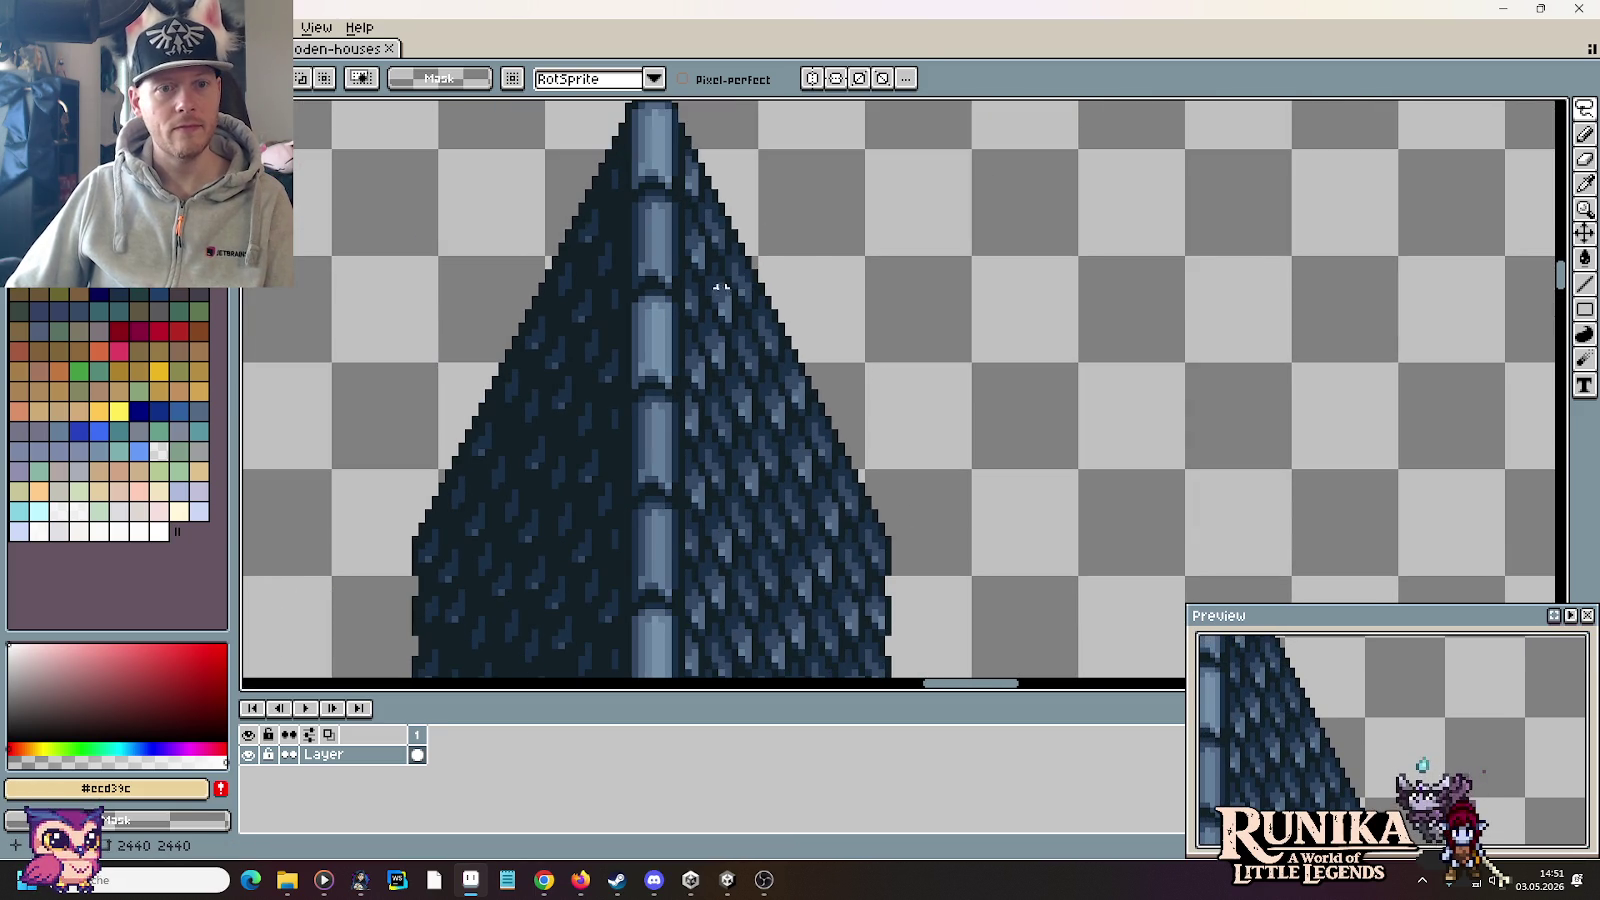
scroll(733, 245, up, 1)
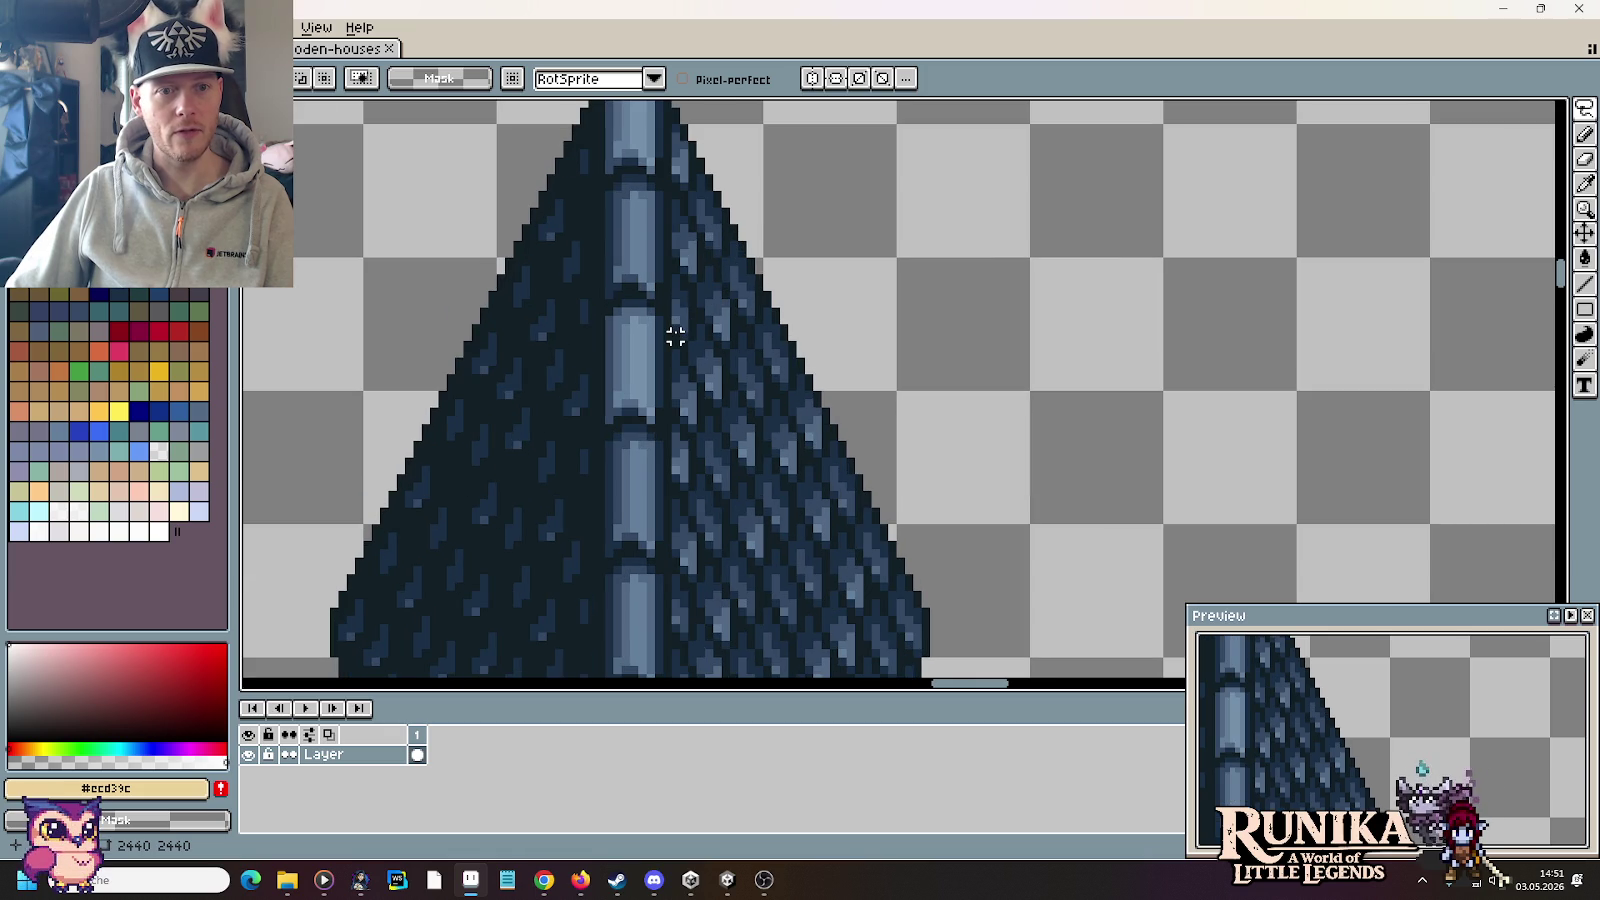
drag(676, 327, 1052, 657)
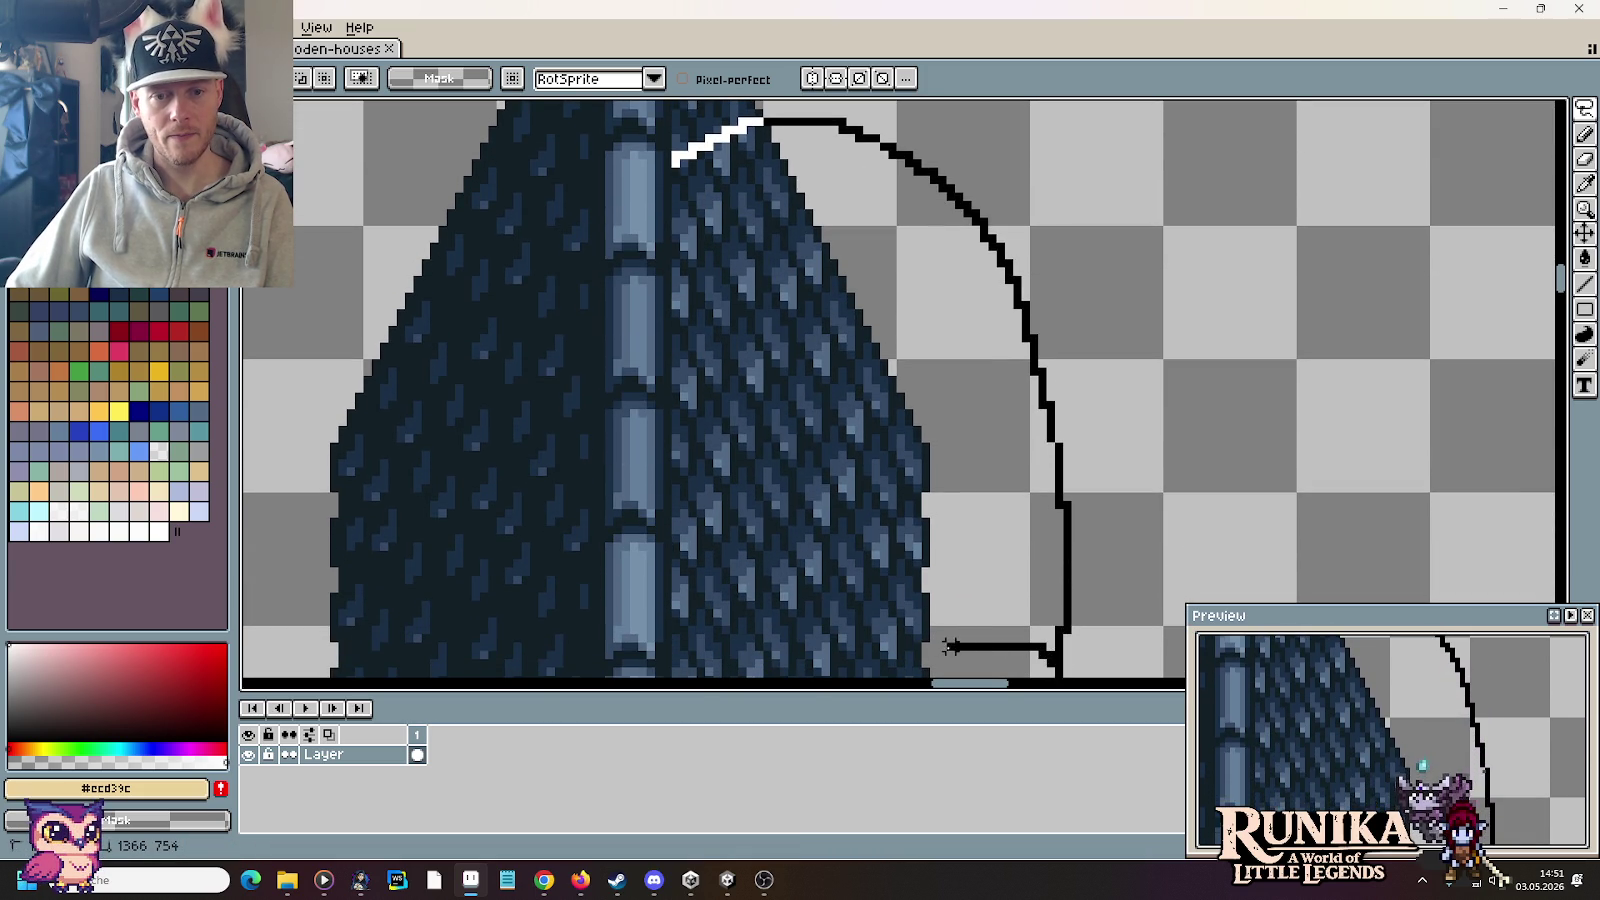
Step: Delete the lassoed right flank of the spire and center the view on its tip
drag(925, 652, 935, 660)
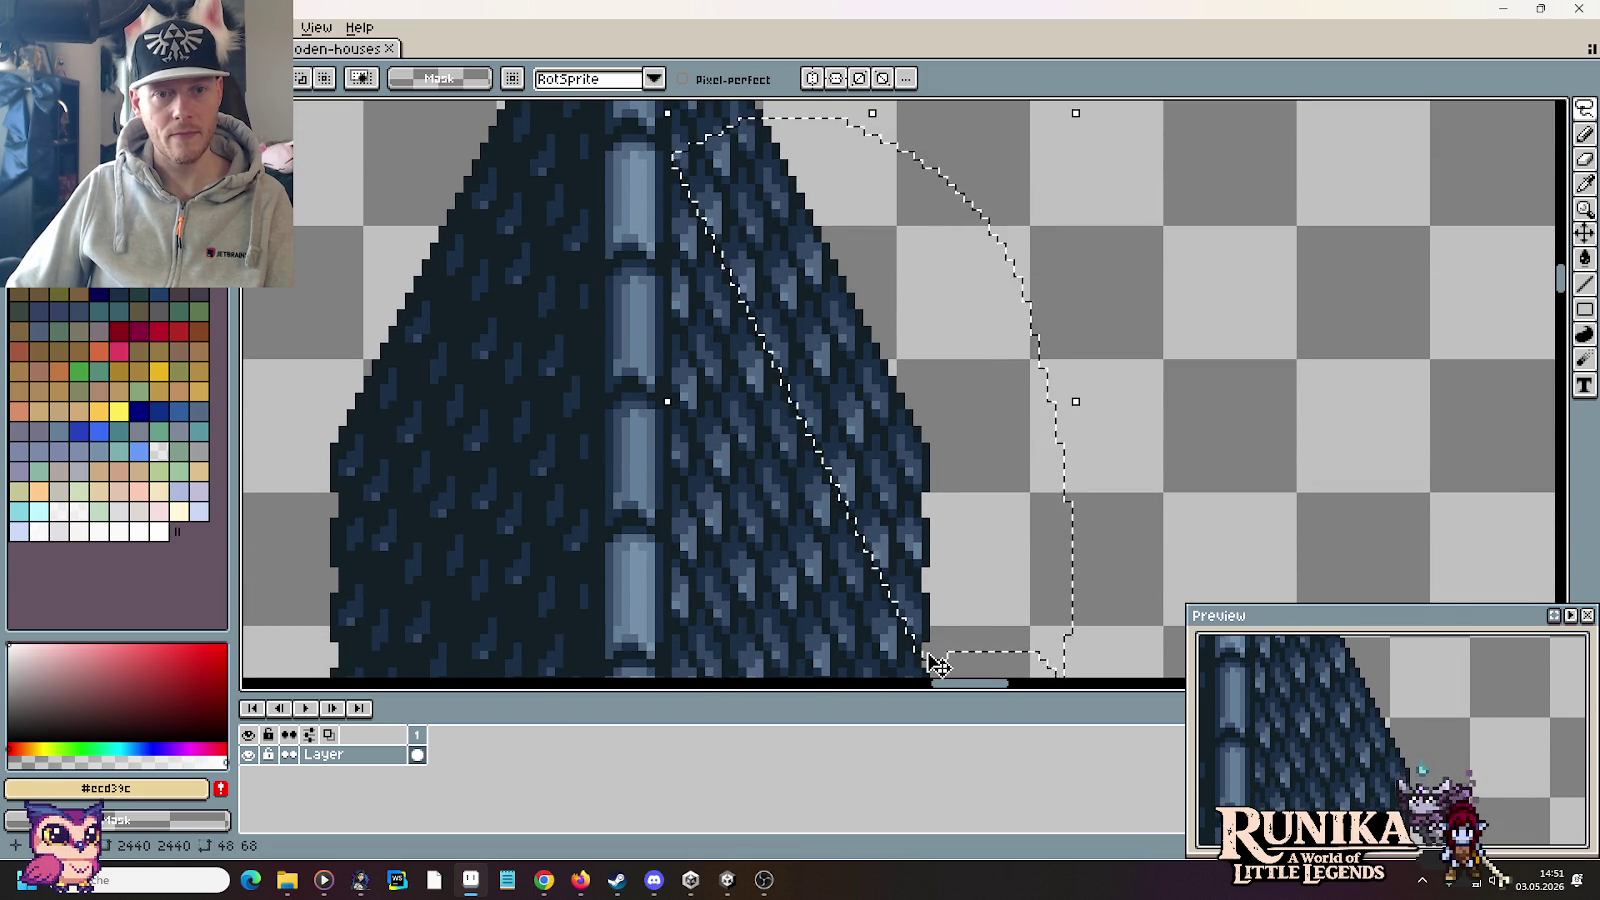
key(Delete)
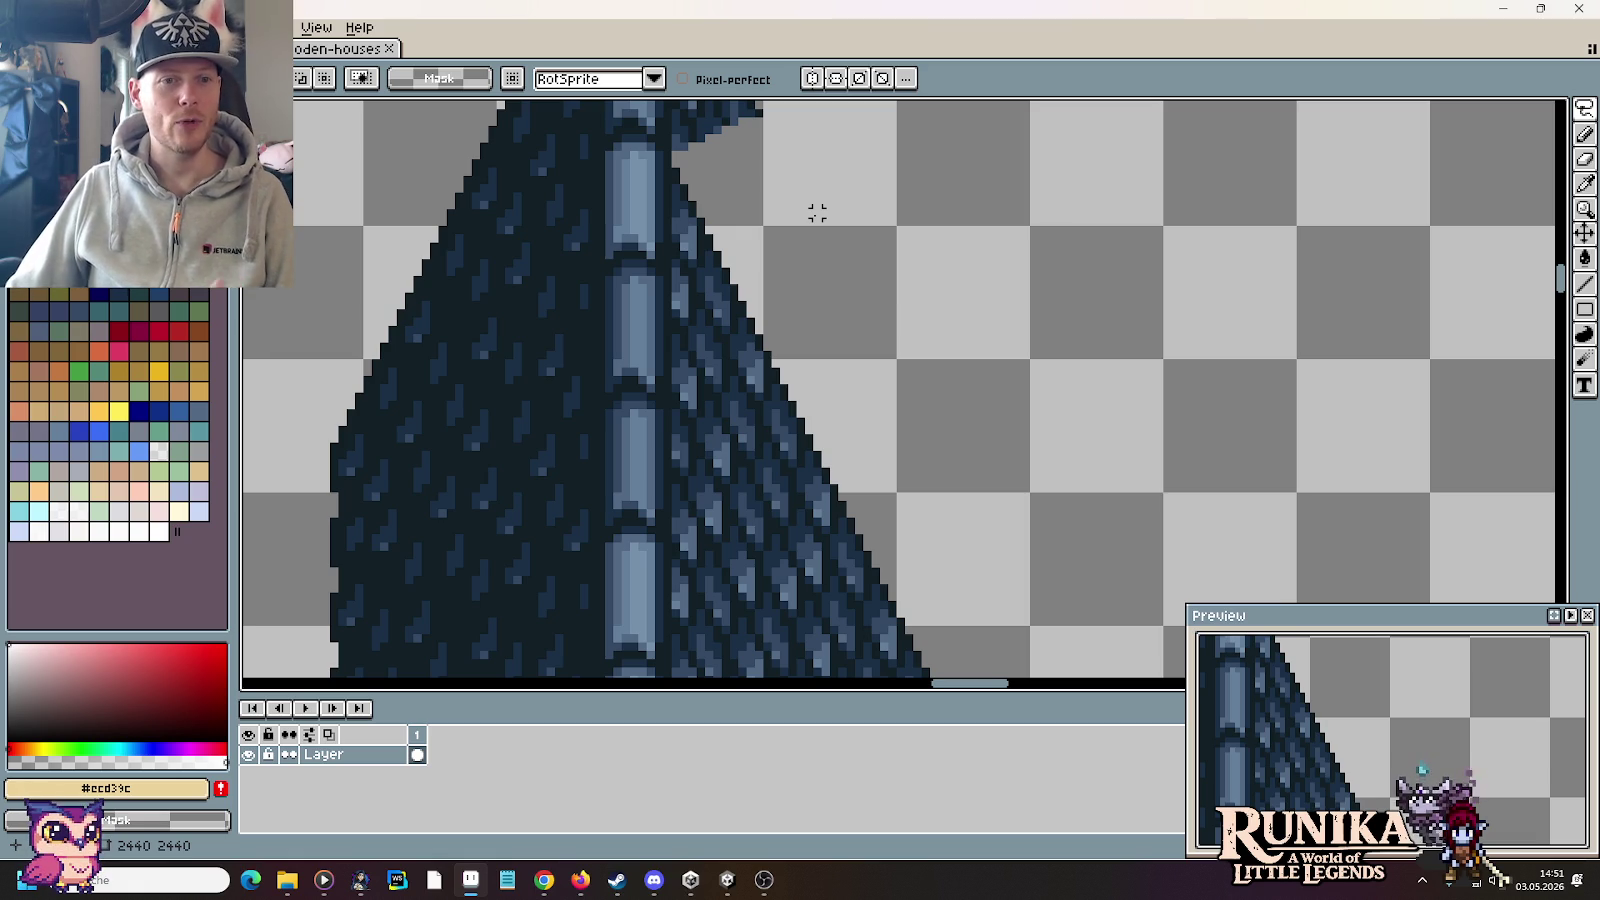
mouse_move(813, 208)
mouse_down()
mouse_move(982, 350)
mouse_move(962, 432)
mouse_up()
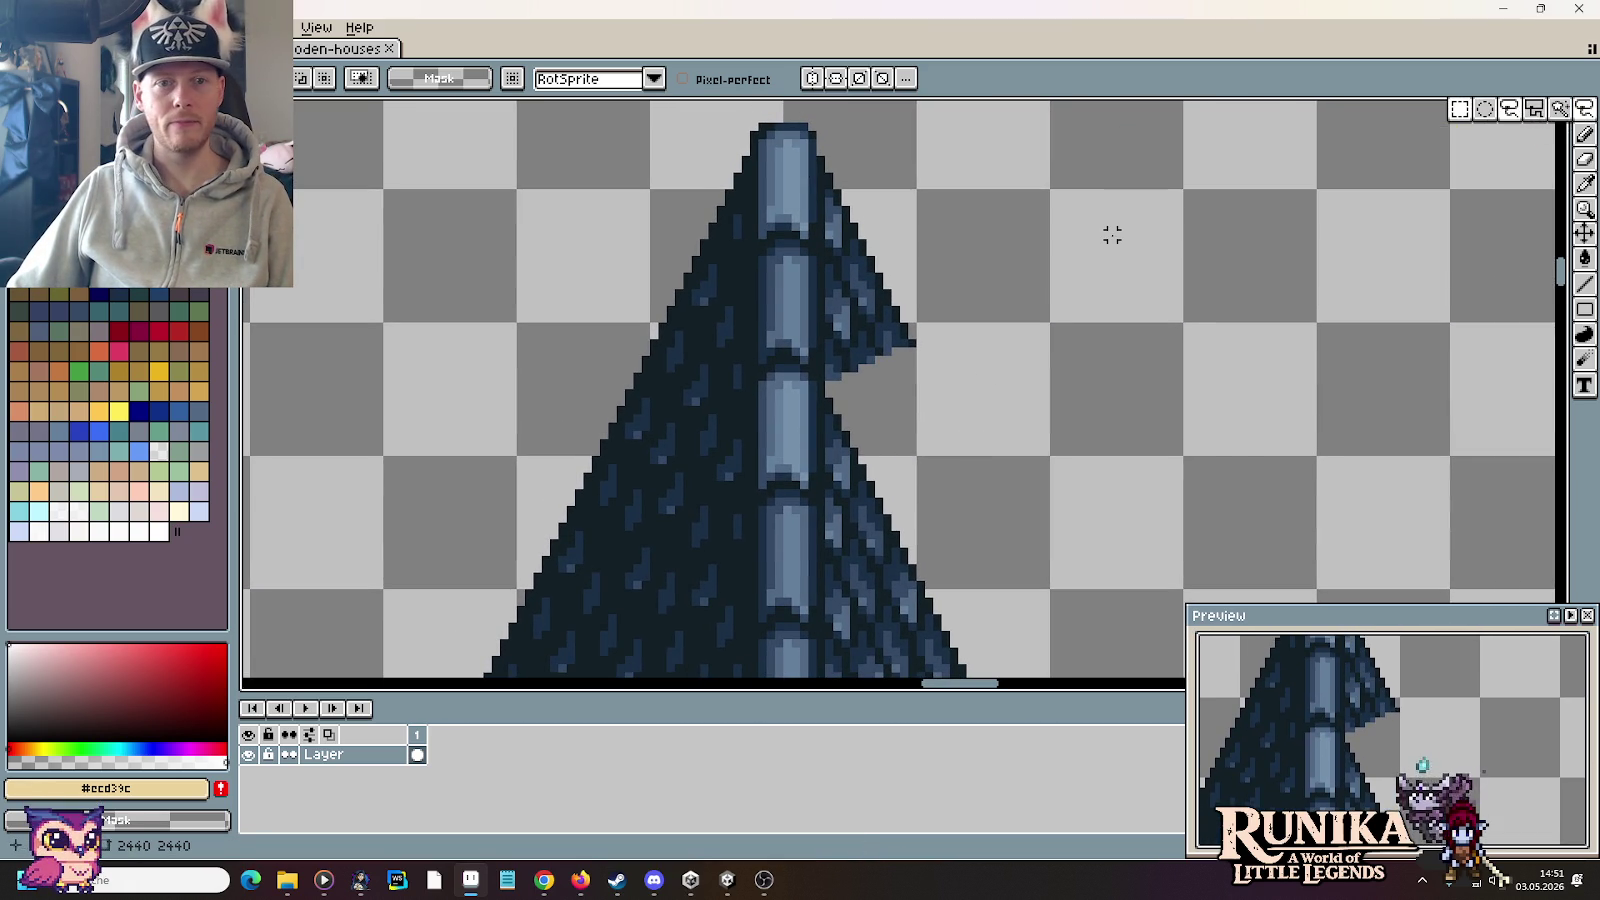
drag(1112, 234, 1121, 290)
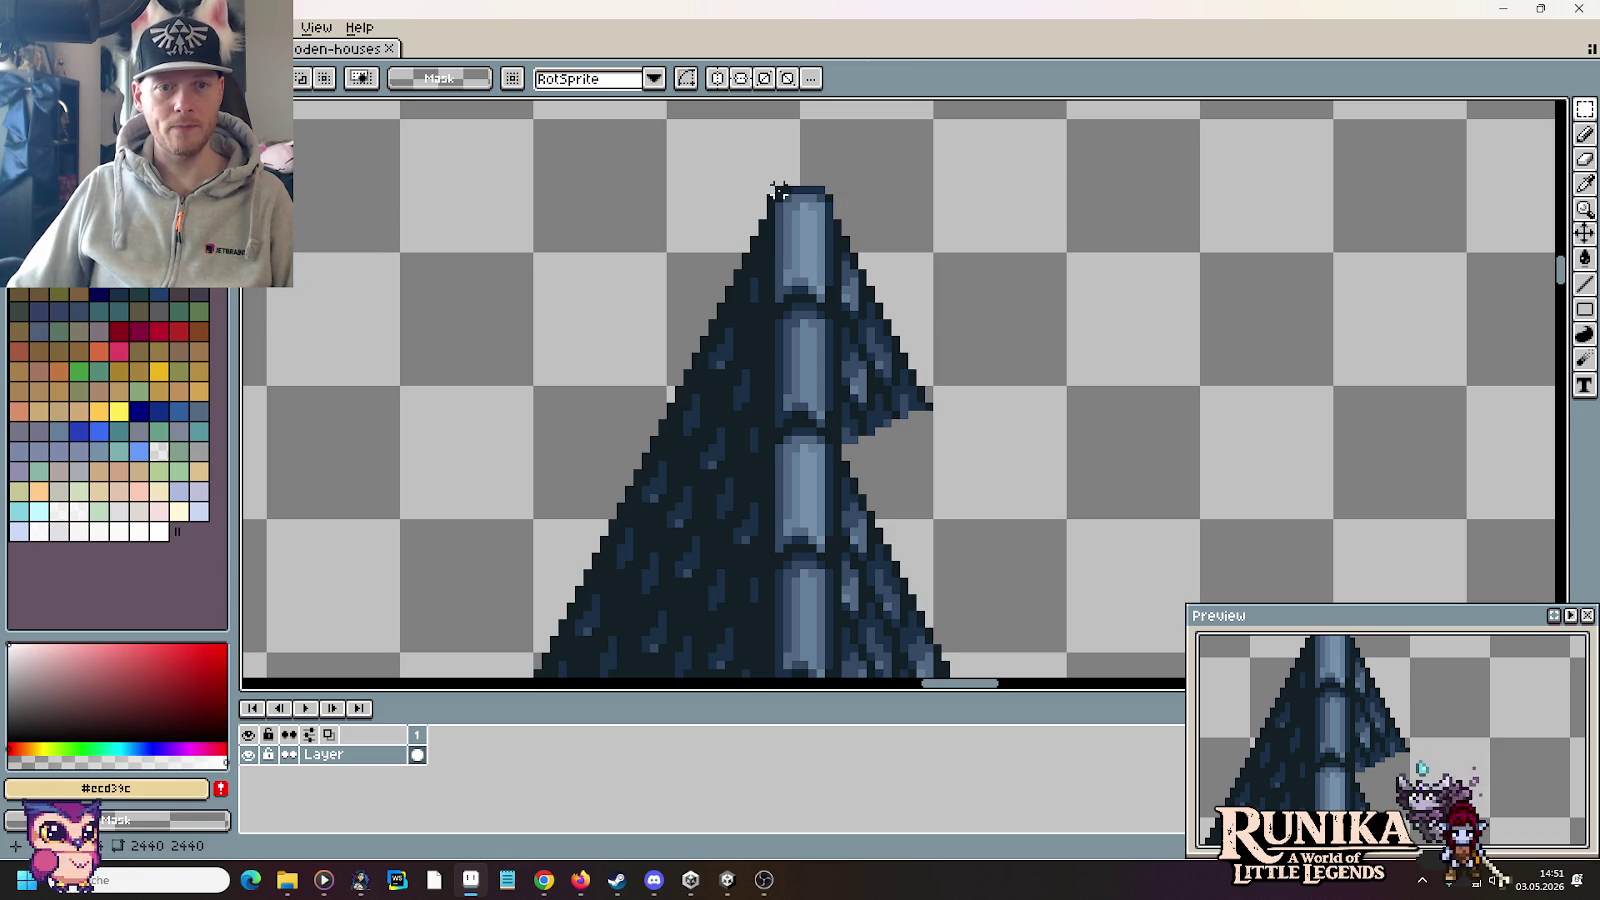
Step: Cut the spire's cap aside, delete the upper spire, and set the cap on the shortened top
drag(753, 189, 1185, 359)
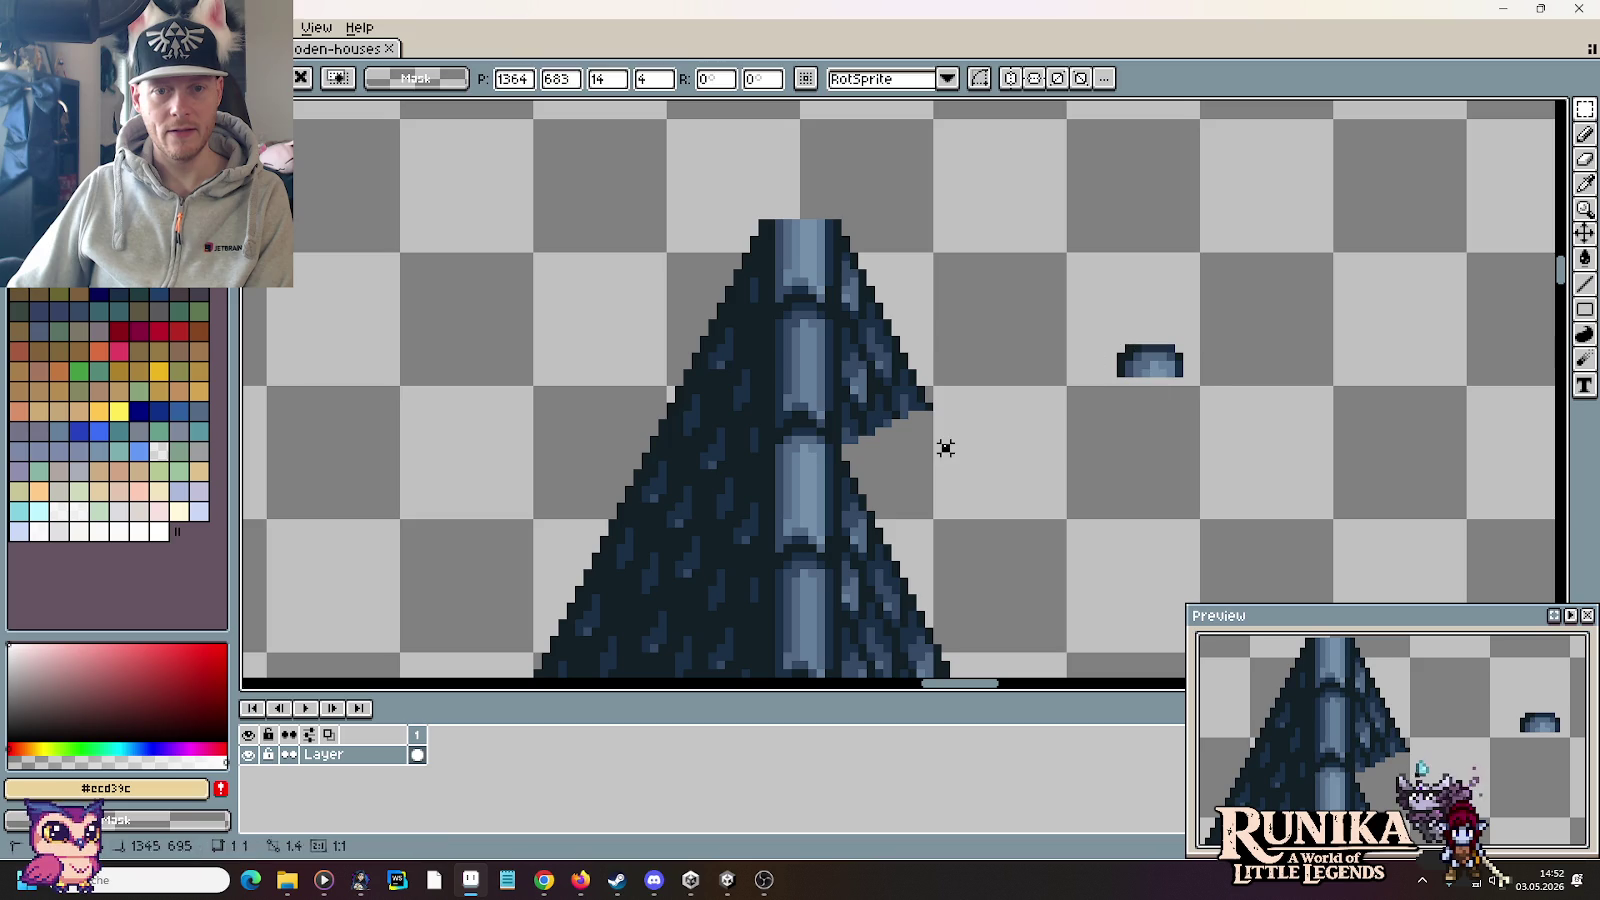
drag(945, 449, 596, 182)
key(Delete)
mouse_move(1018, 261)
mouse_down()
mouse_move(1261, 432)
mouse_move(903, 438)
mouse_move(875, 461)
mouse_move(882, 483)
mouse_up()
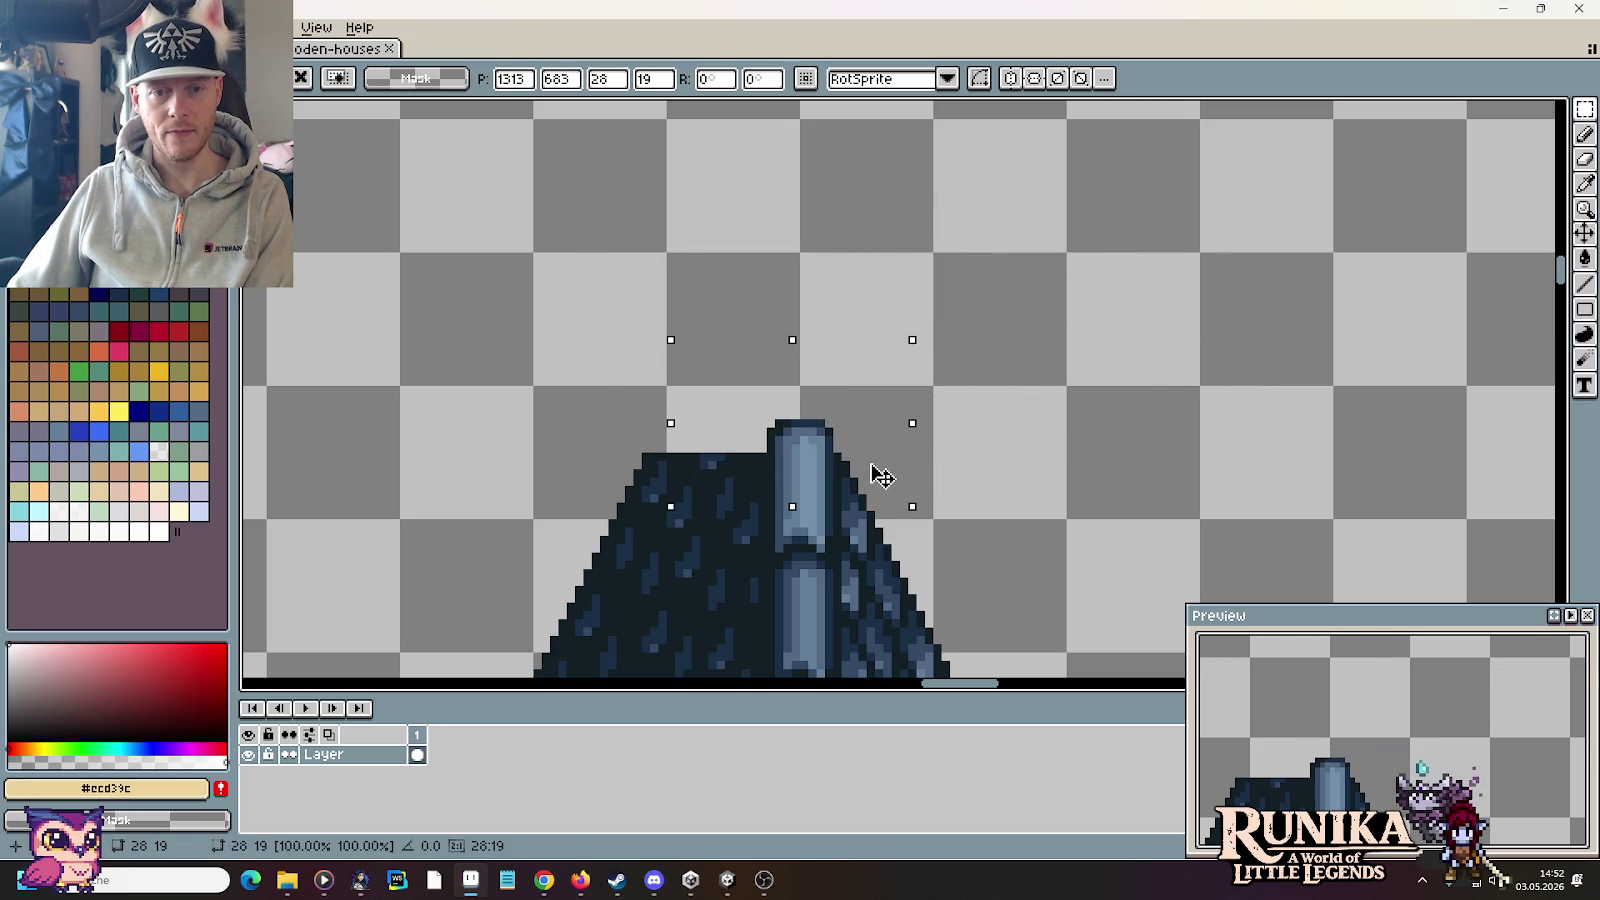
click(996, 453)
scroll(990, 470, up, 1)
scroll(985, 493, up, 1)
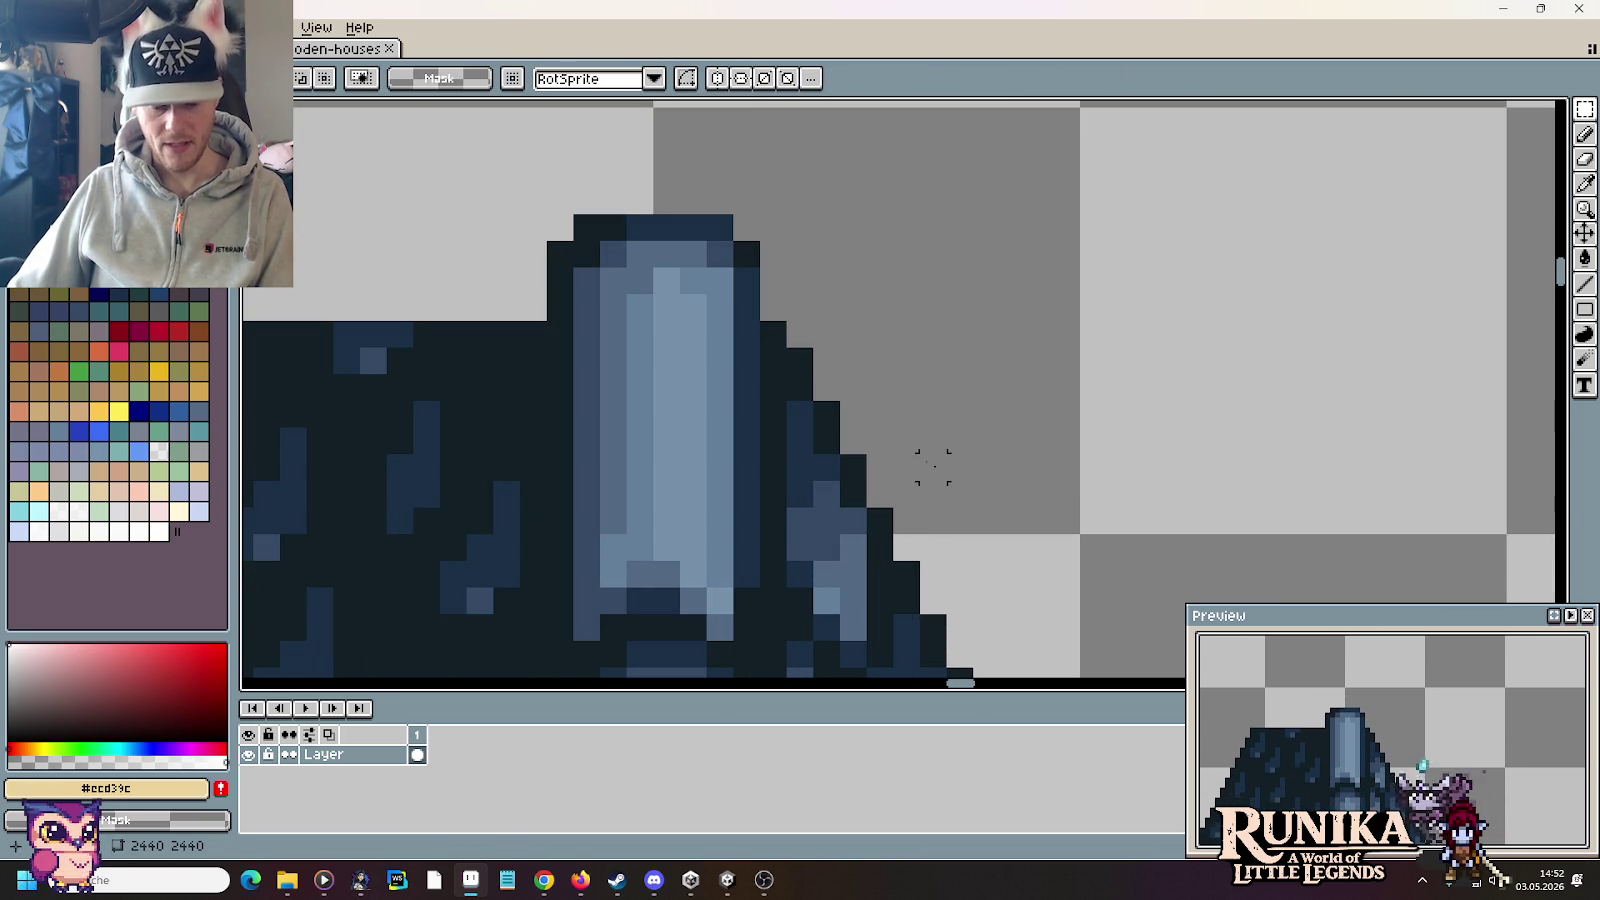
Step: Pick the dark roof outline colour with the pencil and zoom around the tall tiled roof
key(b)
alt+click(776, 326)
scroll(946, 350, down, 3)
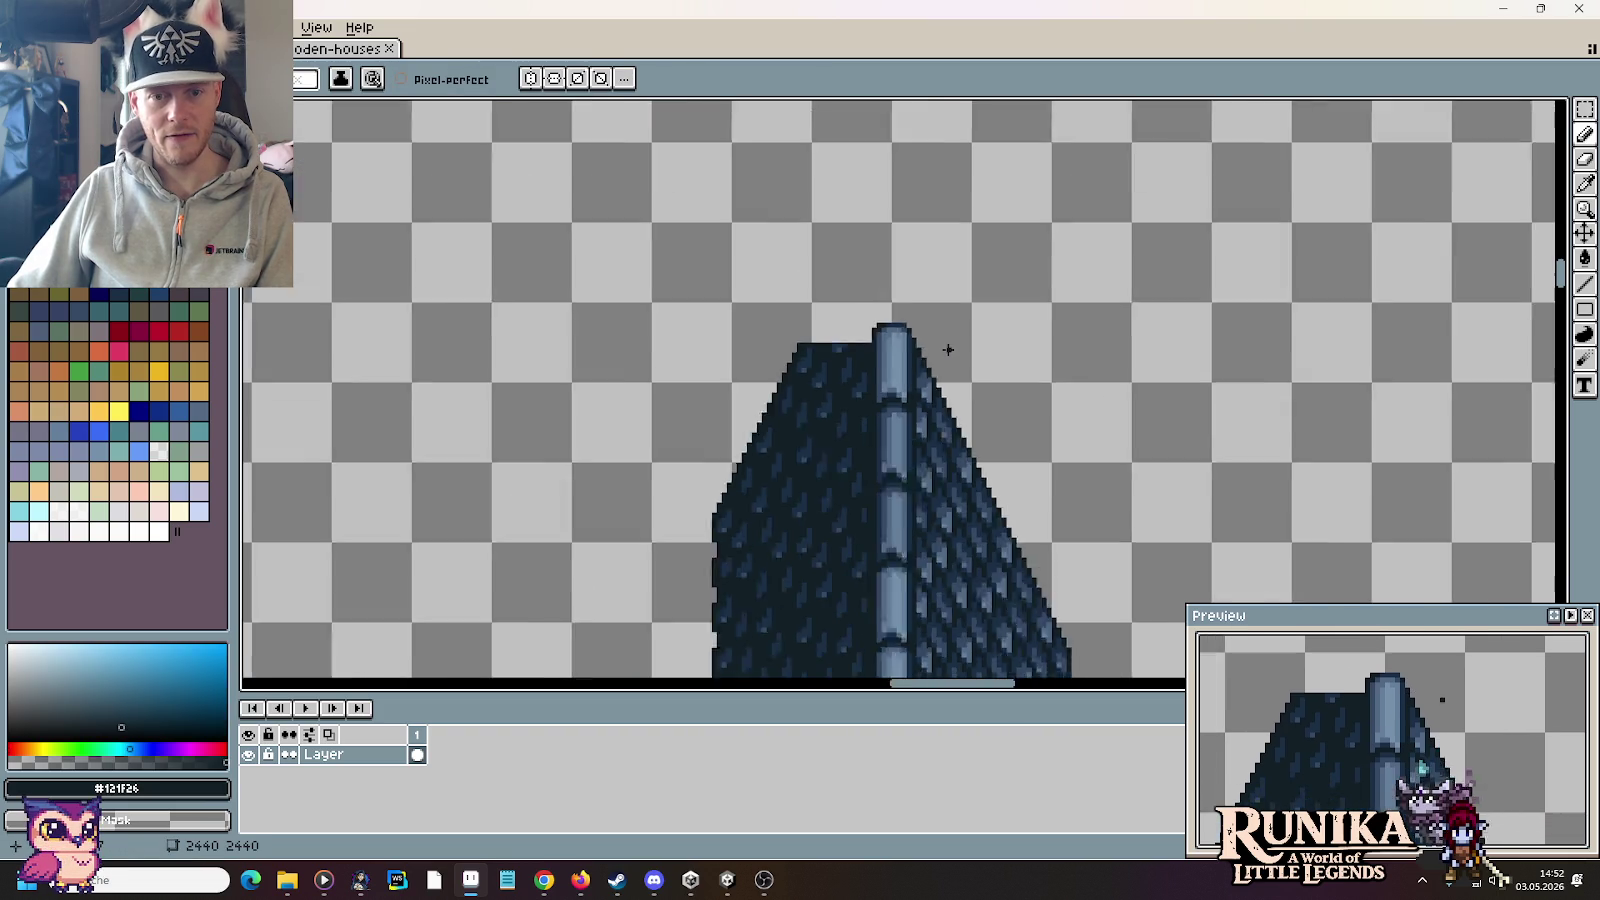
scroll(1127, 456, down, 1)
drag(1117, 456, 746, 268)
scroll(752, 270, down, 1)
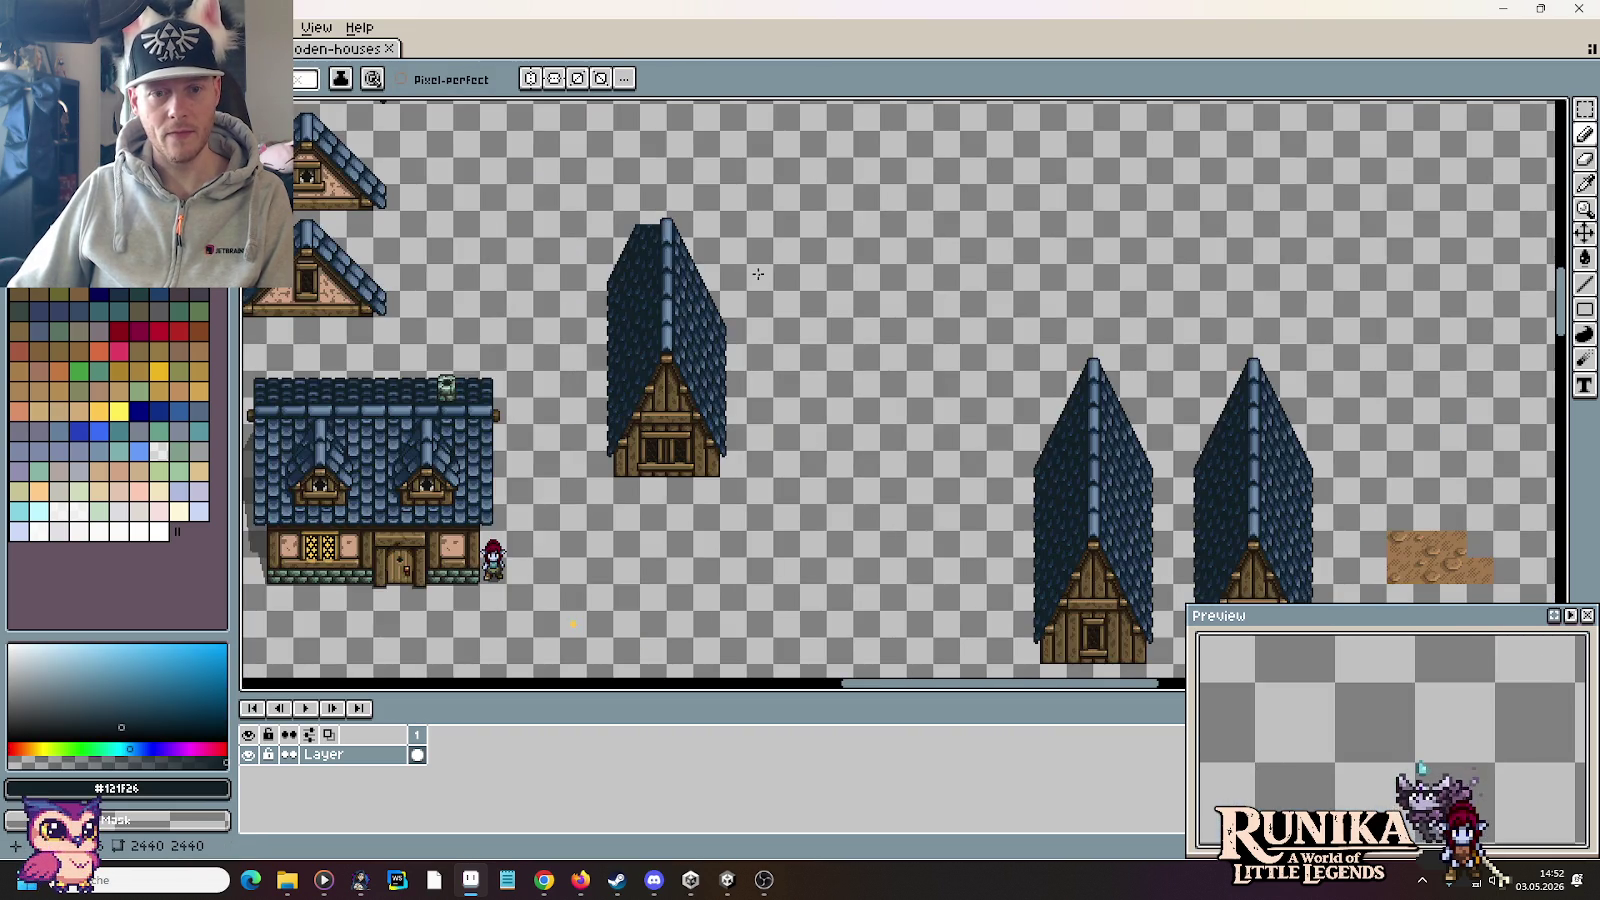
scroll(1324, 369, up, 5)
scroll(1032, 354, up, 2)
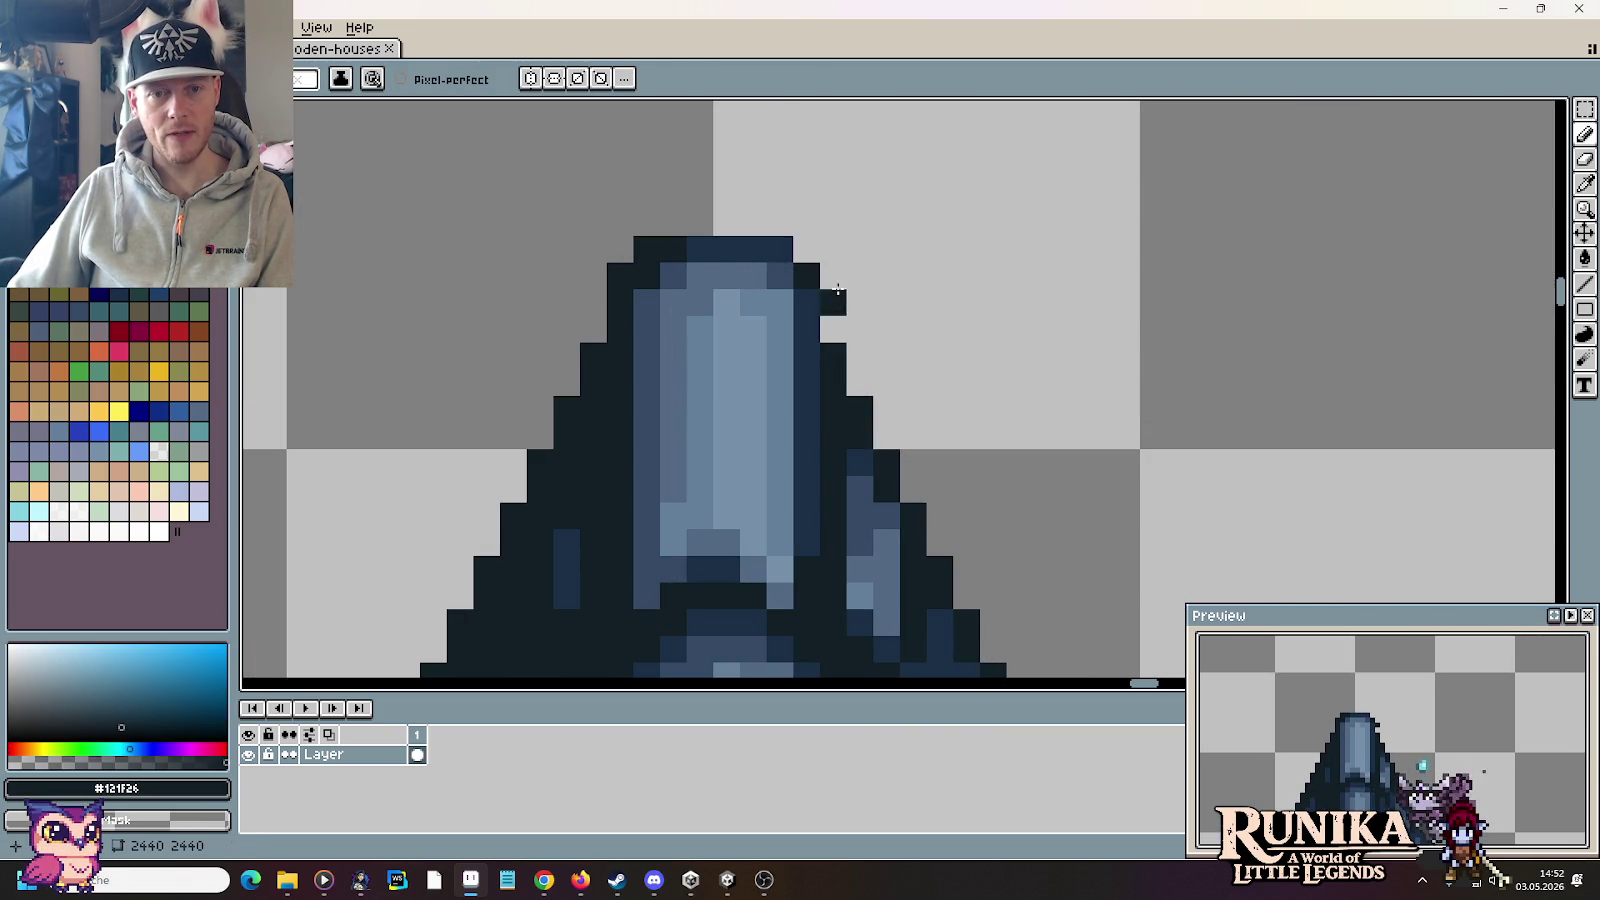
scroll(895, 310, down, 4)
mouse_move(957, 339)
mouse_down()
mouse_move(1232, 457)
mouse_move(675, 282)
mouse_up()
scroll(1141, 380, up, 2)
scroll(643, 243, up, 1)
scroll(621, 243, up, 2)
scroll(743, 264, up, 2)
Step: Marquee-select the spire top and raise it slightly into place
key(m)
drag(703, 282, 820, 400)
drag(748, 336, 748, 322)
click(954, 348)
Step: Select a box covering the spire's right slope and the empty space beside it
scroll(954, 335, down, 4)
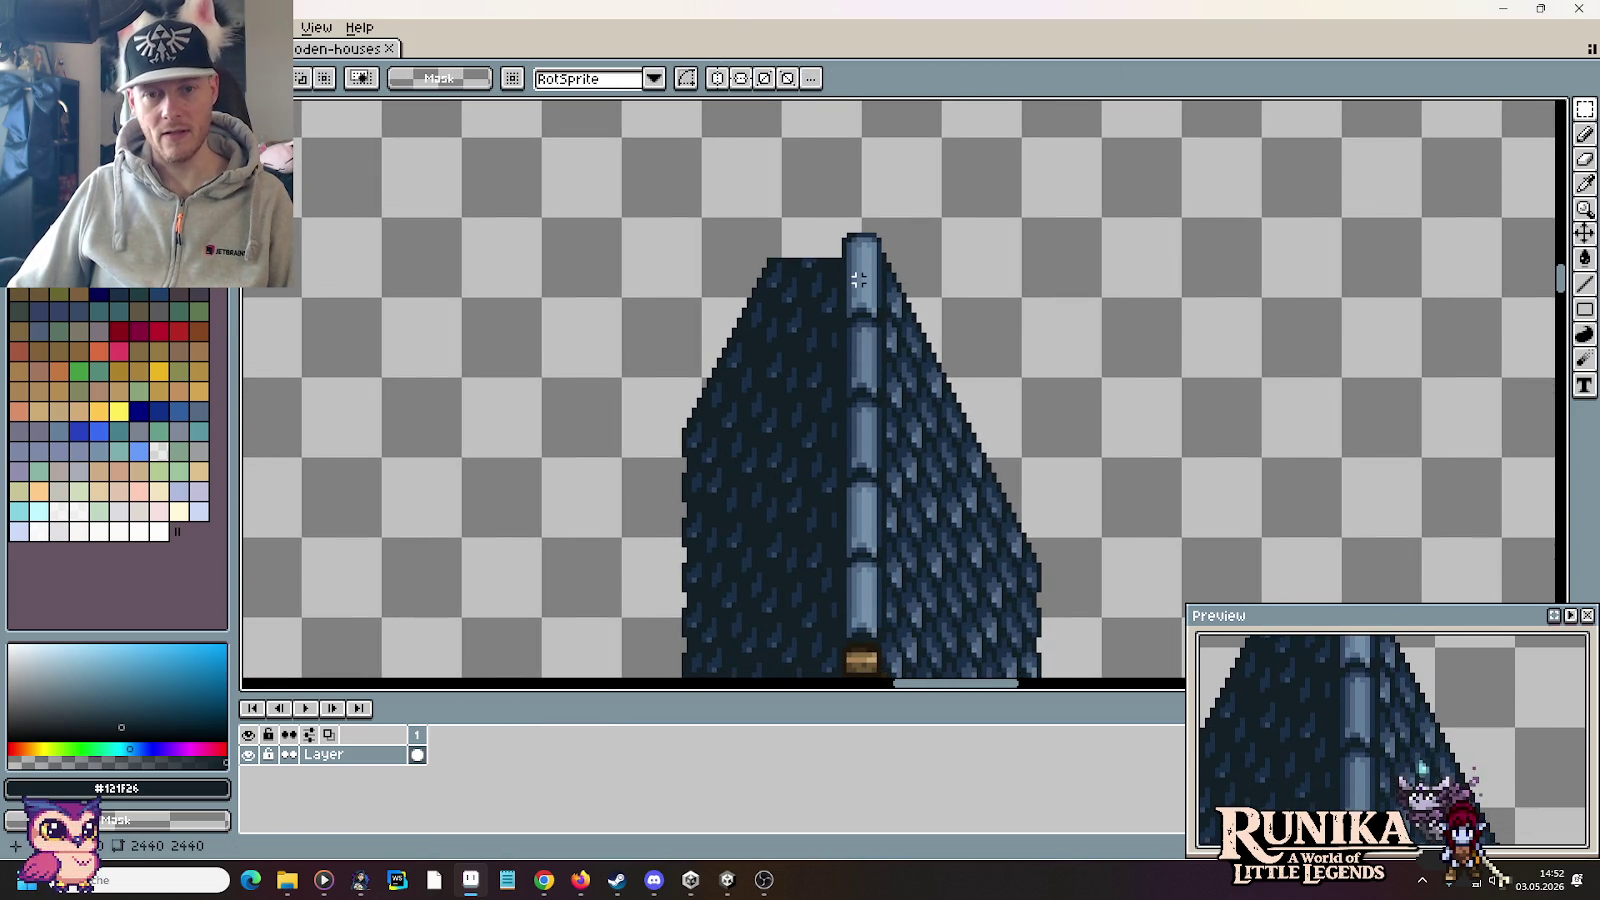
scroll(880, 288, up, 2)
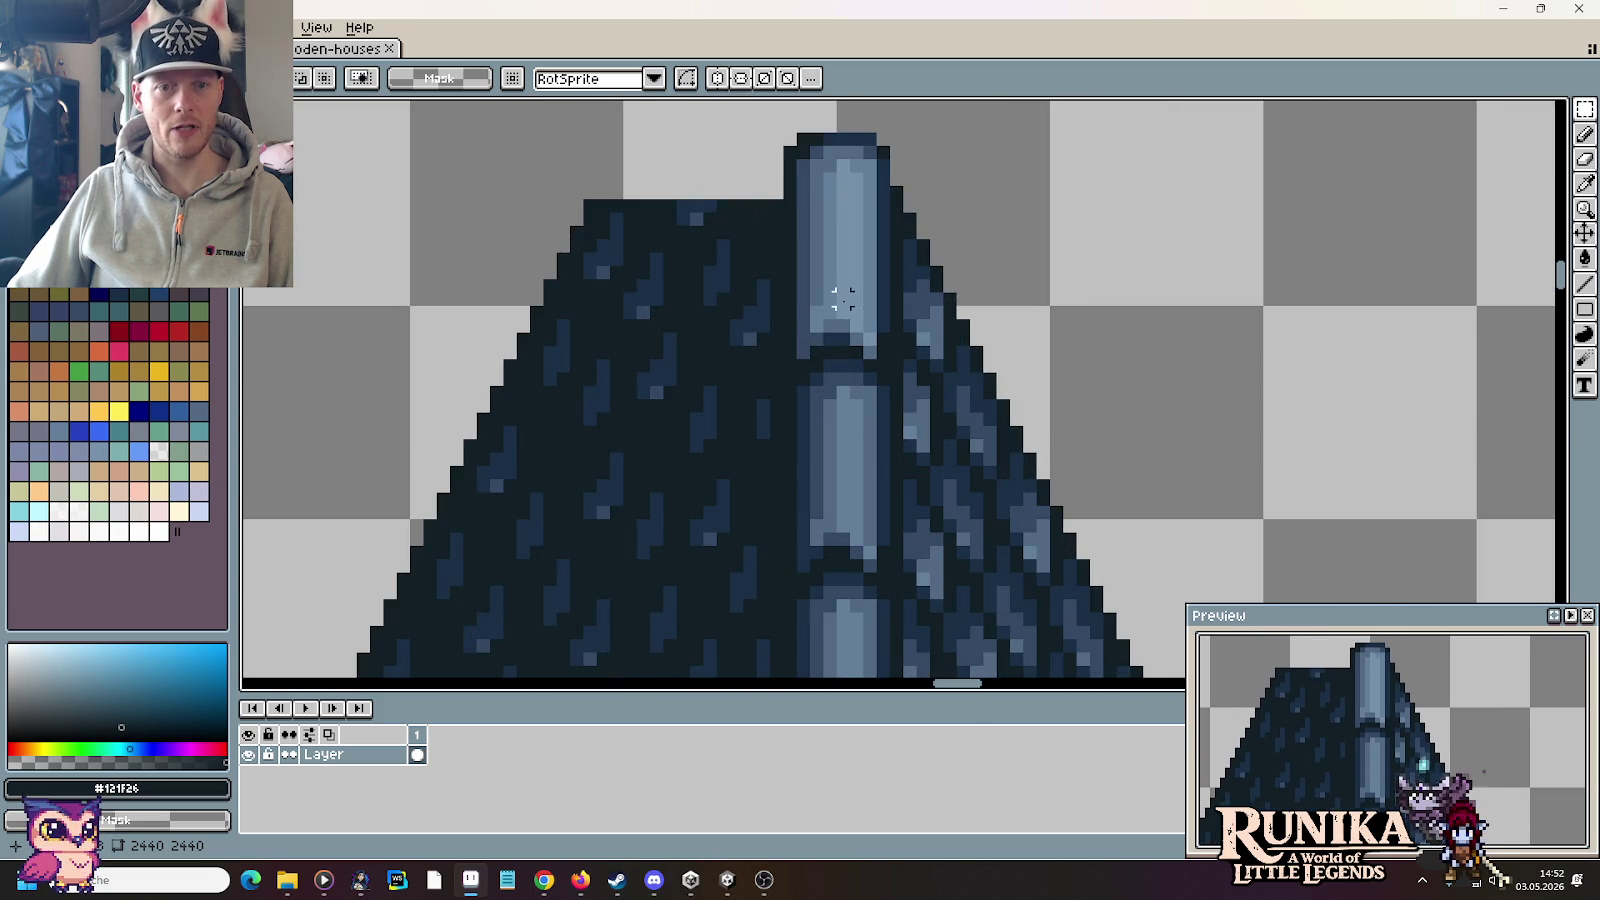
scroll(857, 314, down, 1)
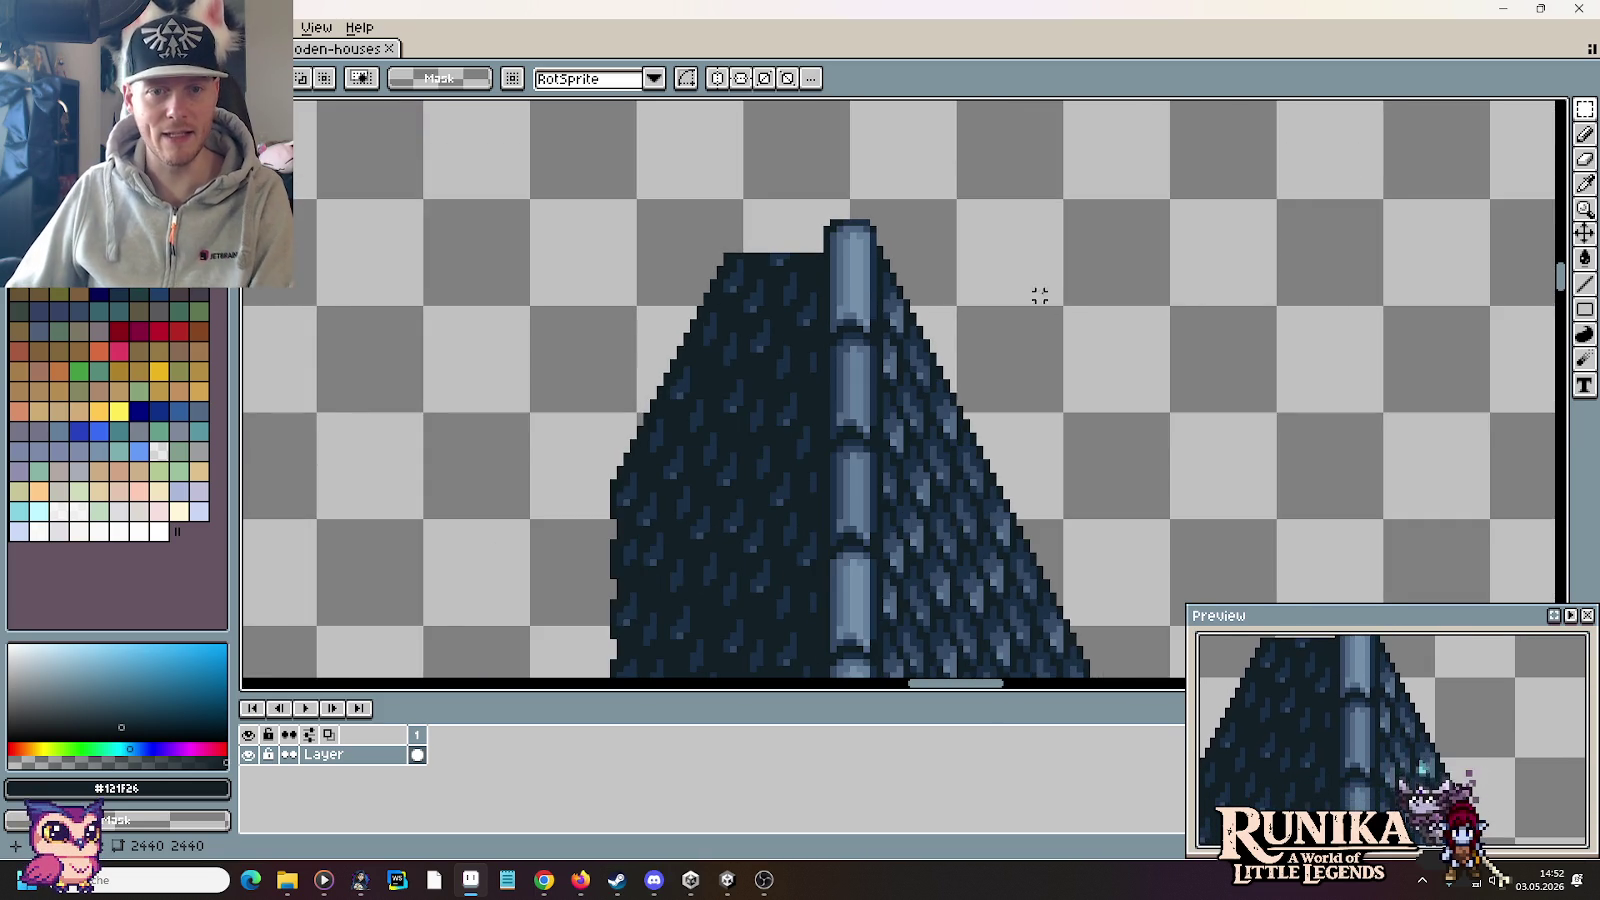
scroll(1040, 290, down, 1)
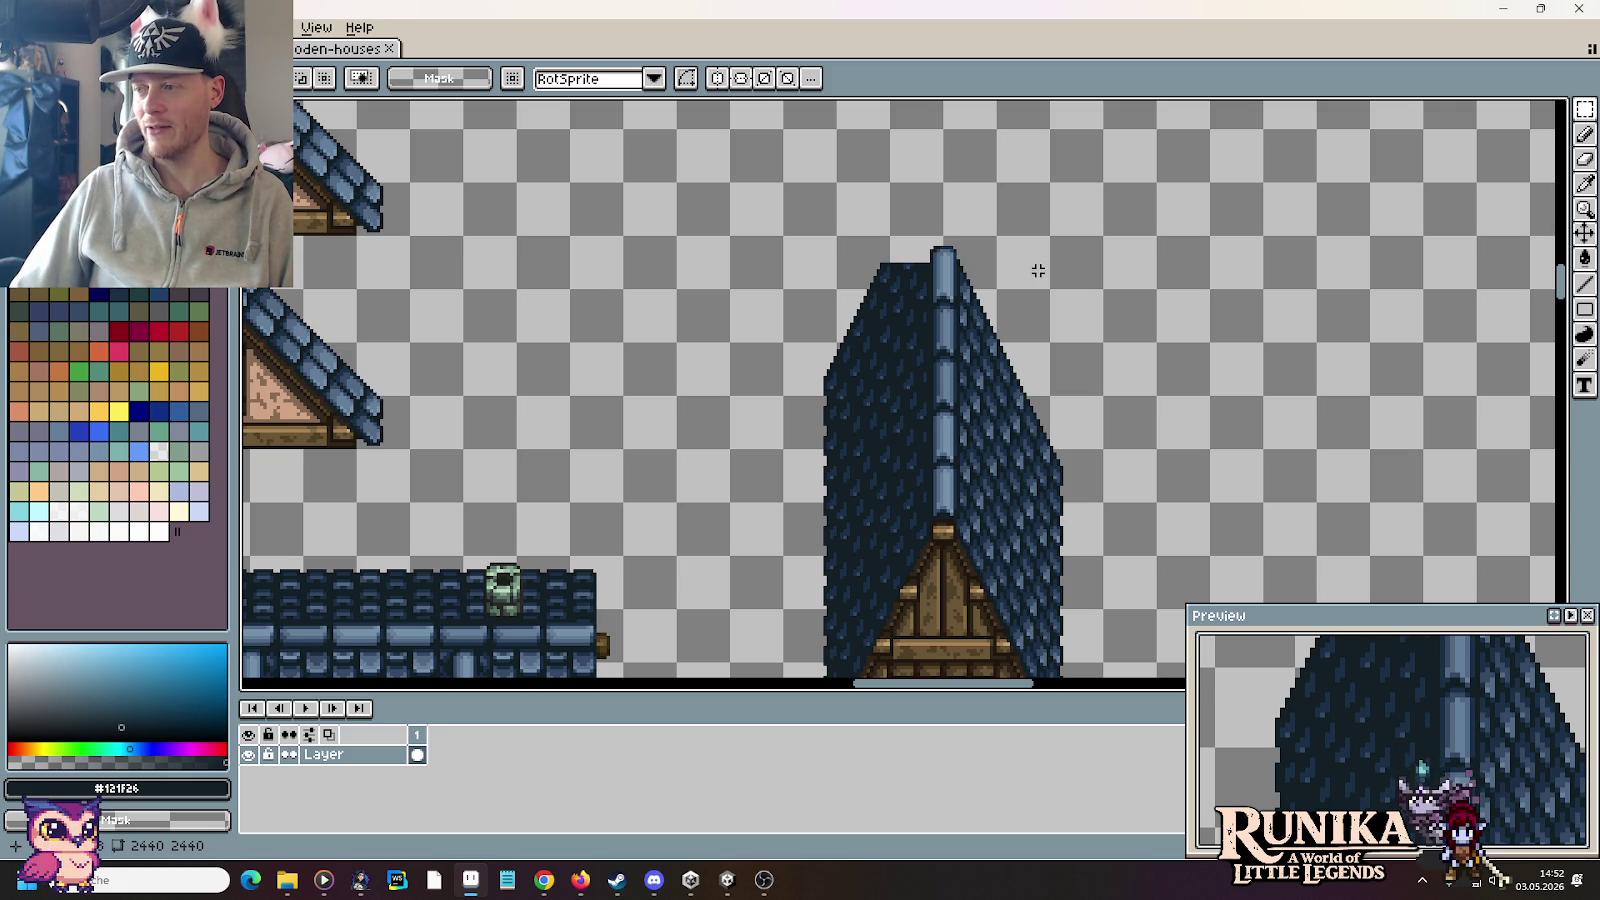
drag(1125, 290, 1073, 258)
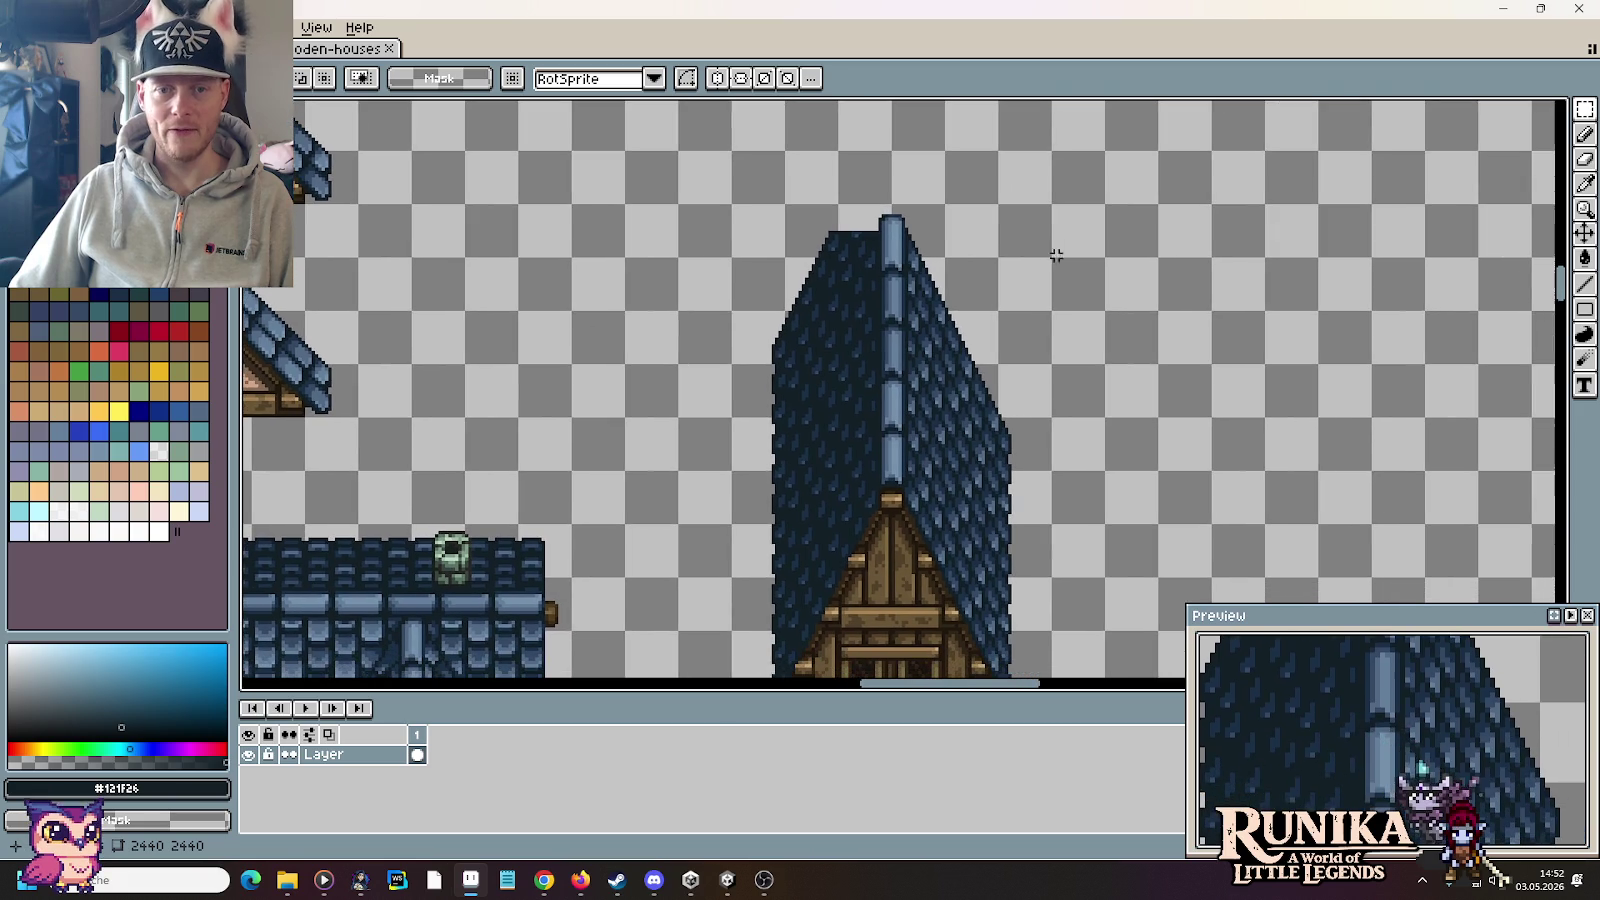
drag(893, 207, 1052, 472)
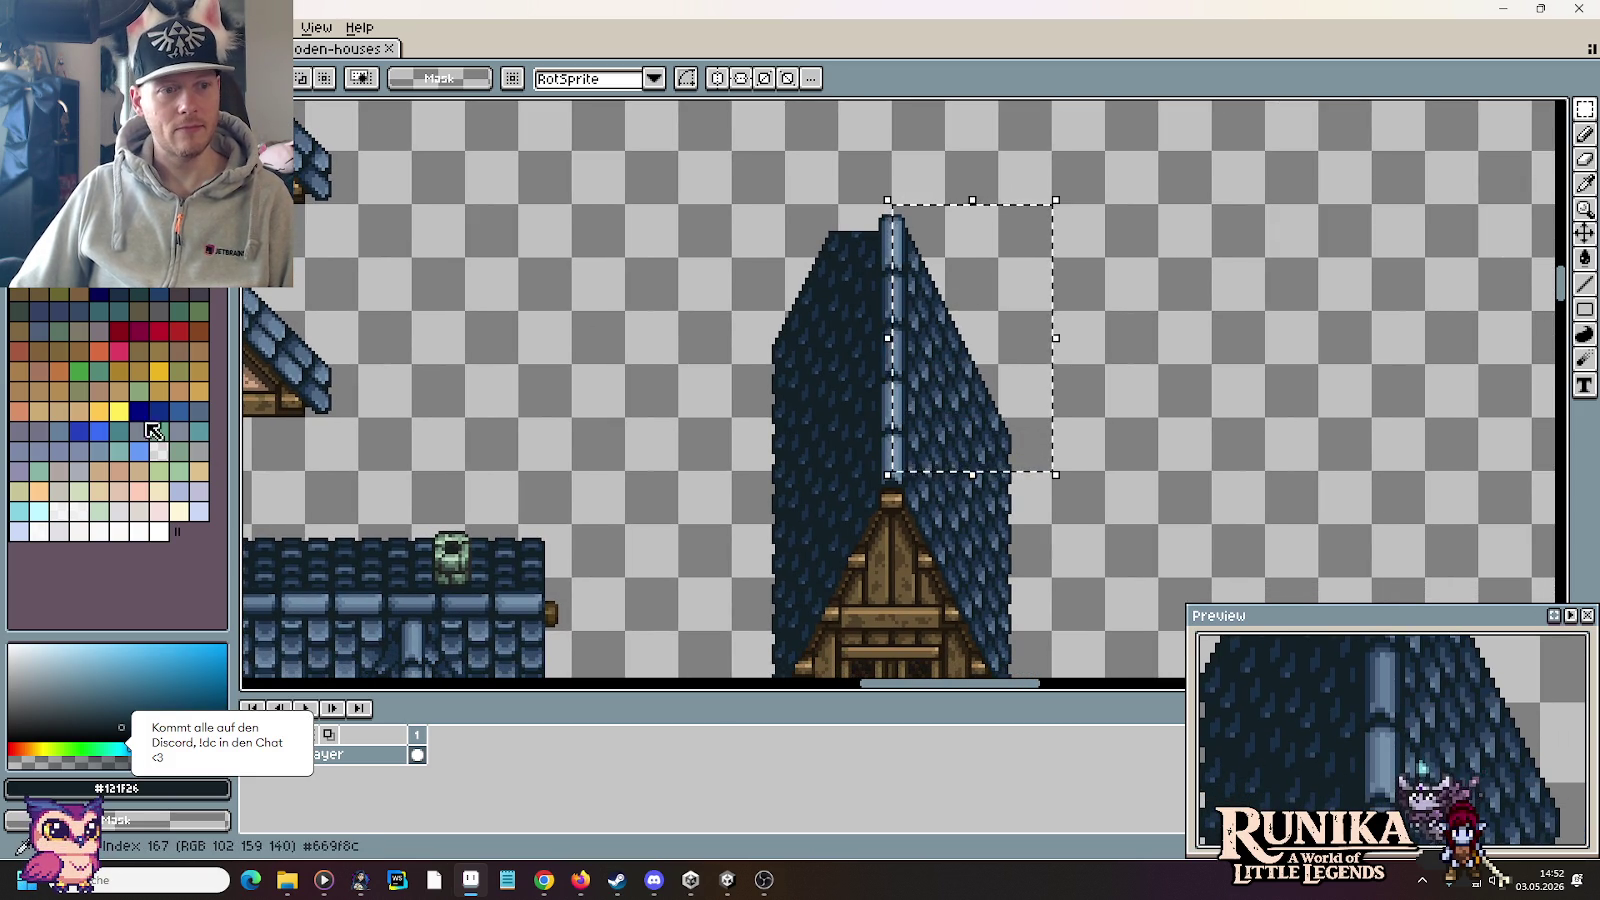
Step: Fill the selected box with yellow, magic-wand select it, and move it right
click(119, 411)
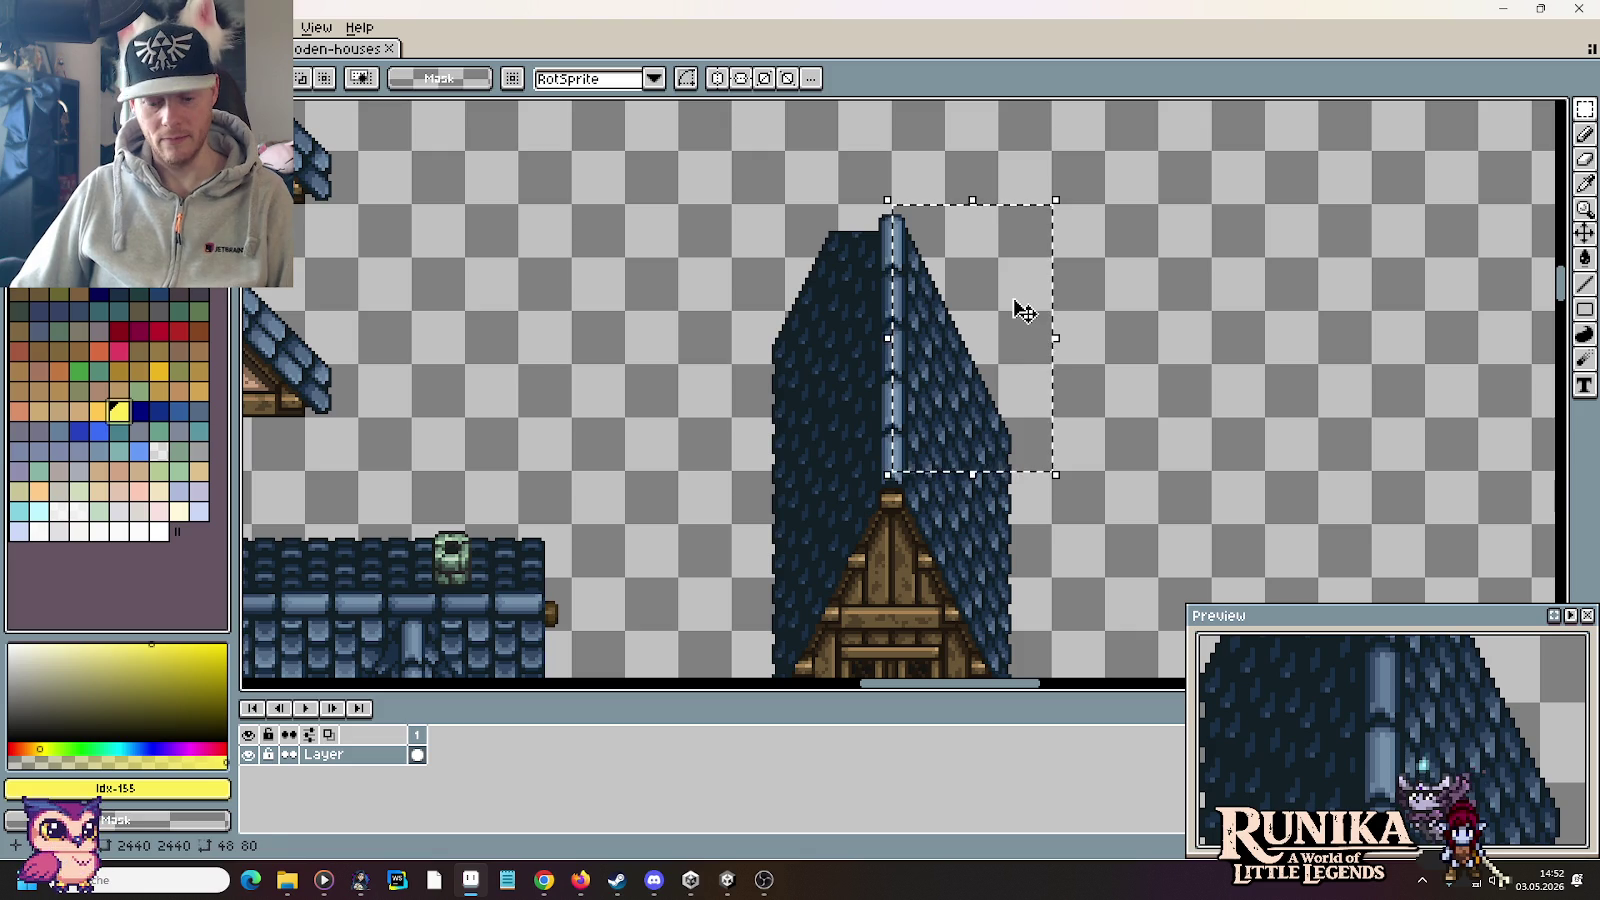
key(f)
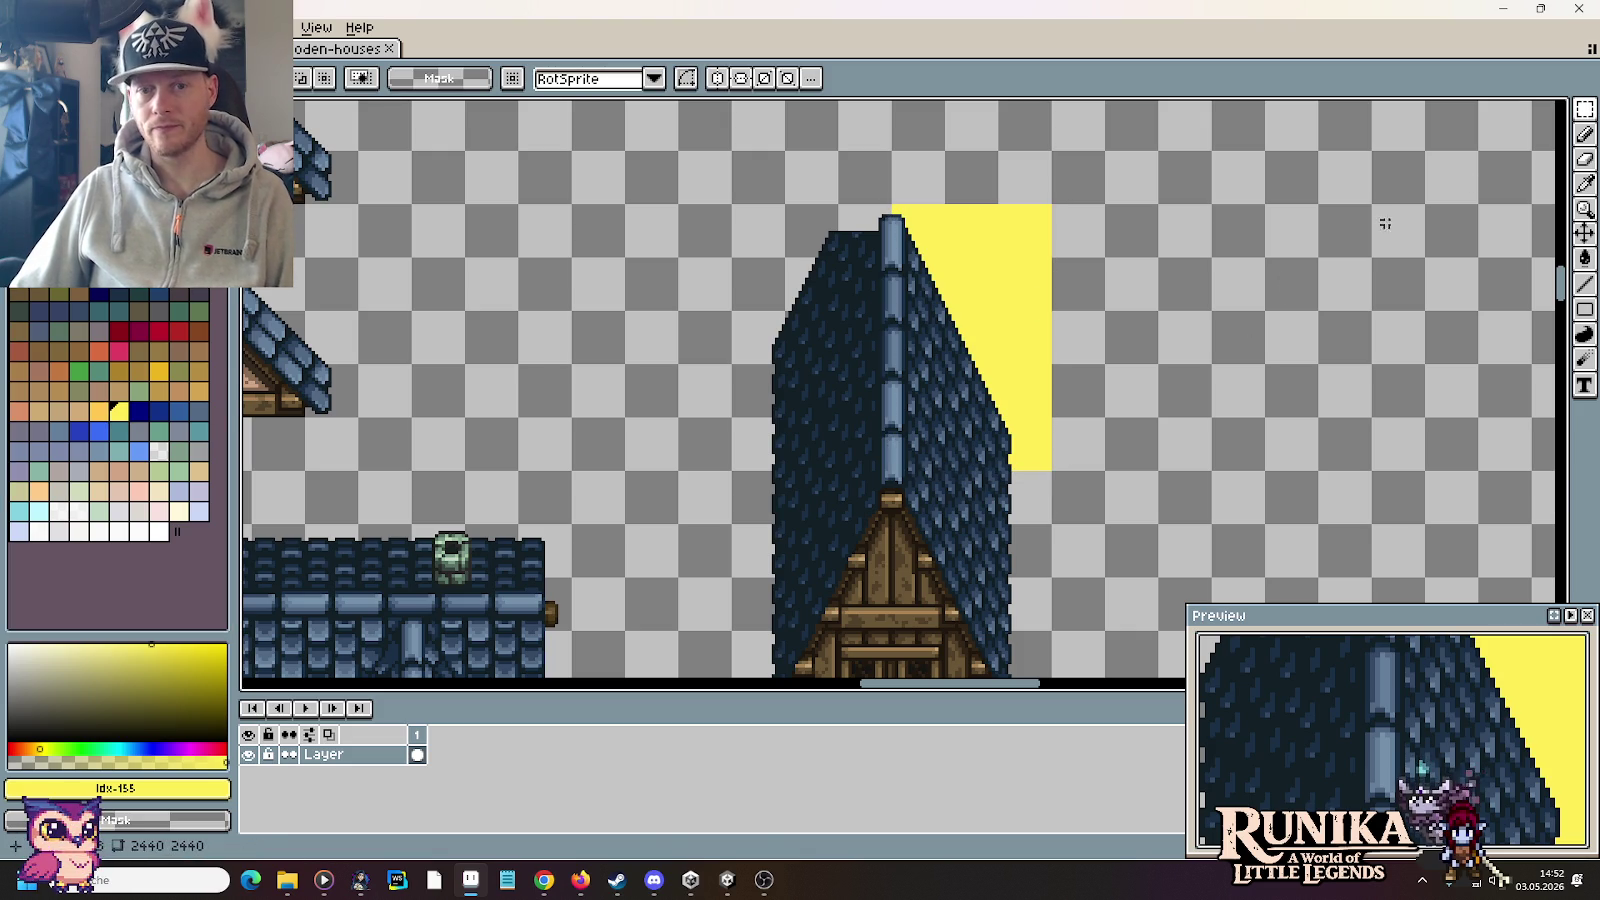
click(1584, 108)
click(959, 299)
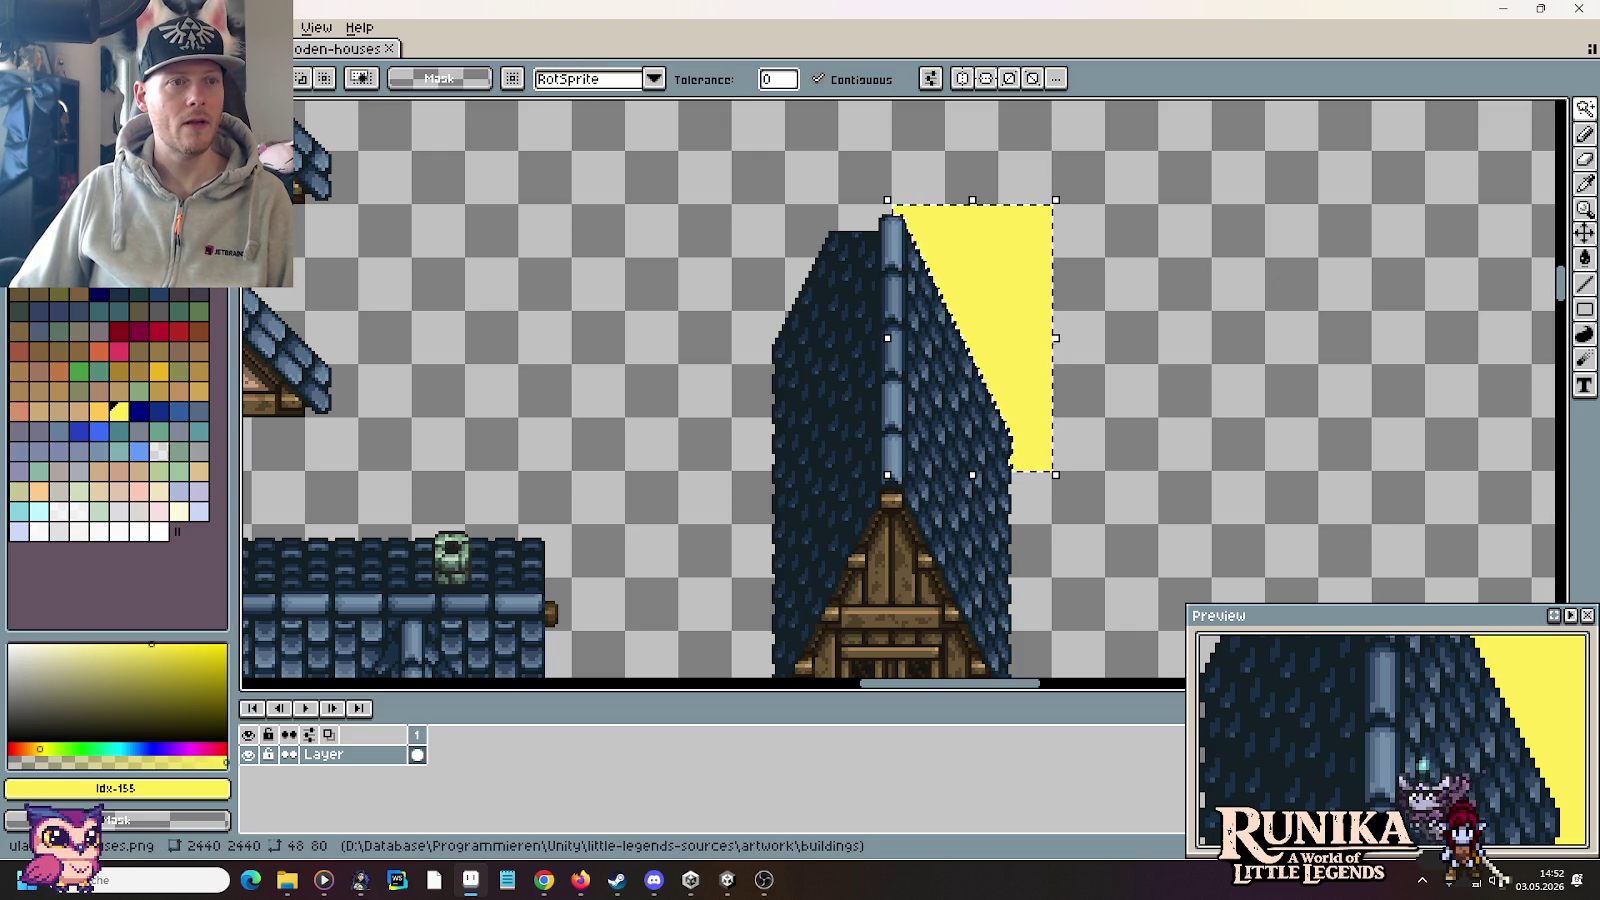
drag(1028, 278, 1240, 277)
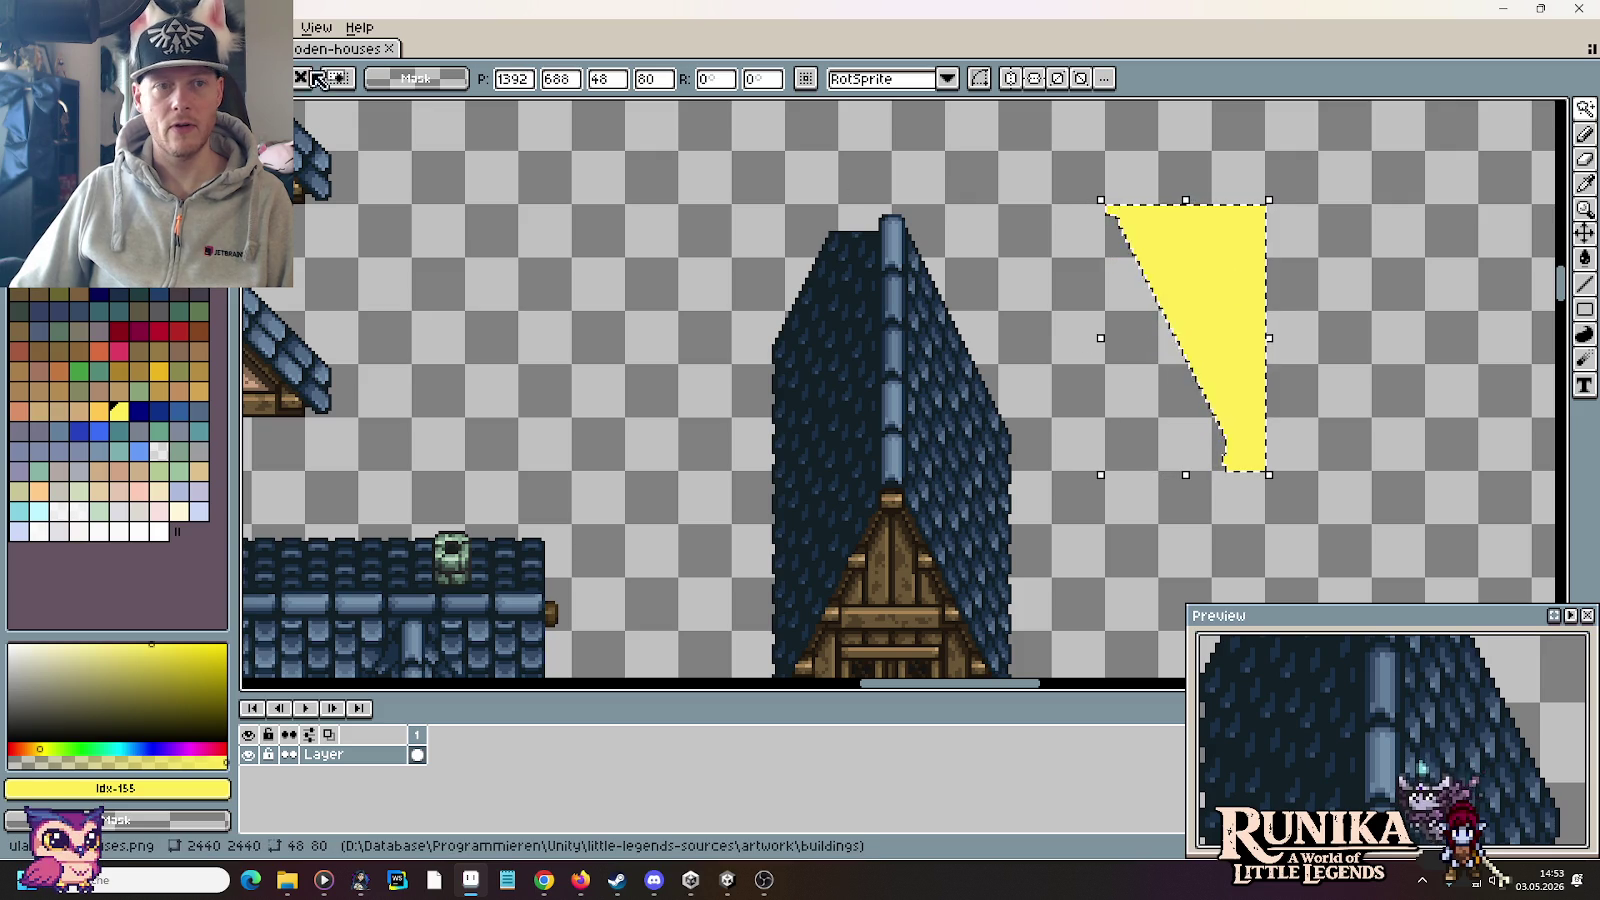
Step: Flip the yellow shape horizontally and reselect it with the rectangular marquee
click(60, 27)
click(120, 293)
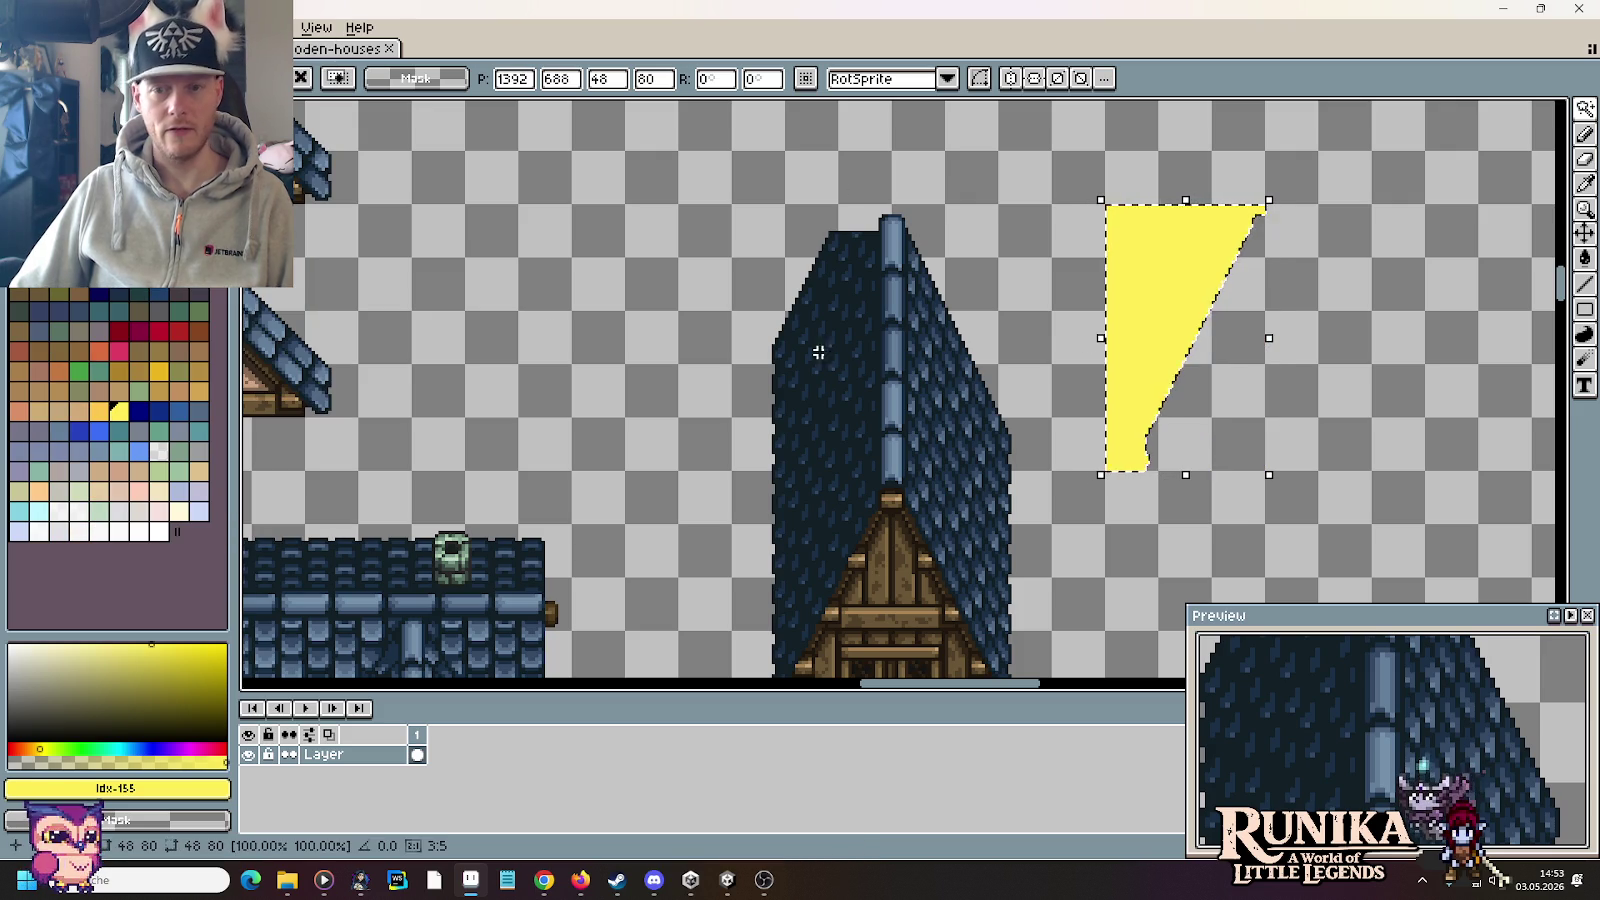
key(m)
click(1270, 463)
drag(1265, 470, 1105, 204)
Step: Move the flipped yellow shape onto the roof's left side, aligned with the spire
drag(1183, 298, 788, 305)
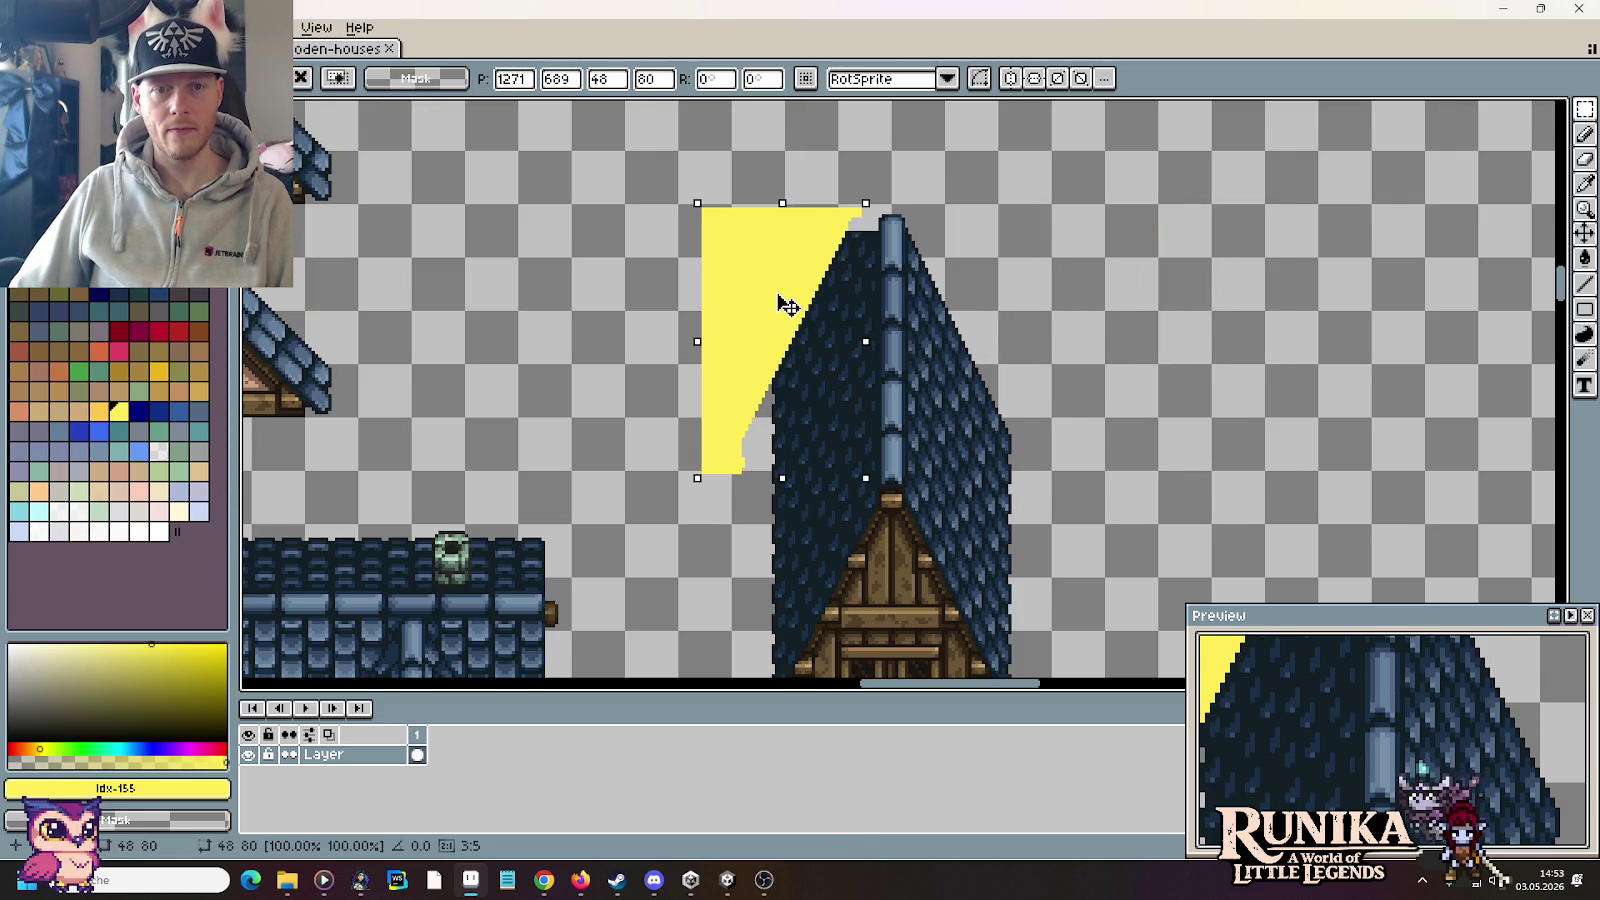
scroll(788, 305, up, 2)
scroll(778, 300, up, 1)
mouse_move(760, 405)
mouse_down()
mouse_move(850, 410)
mouse_move(789, 412)
mouse_move(814, 357)
mouse_move(815, 376)
mouse_up()
scroll(1000, 418, down, 2)
mouse_move(1047, 448)
mouse_down()
mouse_move(1043, 196)
mouse_move(1043, 296)
mouse_up()
key(ctrl+d)
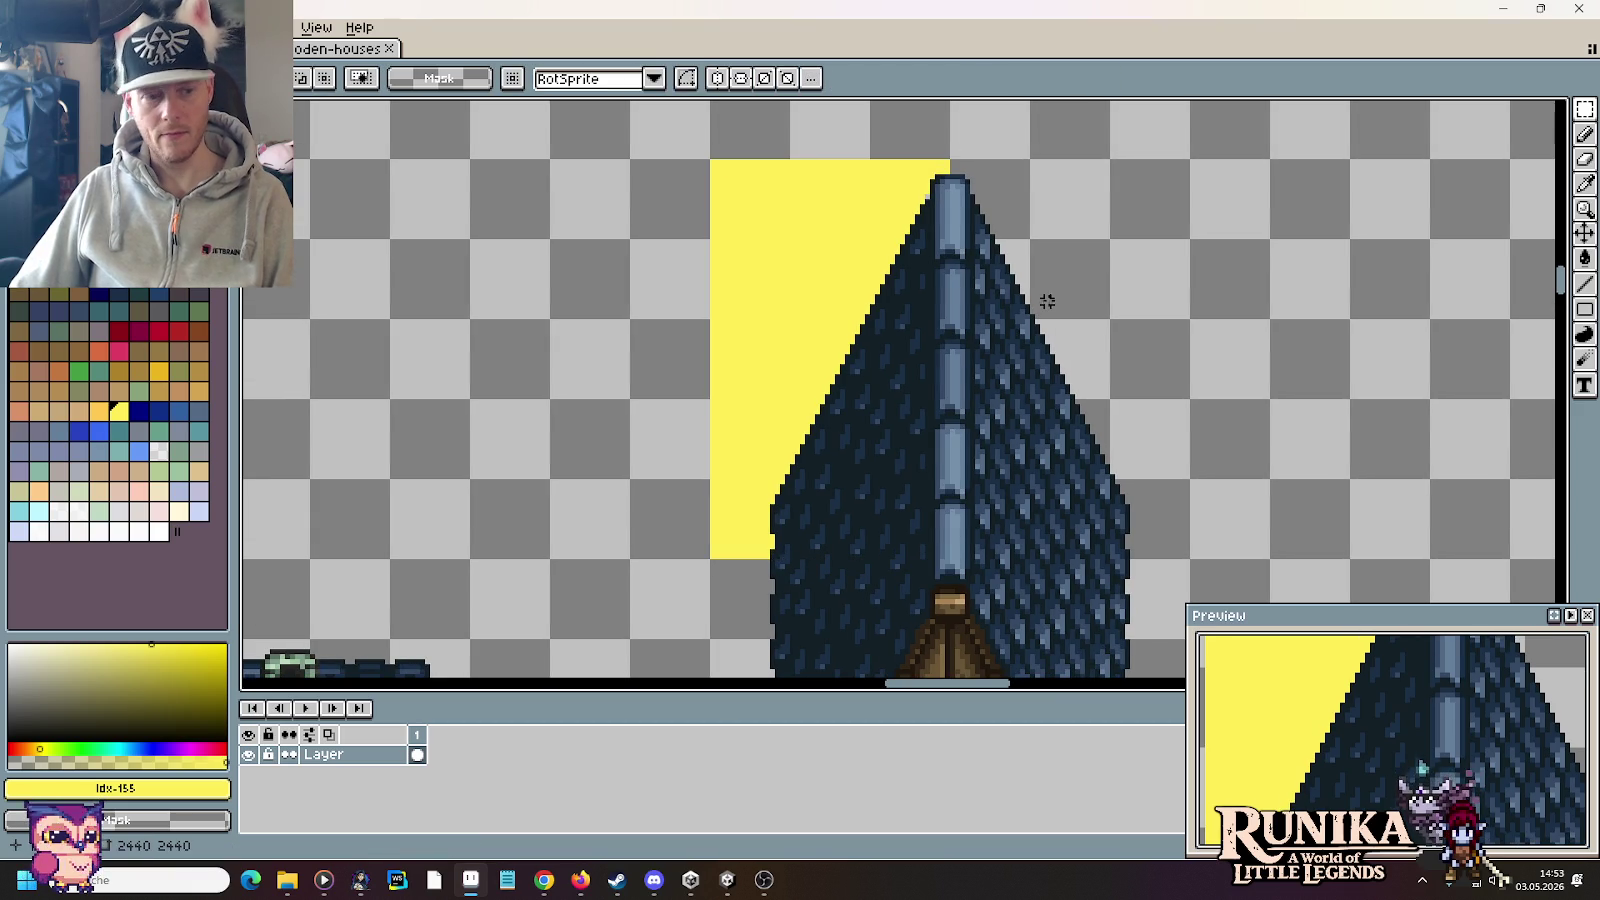
Step: Clear the yellow area to transparency, trimming the left slope; undo a stray dark pixel
key(g)
right_click(805, 264)
scroll(805, 264, up, 2)
key(i)
click(1071, 243)
key(b)
click(931, 249)
scroll(910, 253, down, 2)
key(ctrl+z)
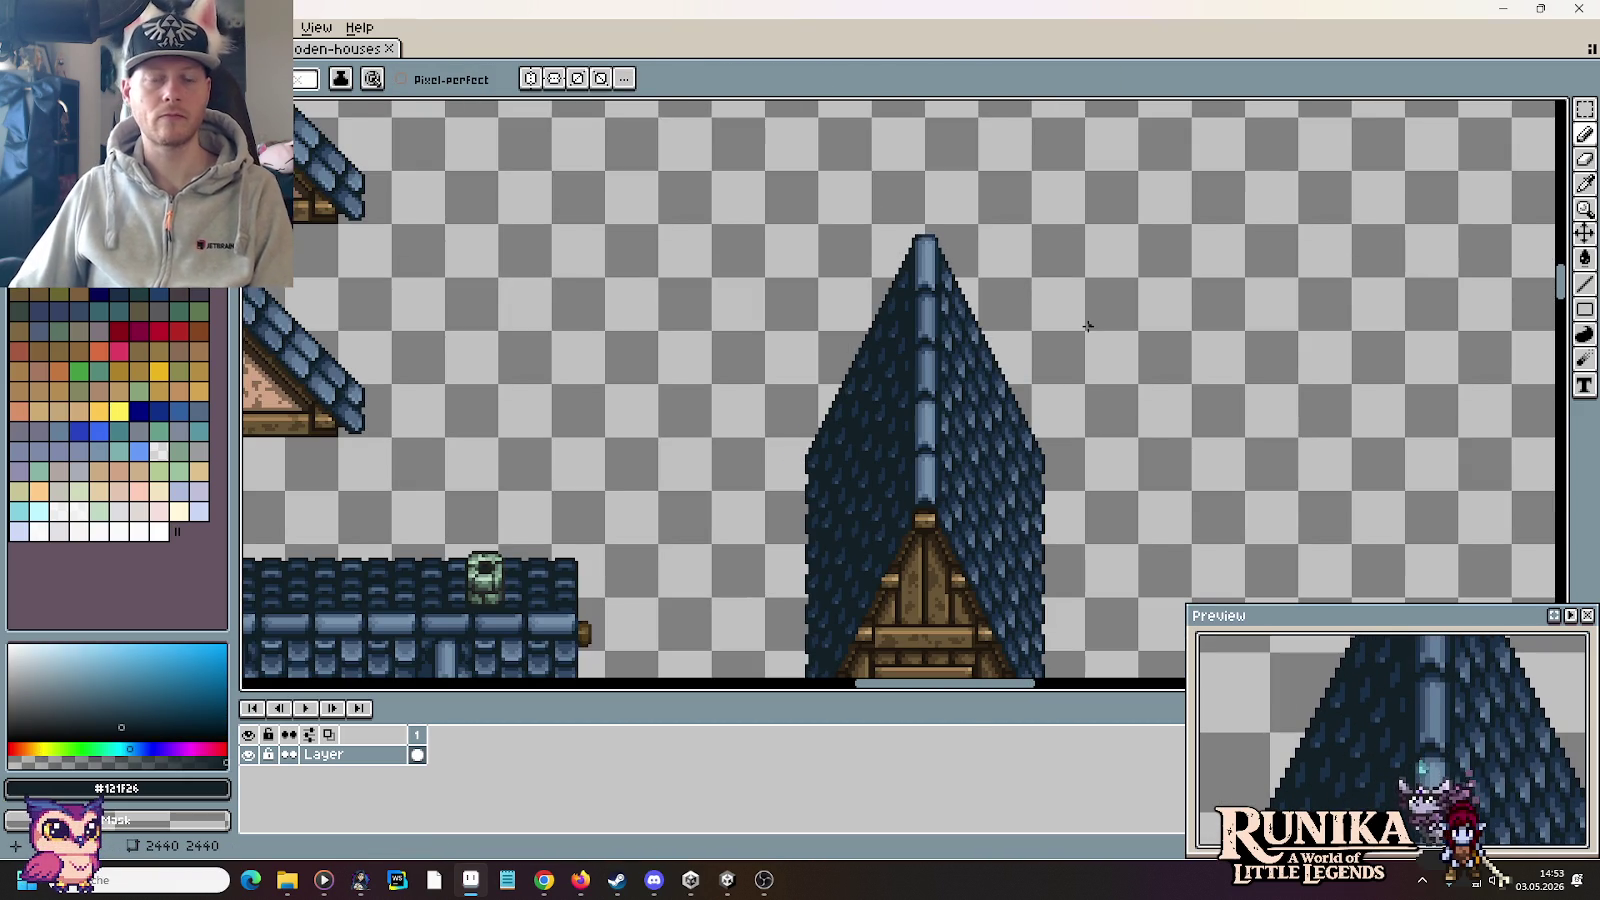
Step: Pan across the sheet to view the roofs, house and other roof sprites
scroll(1057, 364, down, 2)
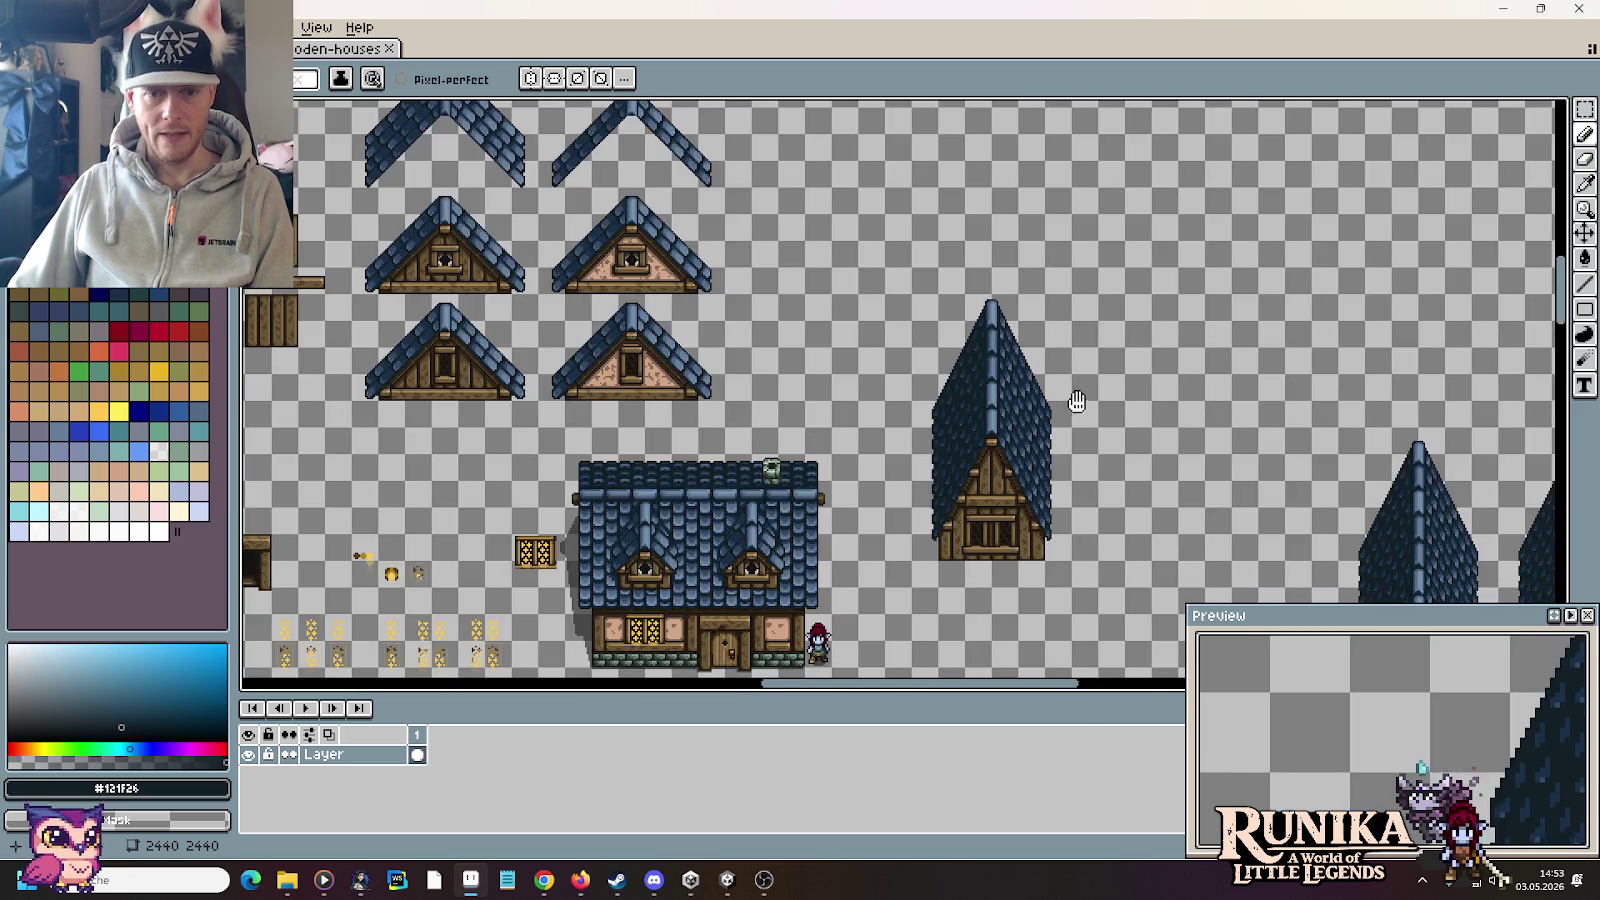
drag(1057, 364, 944, 352)
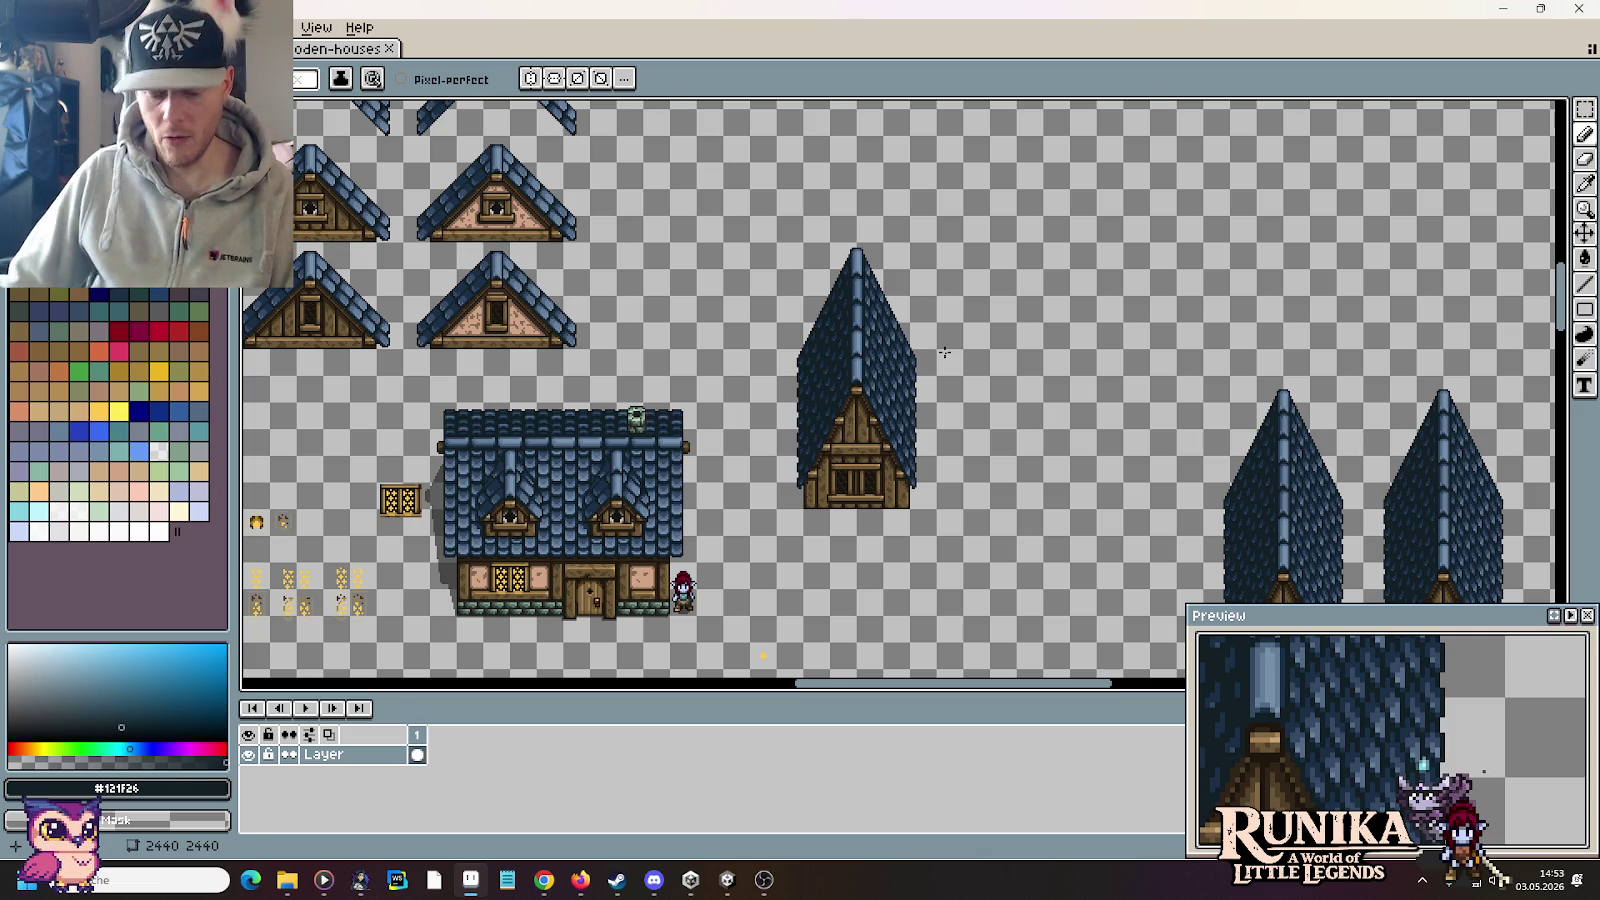
key(m)
drag(944, 352, 490, 24)
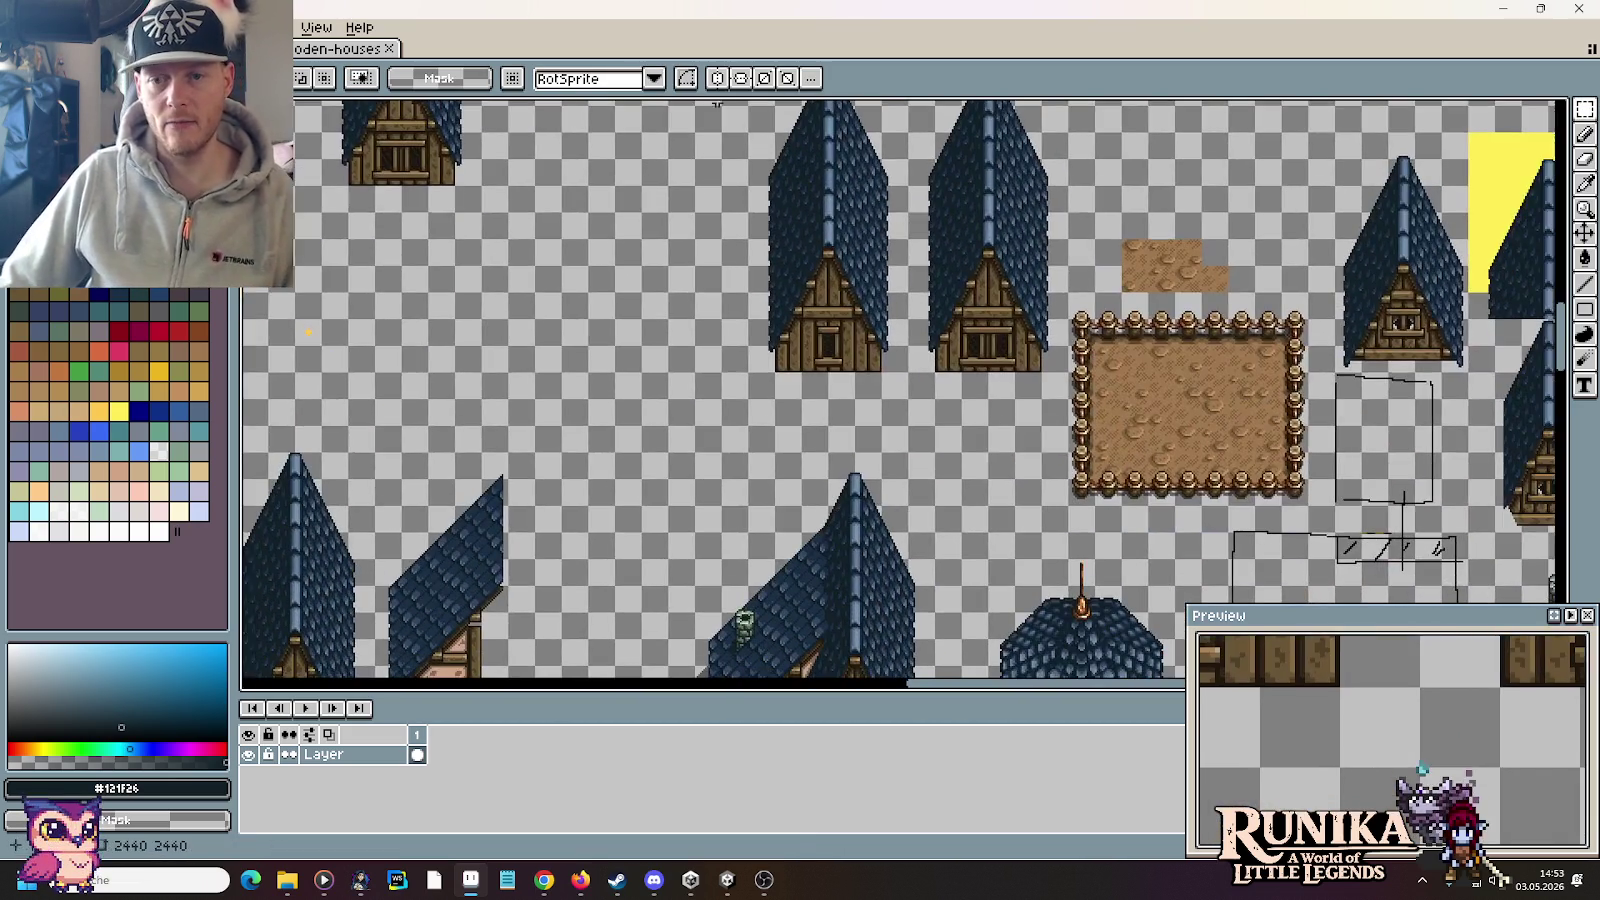
drag(361, 139, 716, 367)
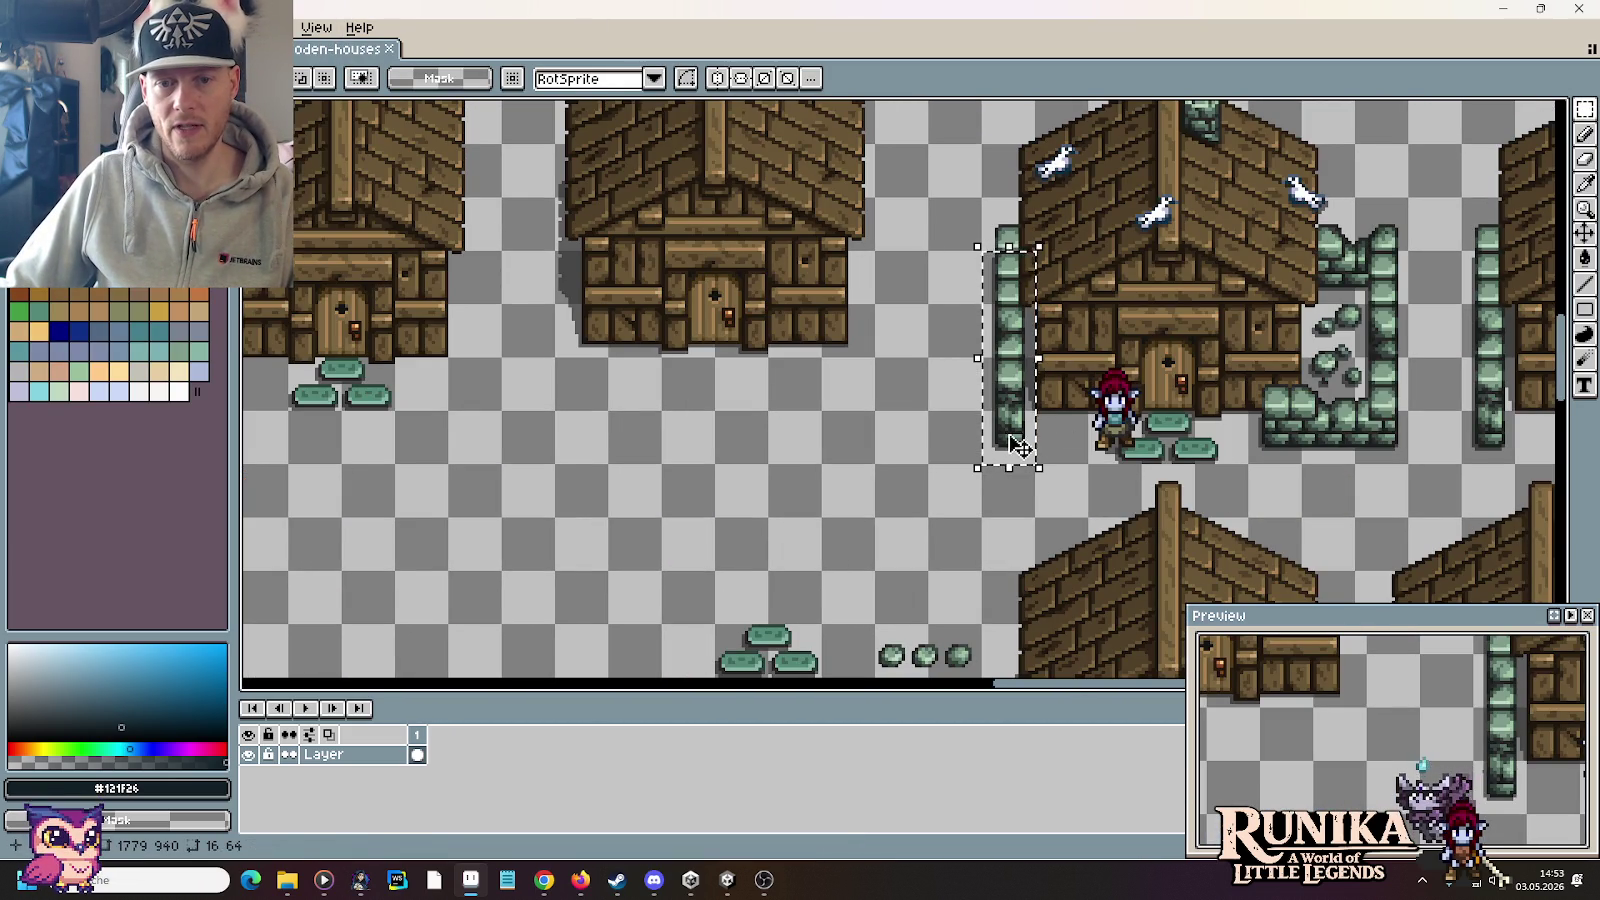
Step: Select the strip beneath the tall spire house, then switch to the farmhouse image results in Chrome
drag(984, 411, 1088, 462)
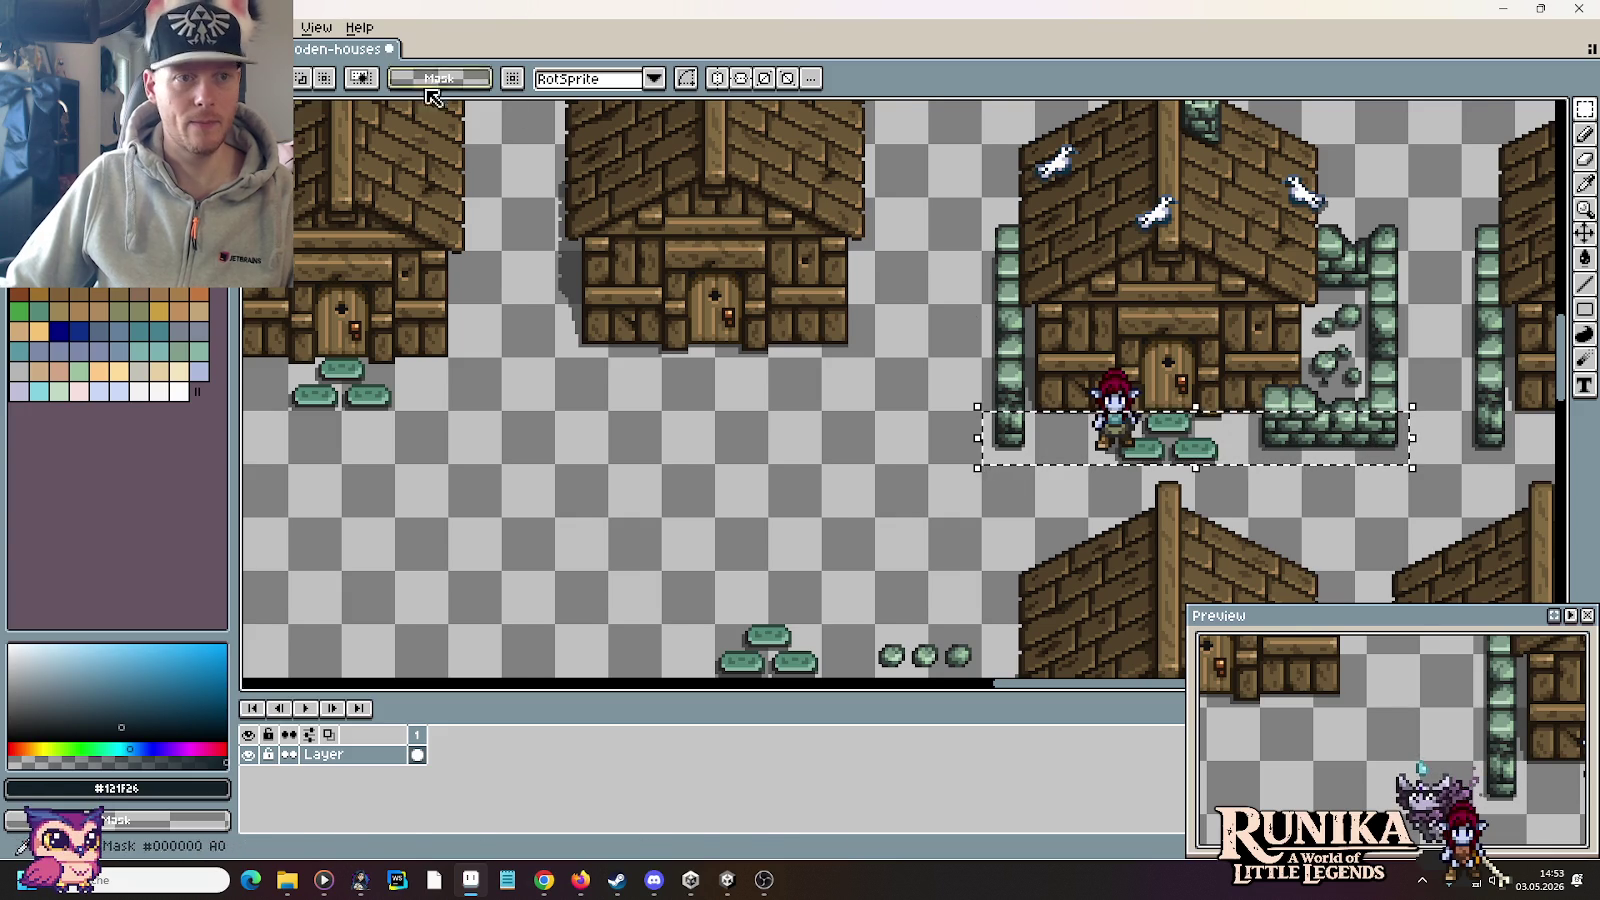
key(ctrl+Tab)
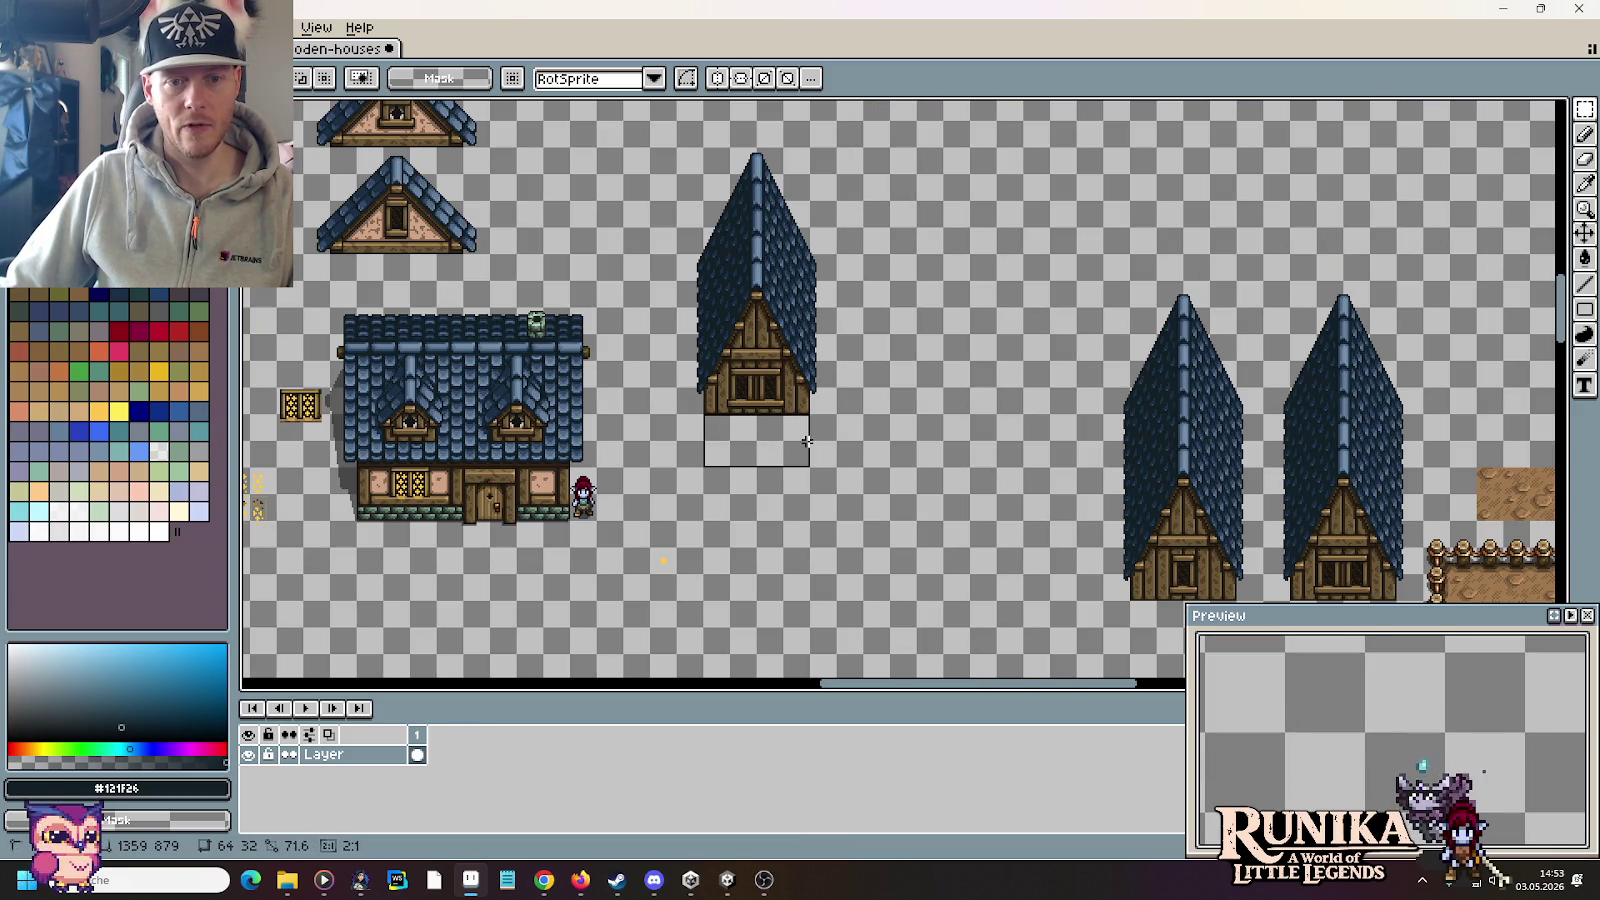
drag(803, 420, 806, 424)
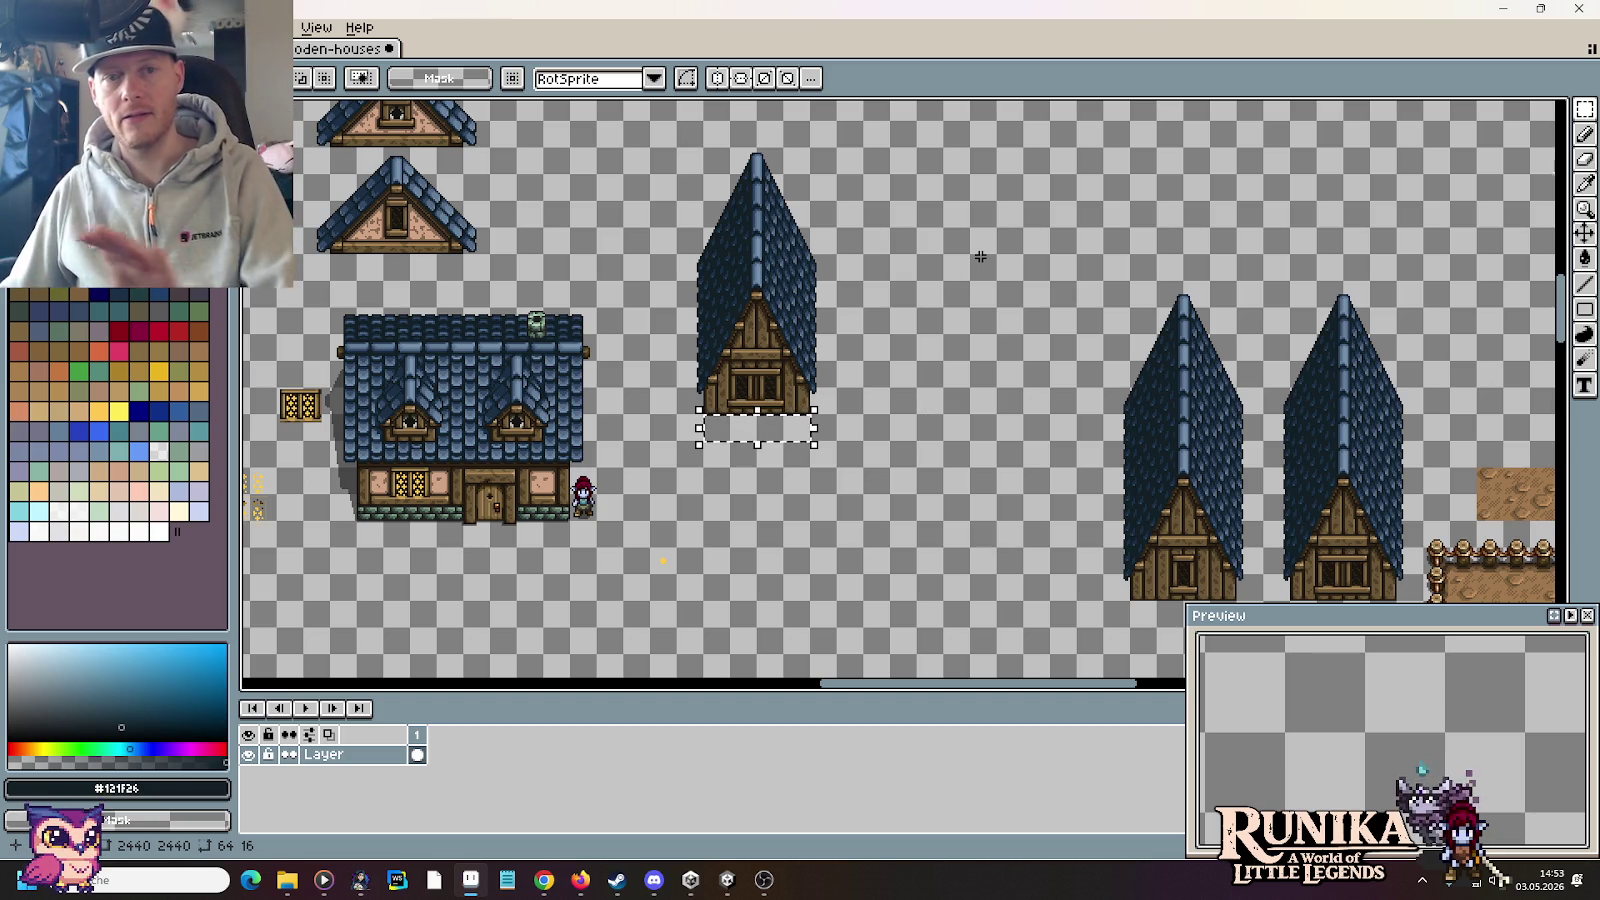
key(alt+Tab)
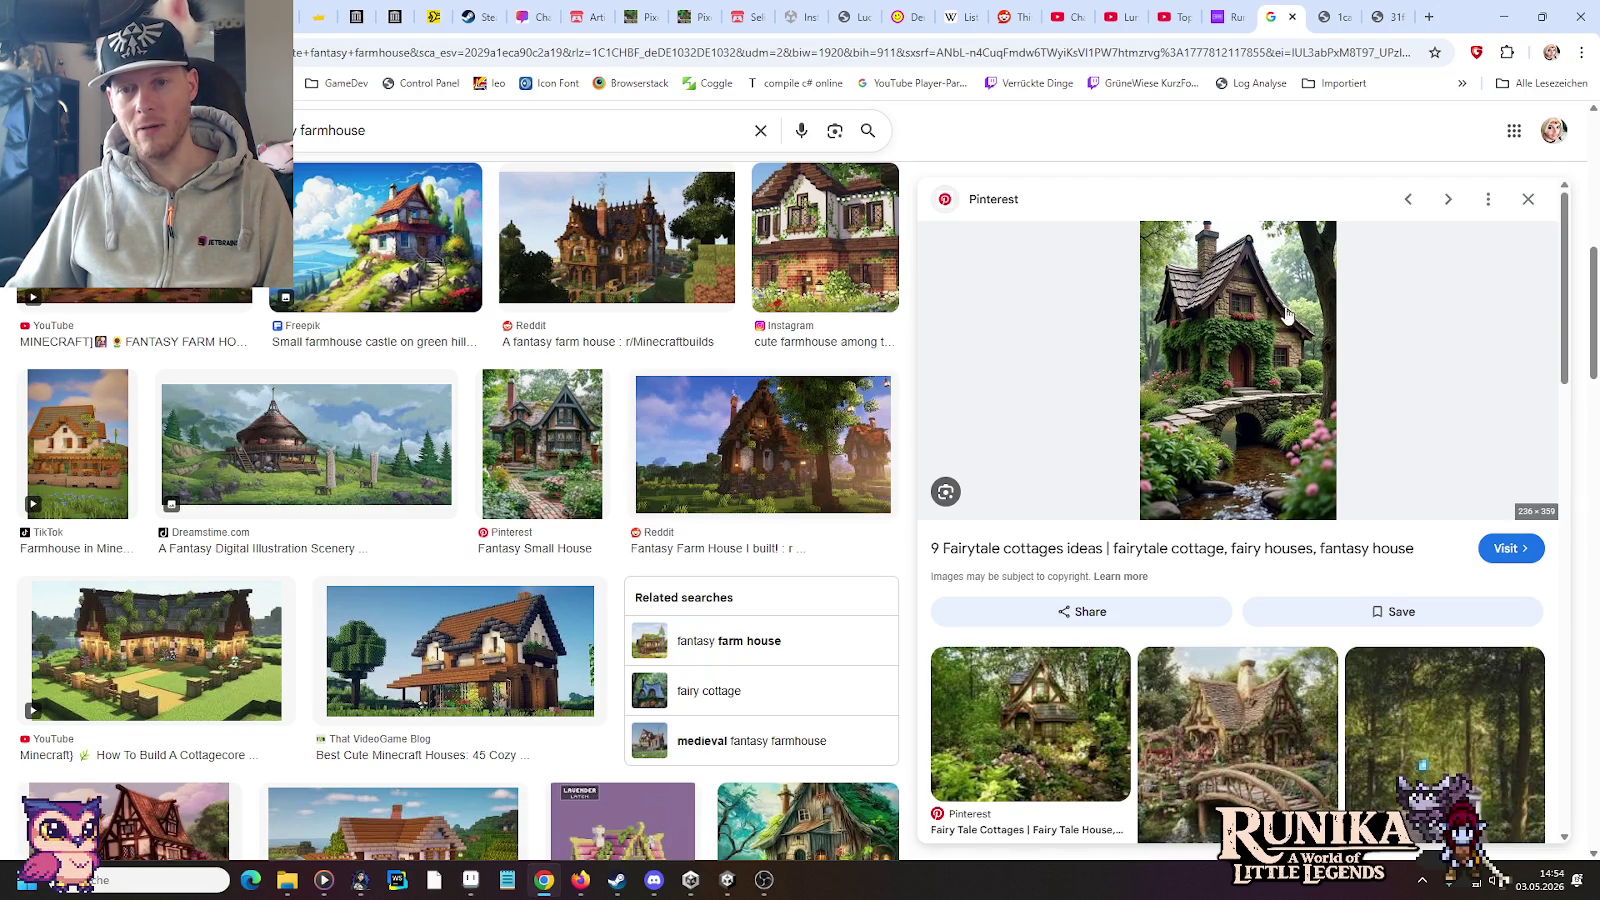
Step: Back in Aseprite, pan to the house sprites and select the spire house's right half
key(alt+Tab)
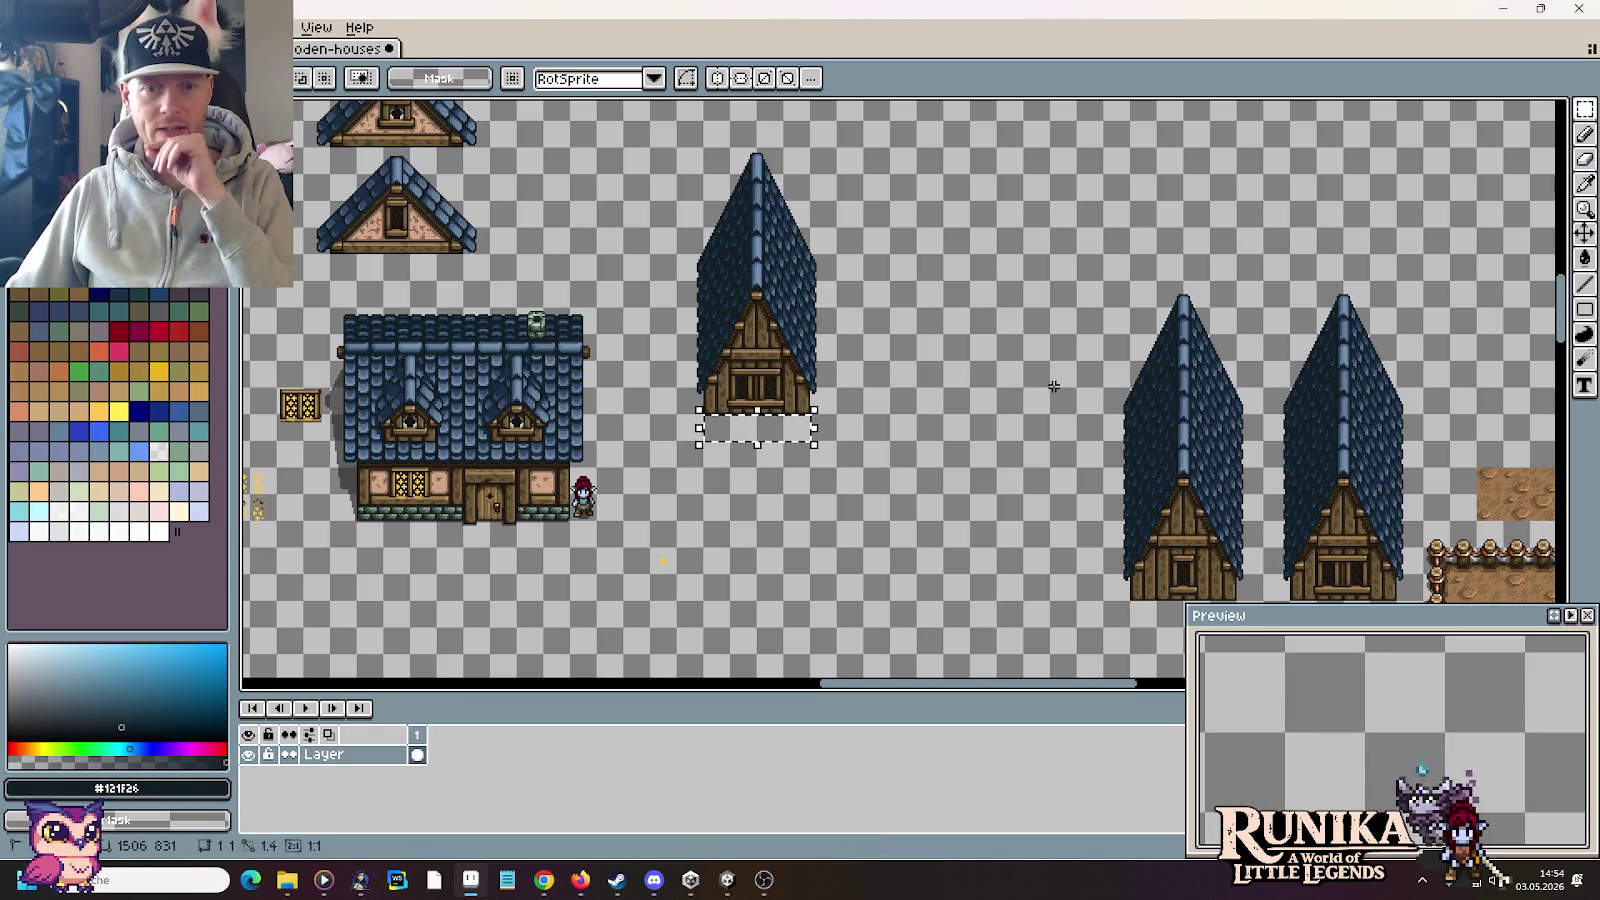
scroll(855, 400, down, 2)
scroll(830, 440, down, 1)
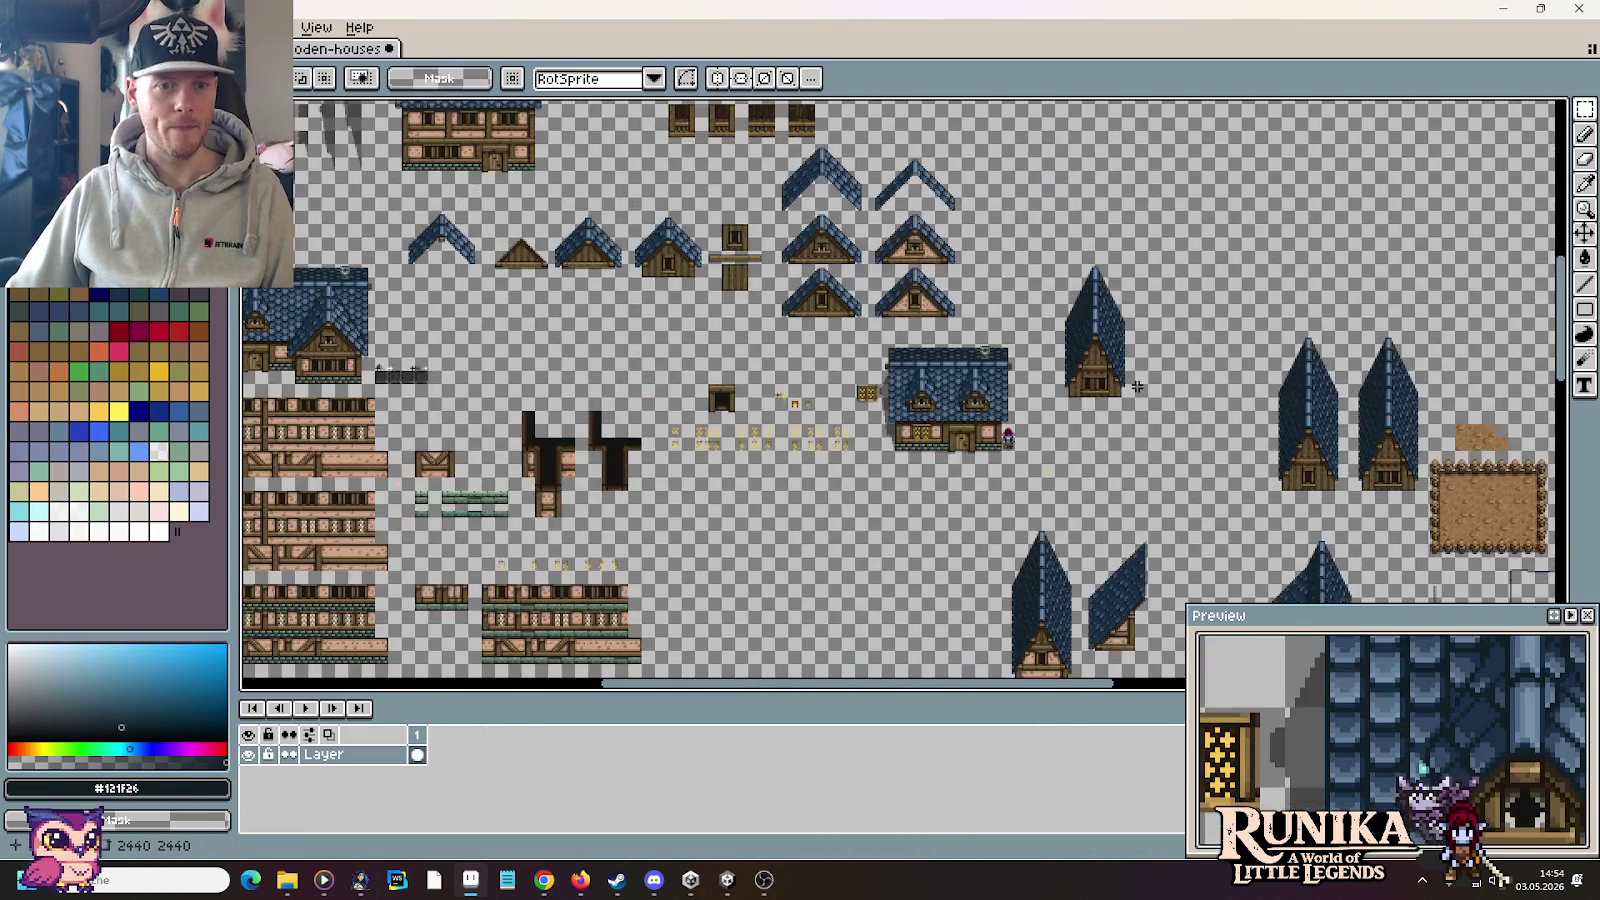
scroll(800, 486, down, 1)
scroll(1067, 473, up, 1)
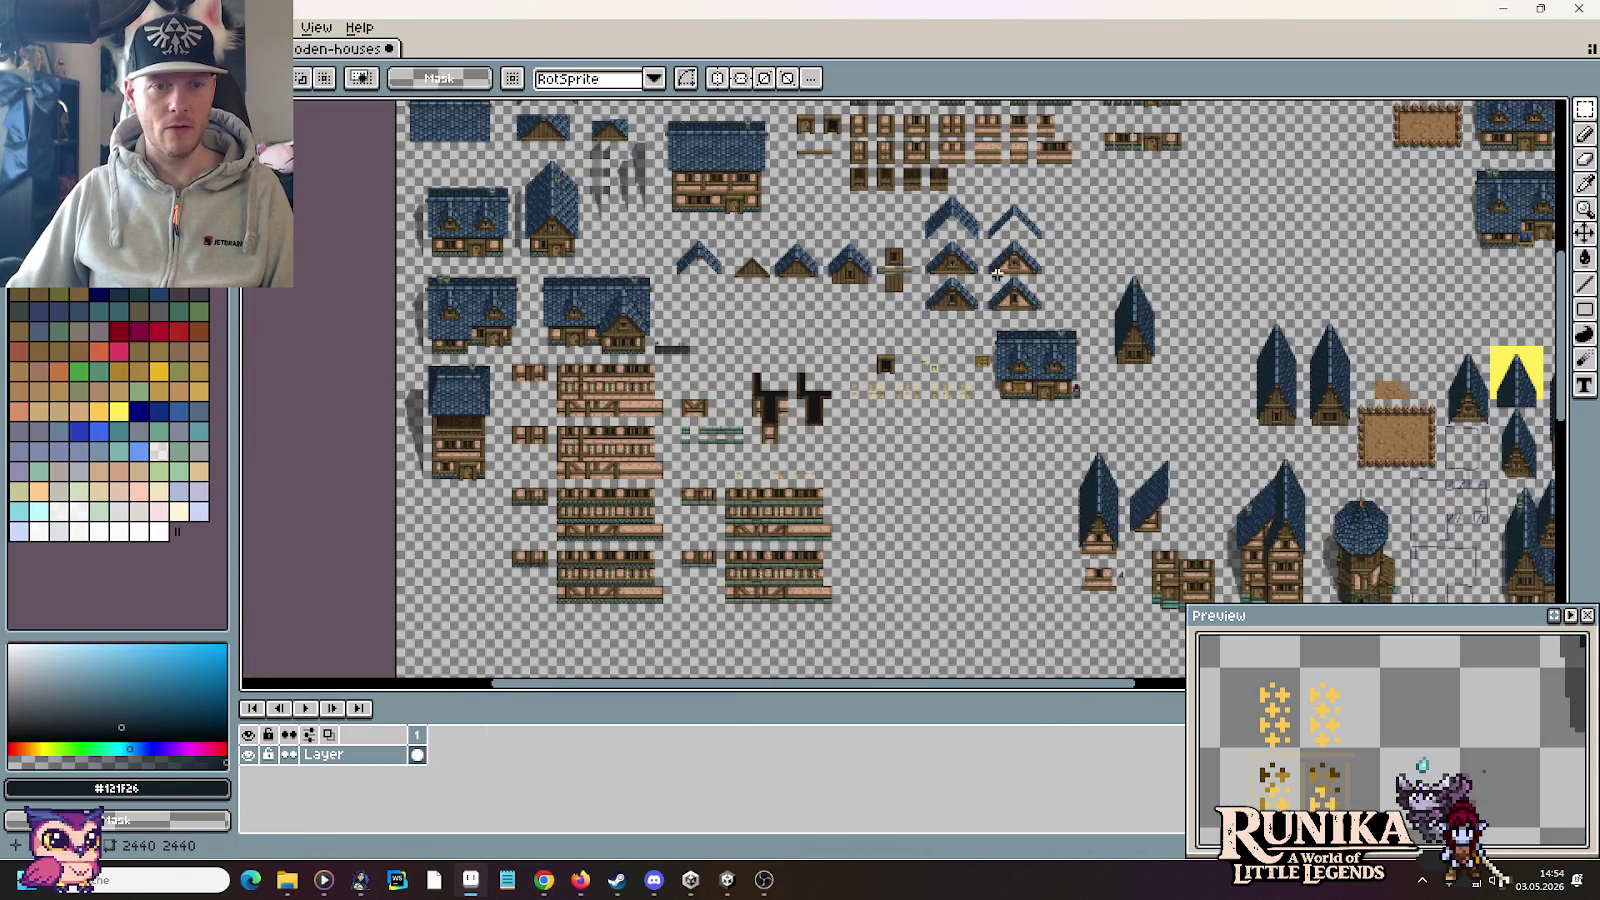
scroll(998, 273, up, 3)
scroll(1121, 521, up, 2)
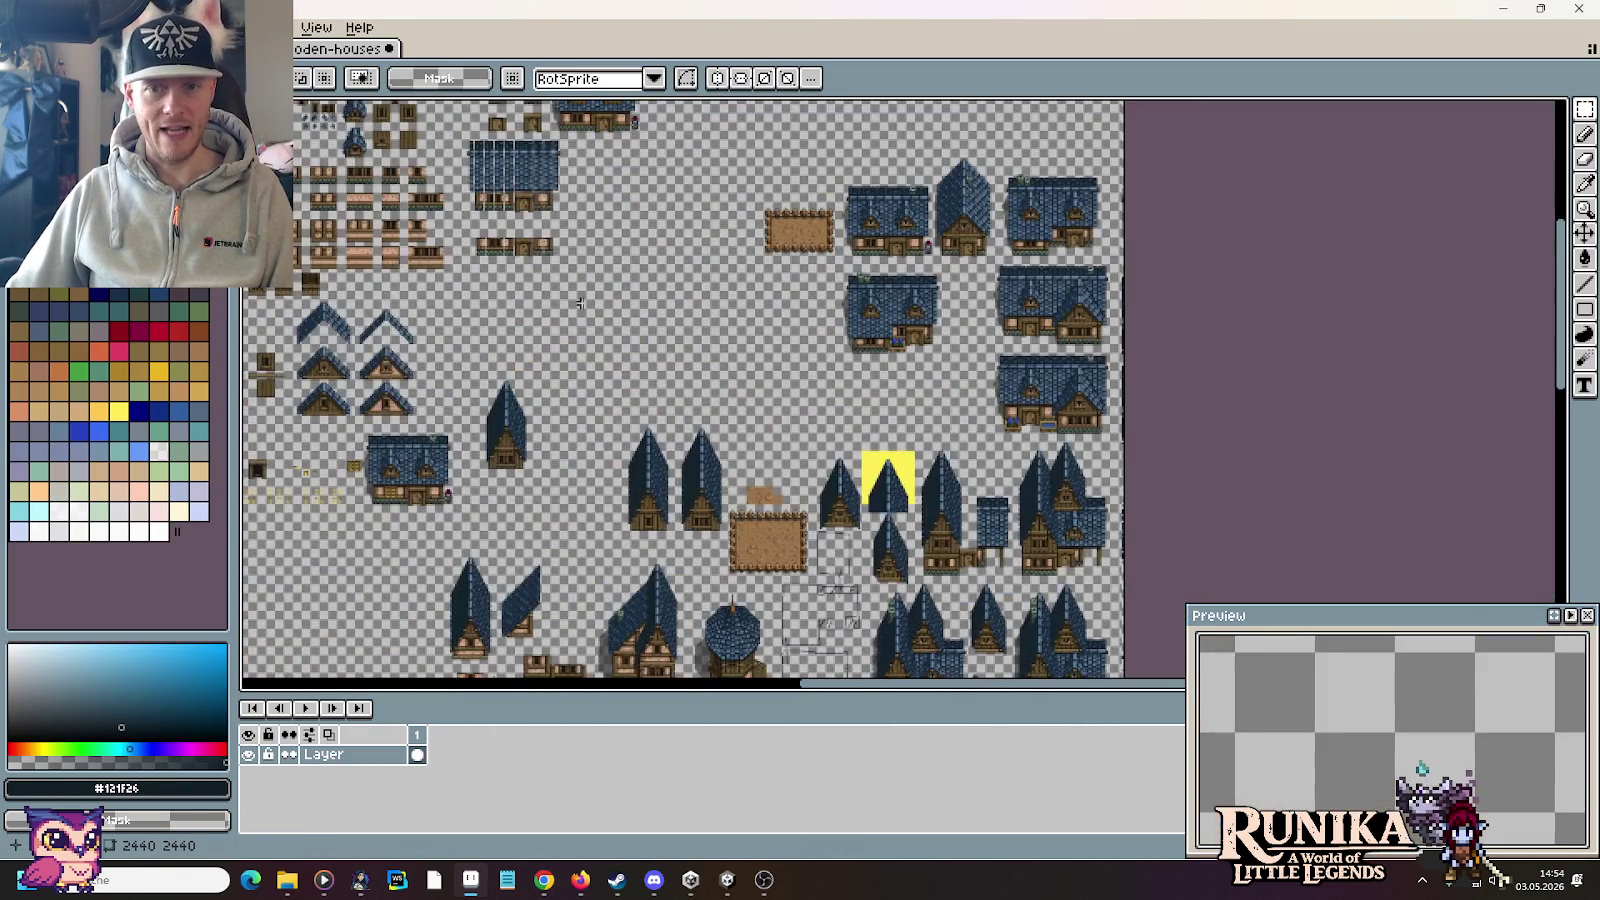
scroll(977, 204, up, 2)
scroll(978, 207, down, 1)
drag(977, 233, 947, 318)
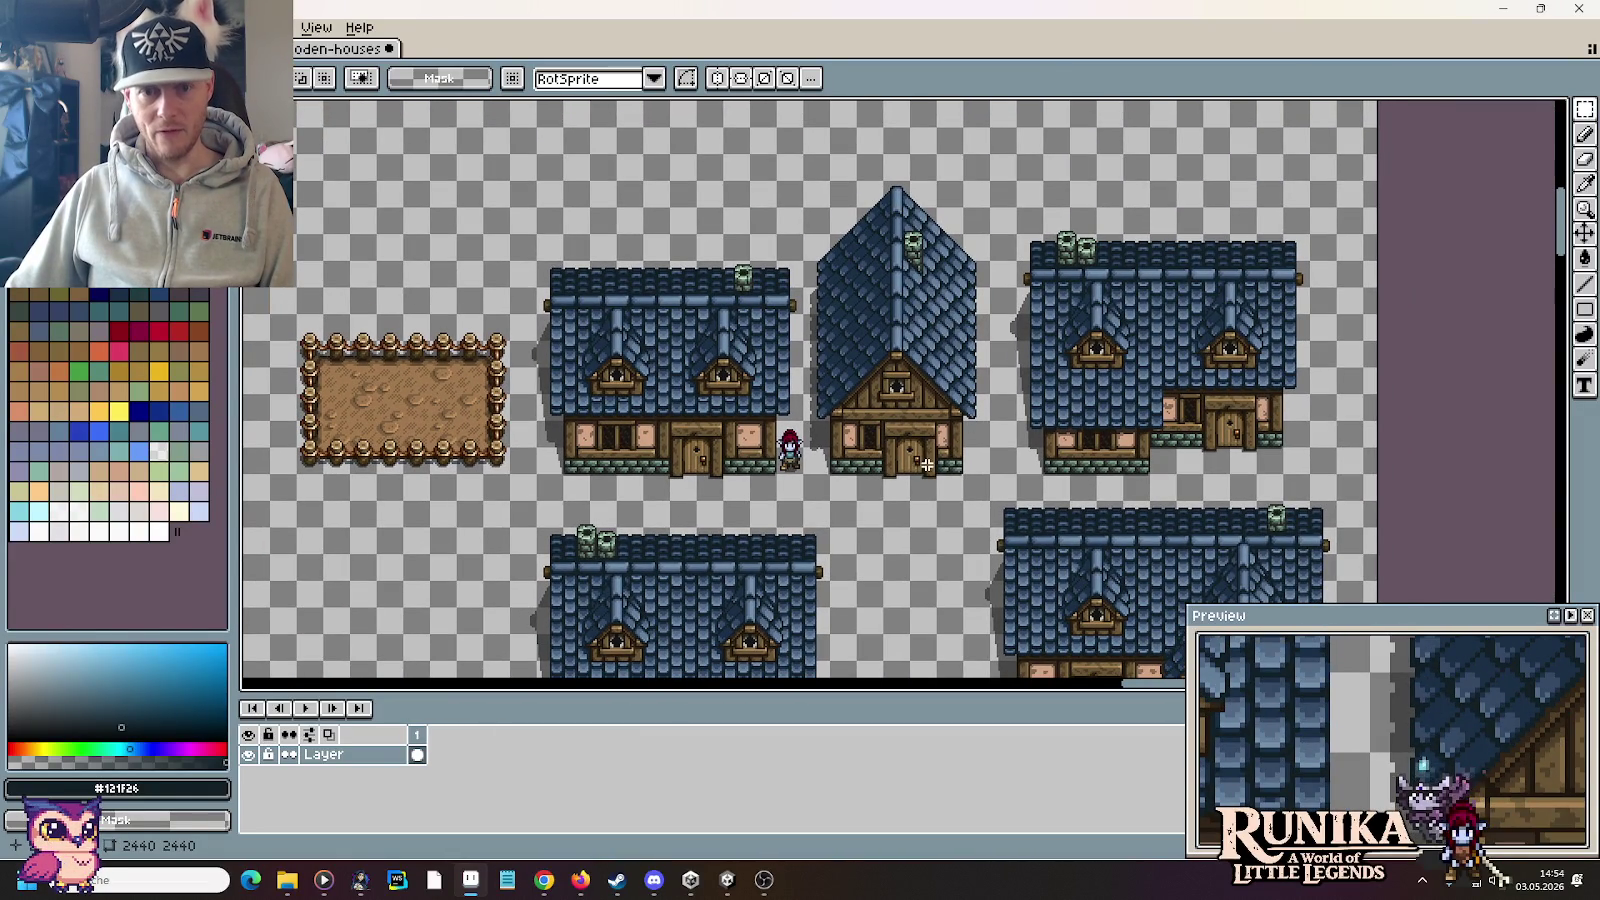
drag(917, 463, 959, 245)
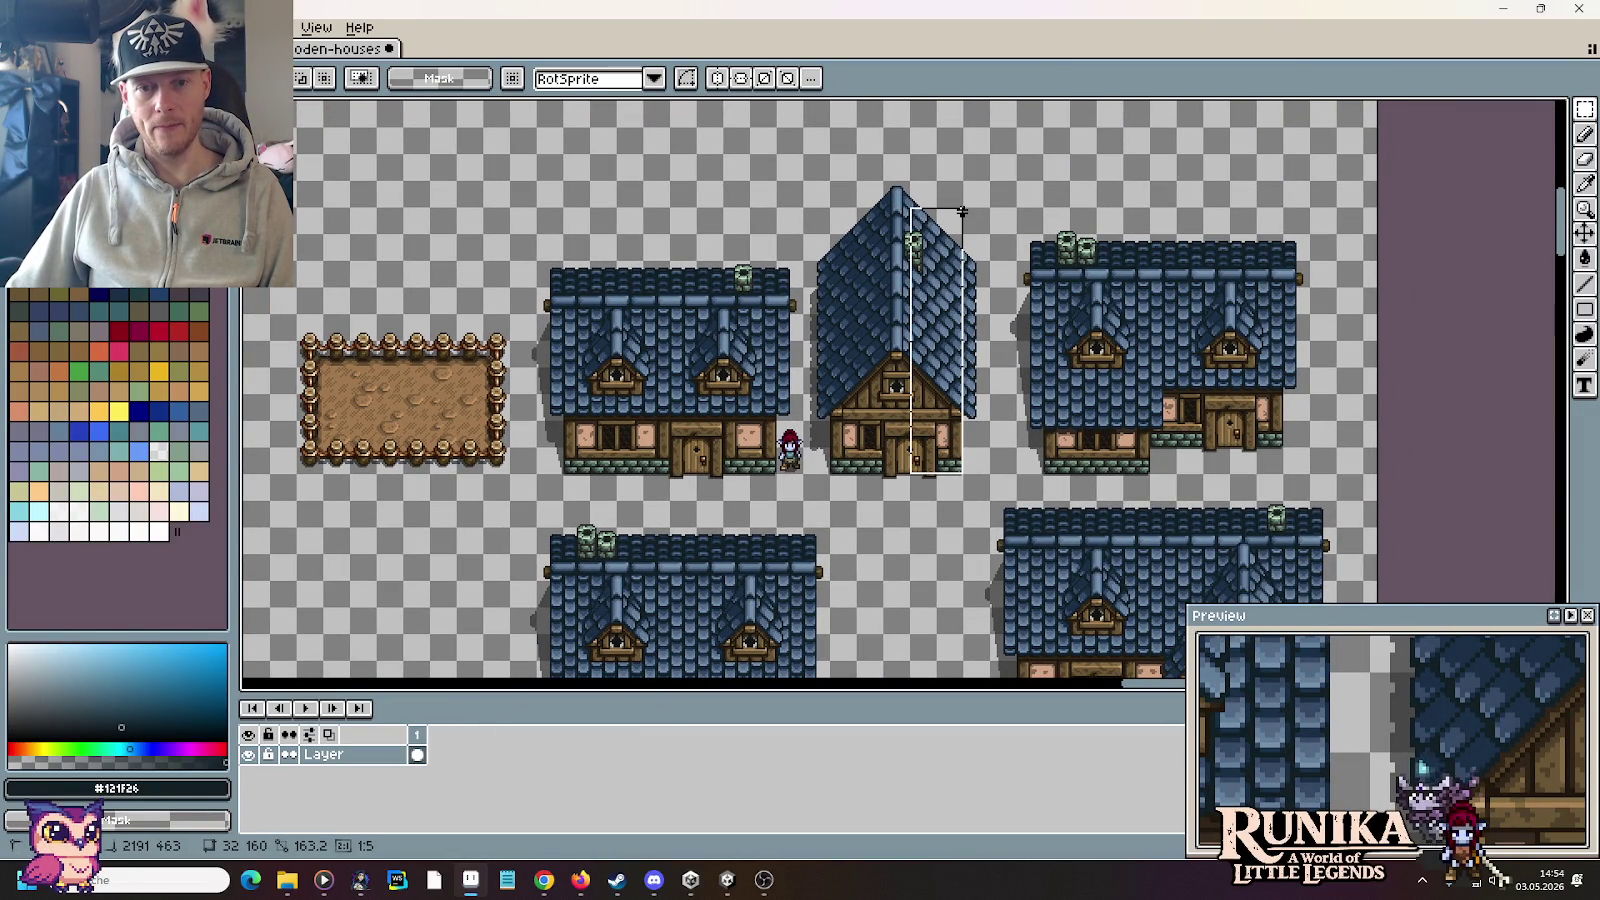
Step: Glance at the farmhouse references, then pan the sheet until the loose roof pieces show
key(alt+Tab)
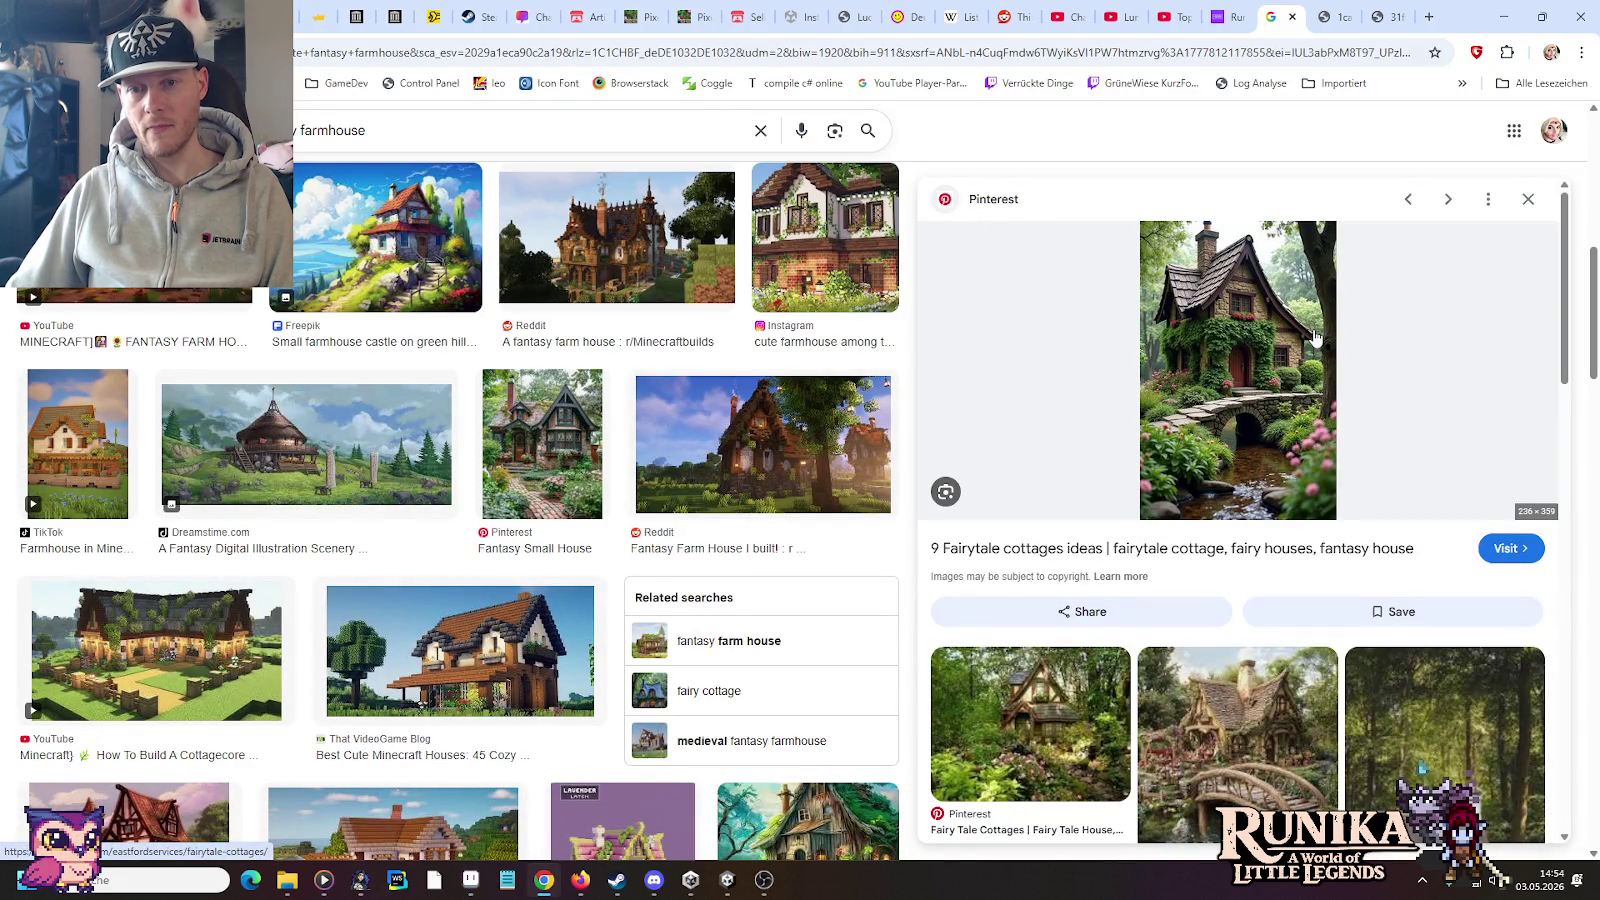
key(alt+Tab)
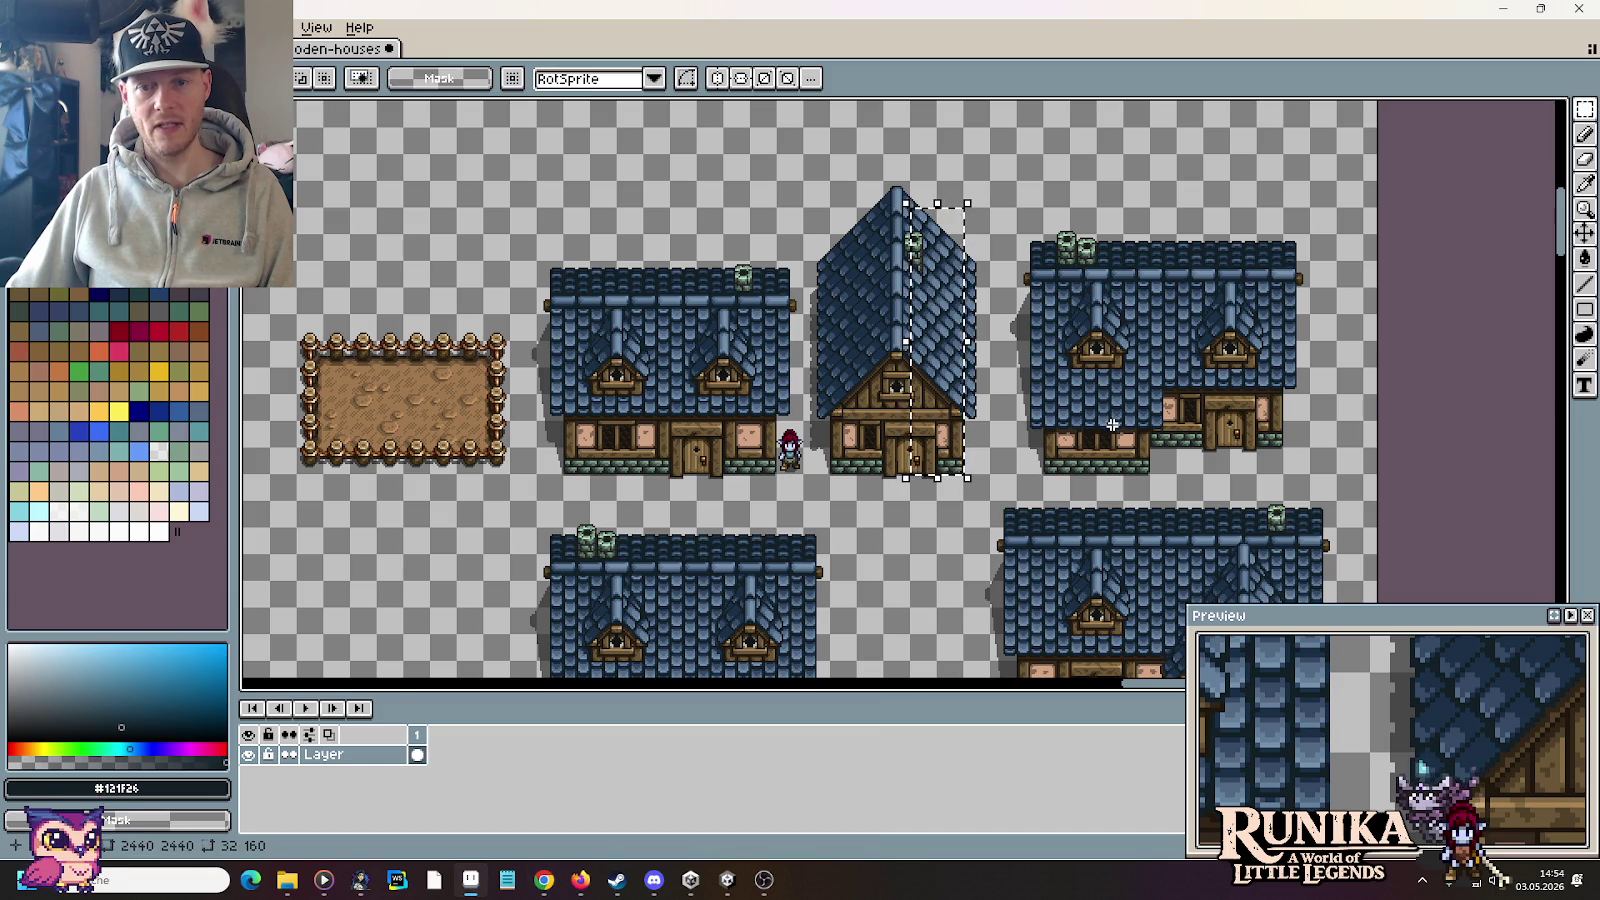
scroll(1110, 423, left, 5)
scroll(1080, 370, left, 3)
scroll(1042, 308, left, 2)
scroll(1042, 308, down, 3)
scroll(800, 380, up, 2)
scroll(688, 420, up, 2)
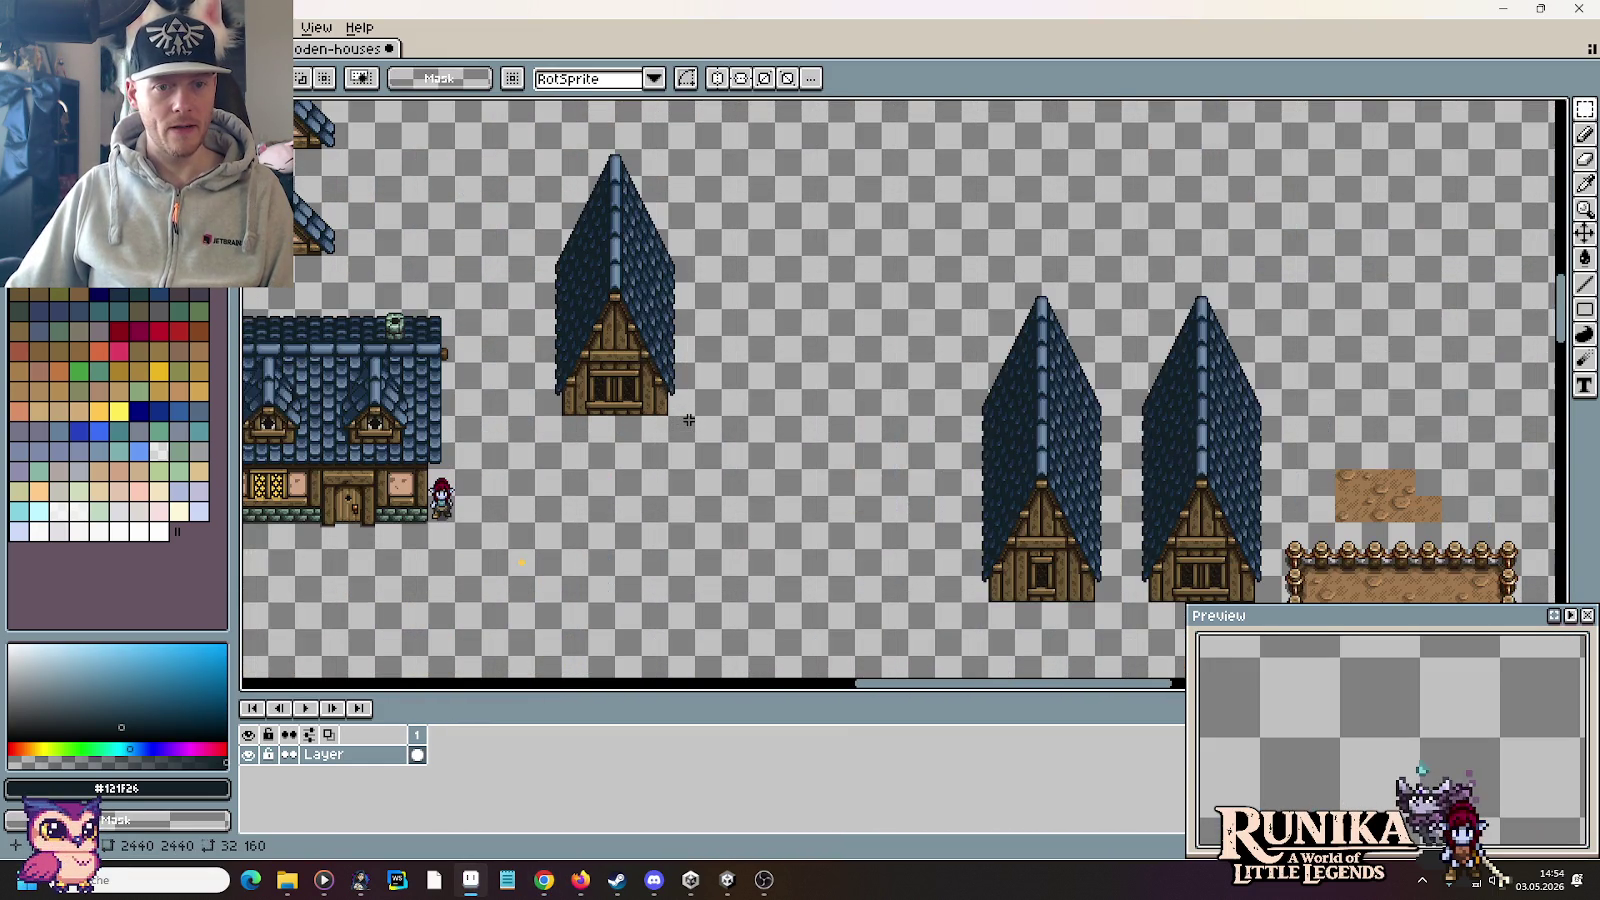
scroll(703, 408, down, 2)
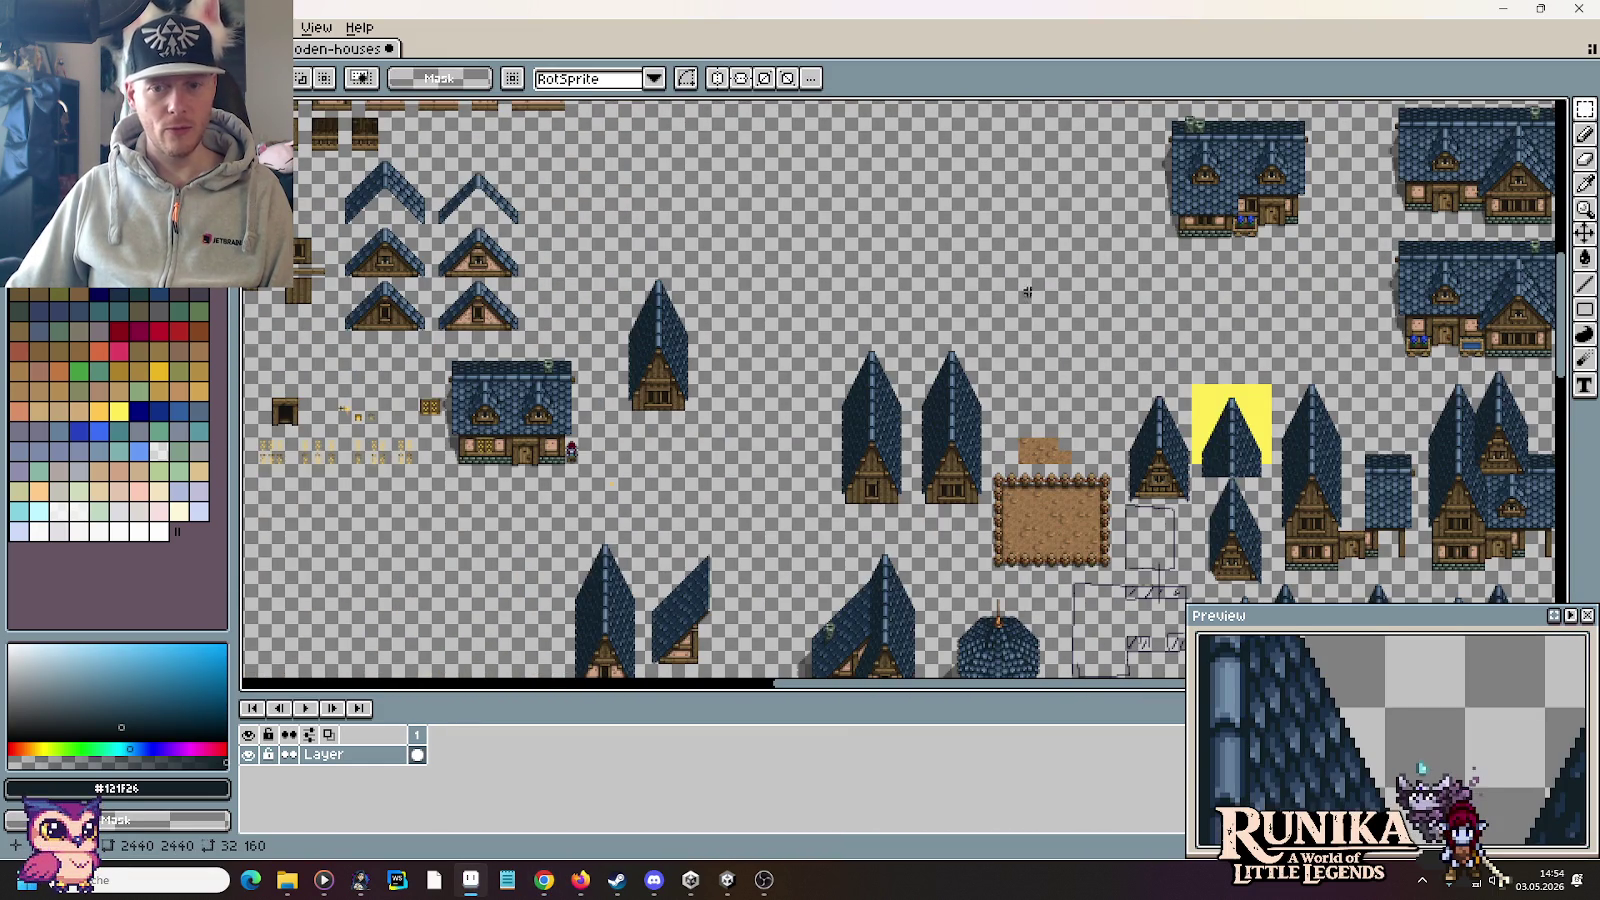
scroll(450, 160, down, 2)
scroll(340, 235, up, 2)
drag(900, 490, 788, 382)
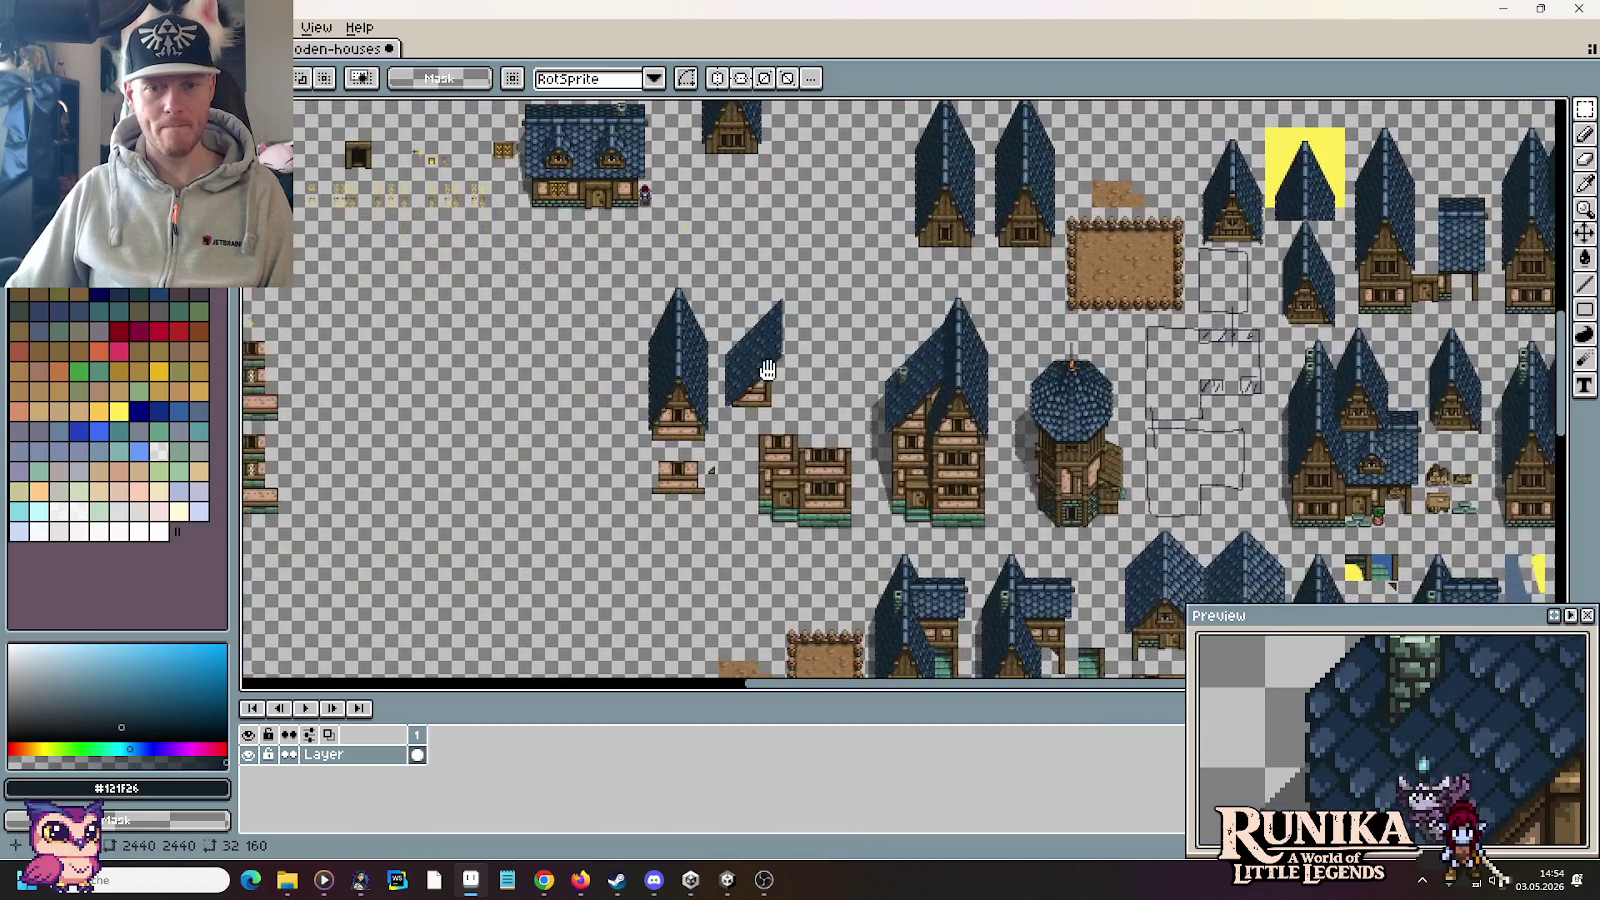
scroll(788, 382, up, 4)
scroll(754, 397, down, 4)
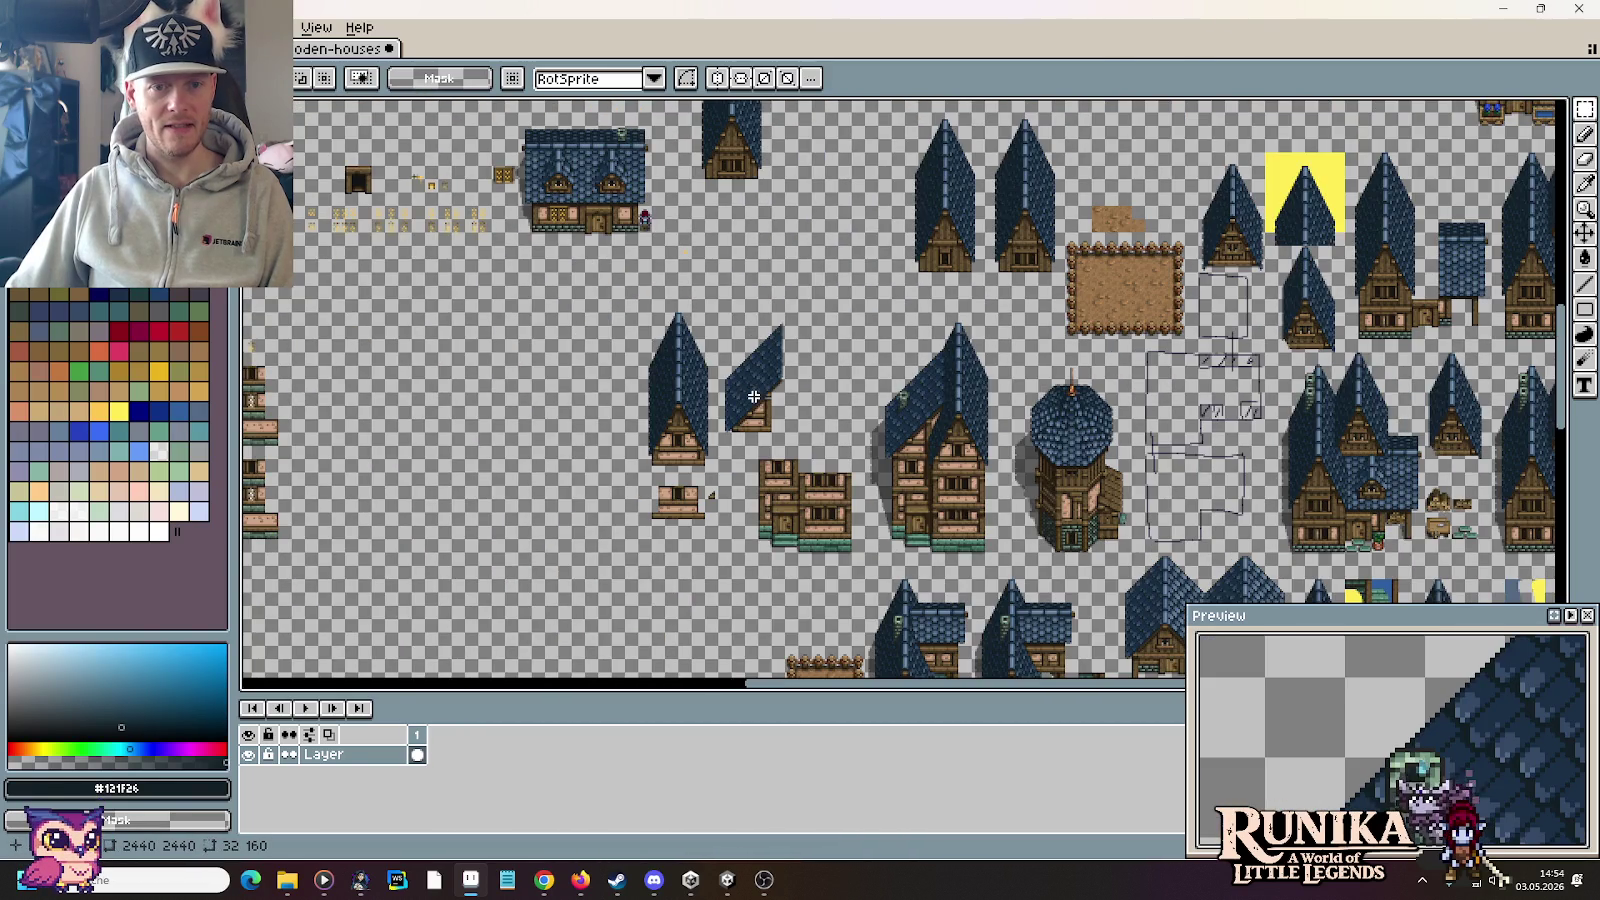
mouse_move(534, 291)
mouse_down()
mouse_move(787, 414)
mouse_move(637, 464)
mouse_up()
scroll(793, 400, up, 4)
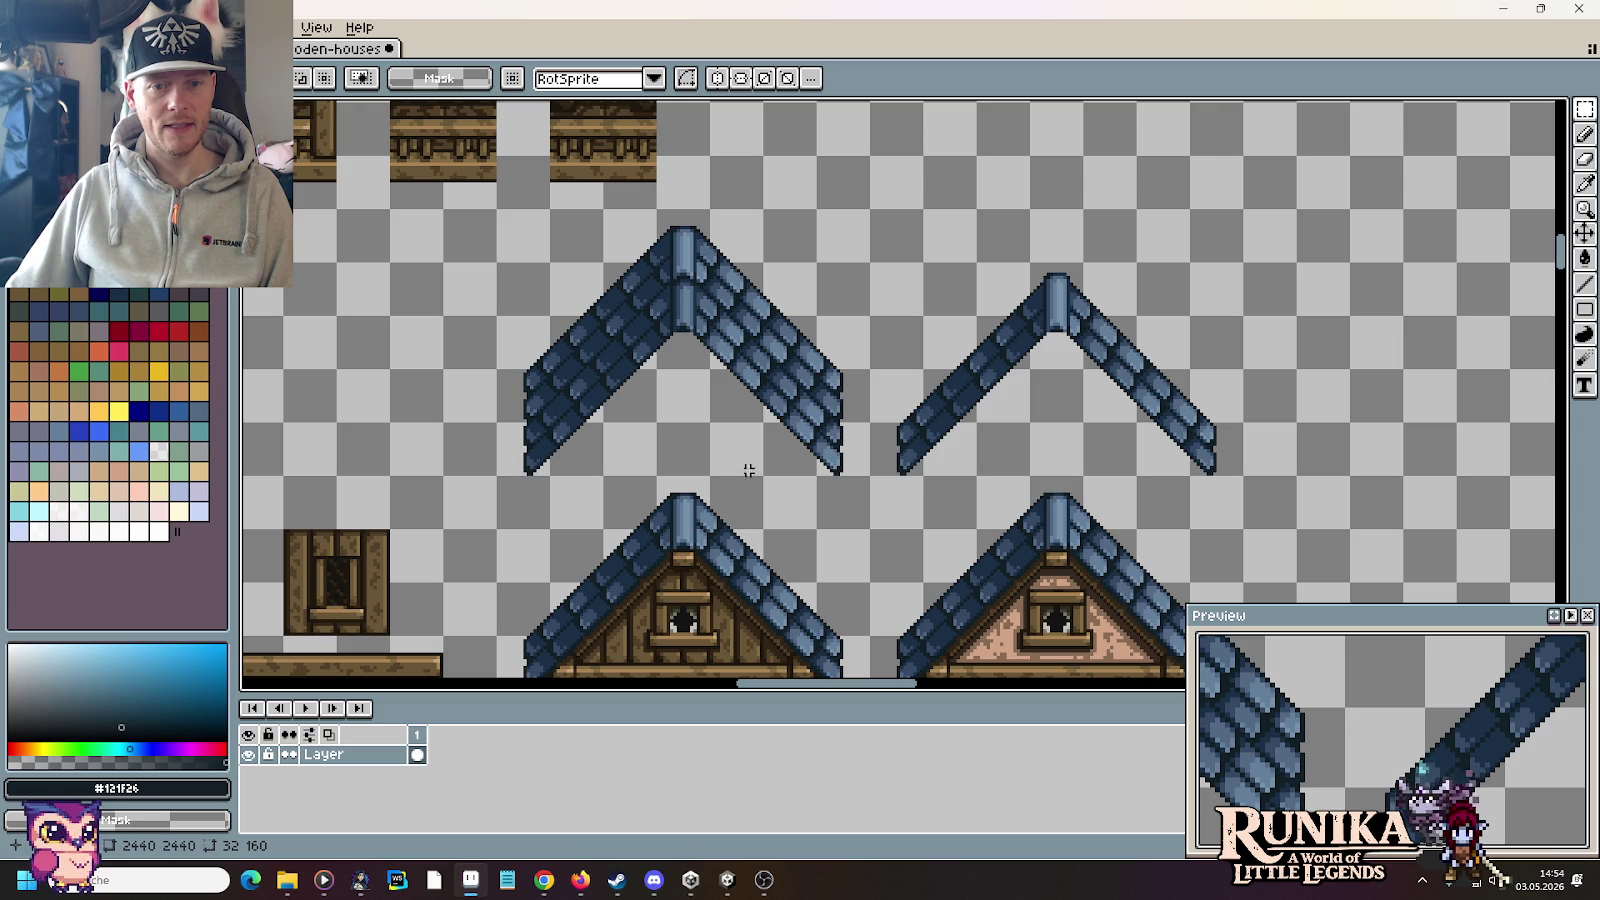
Step: Select the chevron roof's right half and pan to the tall steep-roofed house
scroll(728, 281, up, 1)
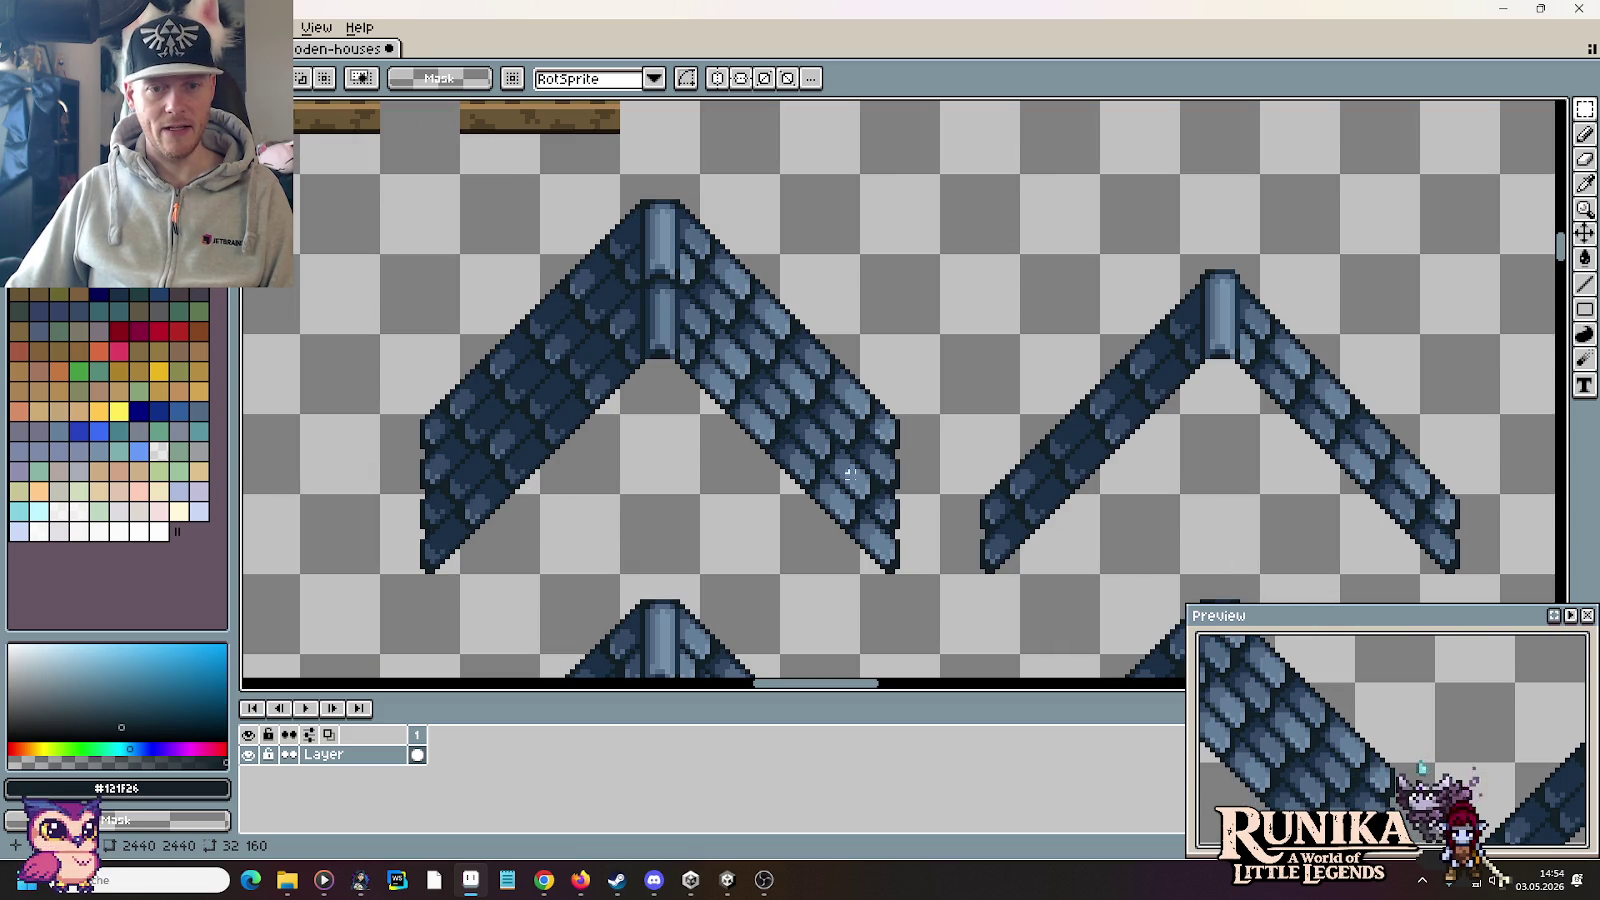
drag(937, 571, 678, 142)
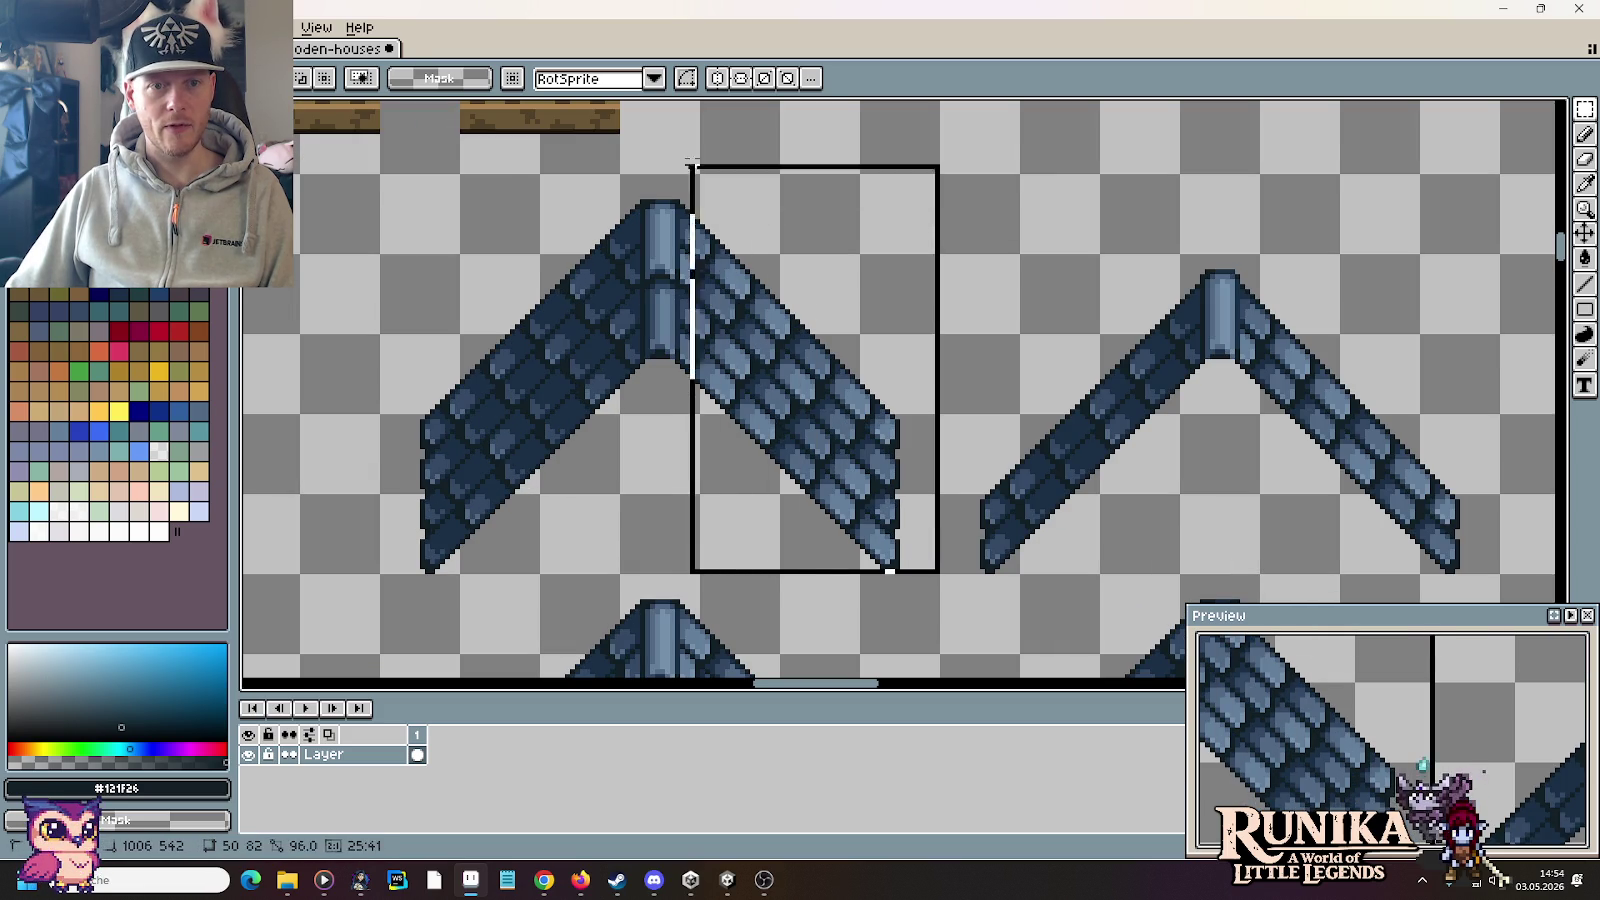
scroll(832, 360, down, 4)
scroll(1028, 314, right, 5)
drag(1028, 314, 1160, 230)
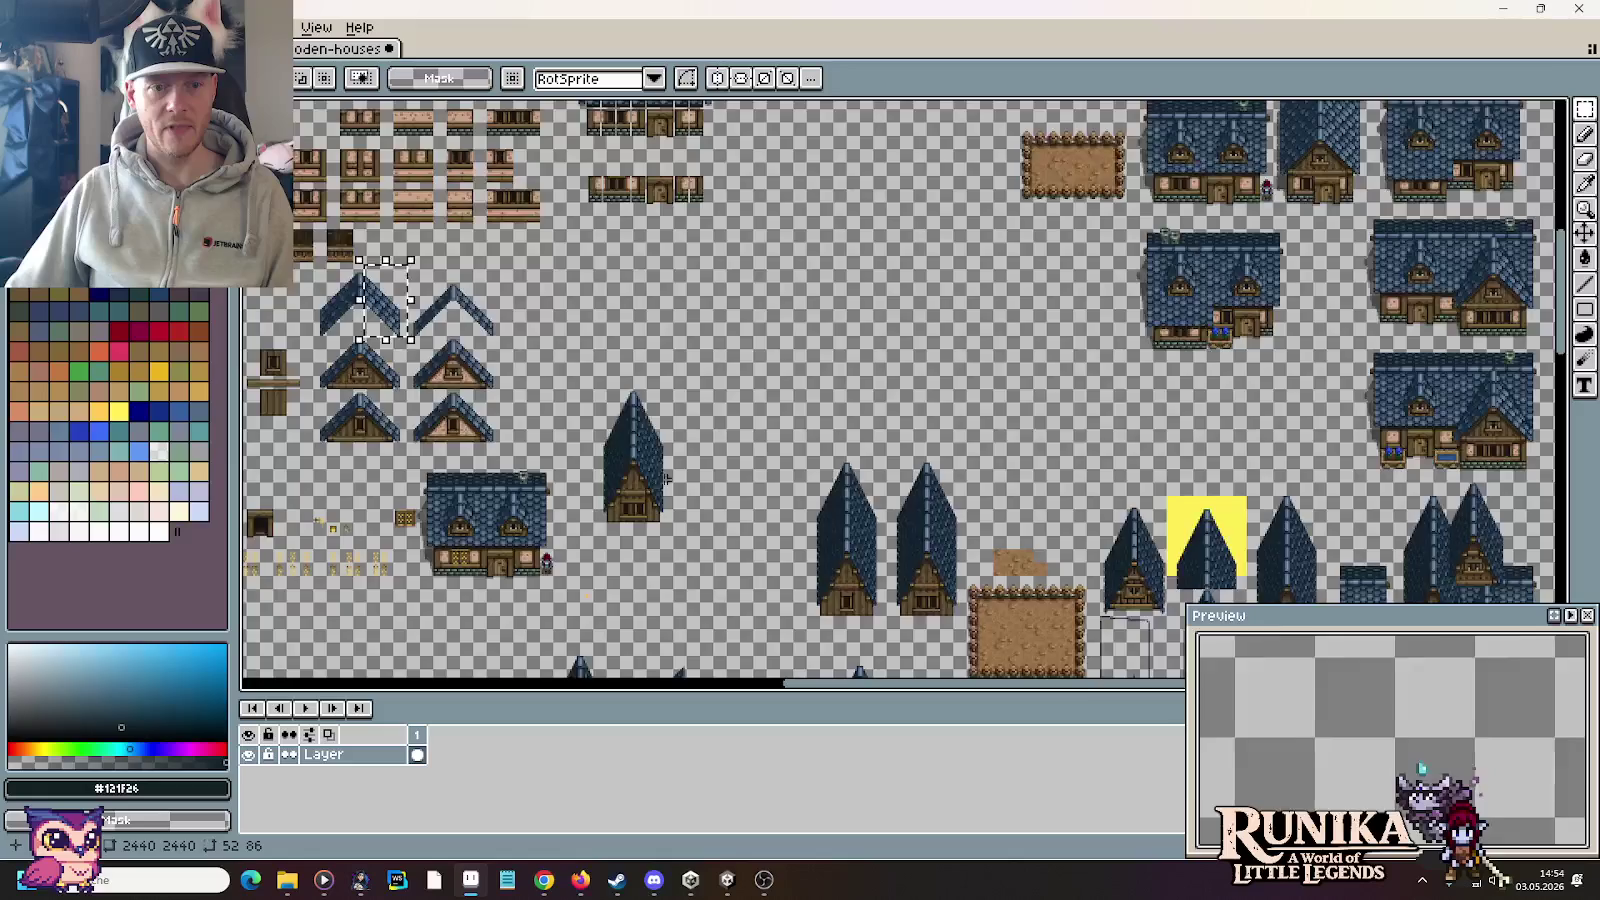
scroll(480, 604, up, 1)
scroll(796, 300, up, 1)
Step: Paste the roof slope right of the tall house, nudge it left, and commit it
key(ctrl+v)
mouse_move(900, 450)
mouse_down()
mouse_move(1114, 393)
mouse_move(1061, 357)
mouse_move(1058, 370)
mouse_up()
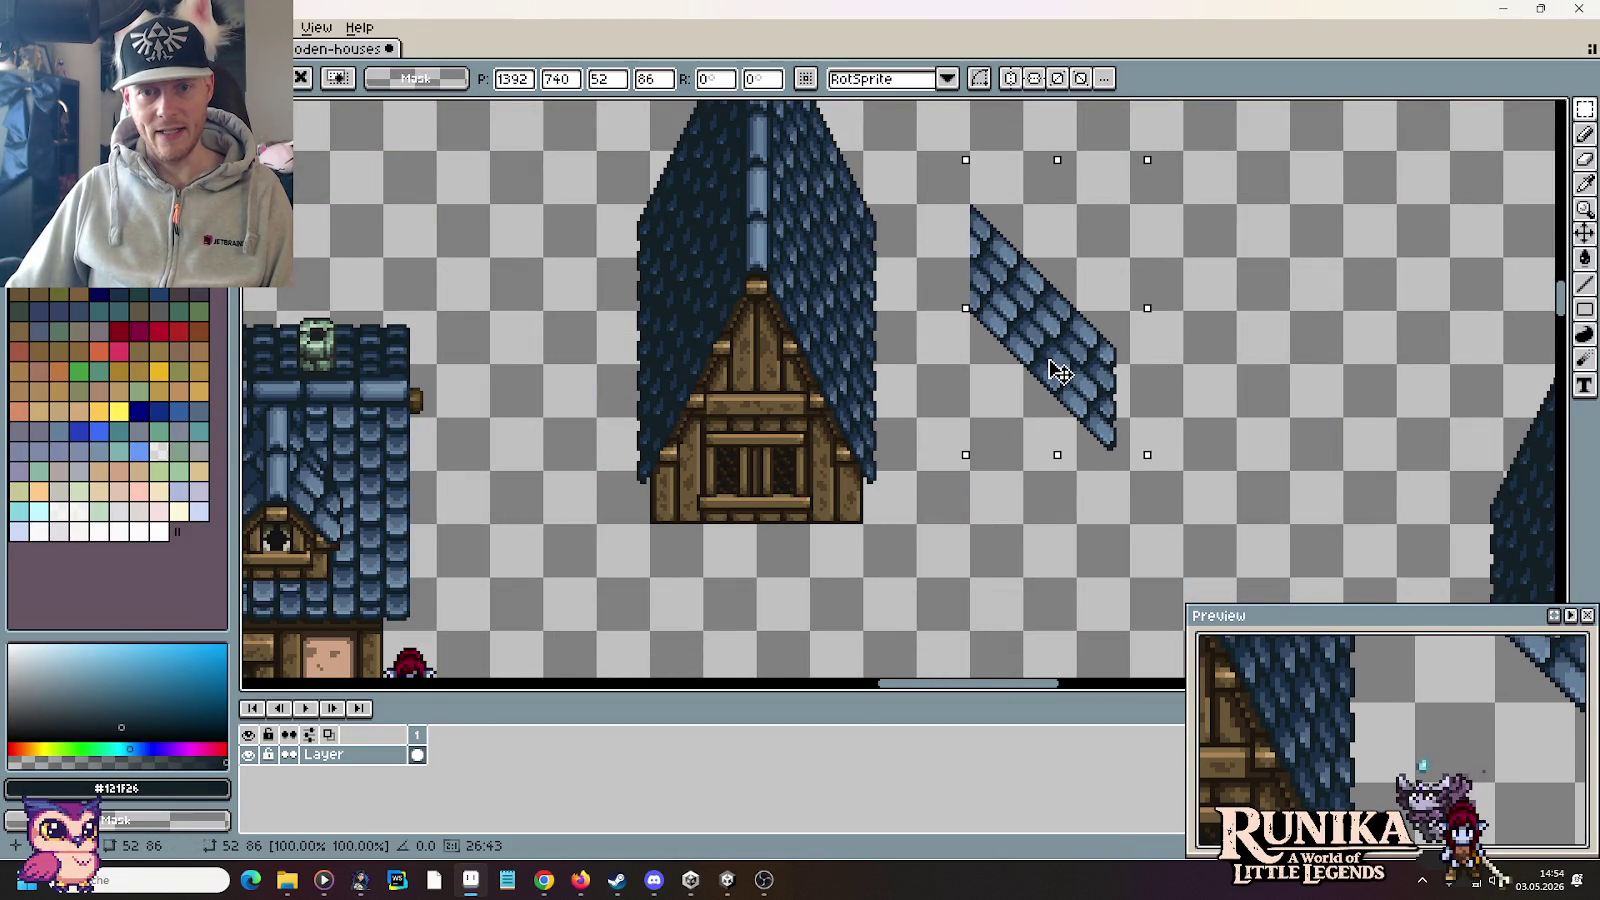
drag(1058, 370, 1143, 398)
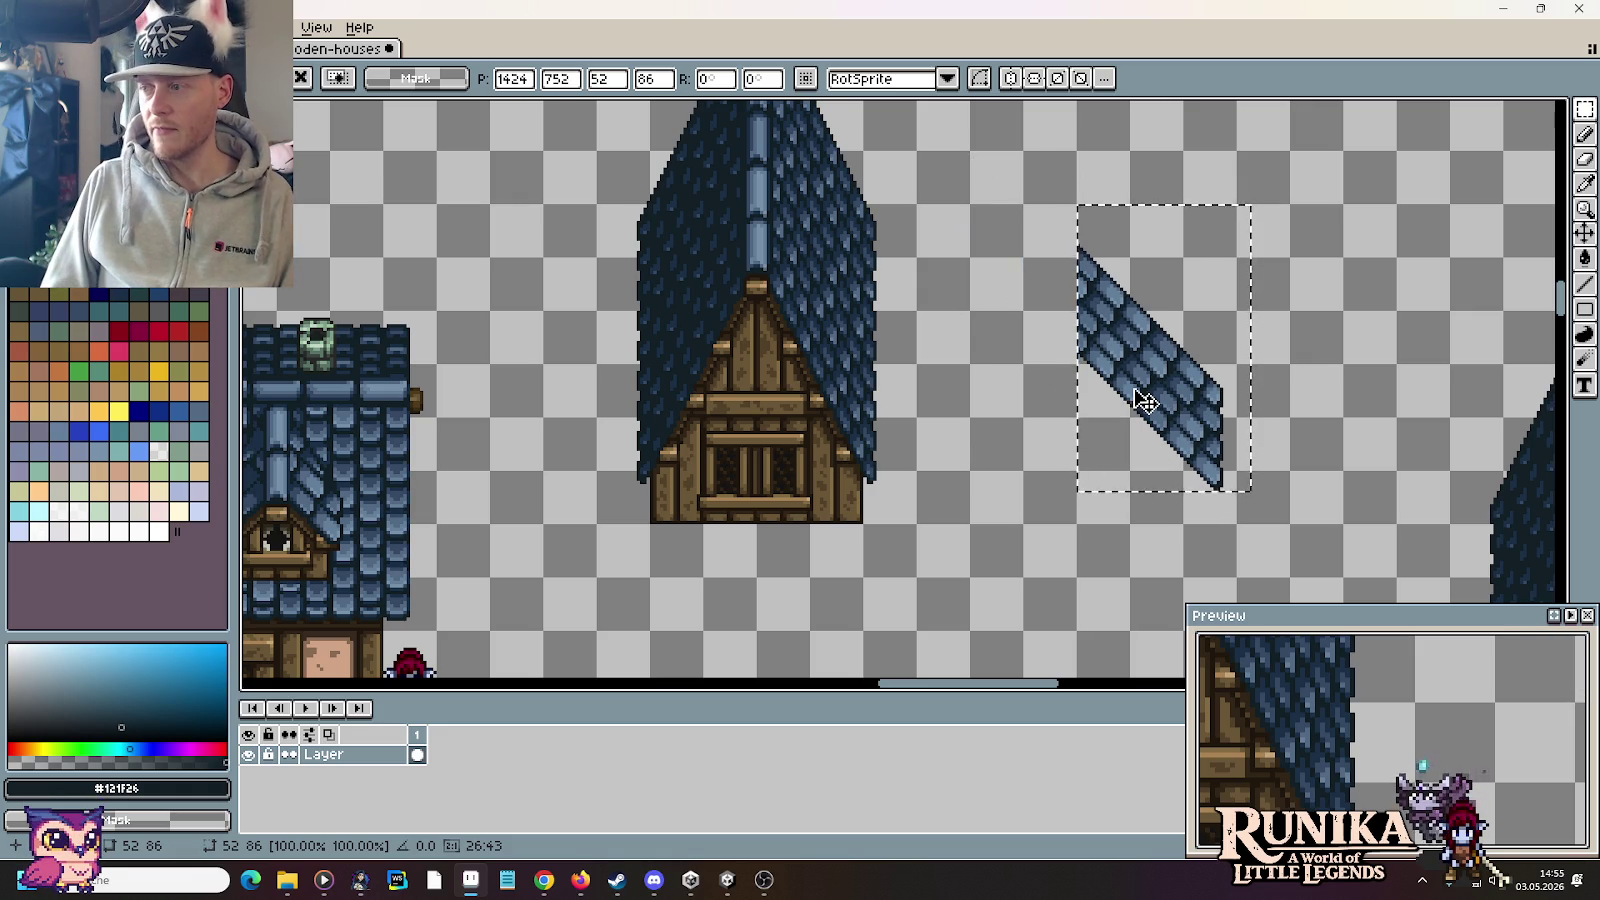
key(Left)
key(Left)
key(Left)
key(Left)
key(Left)
key(Left)
key(Left)
key(Left)
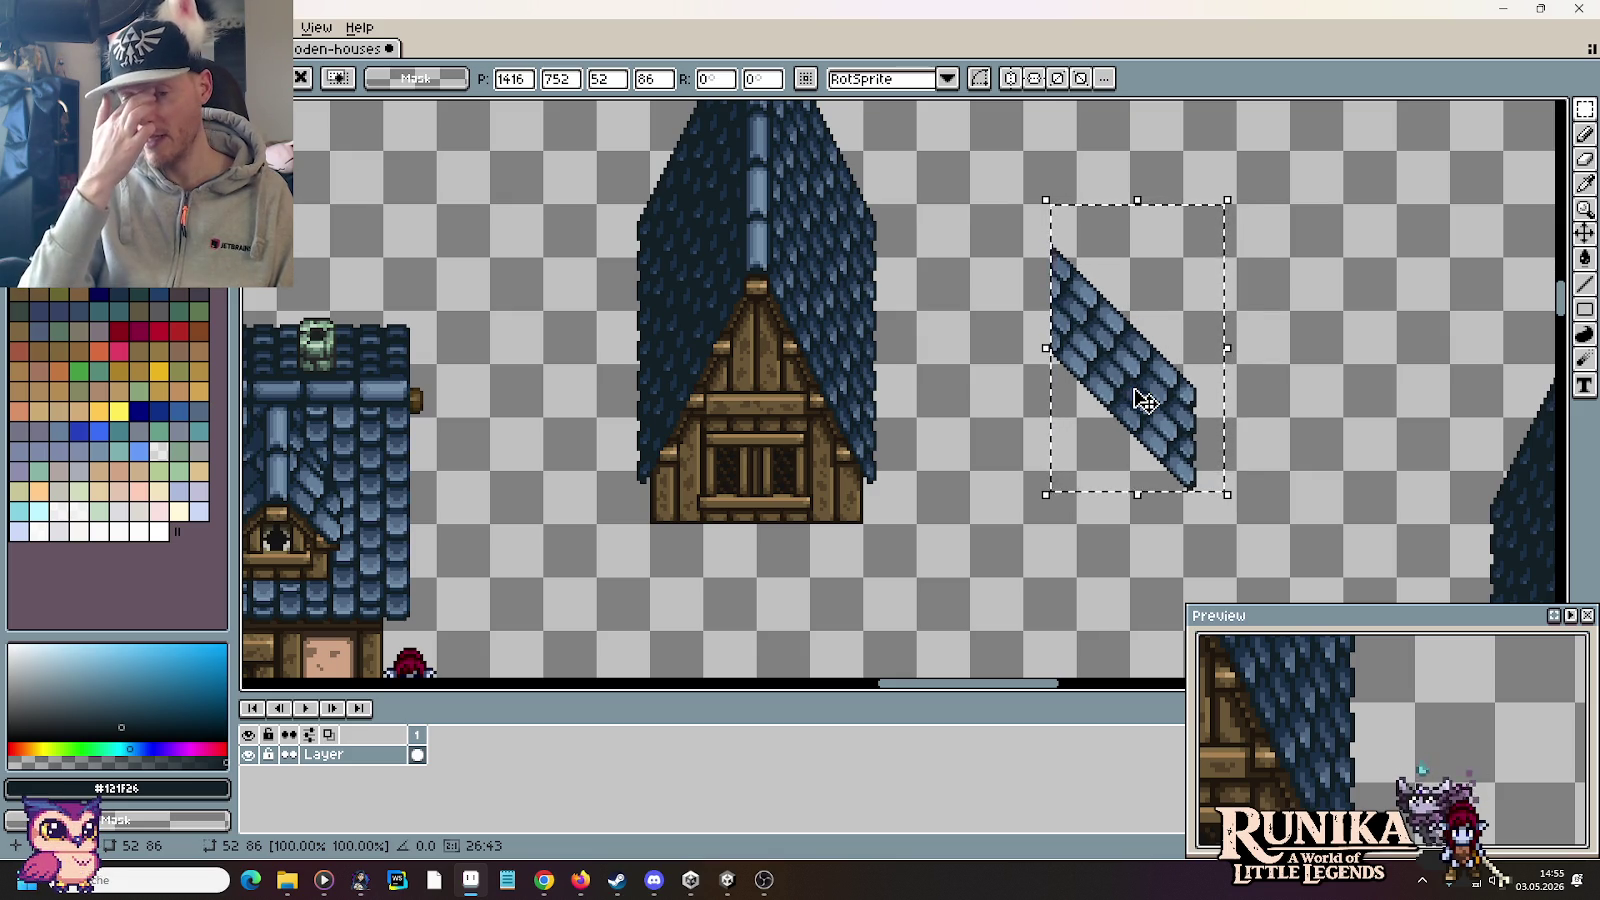
click(1378, 464)
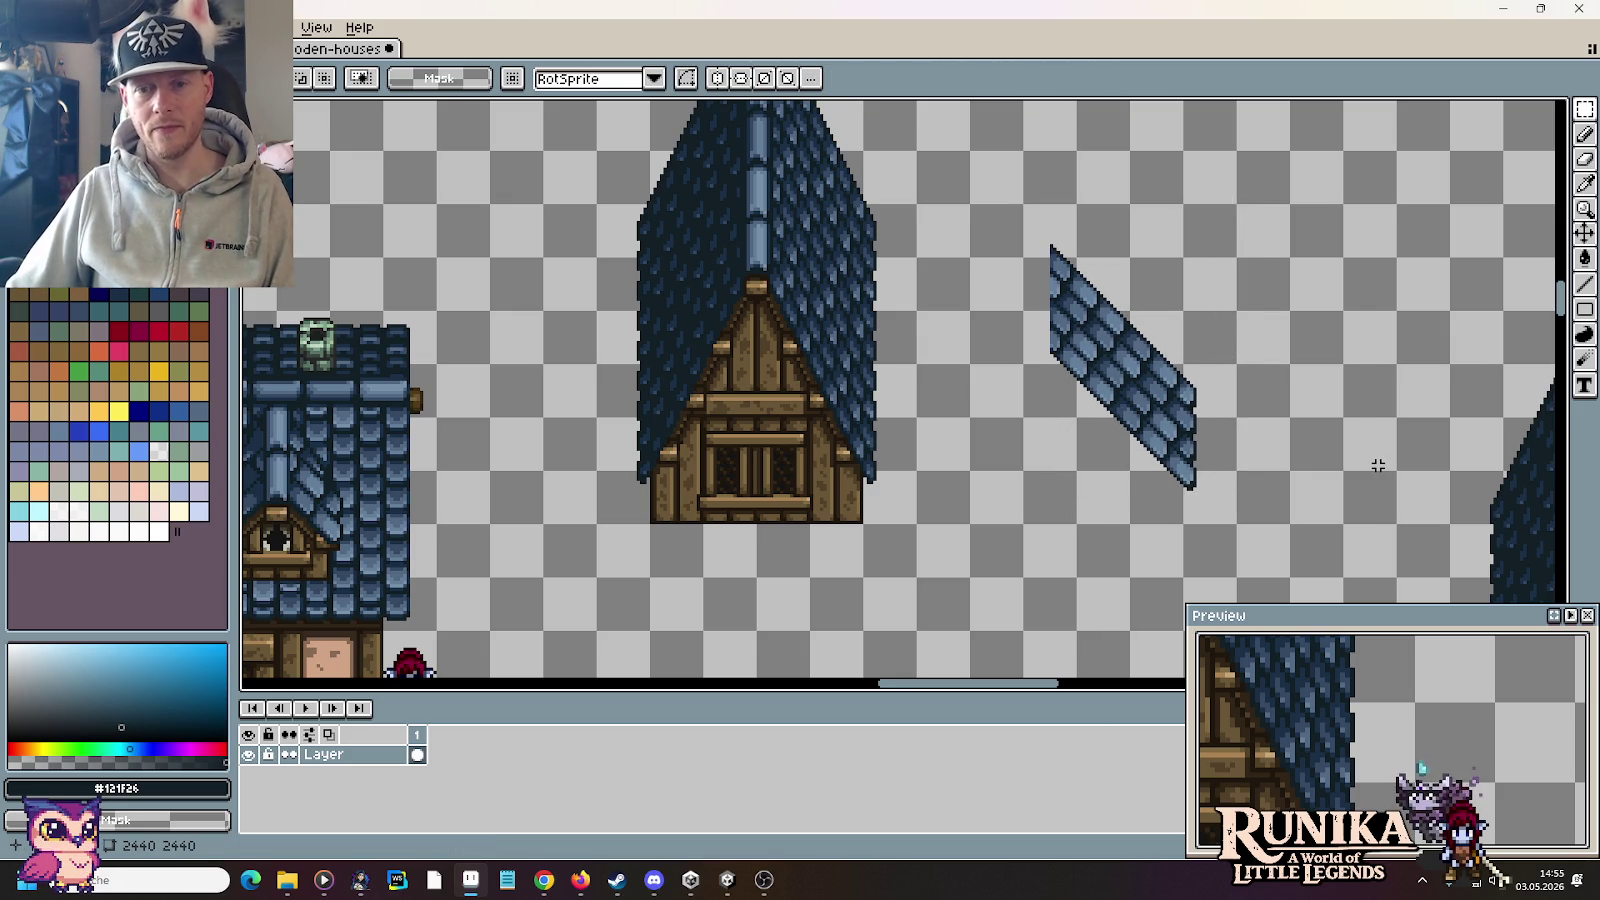
drag(1148, 494, 1074, 245)
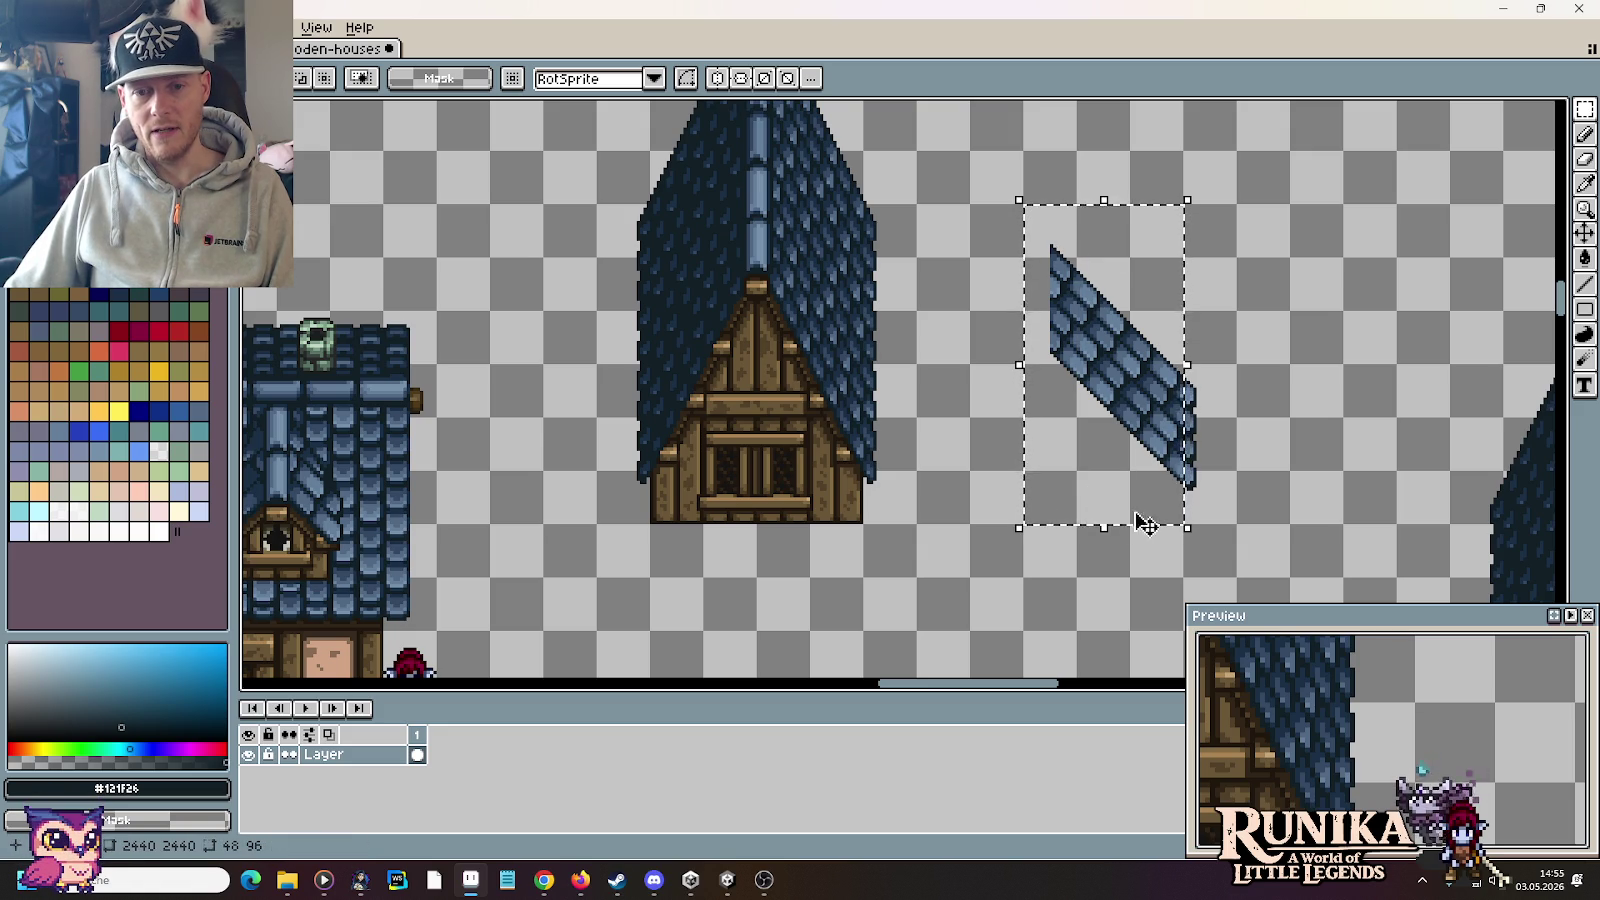
Step: Move the roof slope up and left, nudge it two pixels right, and drop it
drag(1105, 500, 1016, 425)
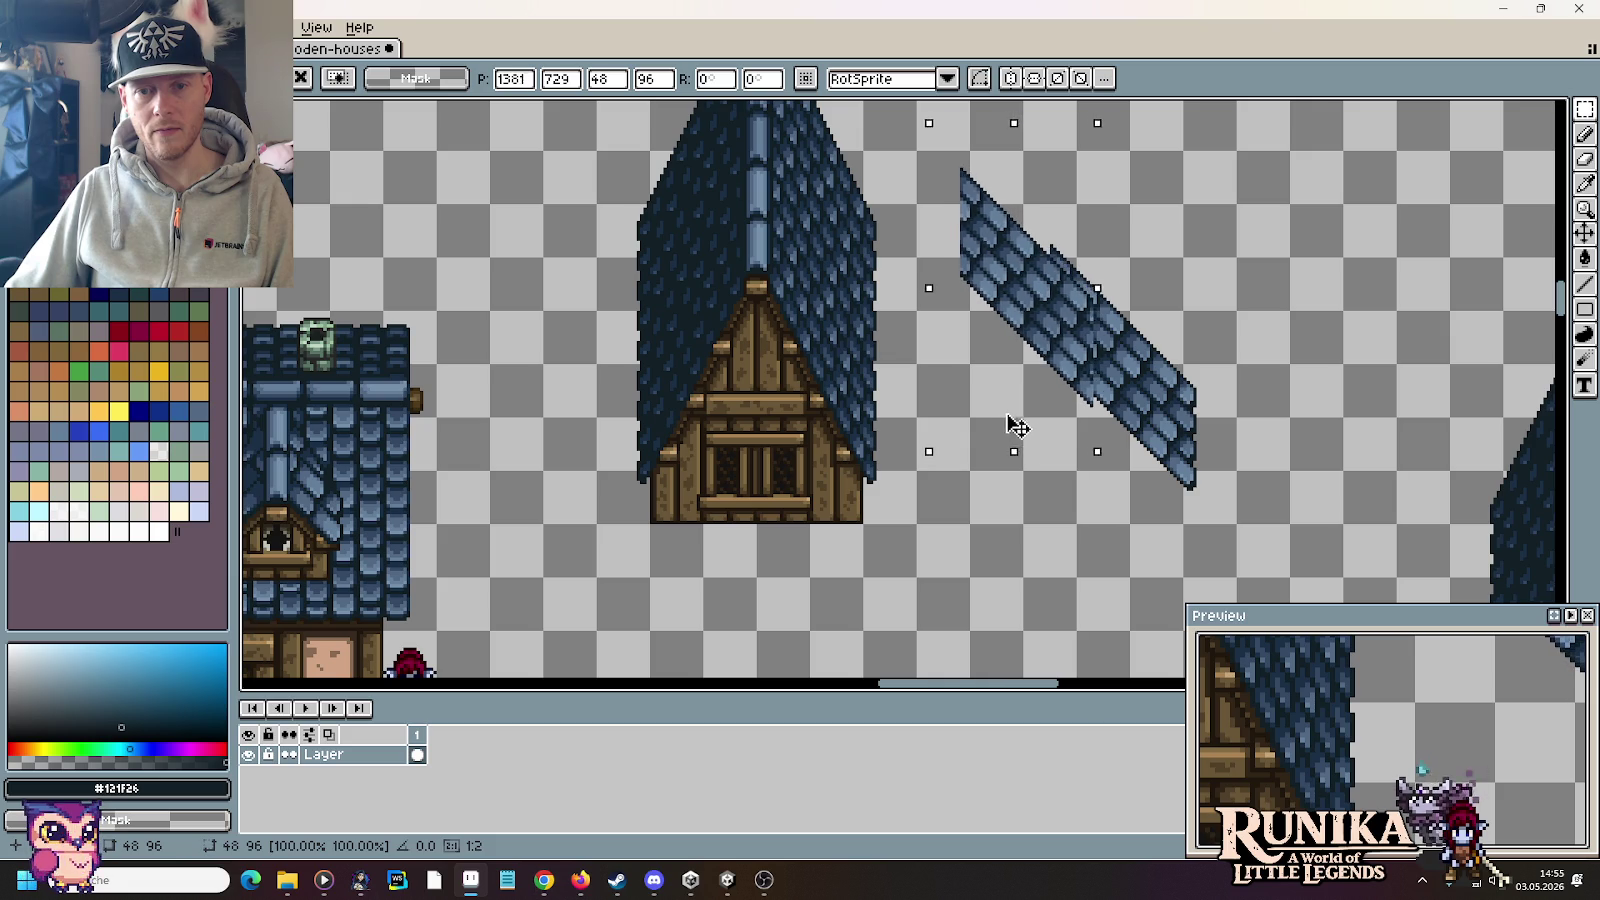
scroll(1040, 405, up, 1)
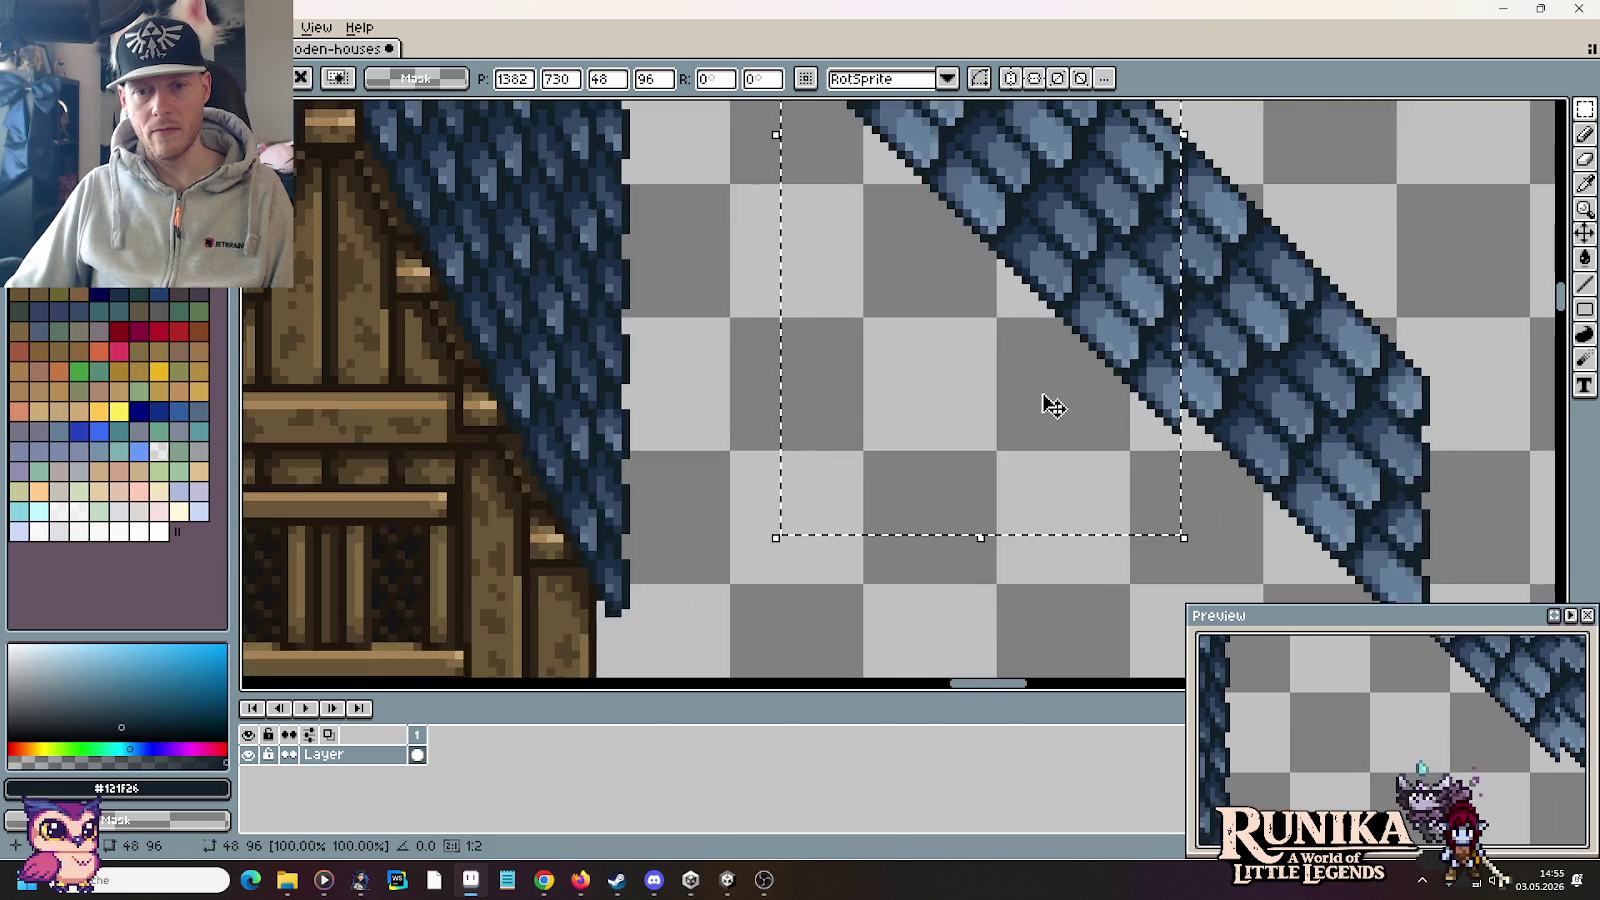
scroll(955, 480, up, 1)
drag(960, 400, 976, 397)
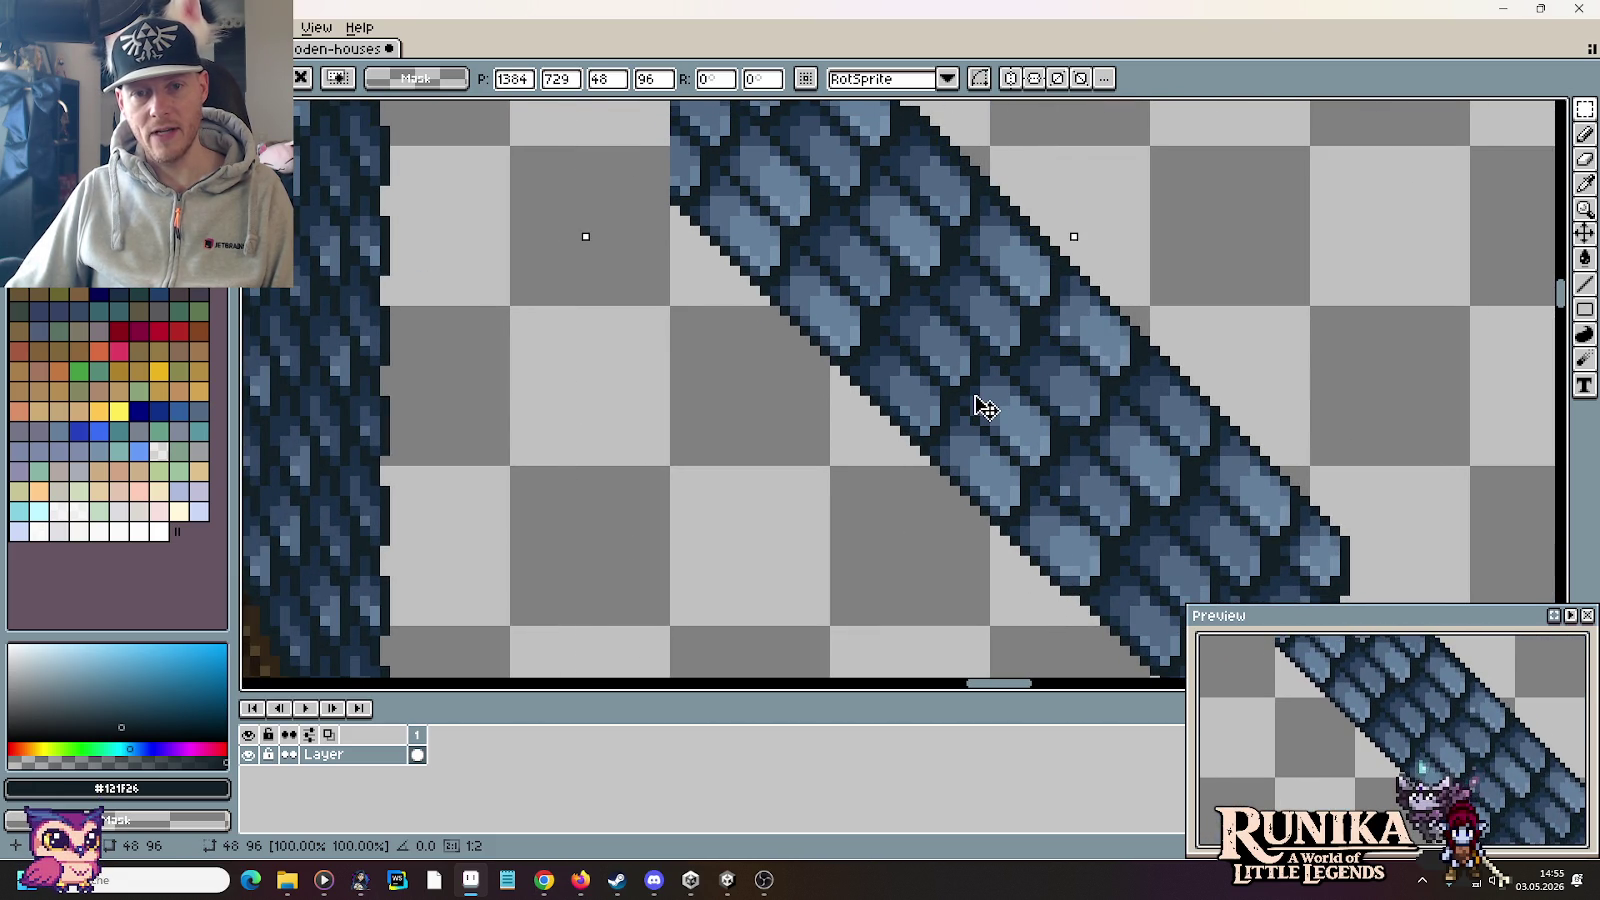
click(1165, 430)
Step: Sample the roof tile blue #344964 from the canvas
key(b)
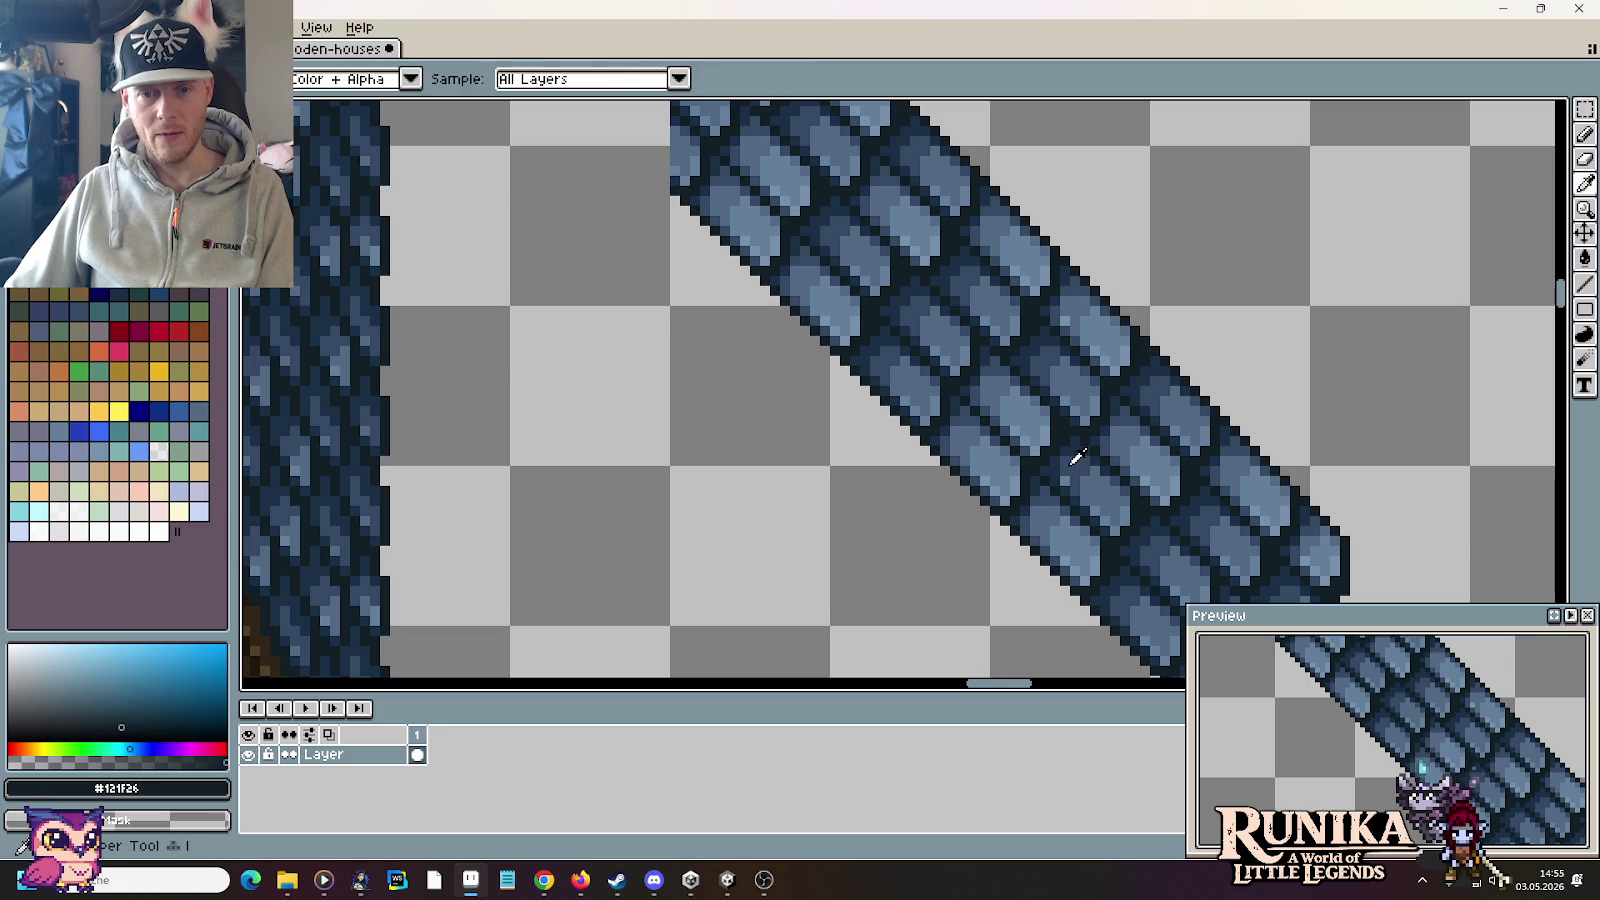
alt+click(1067, 476)
scroll(1176, 503, down, 2)
scroll(1176, 503, down, 1)
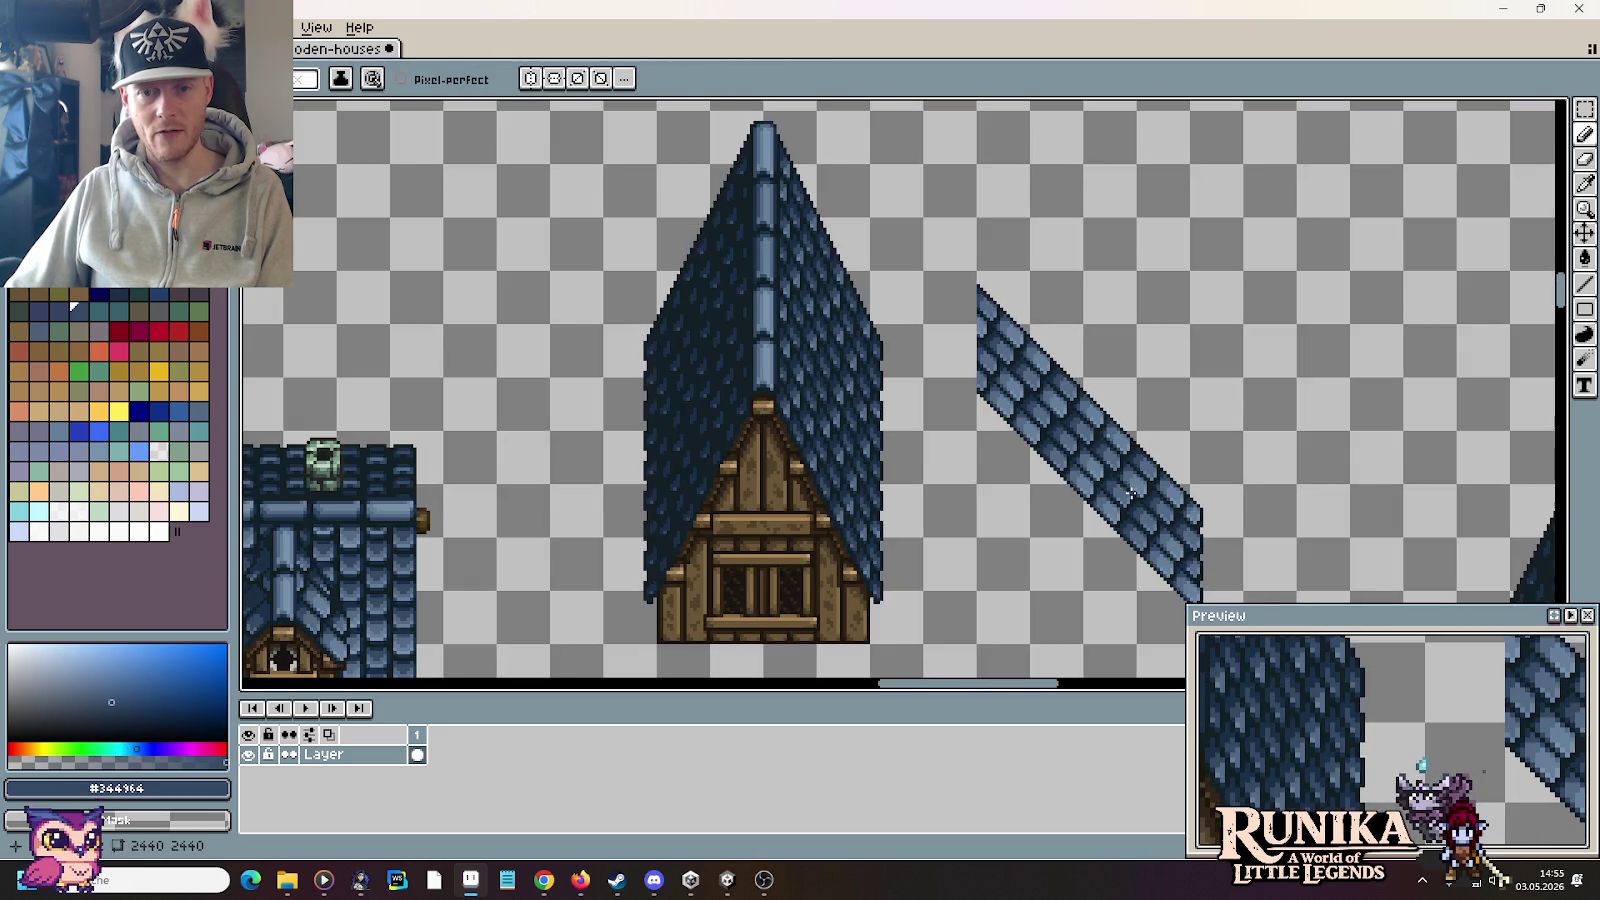
Step: Marquee-select the diagonal roof strip, clearing a stray selection first
key(m)
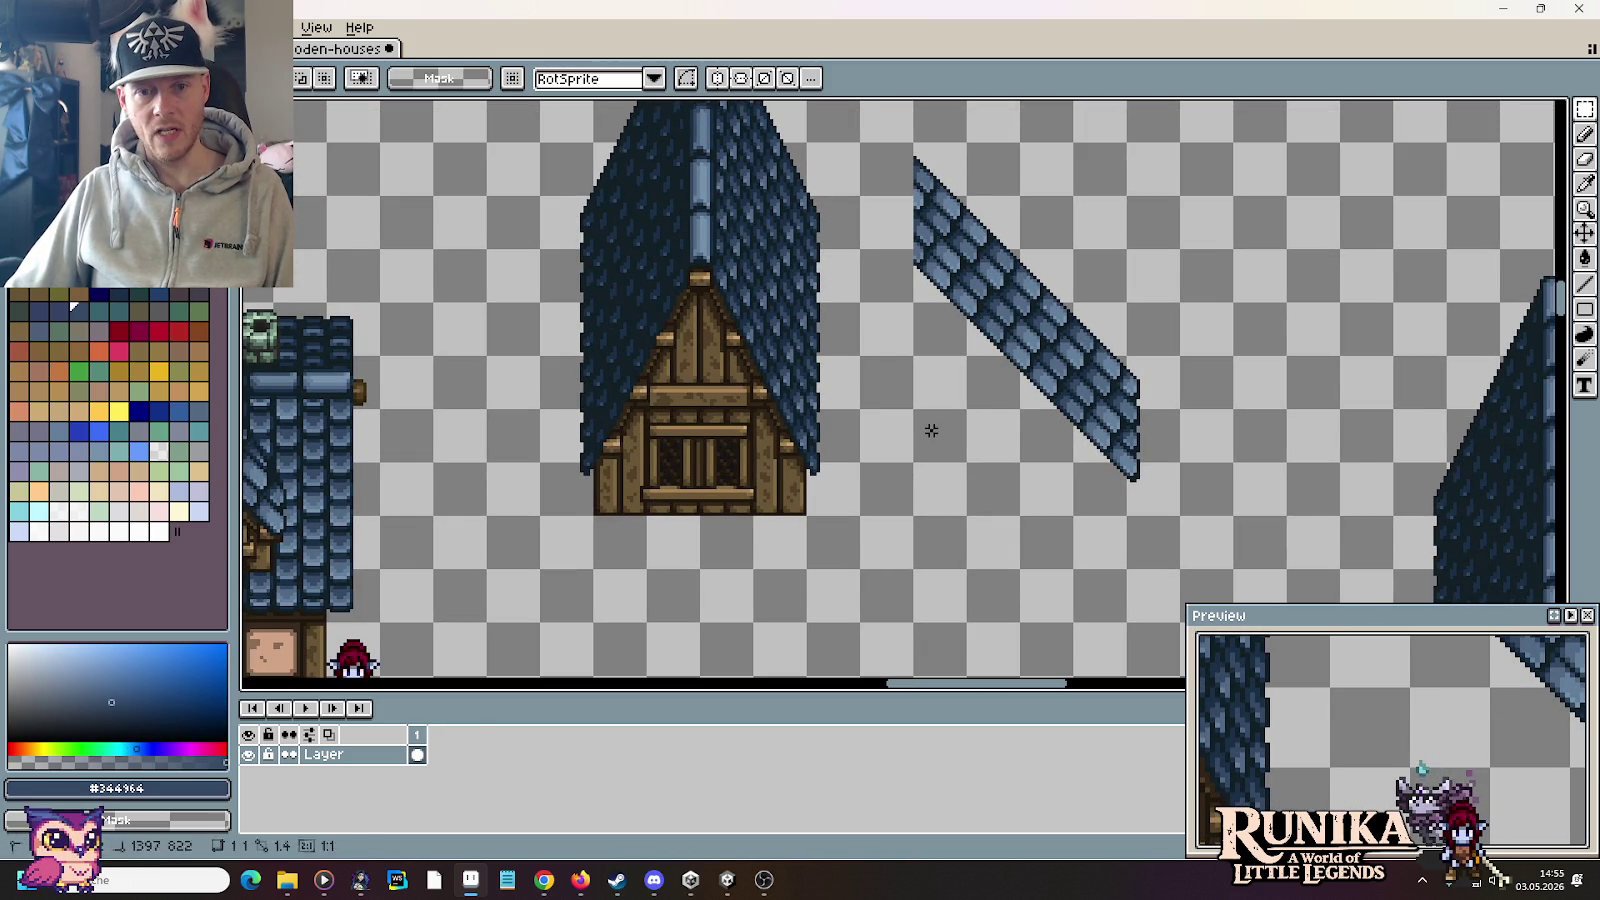
drag(915, 410, 1125, 460)
click(1268, 436)
scroll(1150, 480, up, 3)
drag(1150, 590, 878, 214)
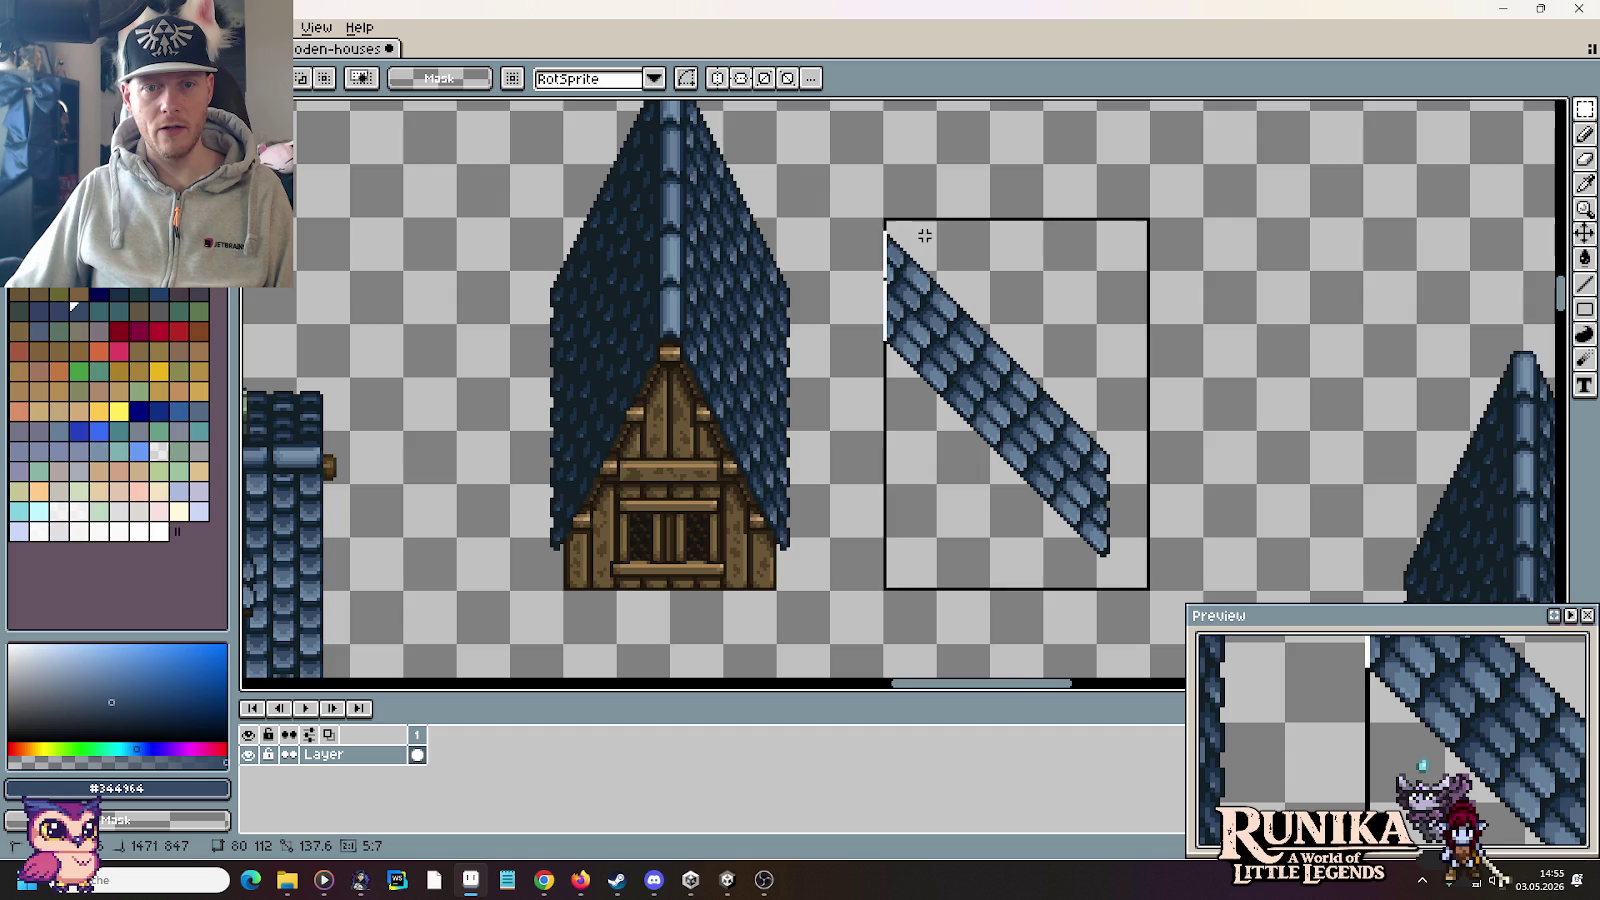
mouse_move(1025, 382)
mouse_down()
mouse_move(989, 214)
mouse_move(918, 460)
mouse_up()
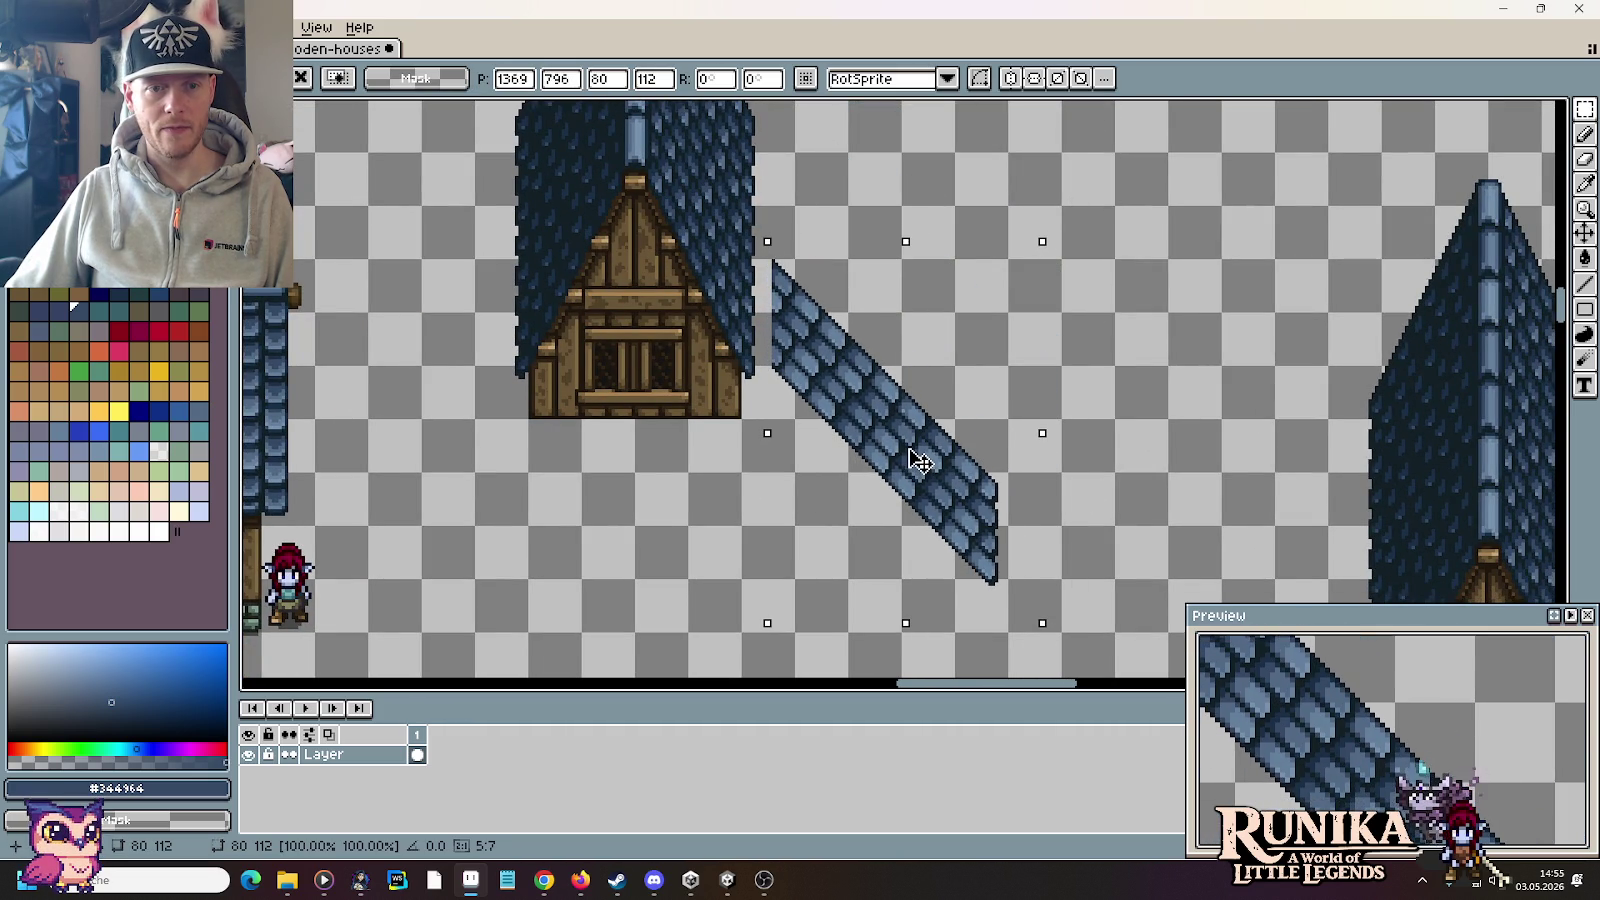
drag(918, 460, 918, 340)
scroll(918, 330, up, 3)
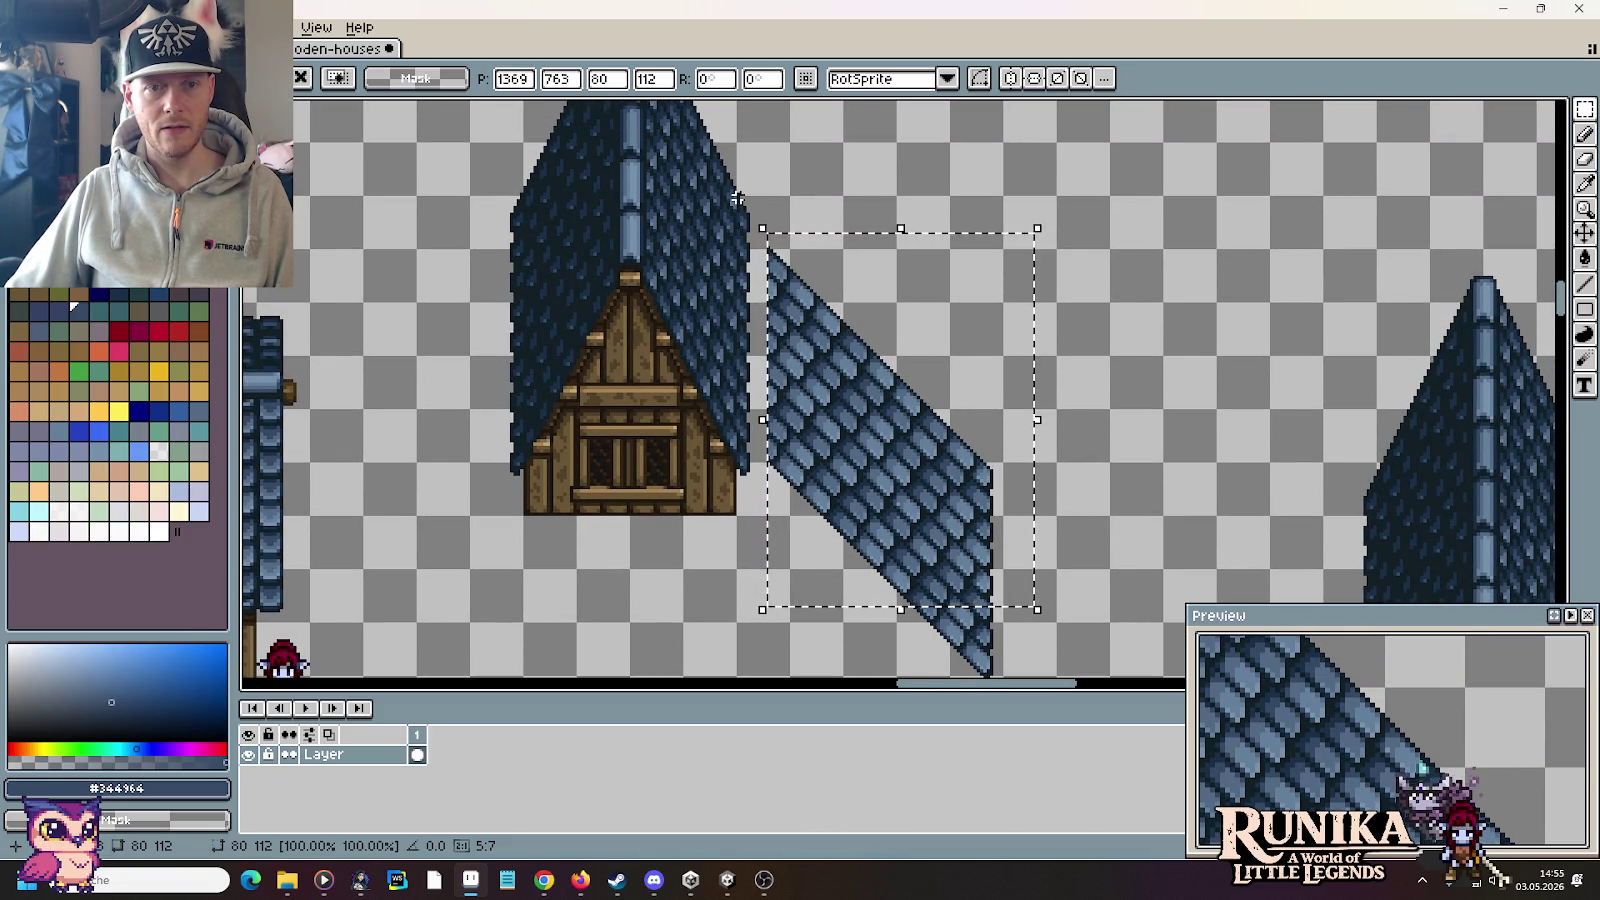
Step: Place an upward copy of the roof strip, nudge it one pixel down, and commit
mouse_move(866, 490)
mouse_down()
mouse_move(870, 345)
mouse_move(866, 379)
mouse_up()
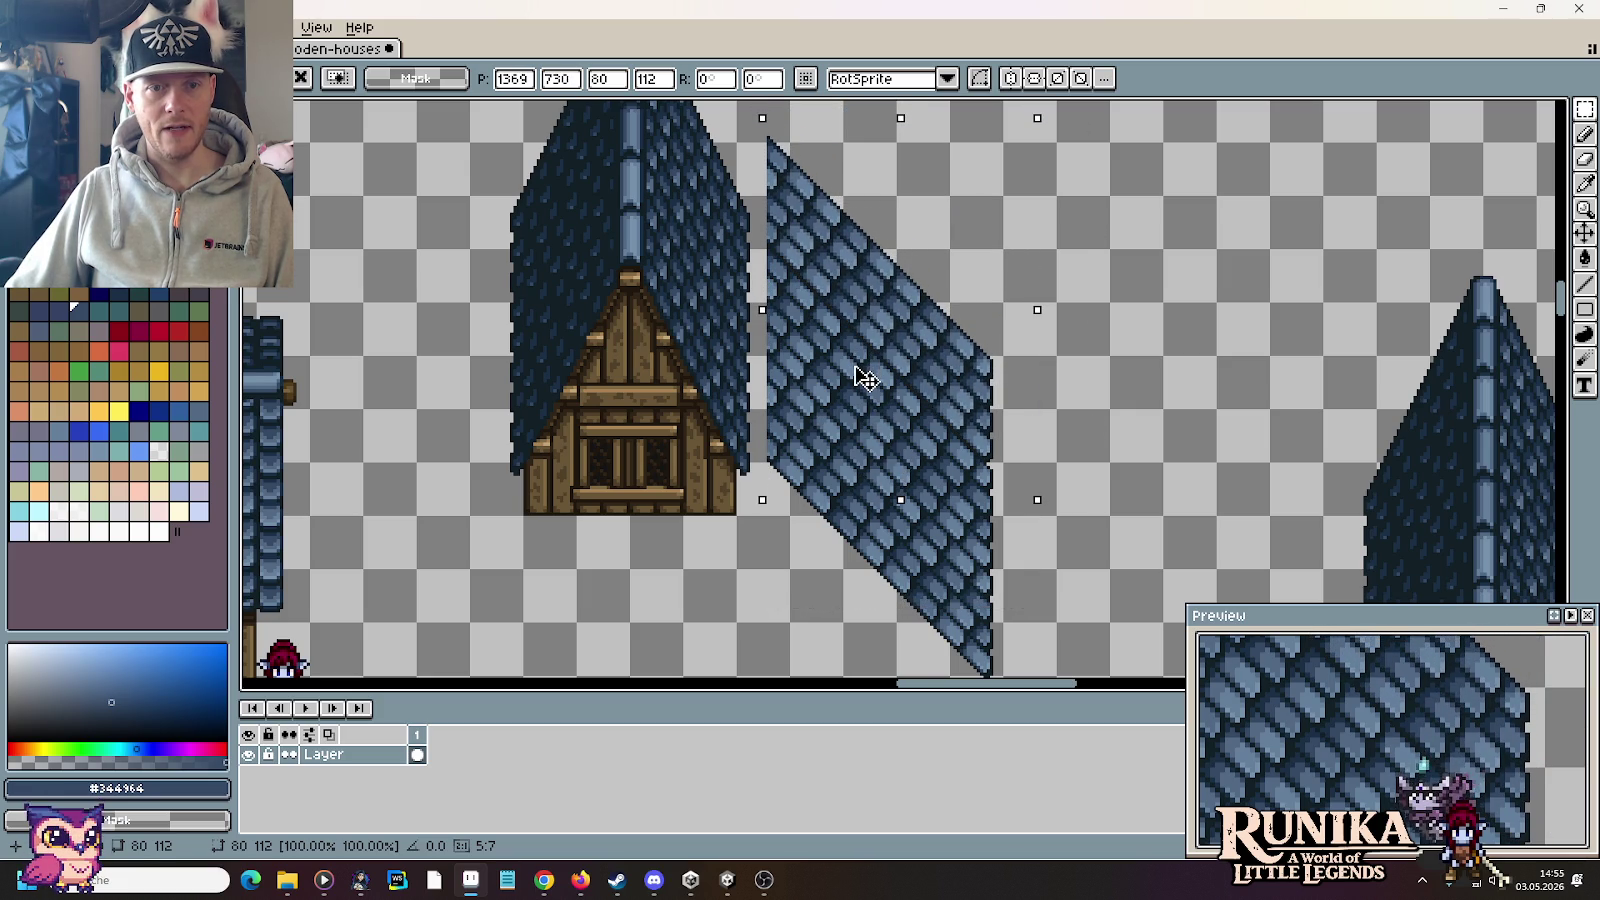
drag(866, 381, 866, 379)
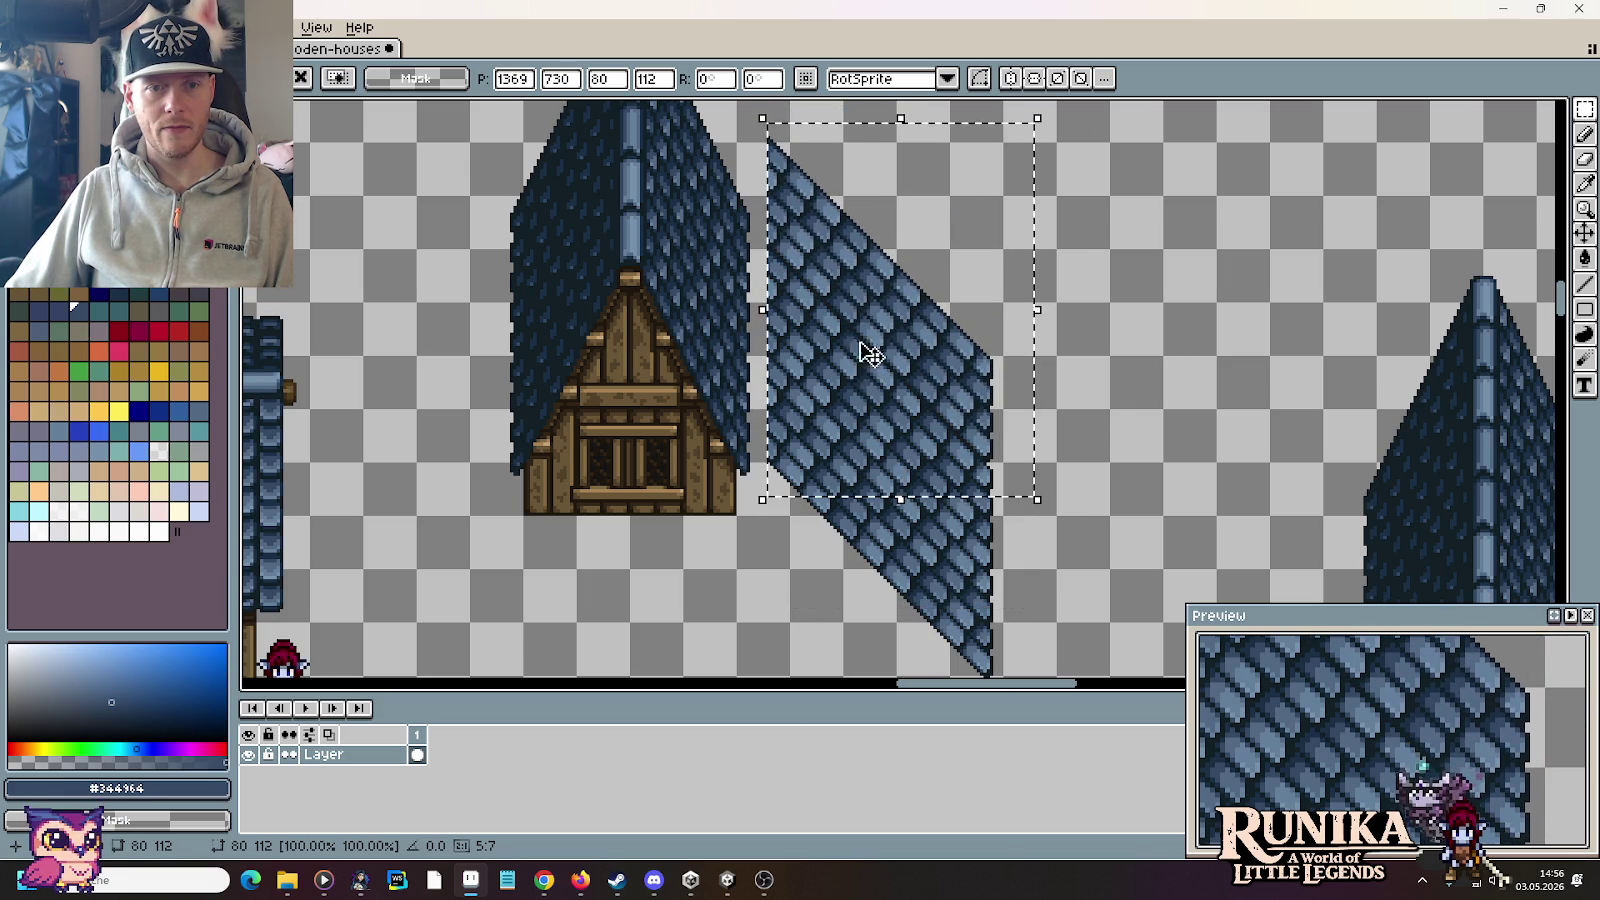
scroll(866, 370, up, 3)
drag(870, 300, 869, 310)
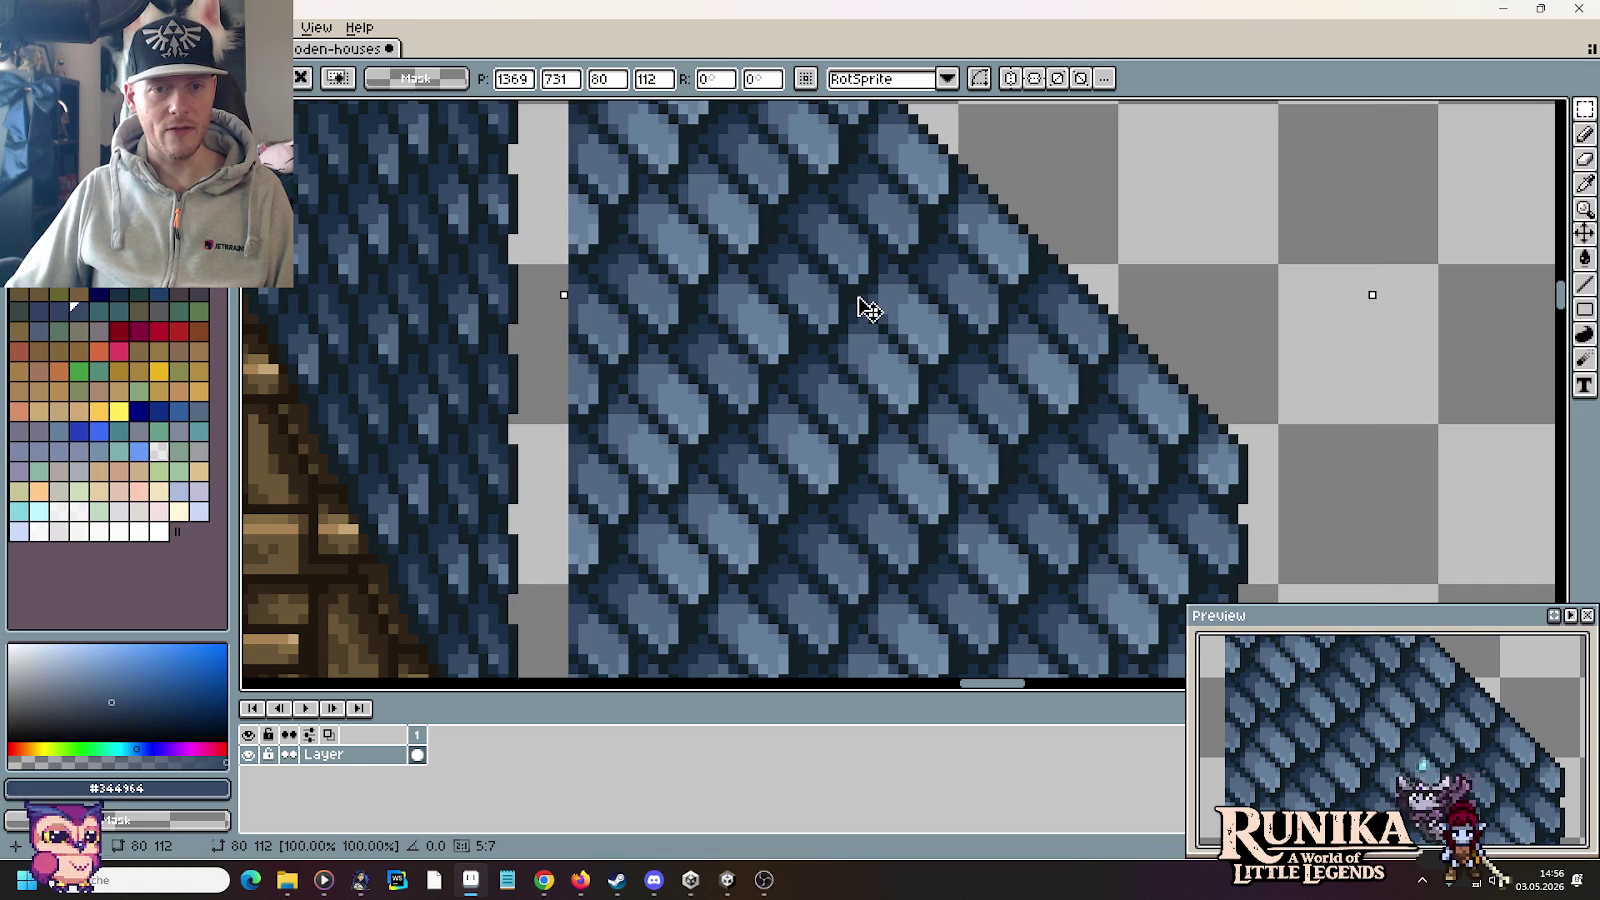
scroll(869, 310, down, 2)
scroll(868, 308, down, 1)
click(1257, 293)
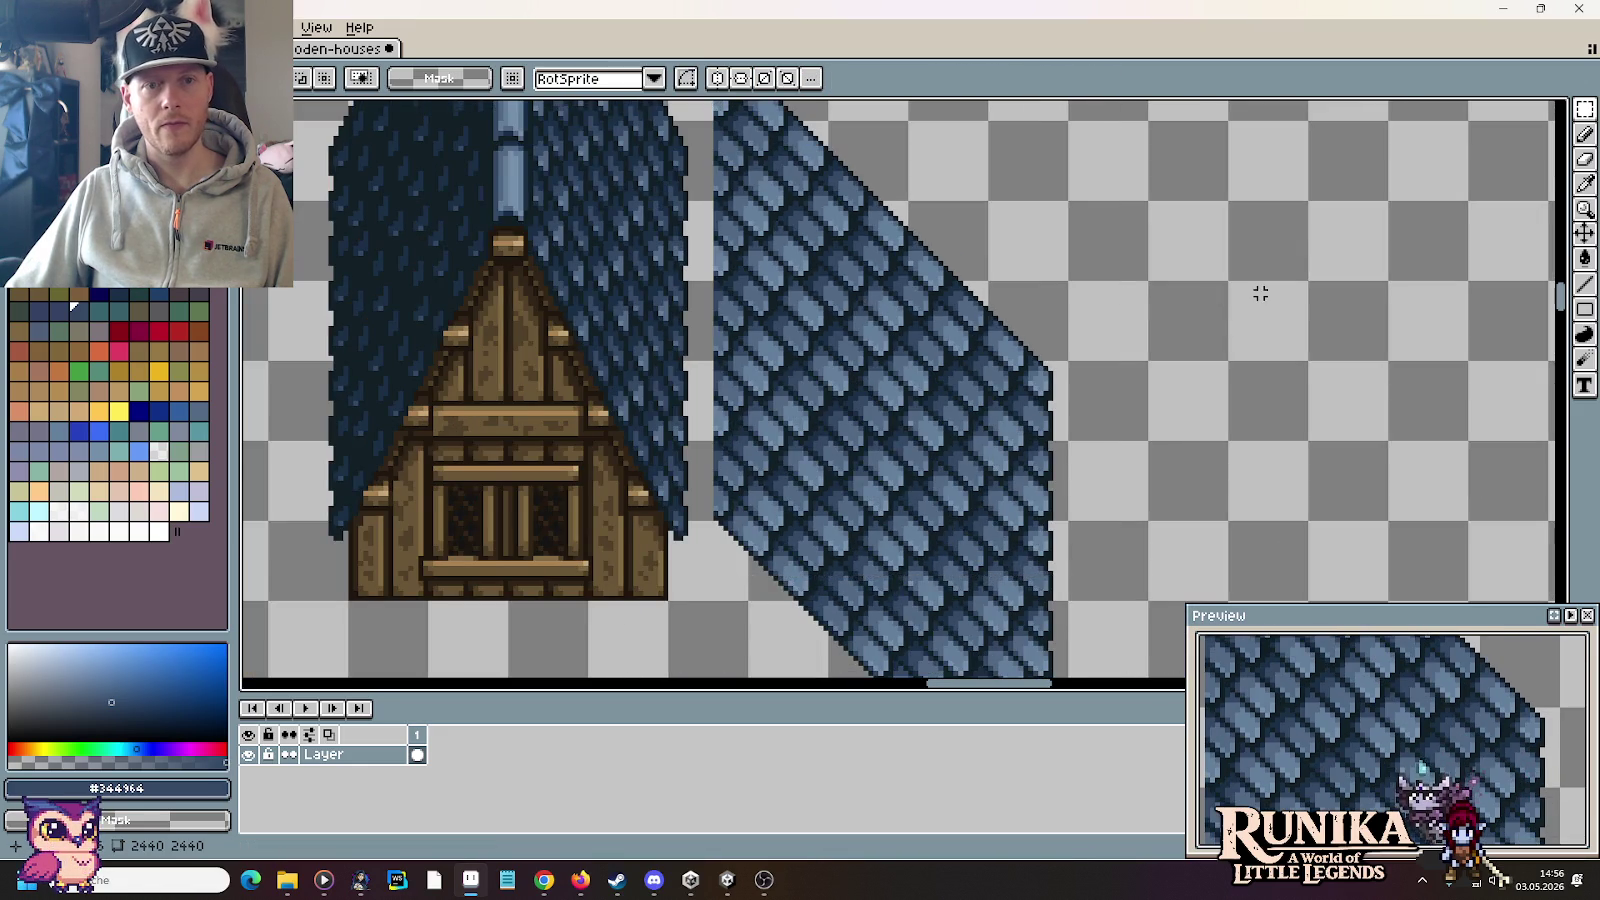
drag(1257, 293, 1207, 379)
scroll(682, 215, up, 2)
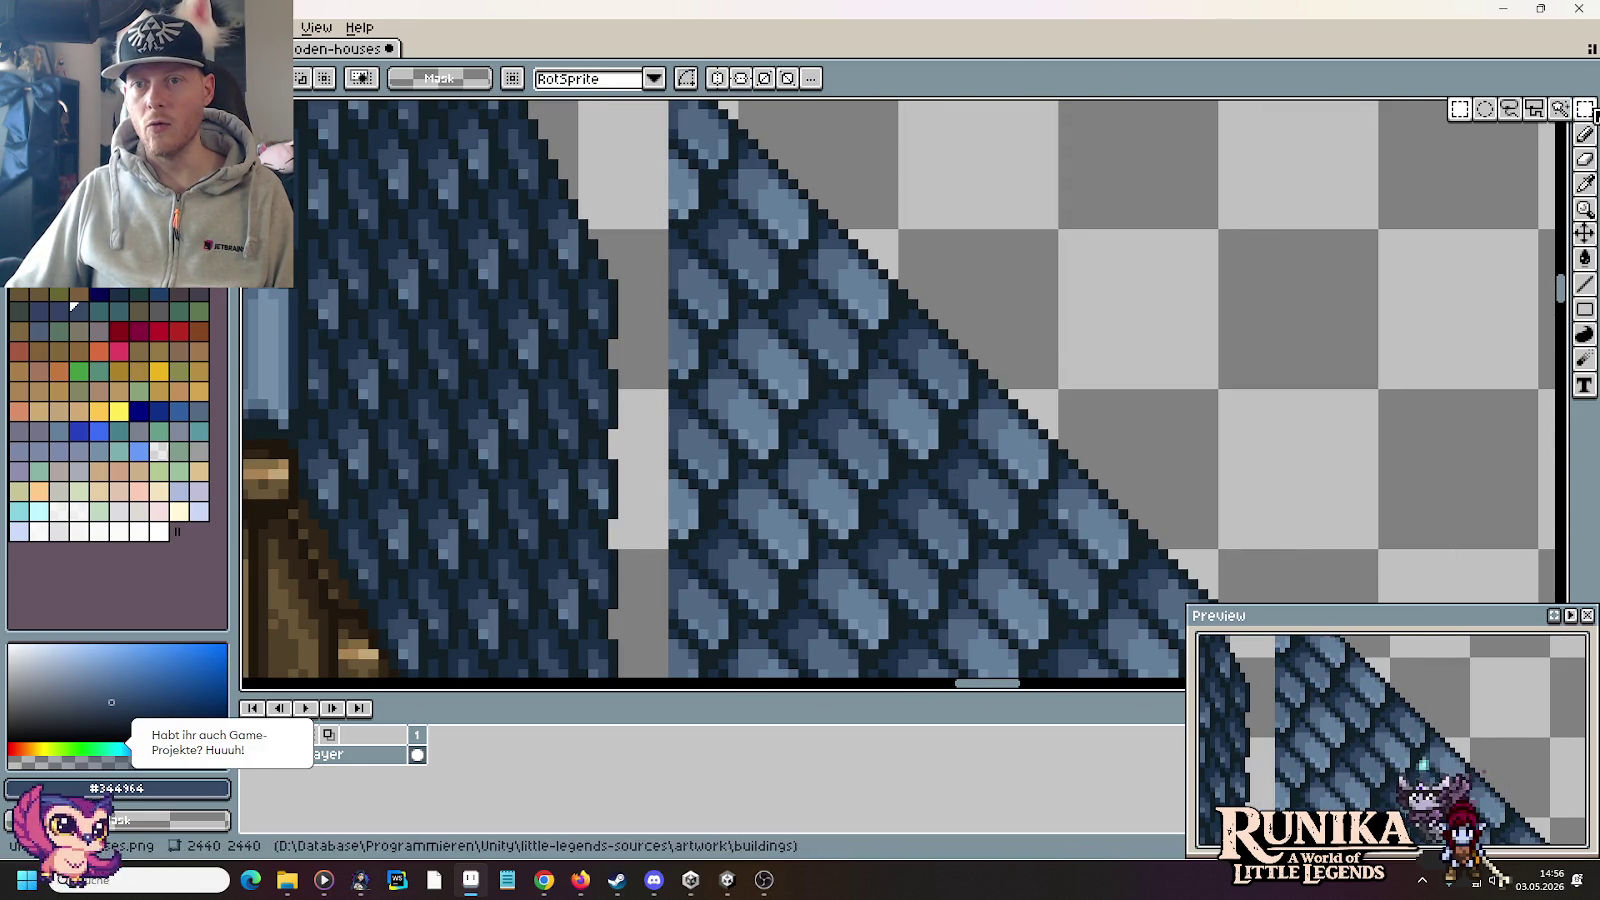
Step: Lasso and delete the excess tiles to the right of the roof diagonal
key(q)
scroll(948, 336, down, 1)
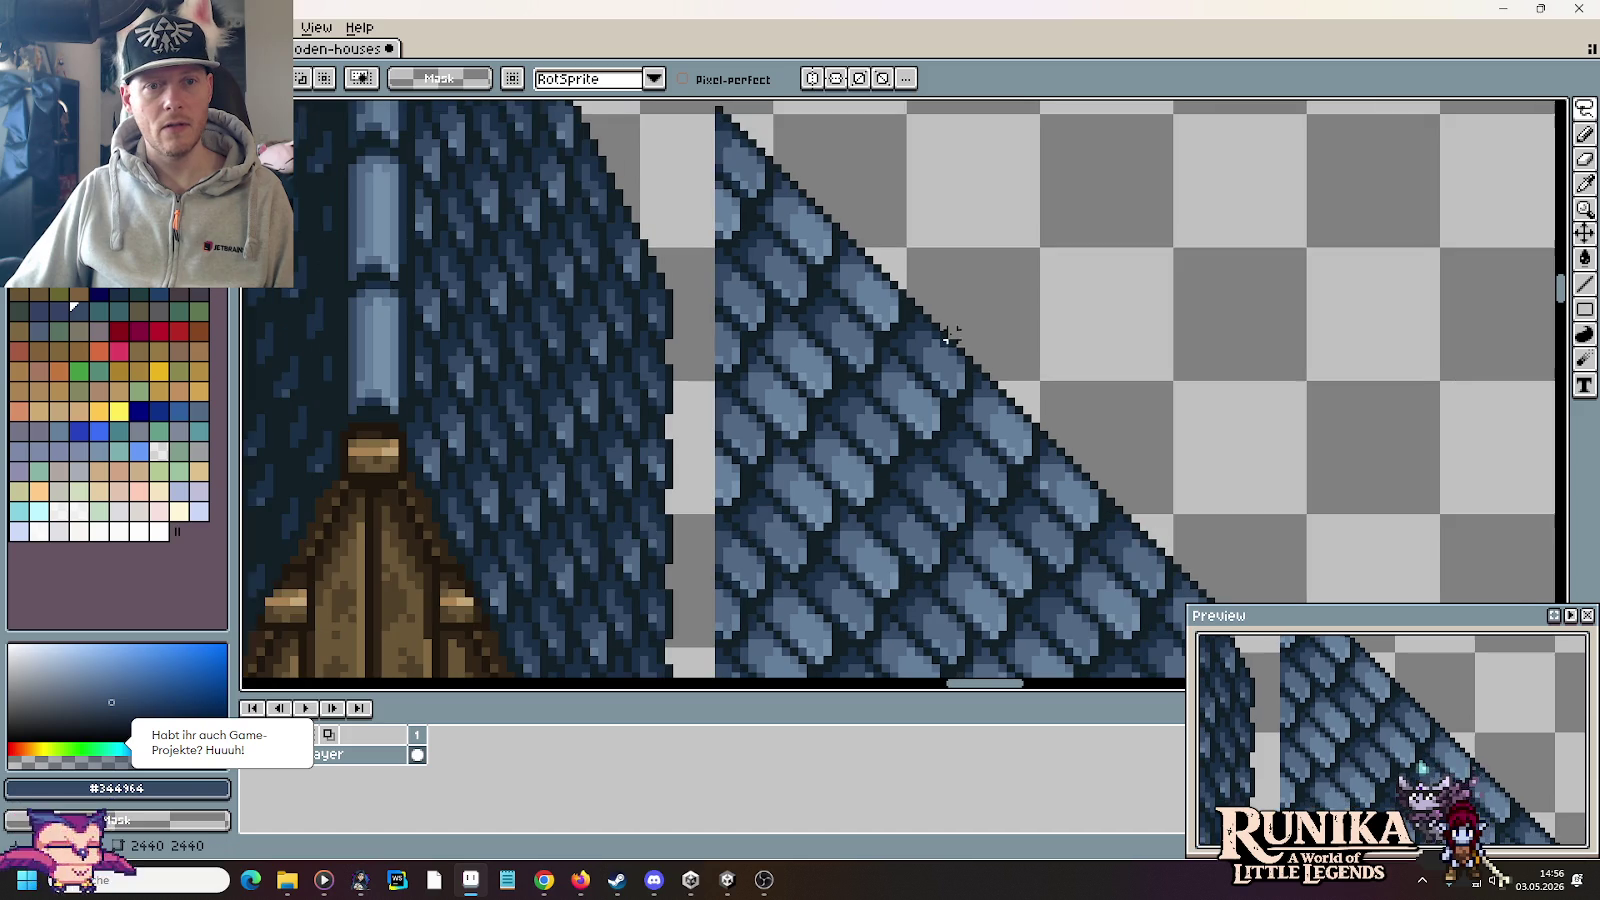
scroll(1027, 310, down, 2)
scroll(775, 257, up, 1)
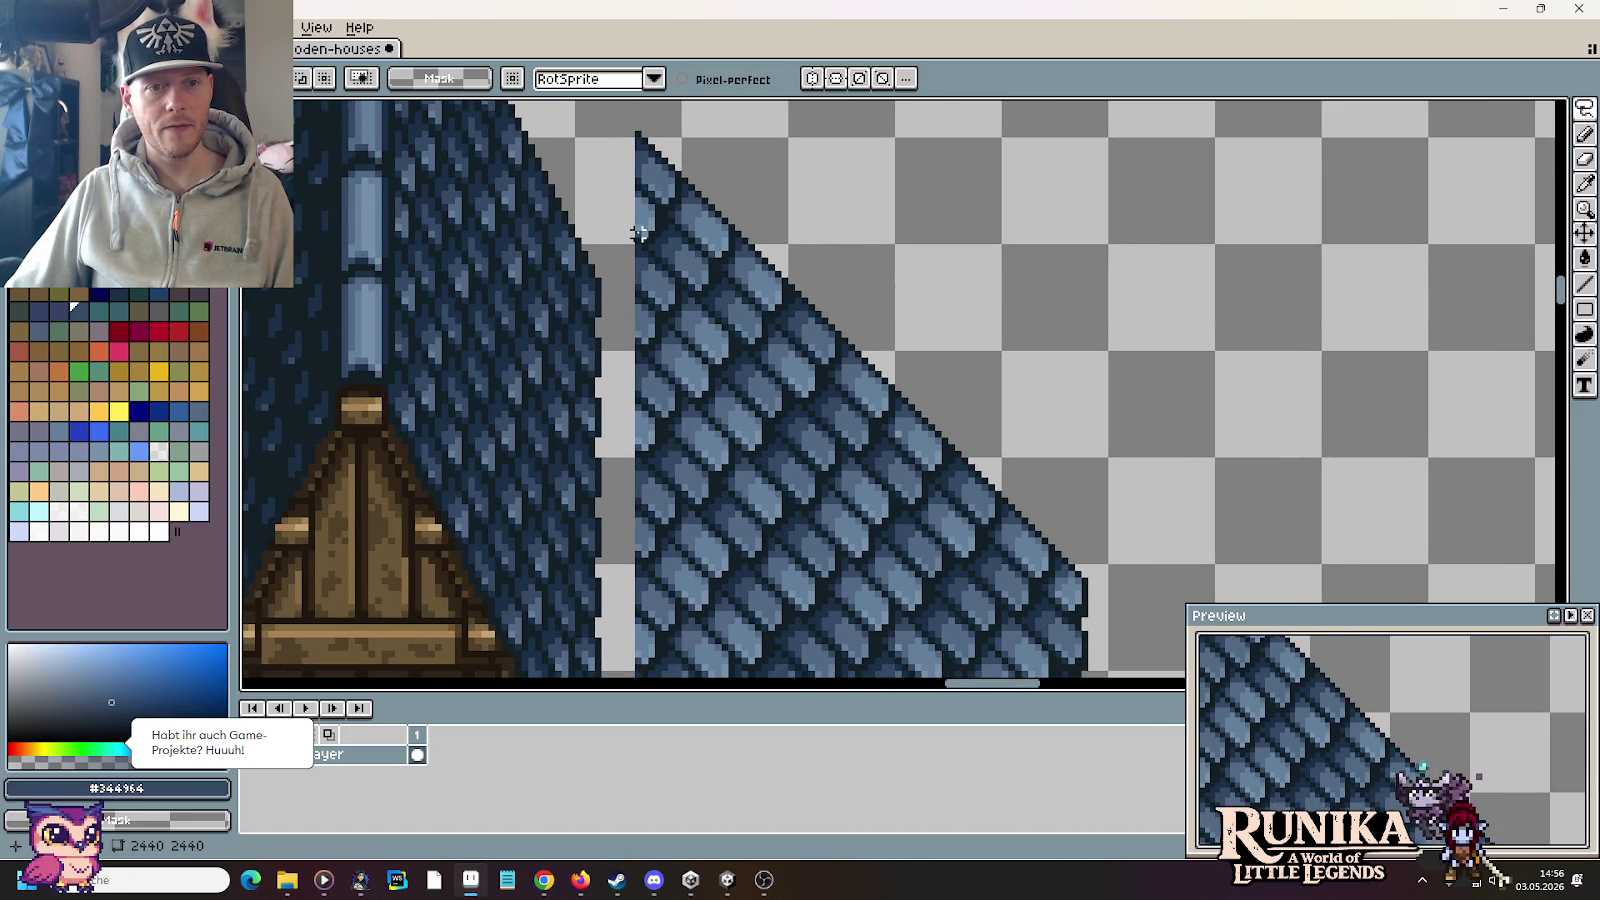
drag(638, 234, 1238, 288)
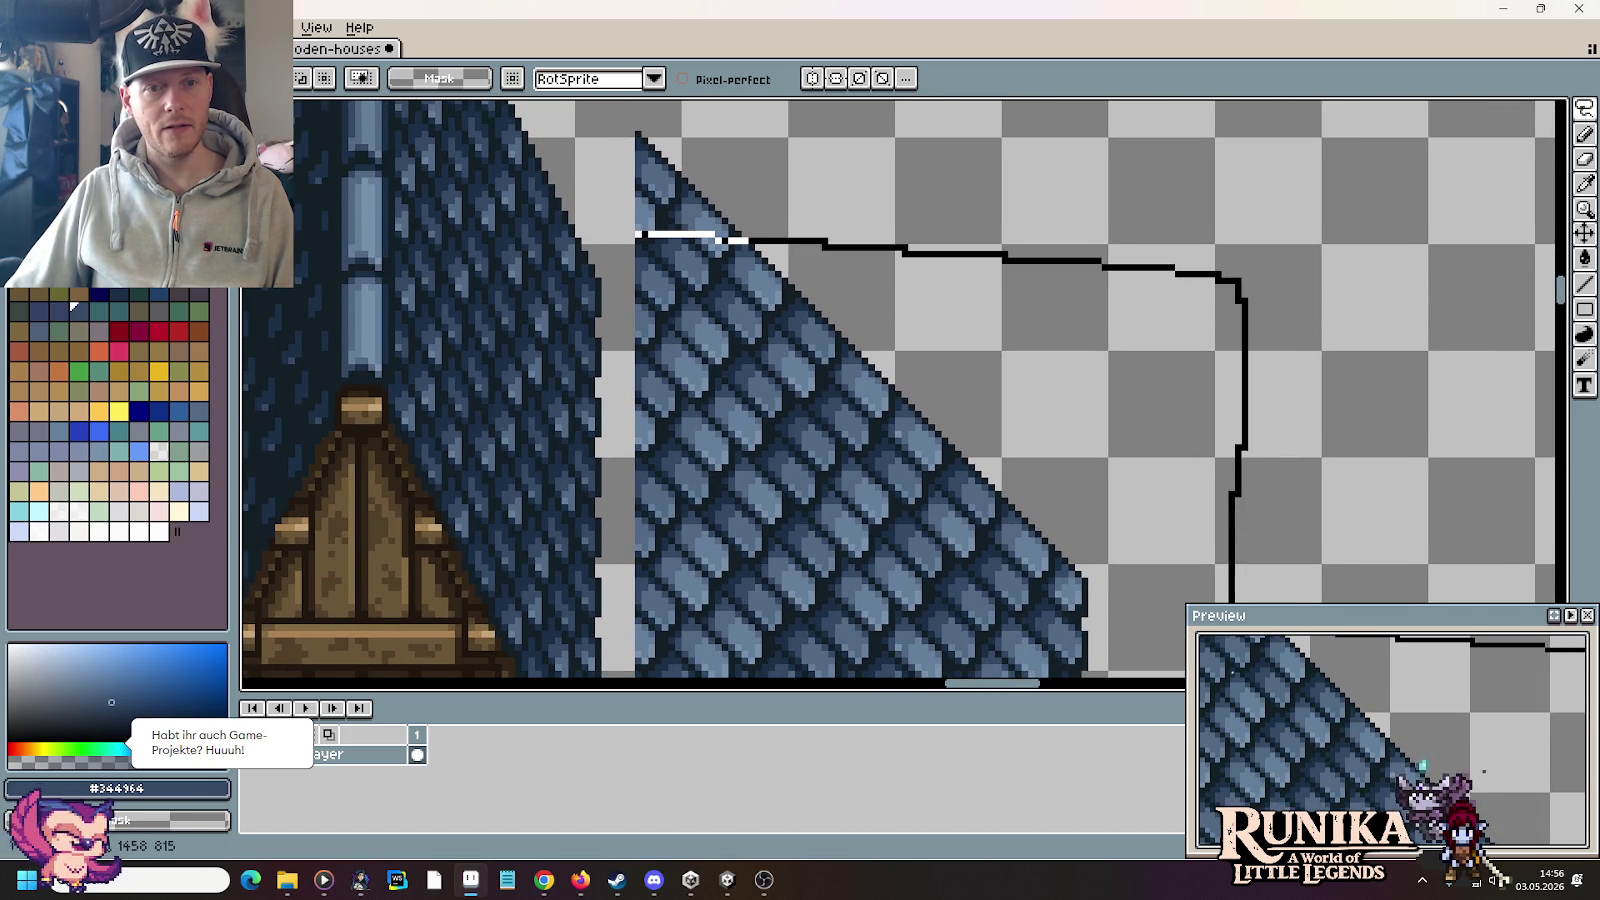
scroll(900, 390, down, 1)
drag(1140, 622, 1088, 676)
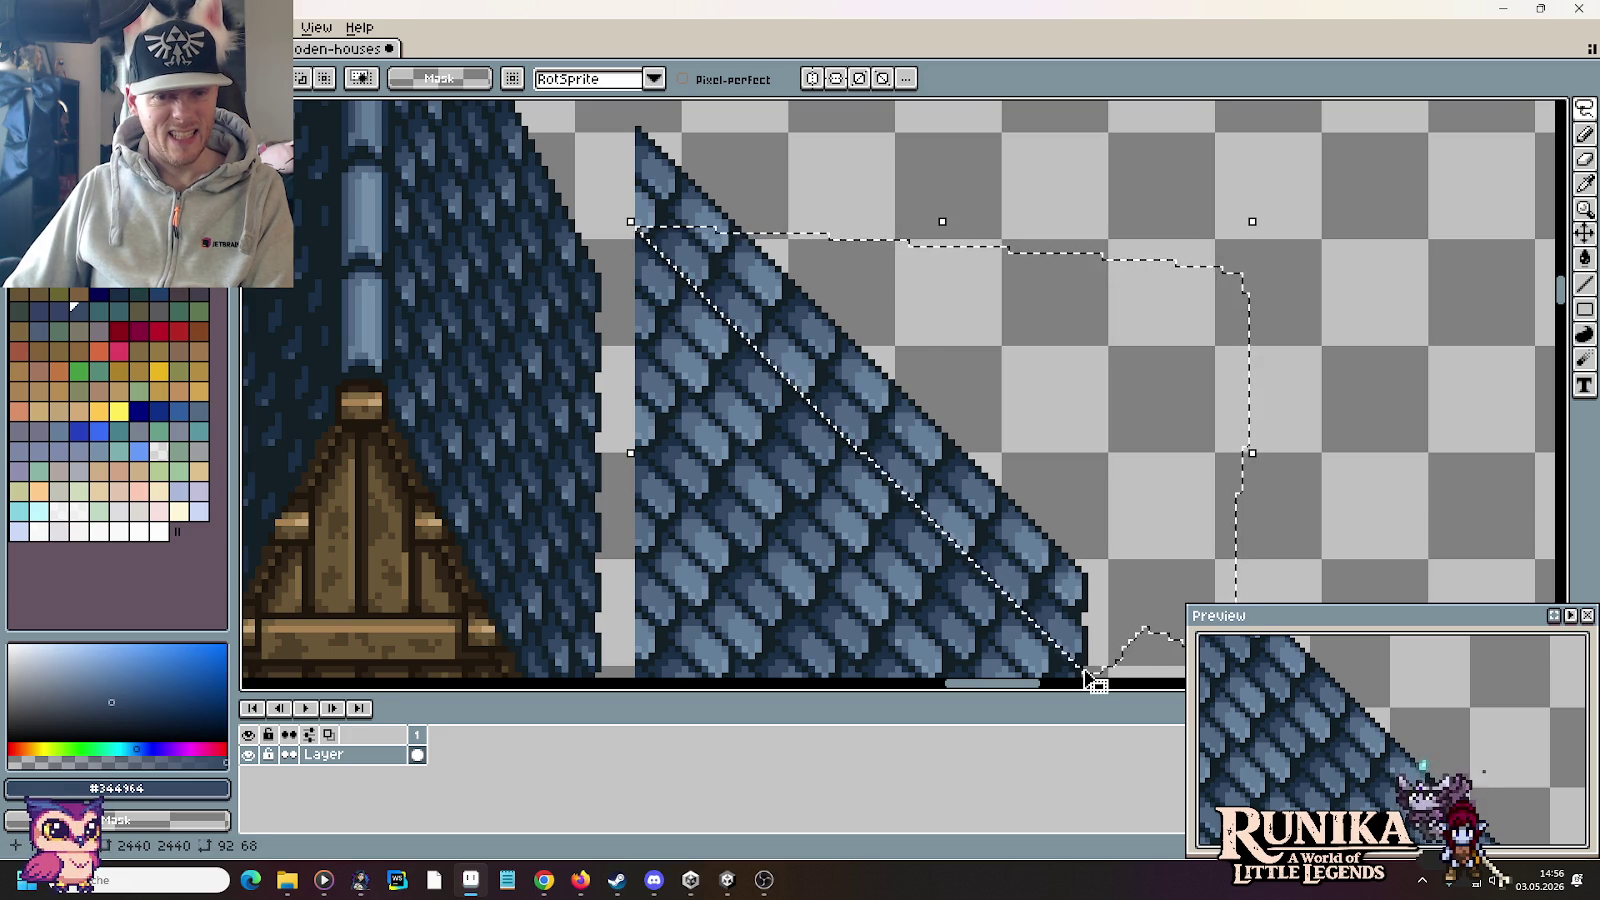
key(Delete)
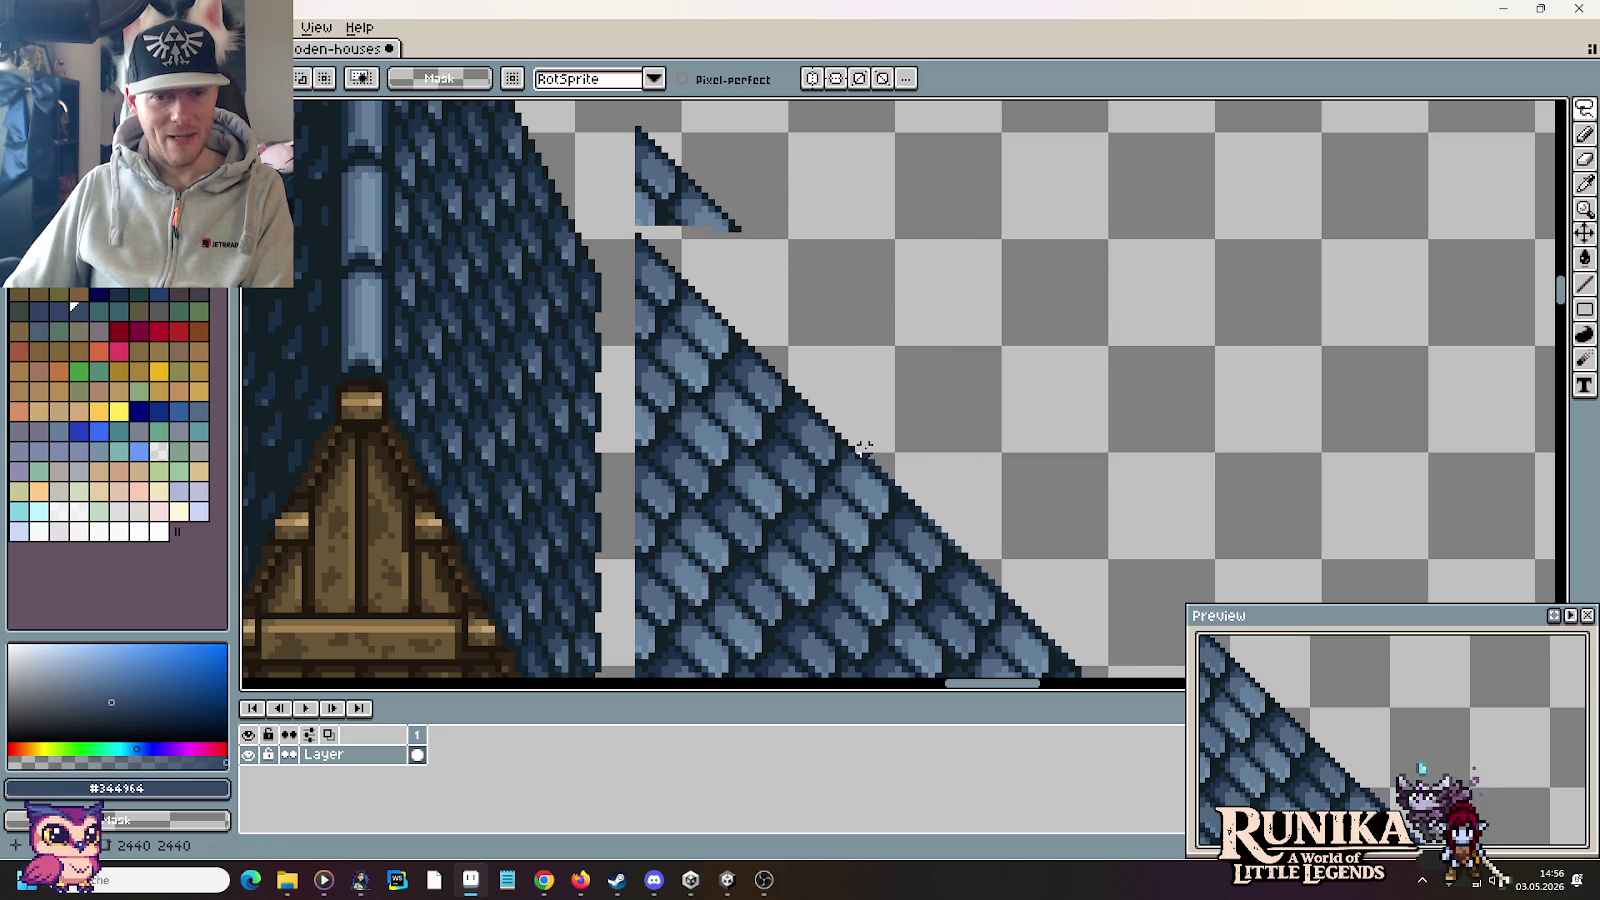
Step: Lasso and delete another patch and the jagged pixels along the roof edge
drag(1030, 495, 1085, 670)
key(Delete)
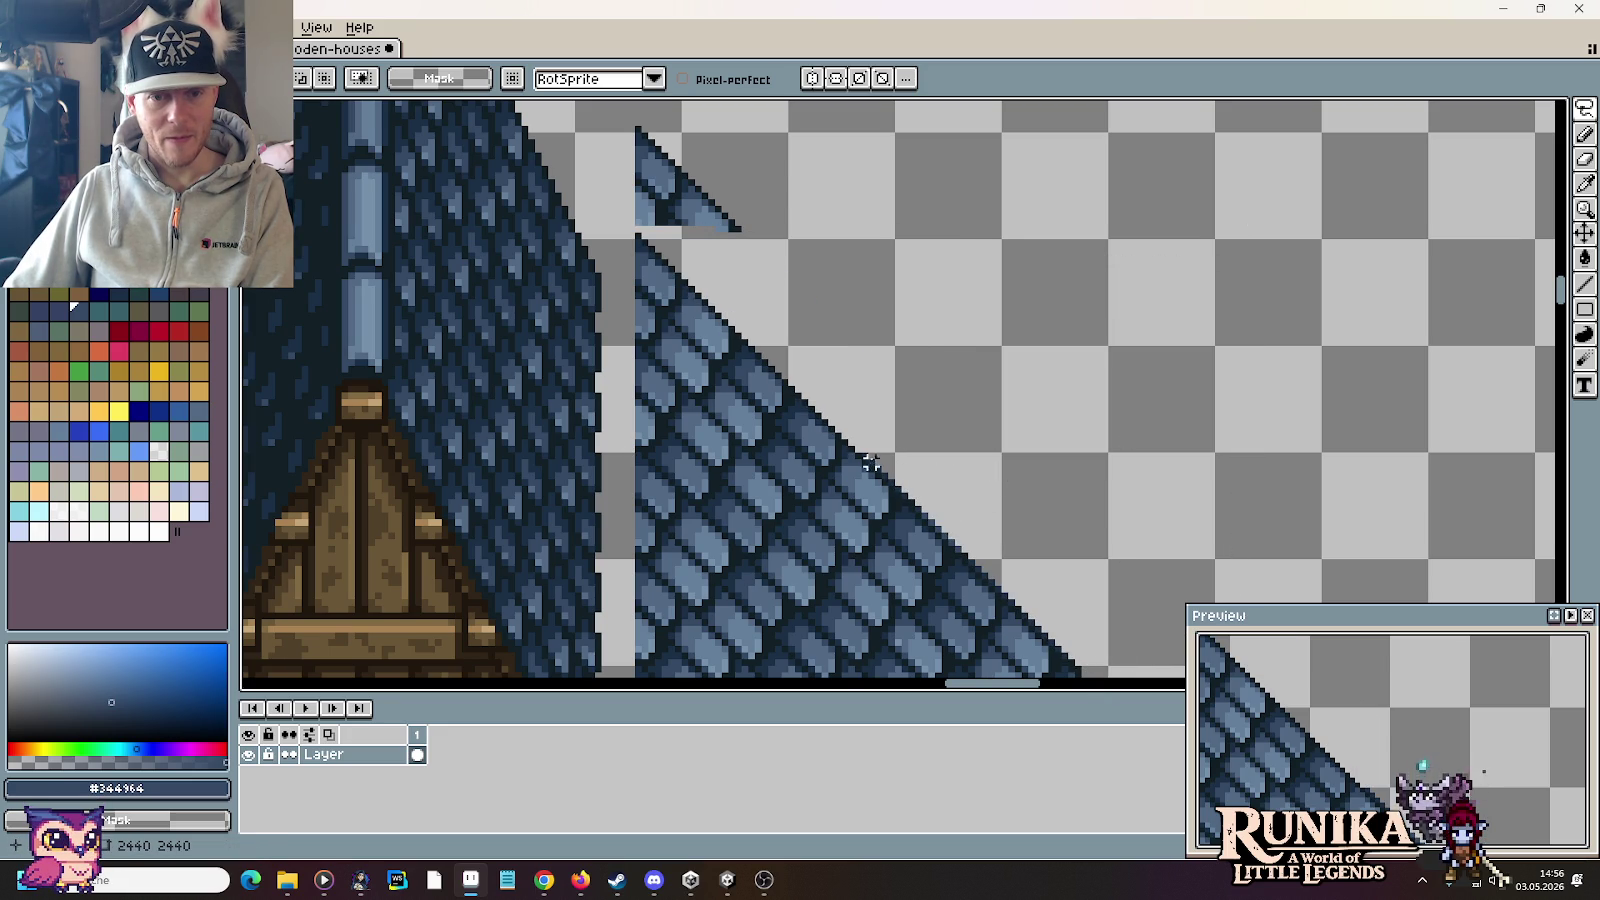
drag(864, 457, 1088, 573)
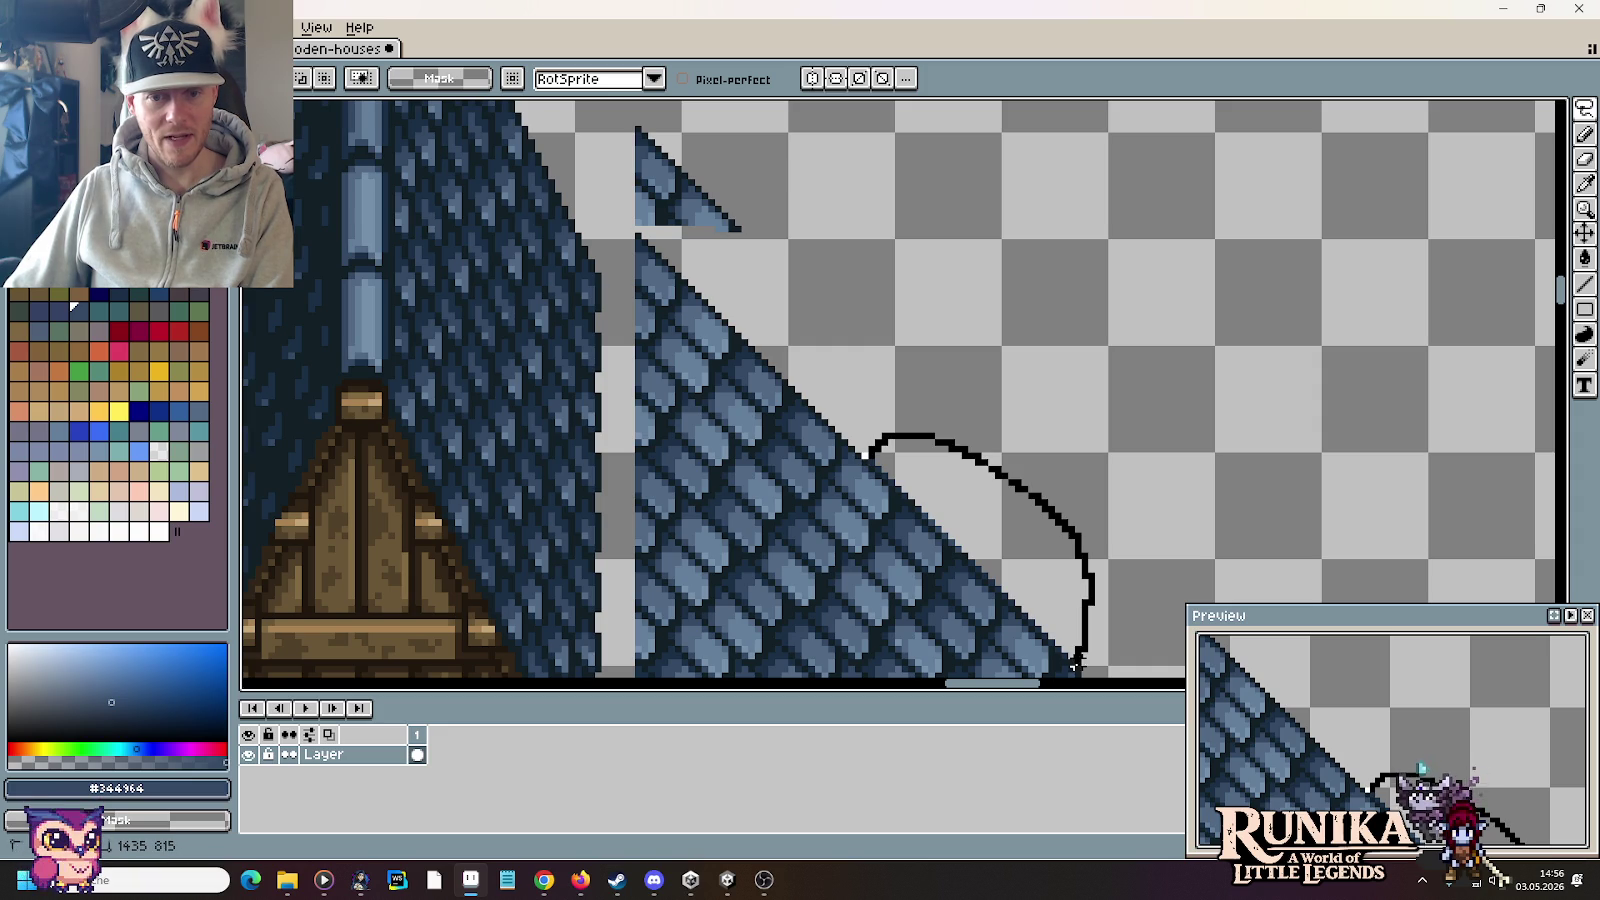
drag(1075, 665, 1085, 671)
key(Delete)
Step: Box-select and delete the leftover roof fragment and dash of pixels
scroll(1114, 368, down, 1)
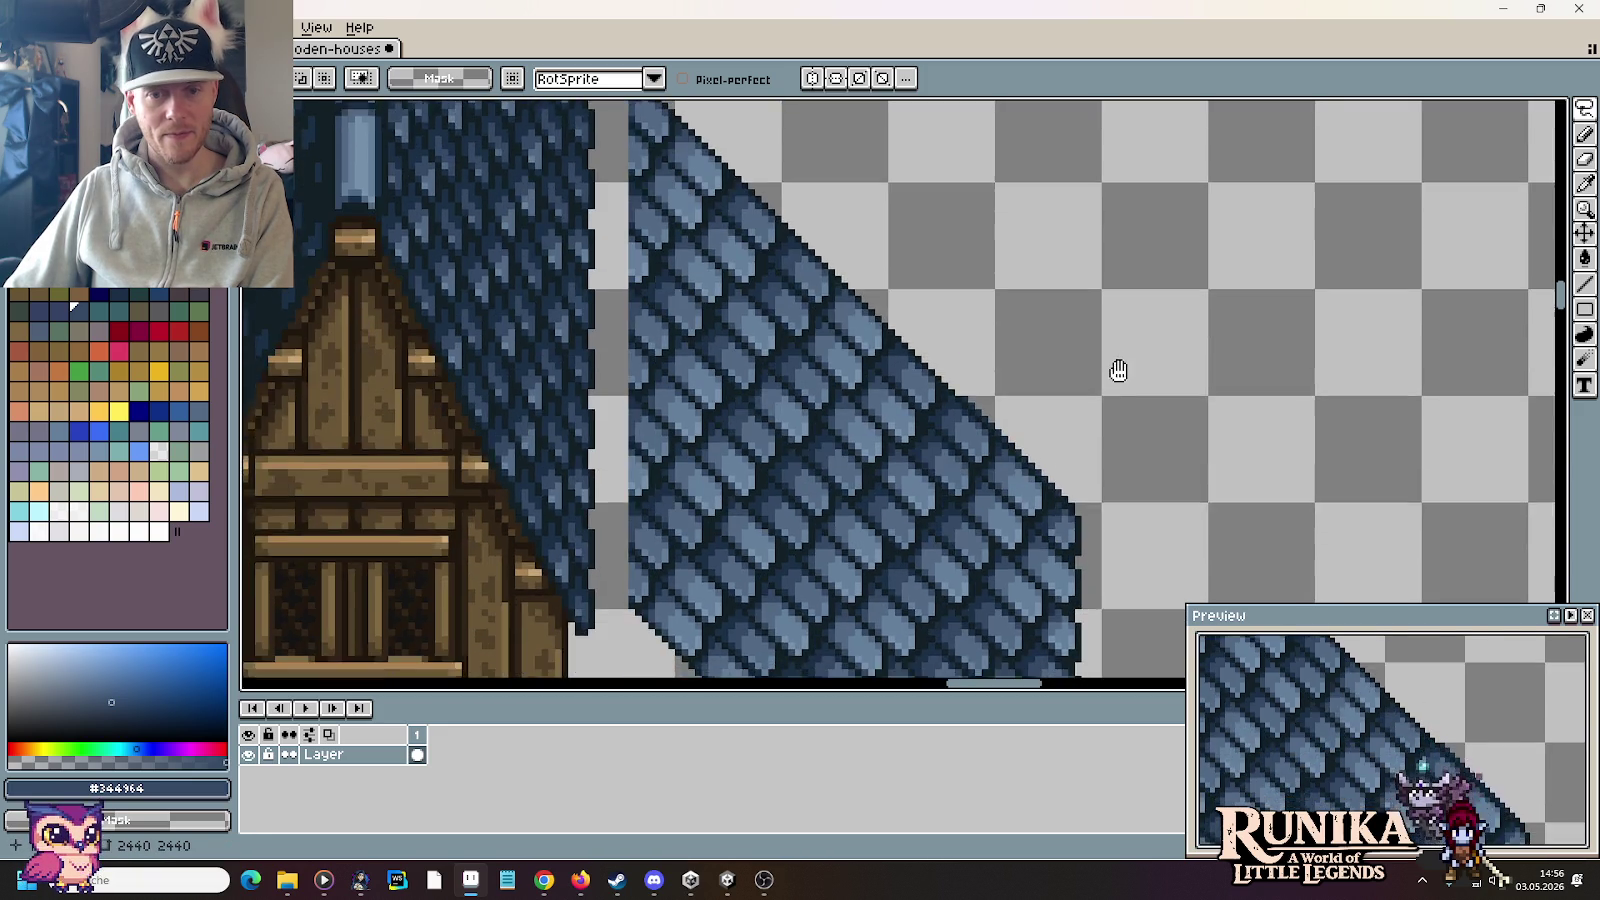
scroll(1053, 442, up, 1)
key(m)
drag(646, 168, 846, 307)
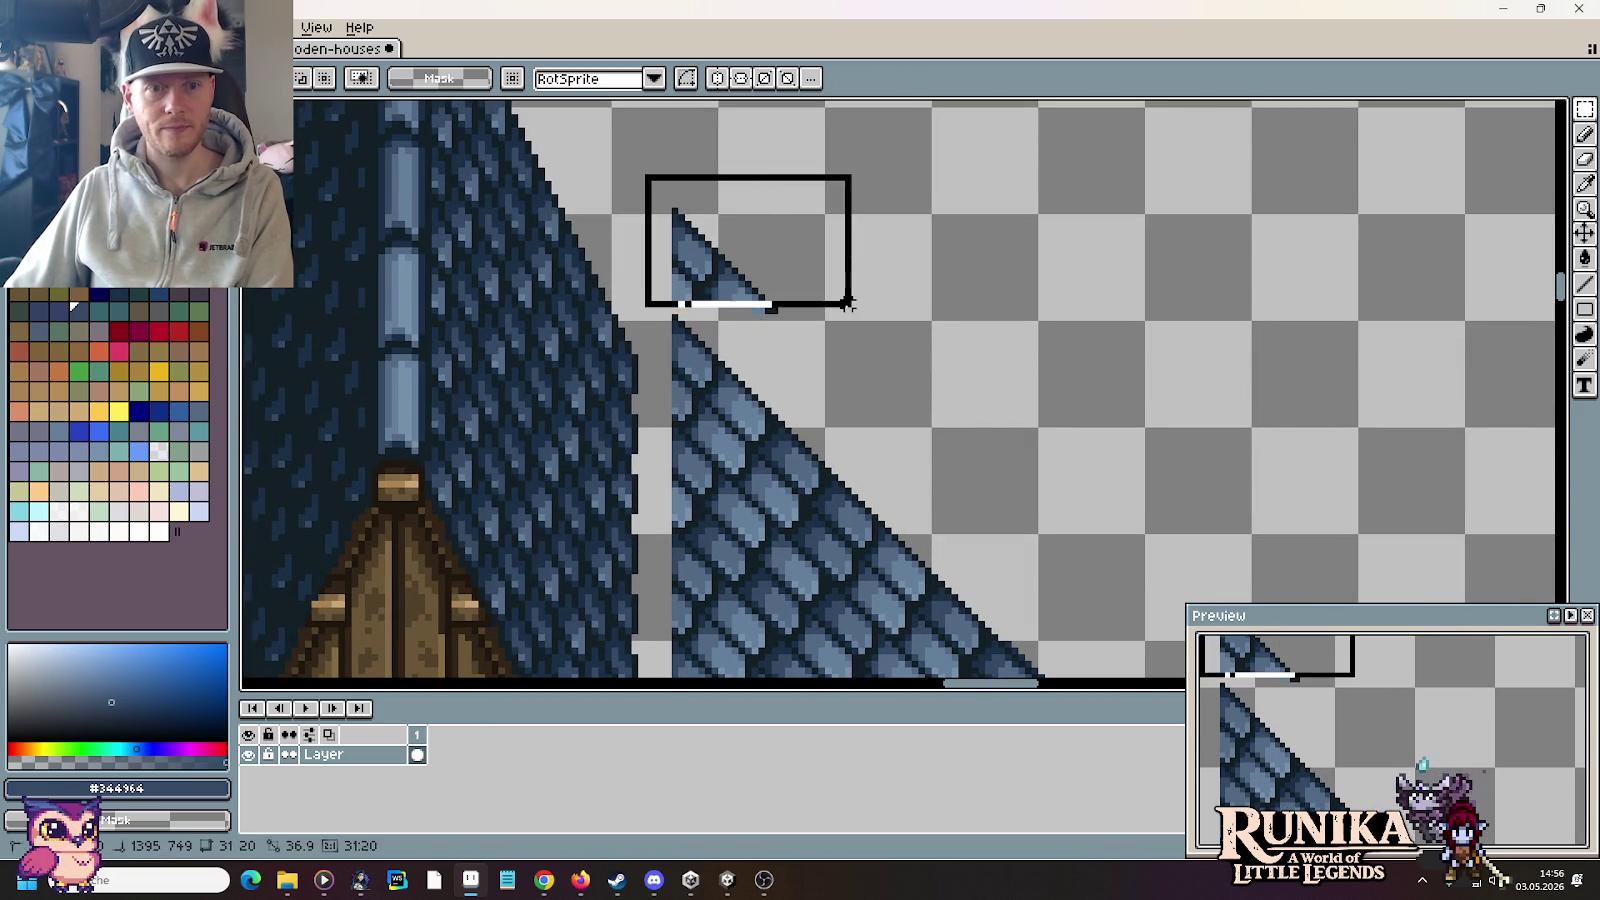
key(Delete)
drag(733, 270, 815, 330)
key(Delete)
scroll(921, 332, down, 1)
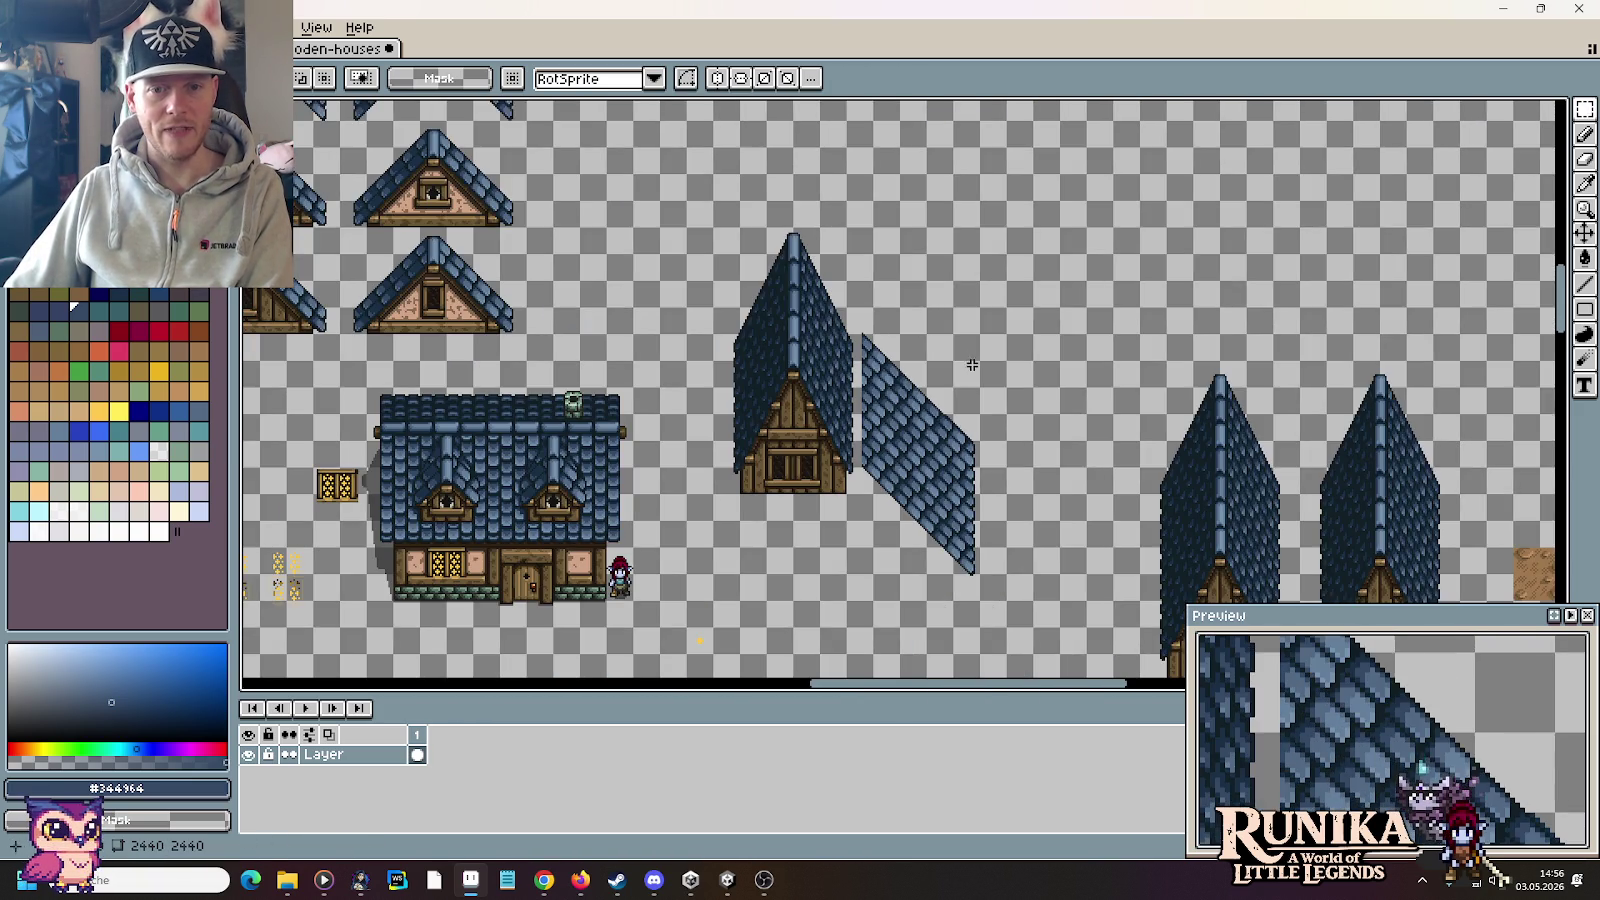
Step: Select the diagonal roof panel, move it slightly right, and commit
scroll(1016, 300, down, 1)
drag(1082, 239, 894, 598)
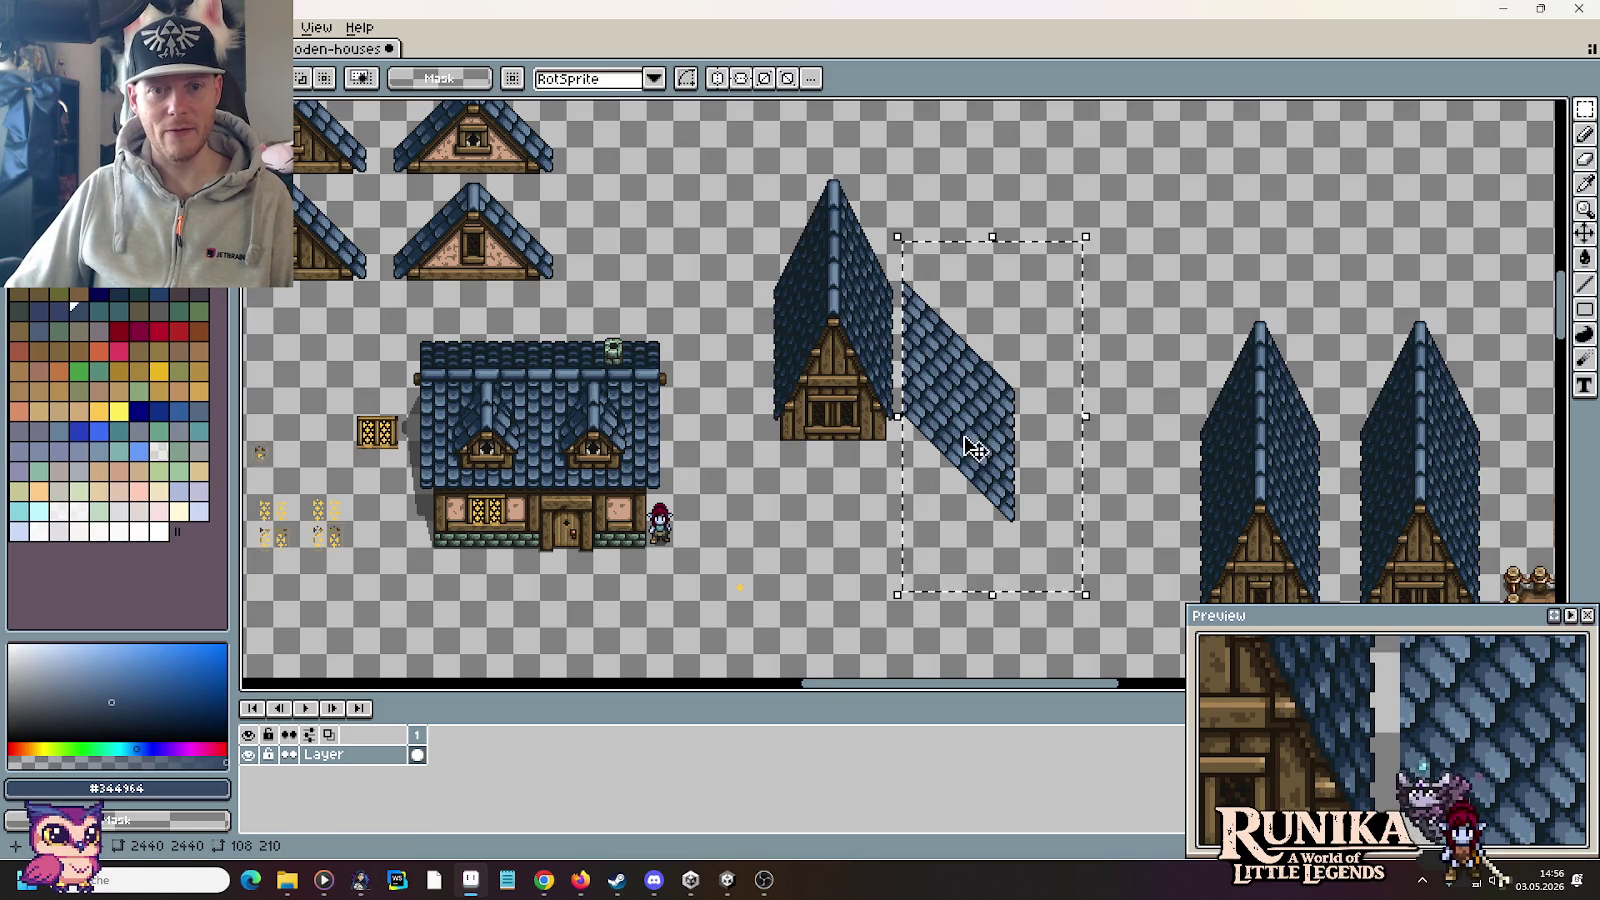
scroll(985, 372, up, 2)
scroll(988, 375, down, 1)
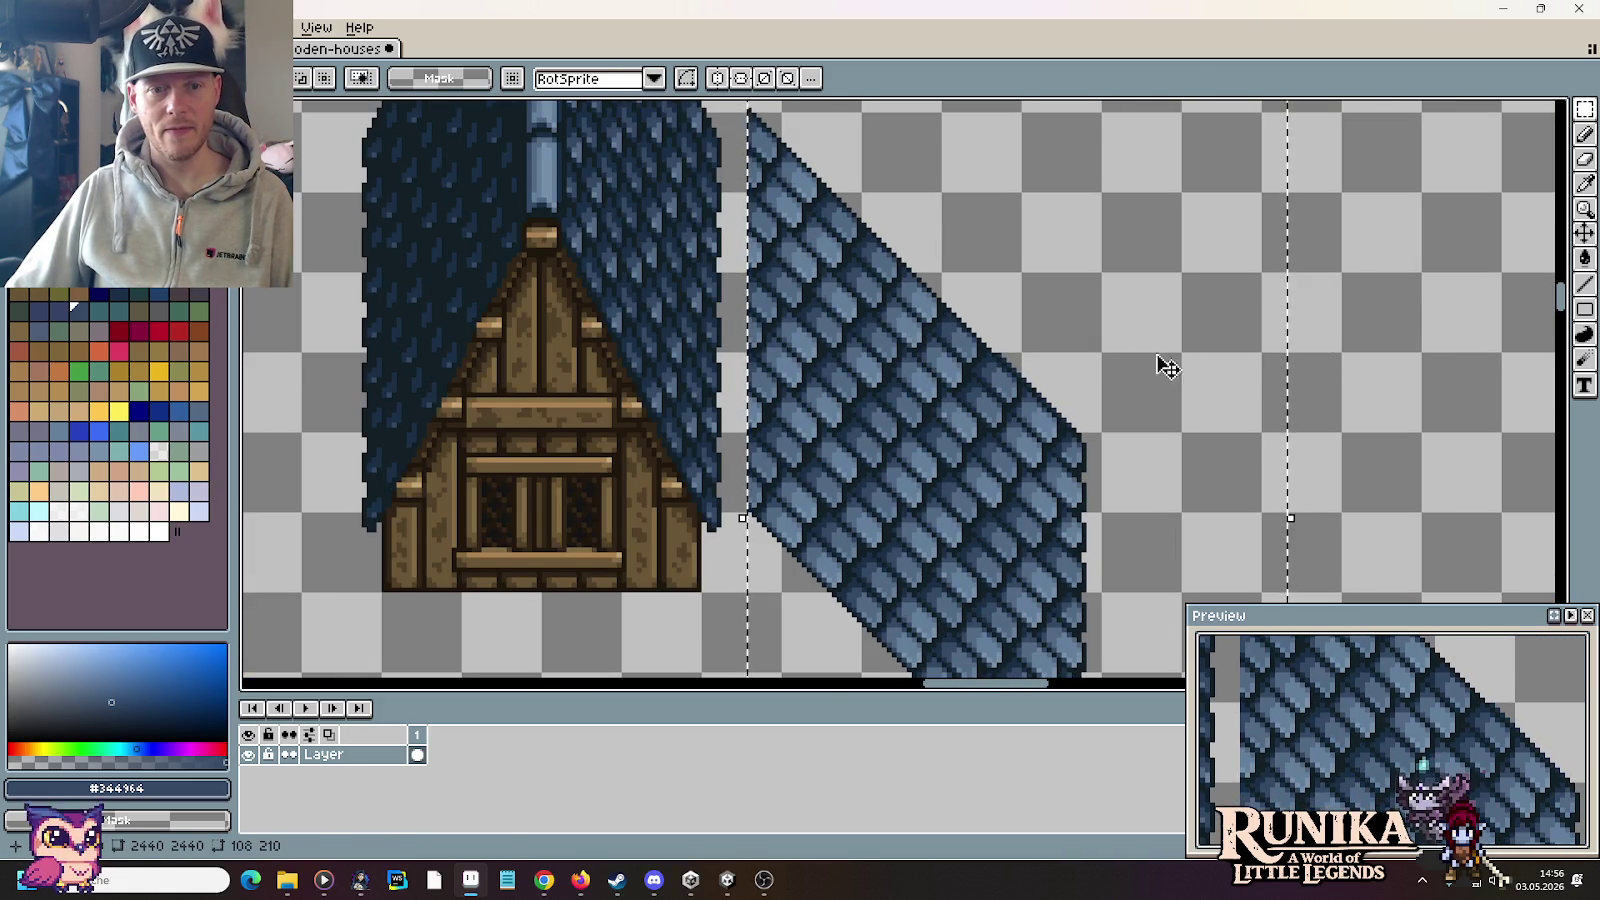
click(933, 357)
drag(933, 357, 969, 362)
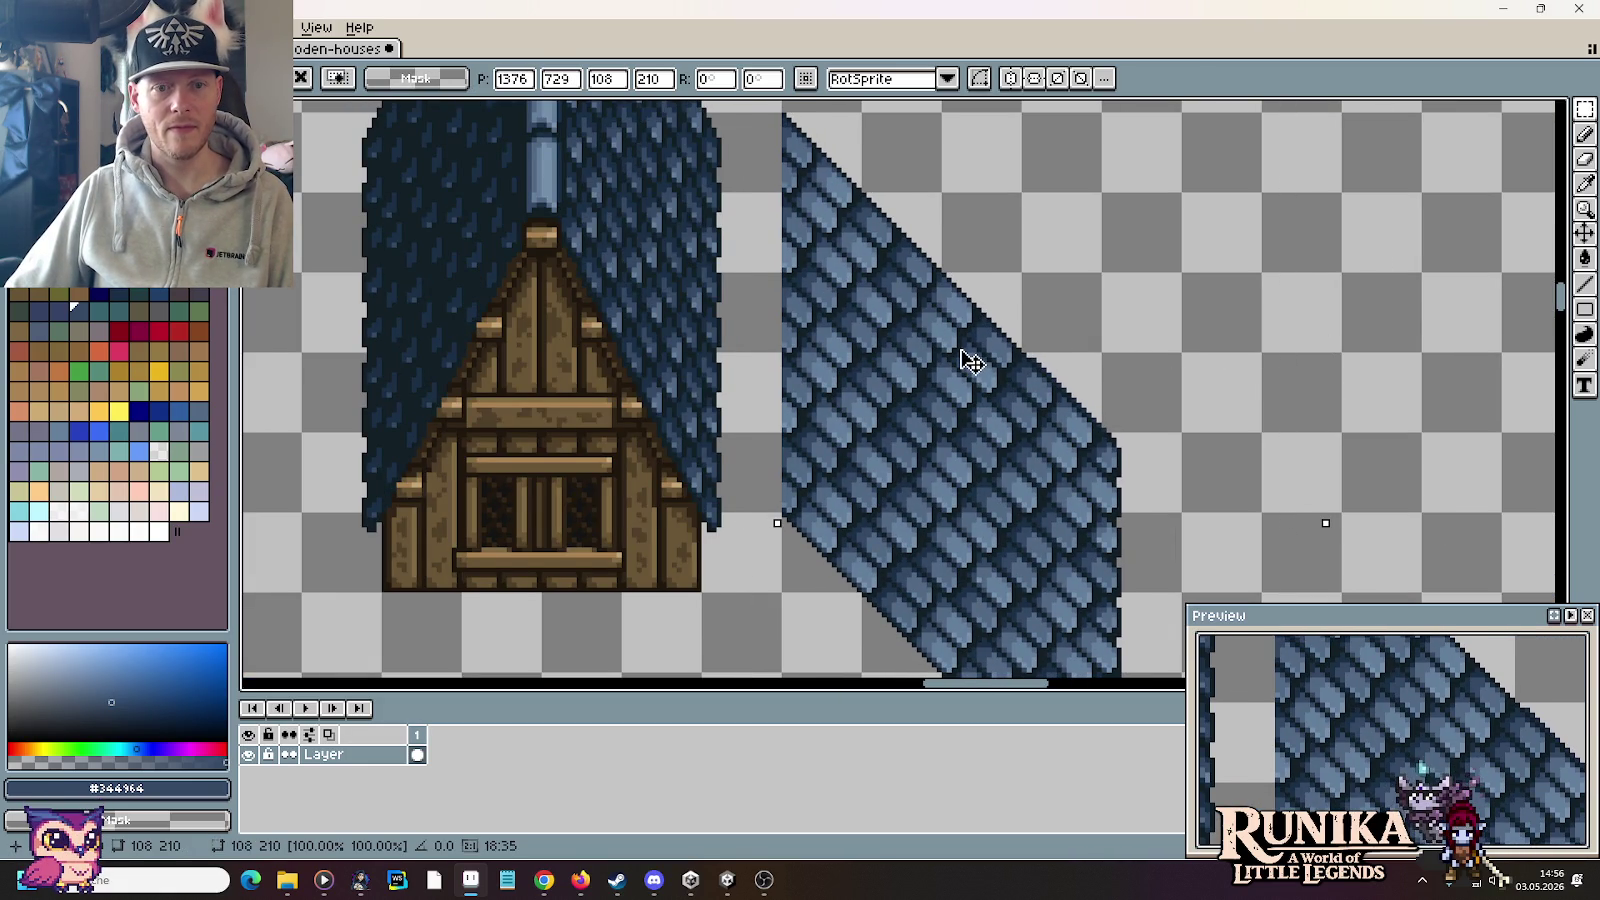
click(759, 480)
Step: Reselect the roof panel and shift it left against the house
mouse_move(707, 525)
mouse_down()
mouse_move(749, 160)
mouse_move(1034, 662)
mouse_up()
scroll(838, 149, down, 1)
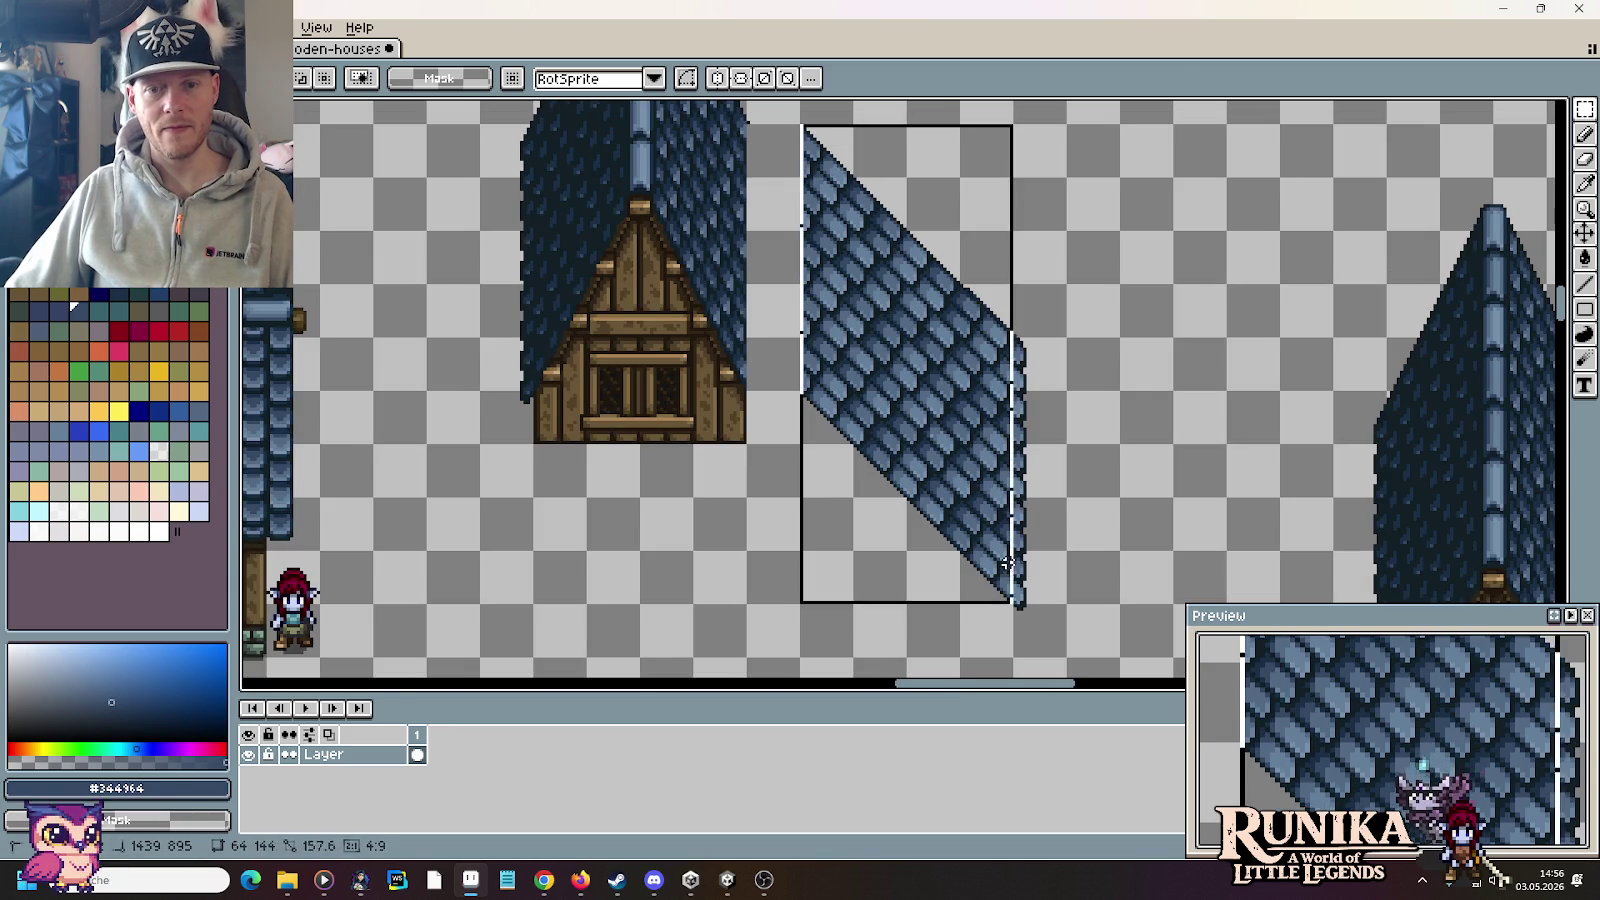
drag(977, 430, 921, 425)
click(1124, 465)
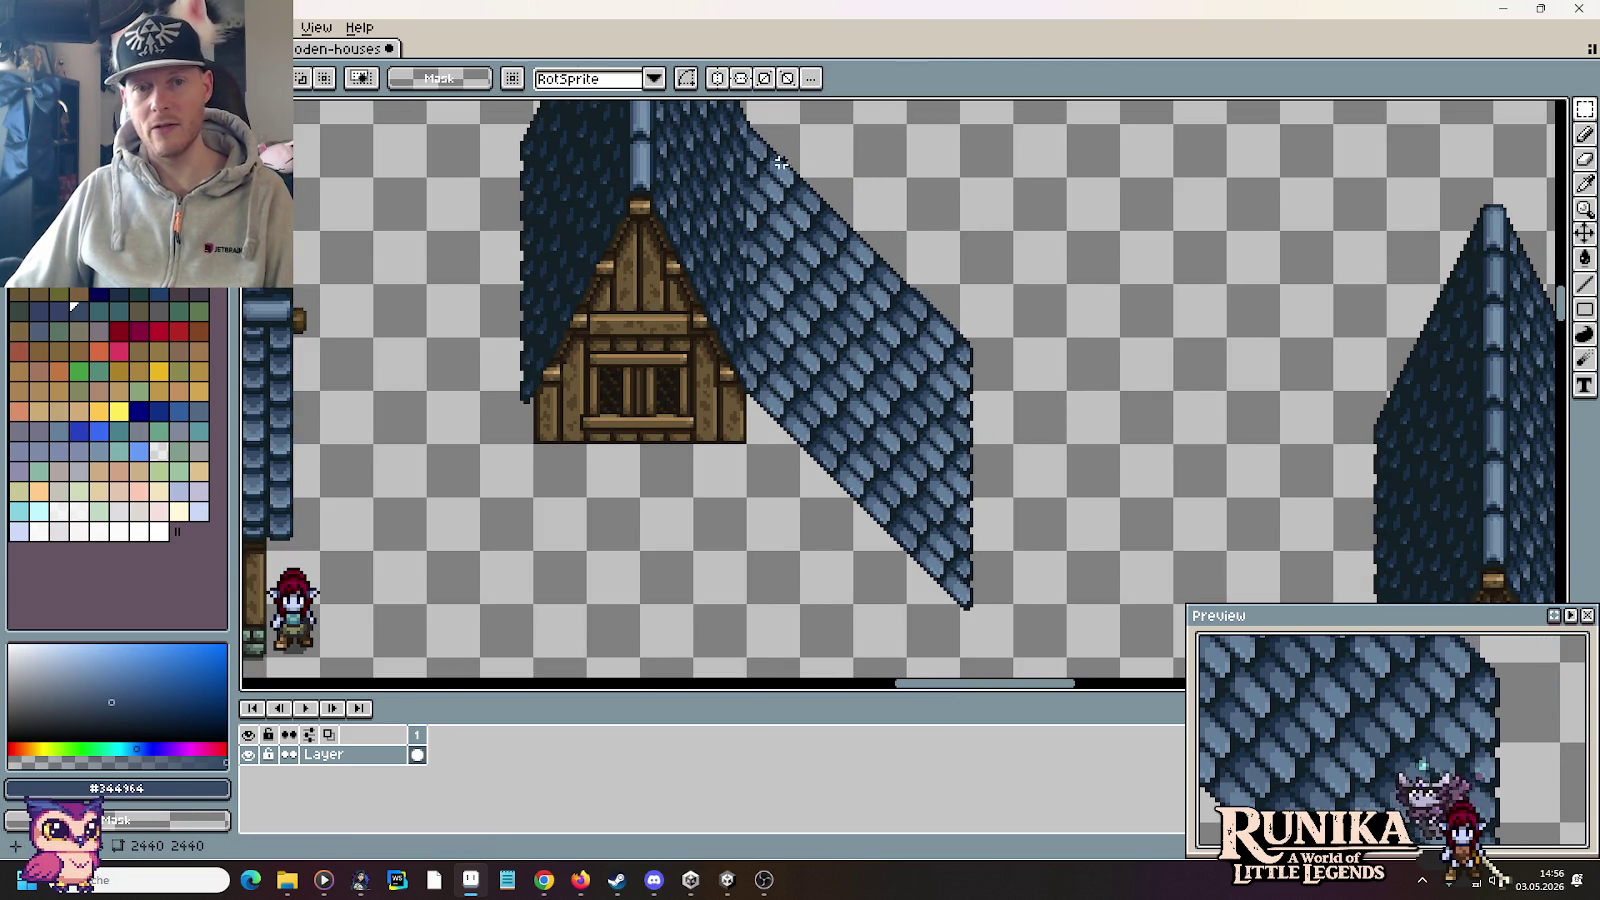
scroll(737, 302, down, 2)
scroll(878, 331, up, 1)
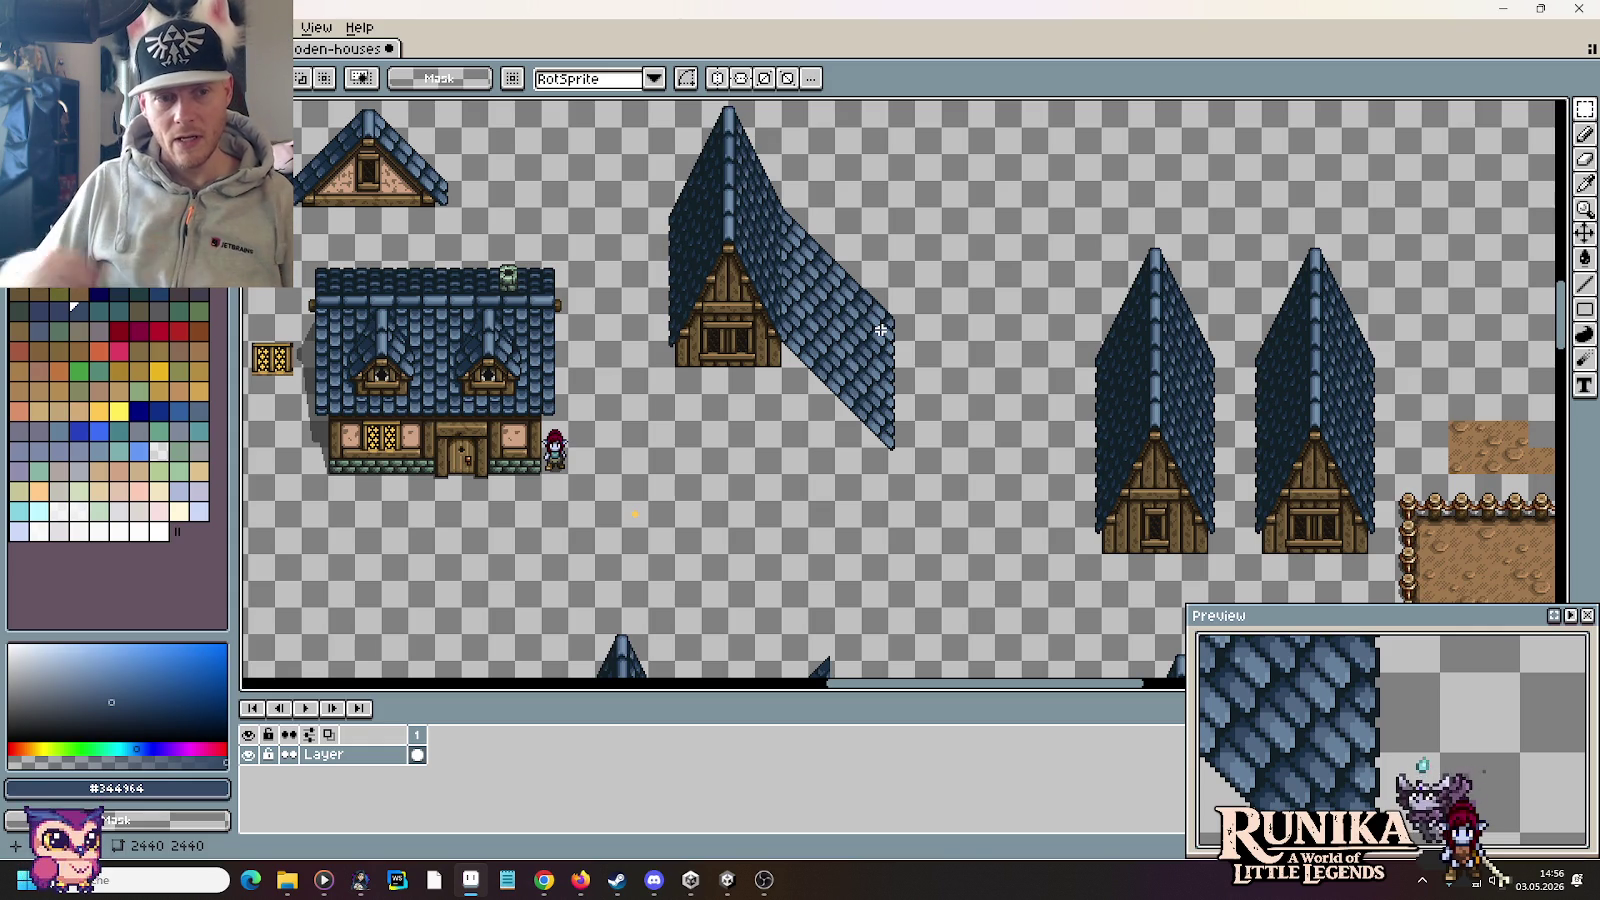
Step: Paste a copy of the tall gabled house and commit it in place
scroll(880, 330, down, 2)
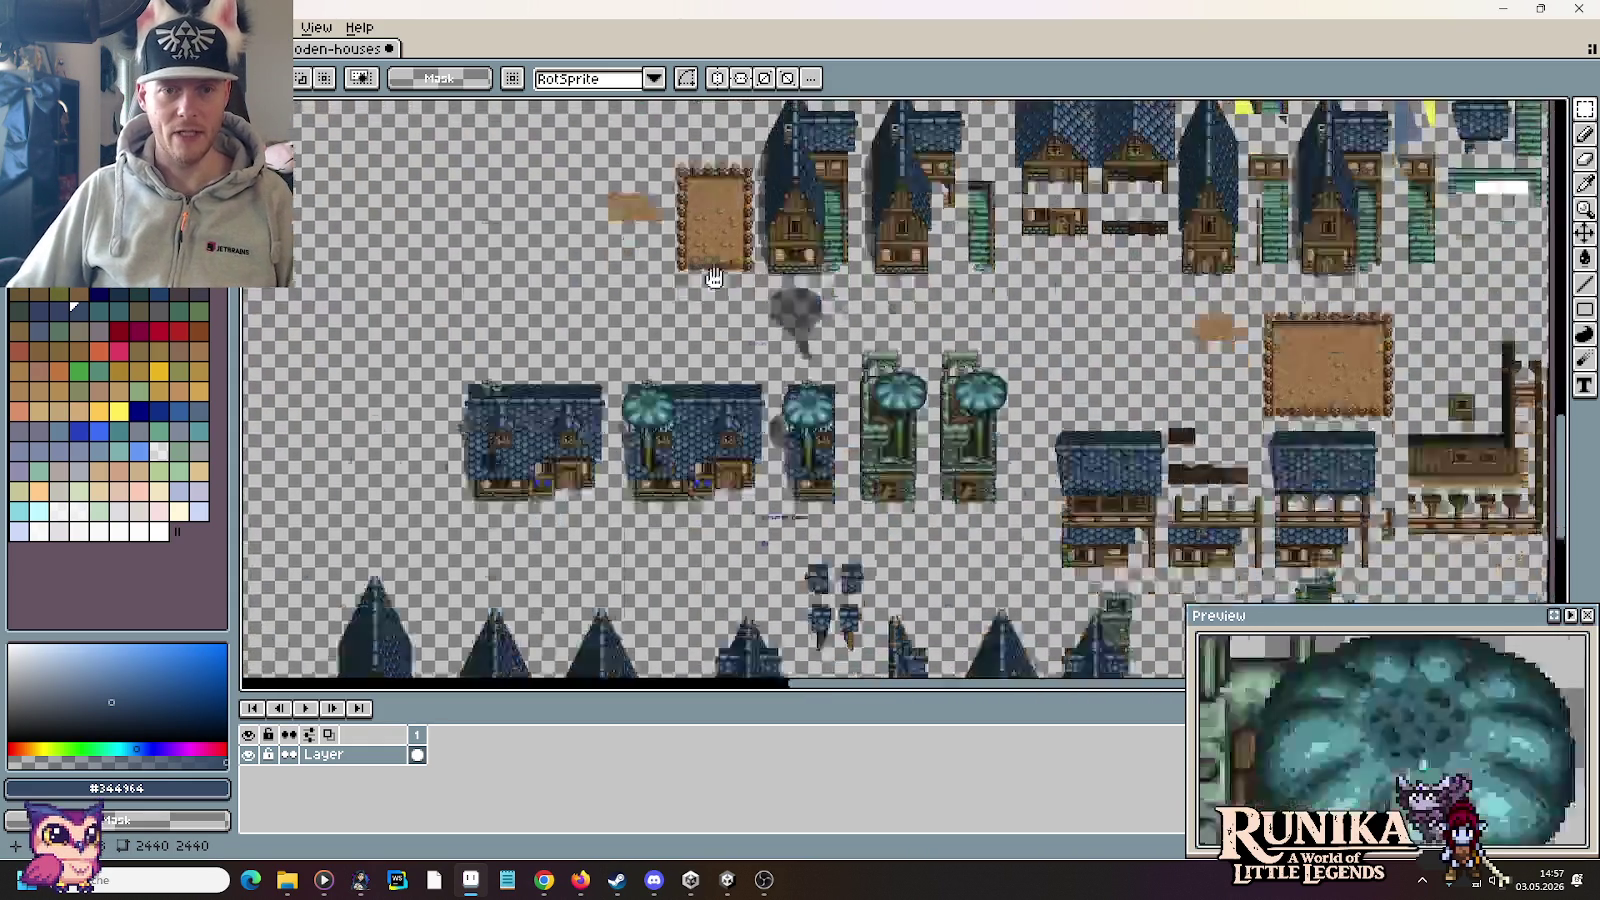
mouse_move(901, 441)
mouse_down()
mouse_move(710, 403)
mouse_move(676, 259)
mouse_up()
scroll(676, 259, up, 3)
scroll(676, 259, down, 2)
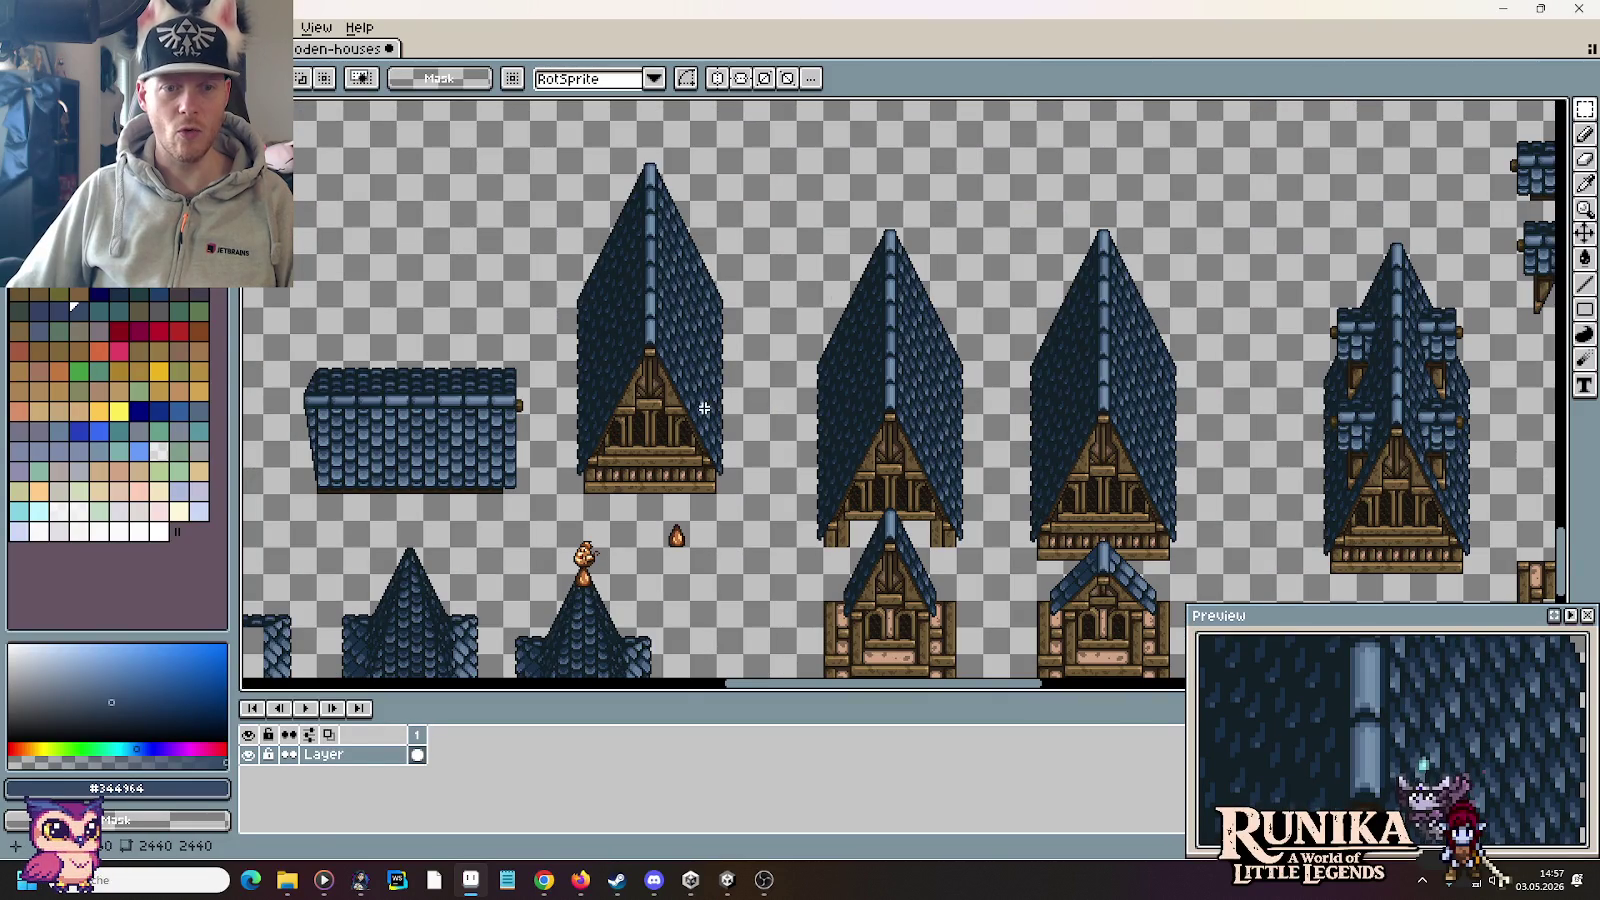
drag(746, 496, 553, 143)
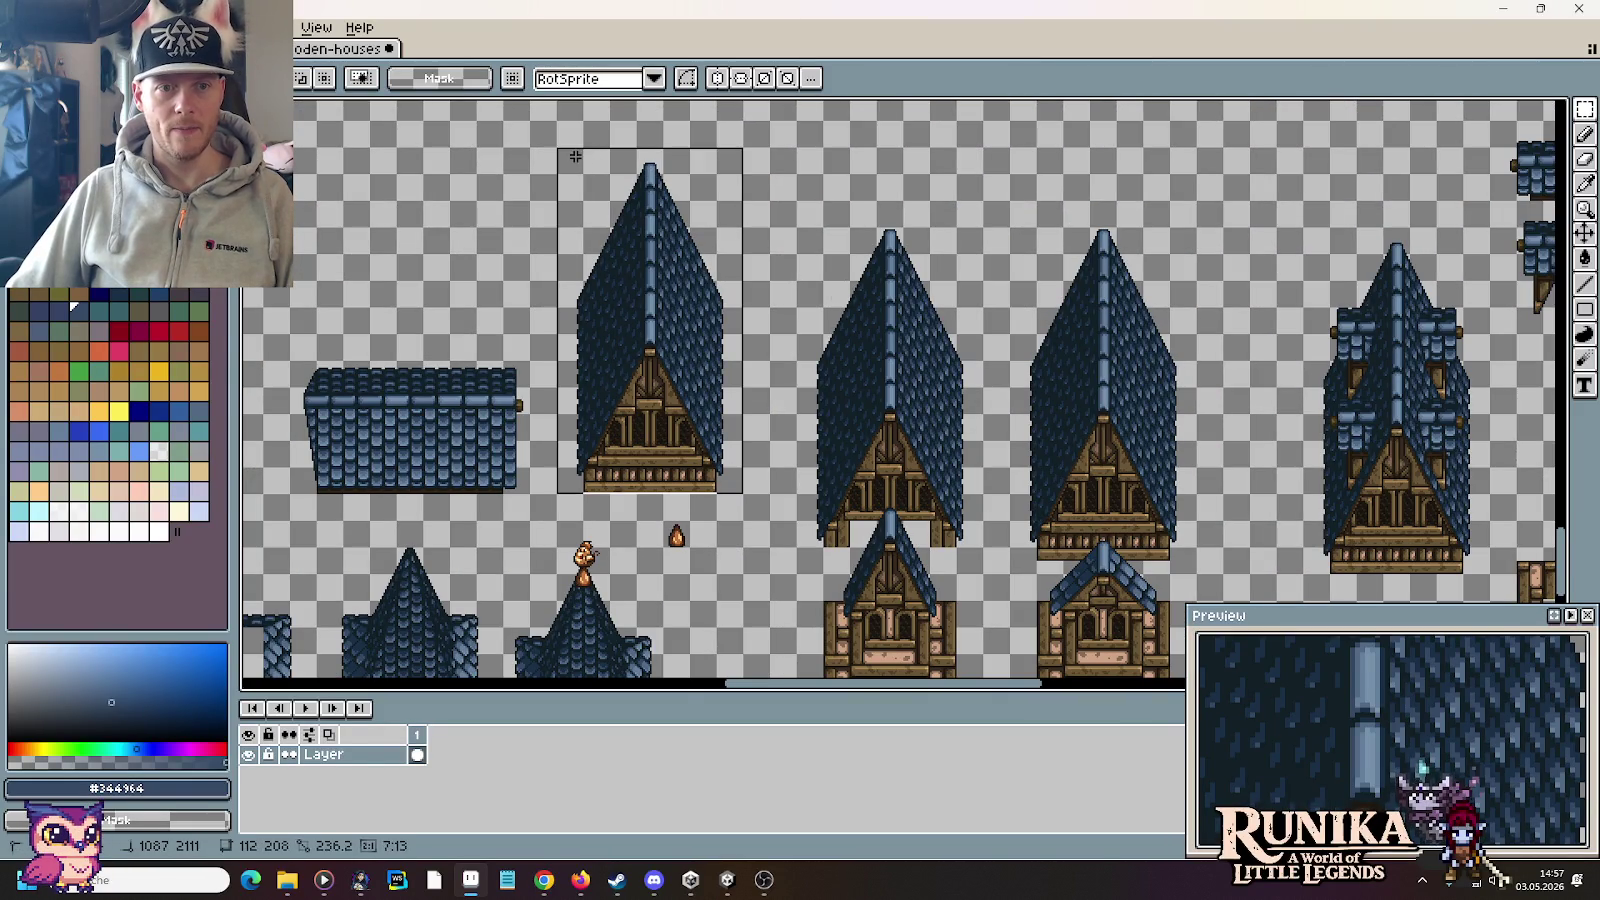
scroll(825, 324, down, 2)
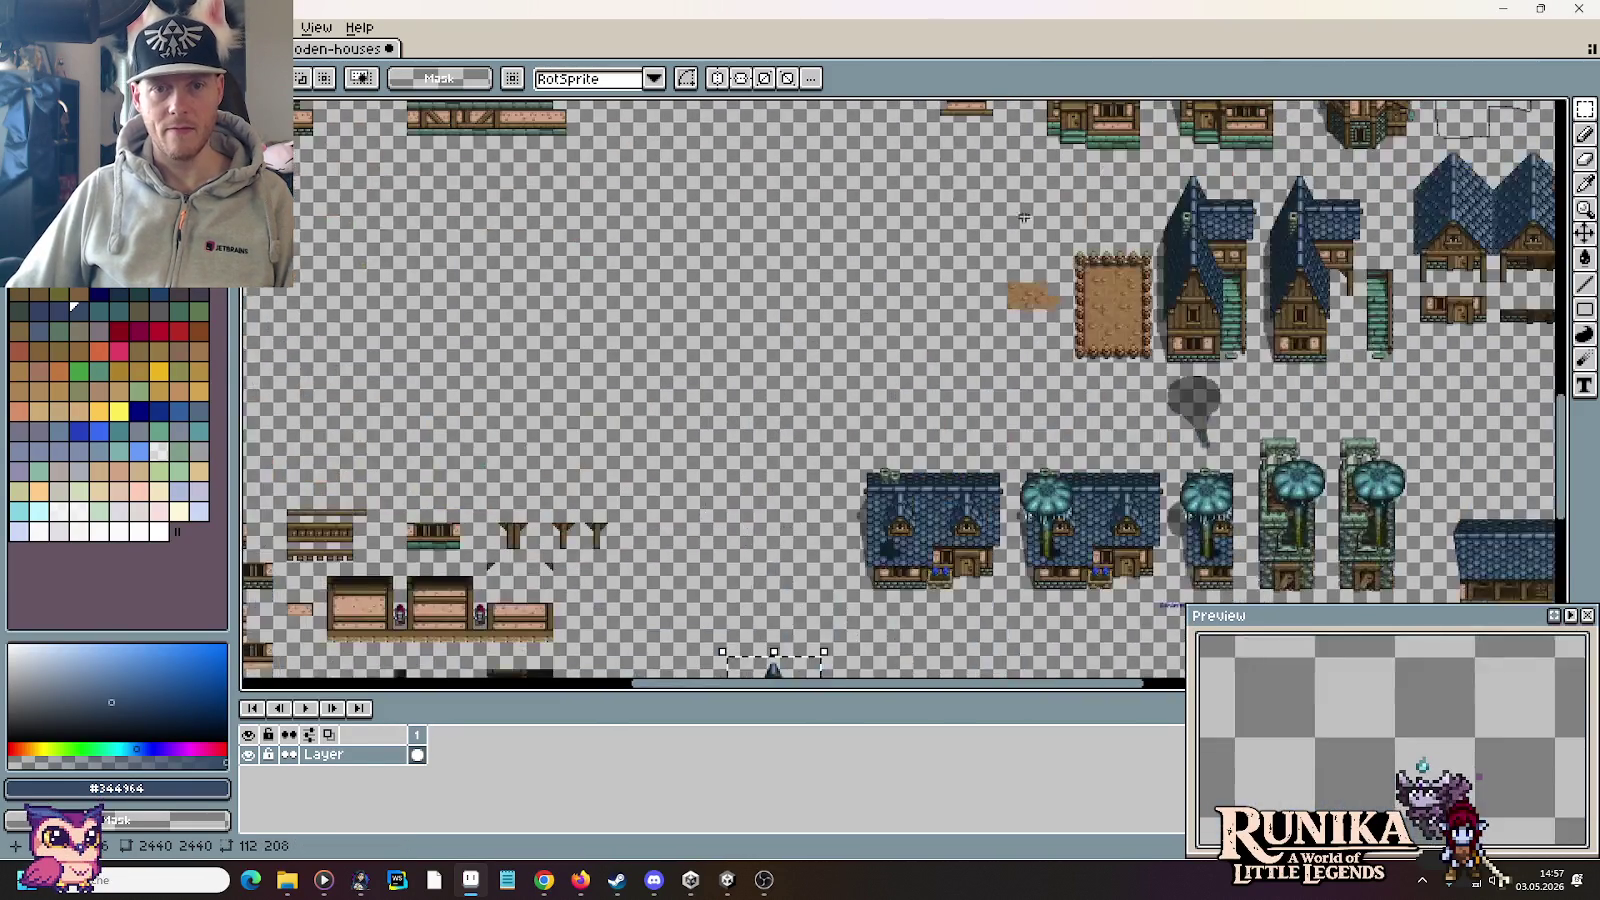
scroll(955, 288, down, 1)
scroll(955, 300, down, 1)
scroll(955, 380, up, 1)
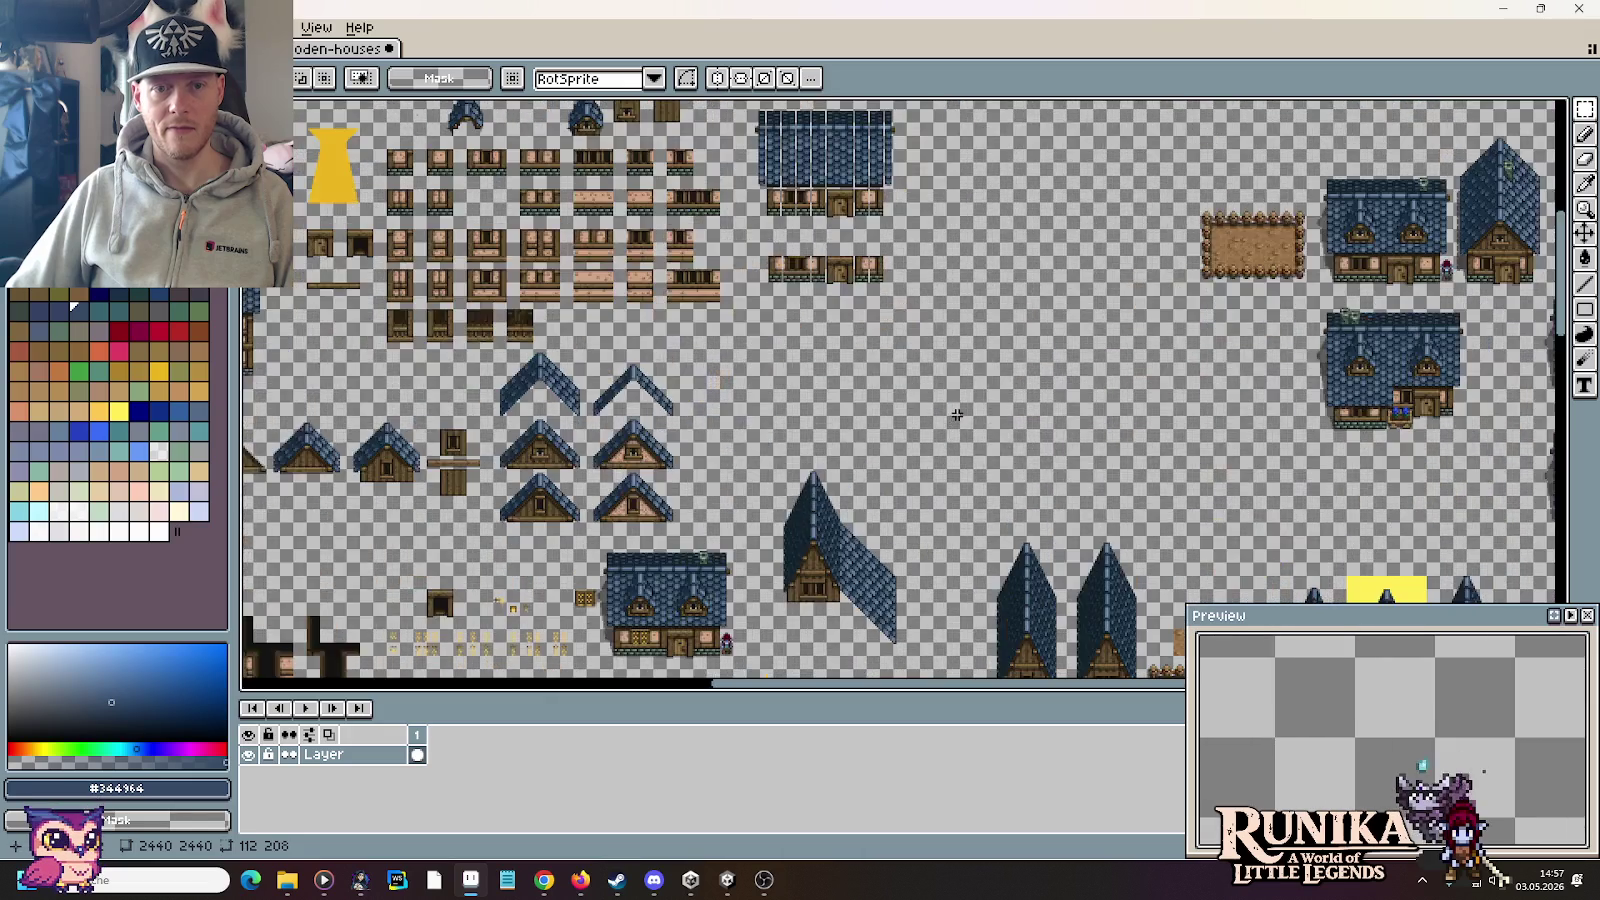
scroll(955, 416, up, 2)
key(ctrl+v)
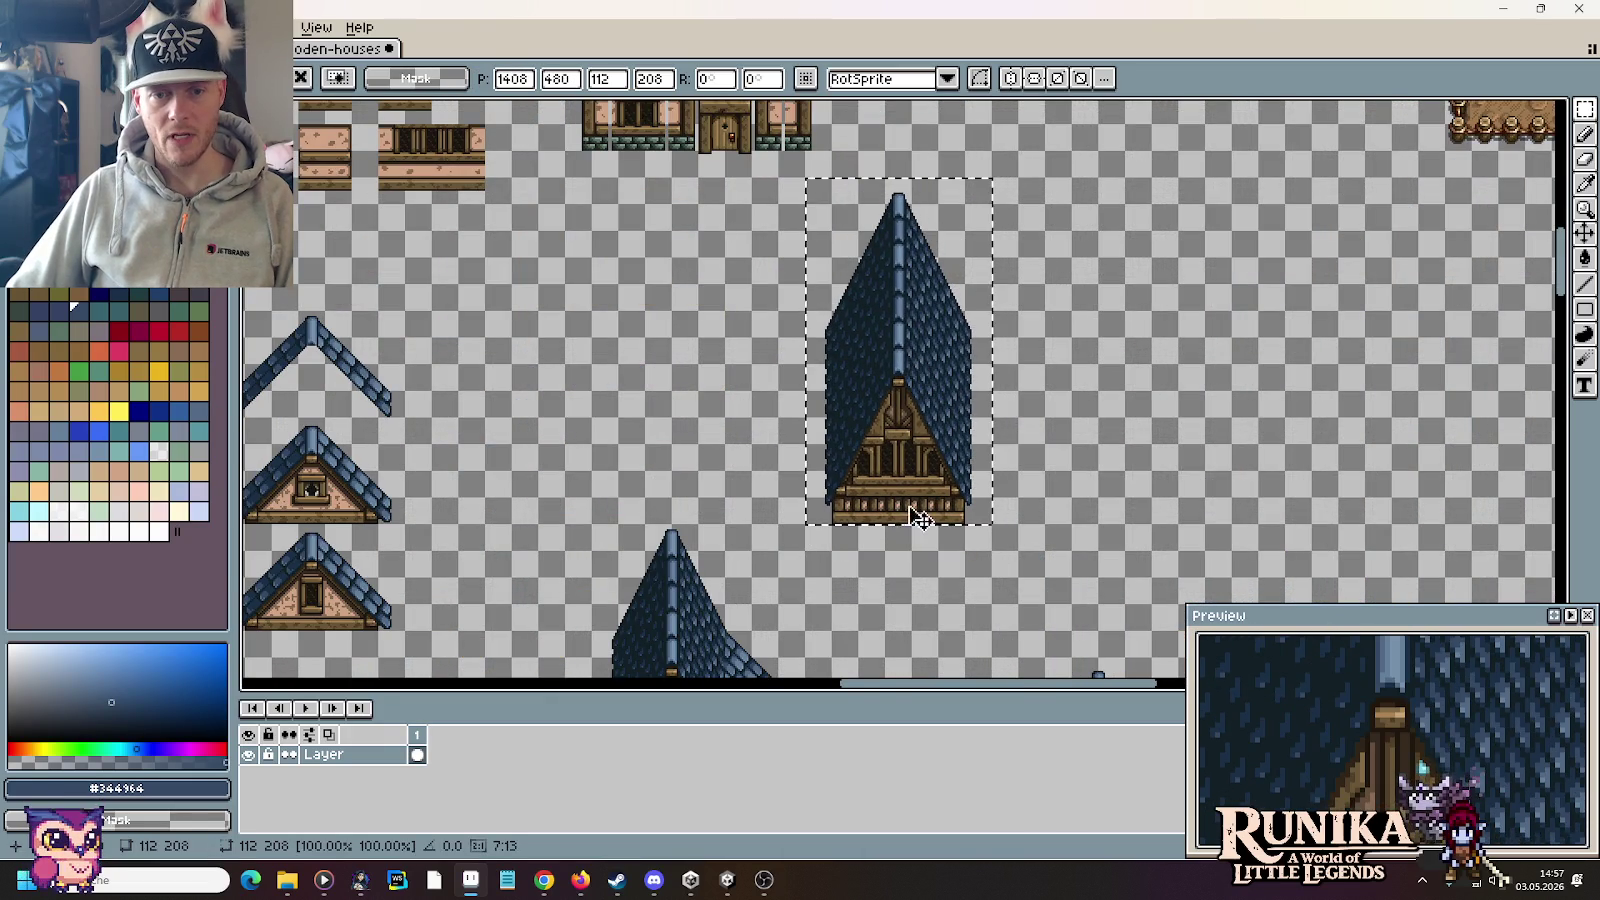
scroll(919, 573, down, 3)
click(870, 571)
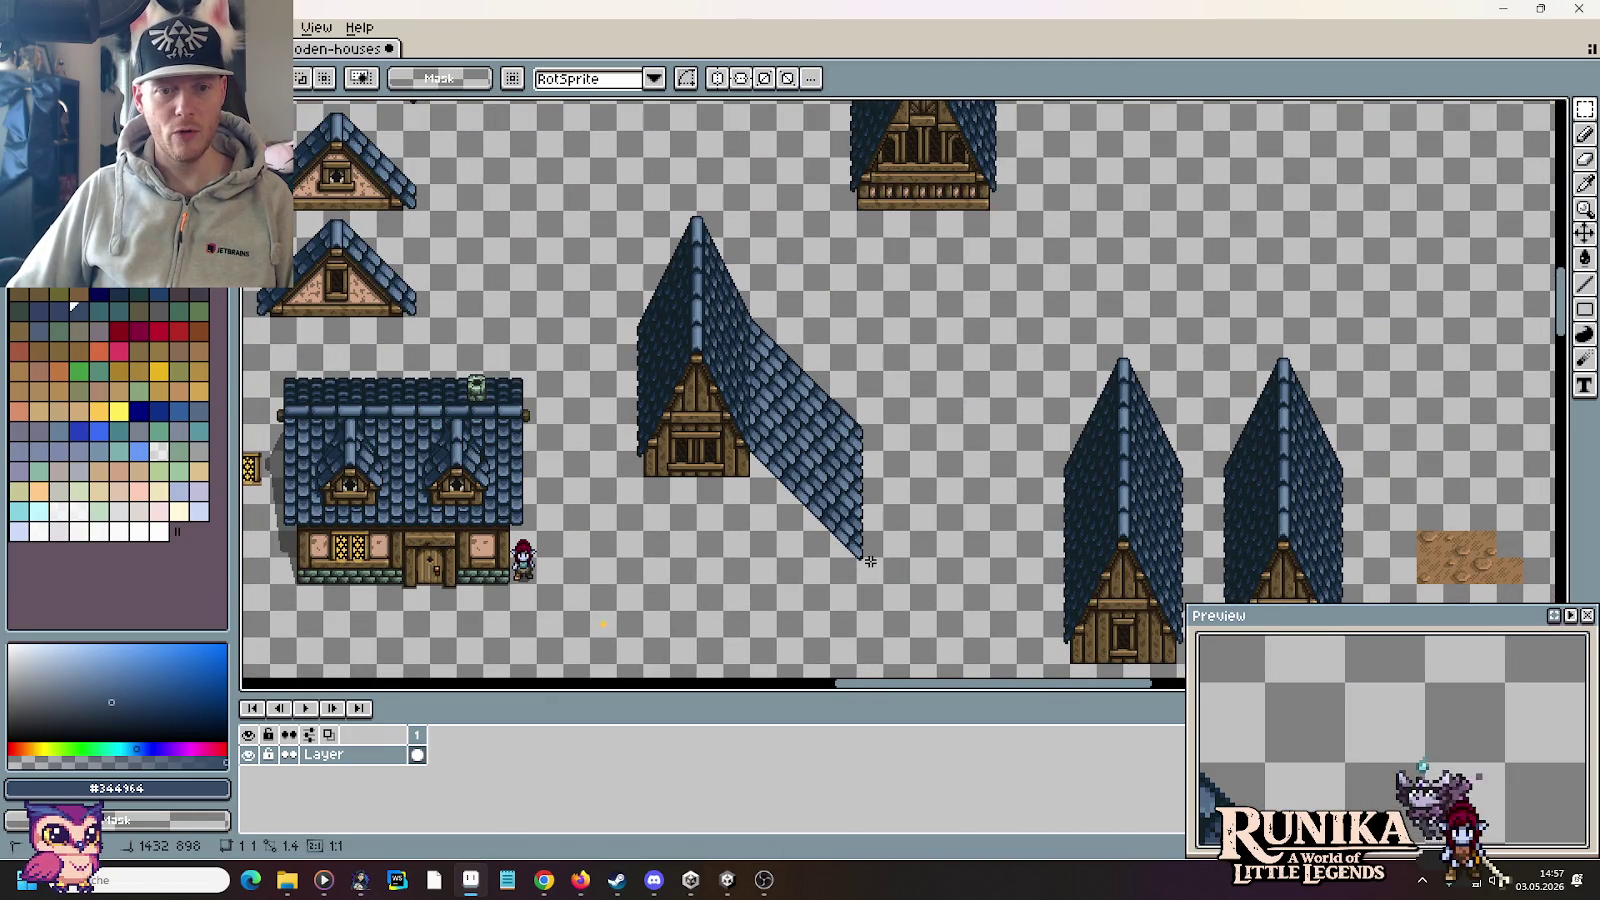
Step: Copy the roof panel and move the pasted copy next to the house copy
mouse_move(870, 571)
mouse_down()
mouse_move(803, 346)
mouse_move(778, 344)
mouse_up()
key(ctrl+c)
key(ctrl+v)
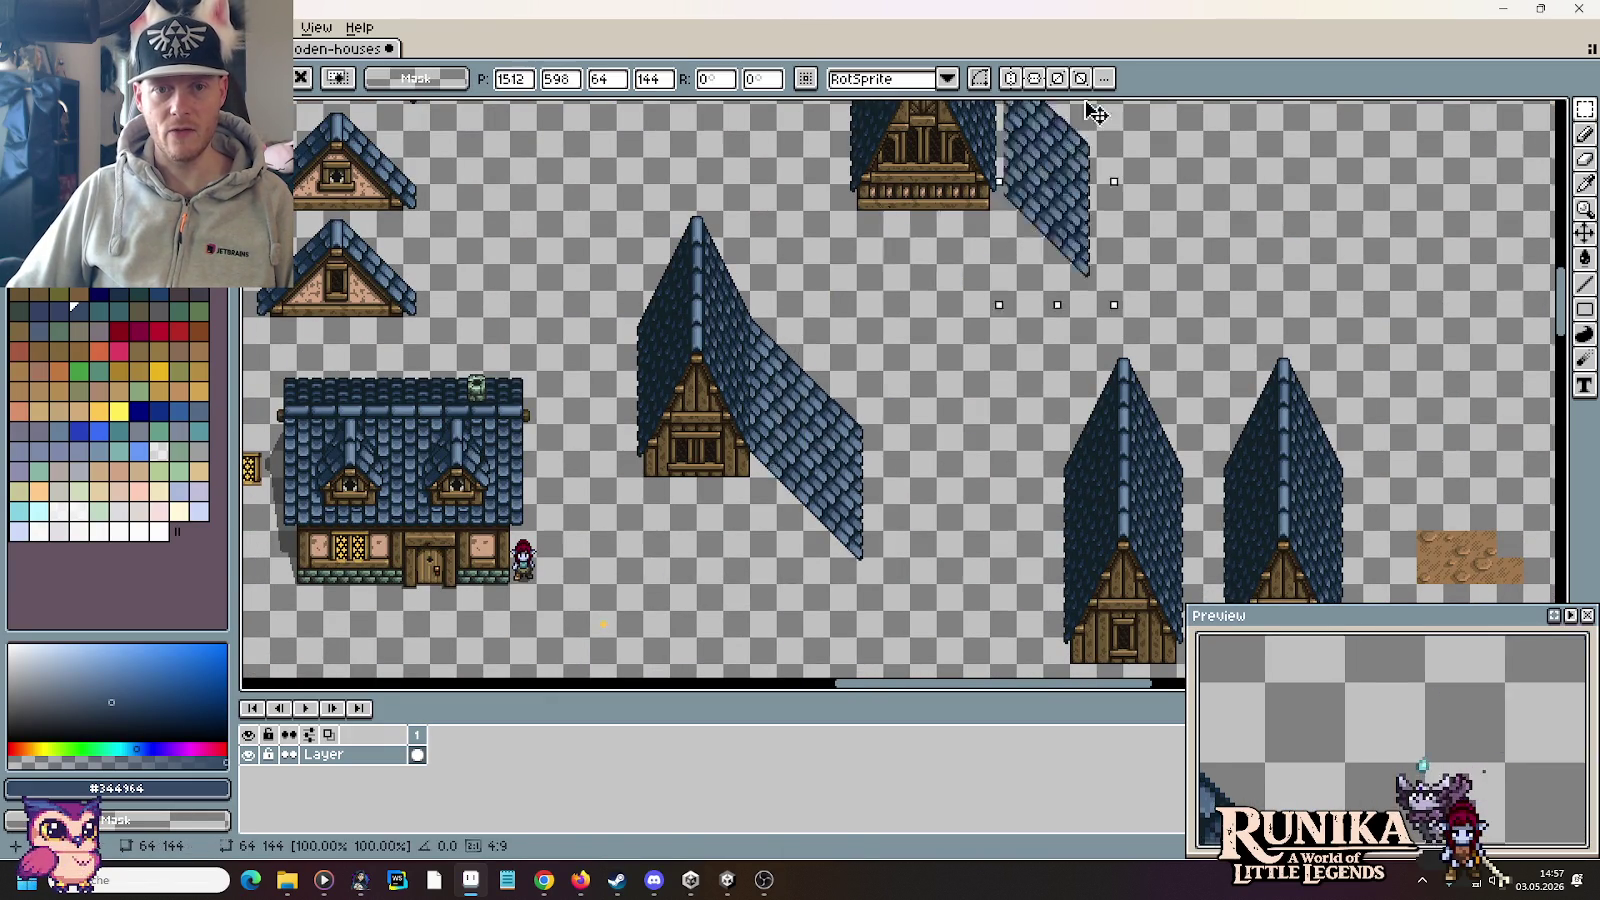
scroll(1083, 490, up, 3)
mouse_move(1083, 490)
mouse_down()
mouse_move(1043, 487)
mouse_move(1186, 408)
mouse_up()
scroll(1043, 487, up, 3)
Step: Slide the copied roof panel against the tall gable and commit it
mouse_move(960, 625)
mouse_down()
mouse_move(900, 564)
mouse_move(886, 102)
mouse_up()
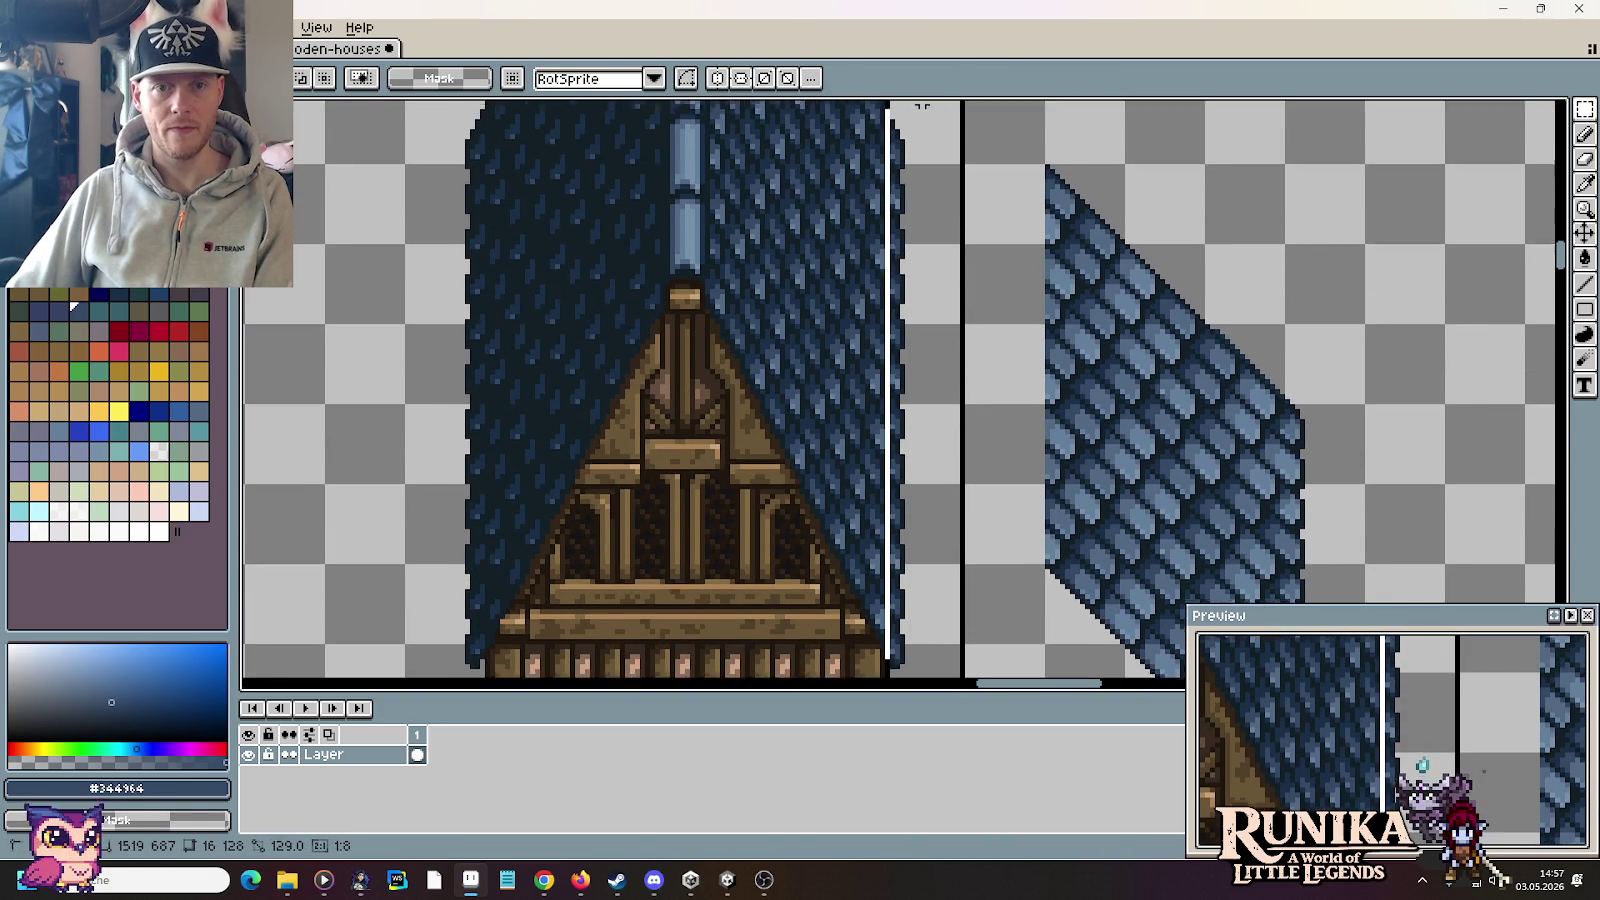
mouse_move(1046, 204)
mouse_down()
mouse_move(1327, 477)
mouse_move(1328, 450)
mouse_up()
scroll(1328, 450, down, 1)
drag(1250, 257, 1156, 297)
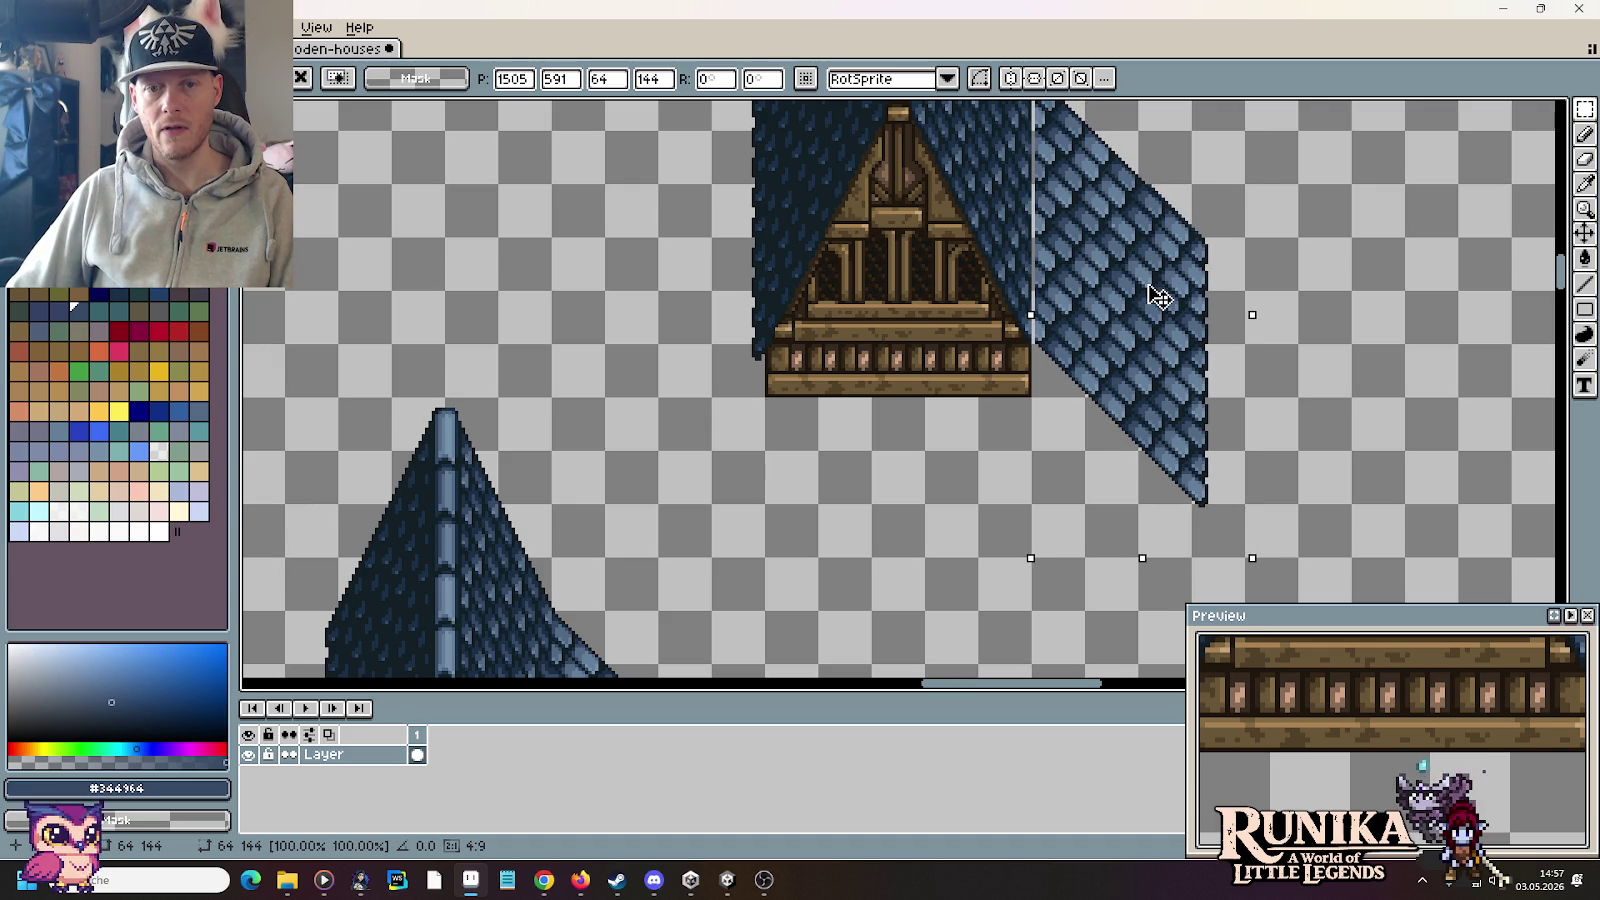
key(Return)
scroll(921, 418, down, 1)
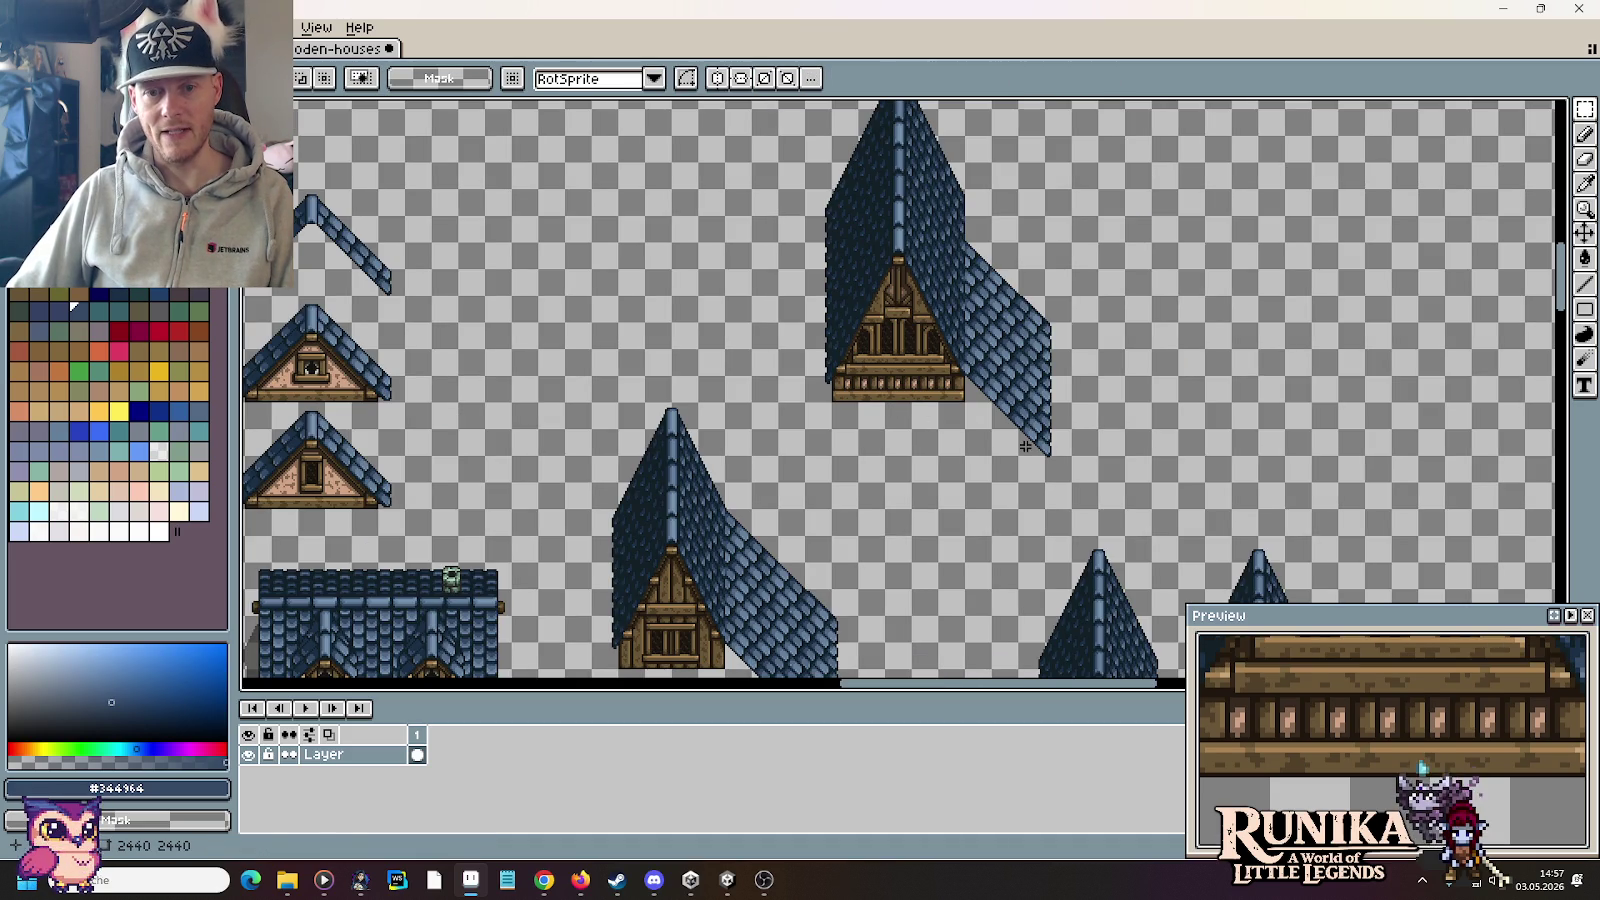
Step: Select a 32x16 patch below the lower beam and glance at the farmhouse references
drag(1020, 452, 848, 388)
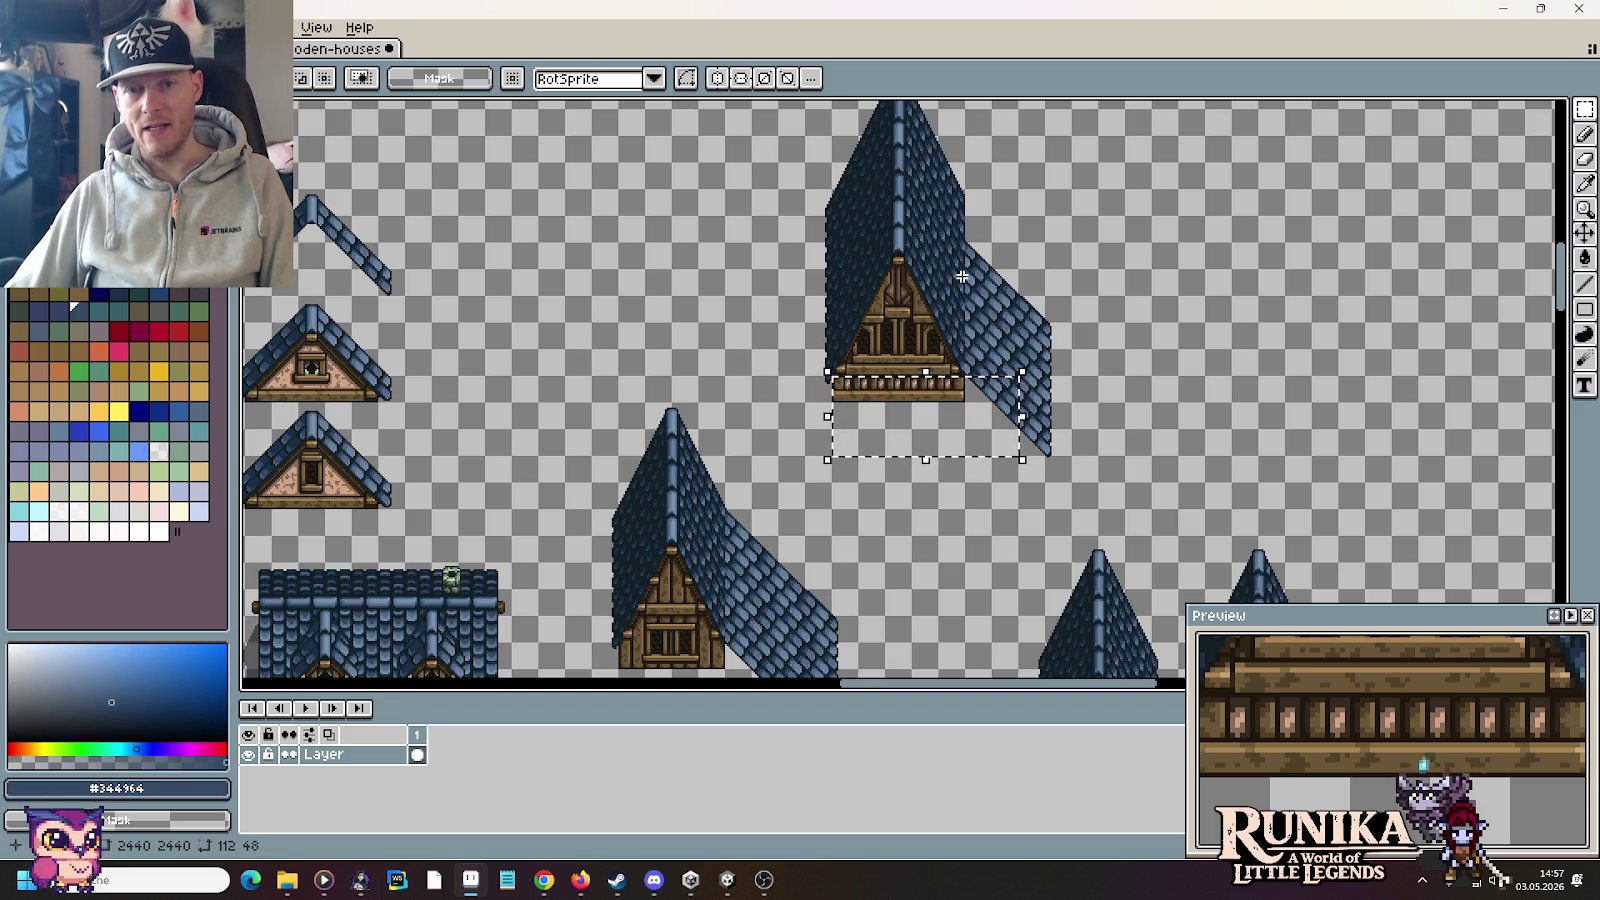
drag(840, 428, 1027, 387)
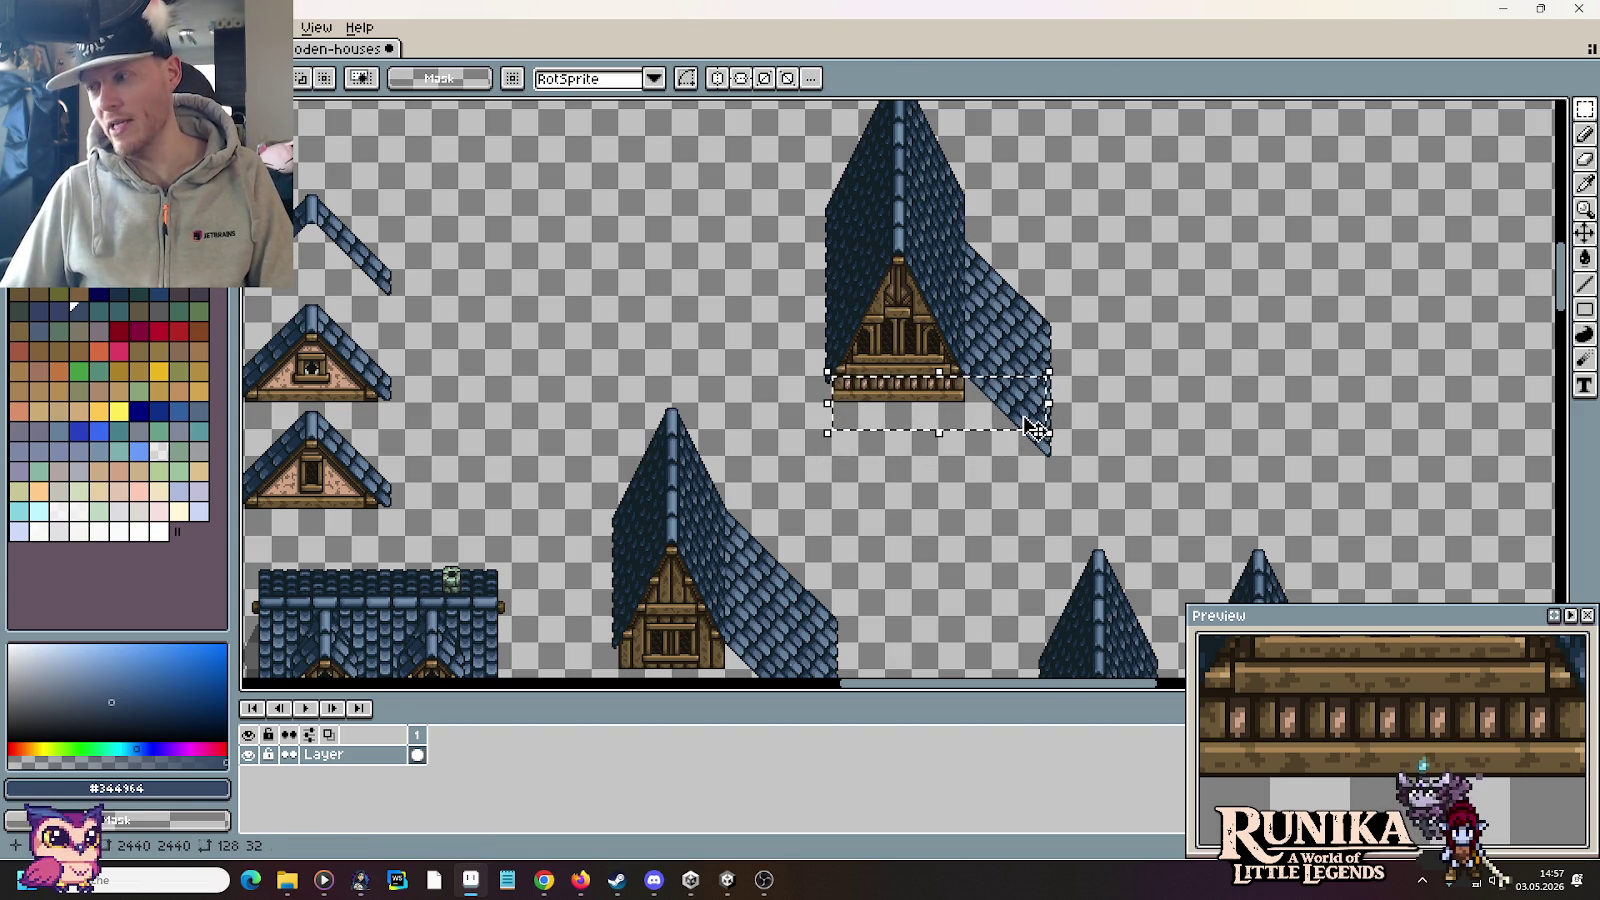
key(alt+Tab)
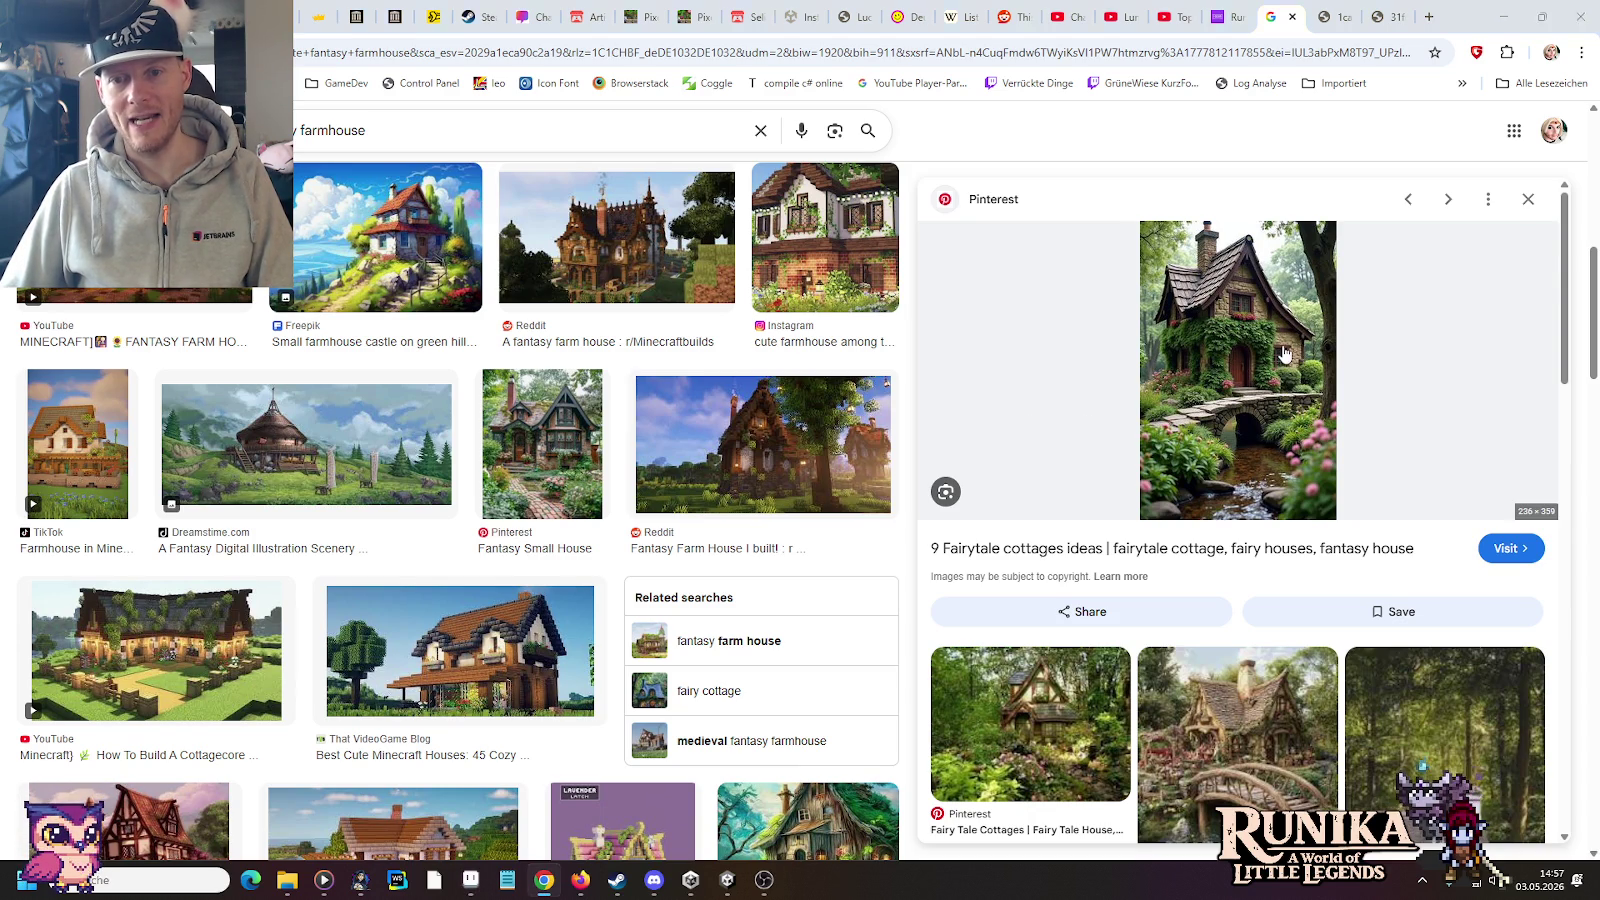
key(alt+Tab)
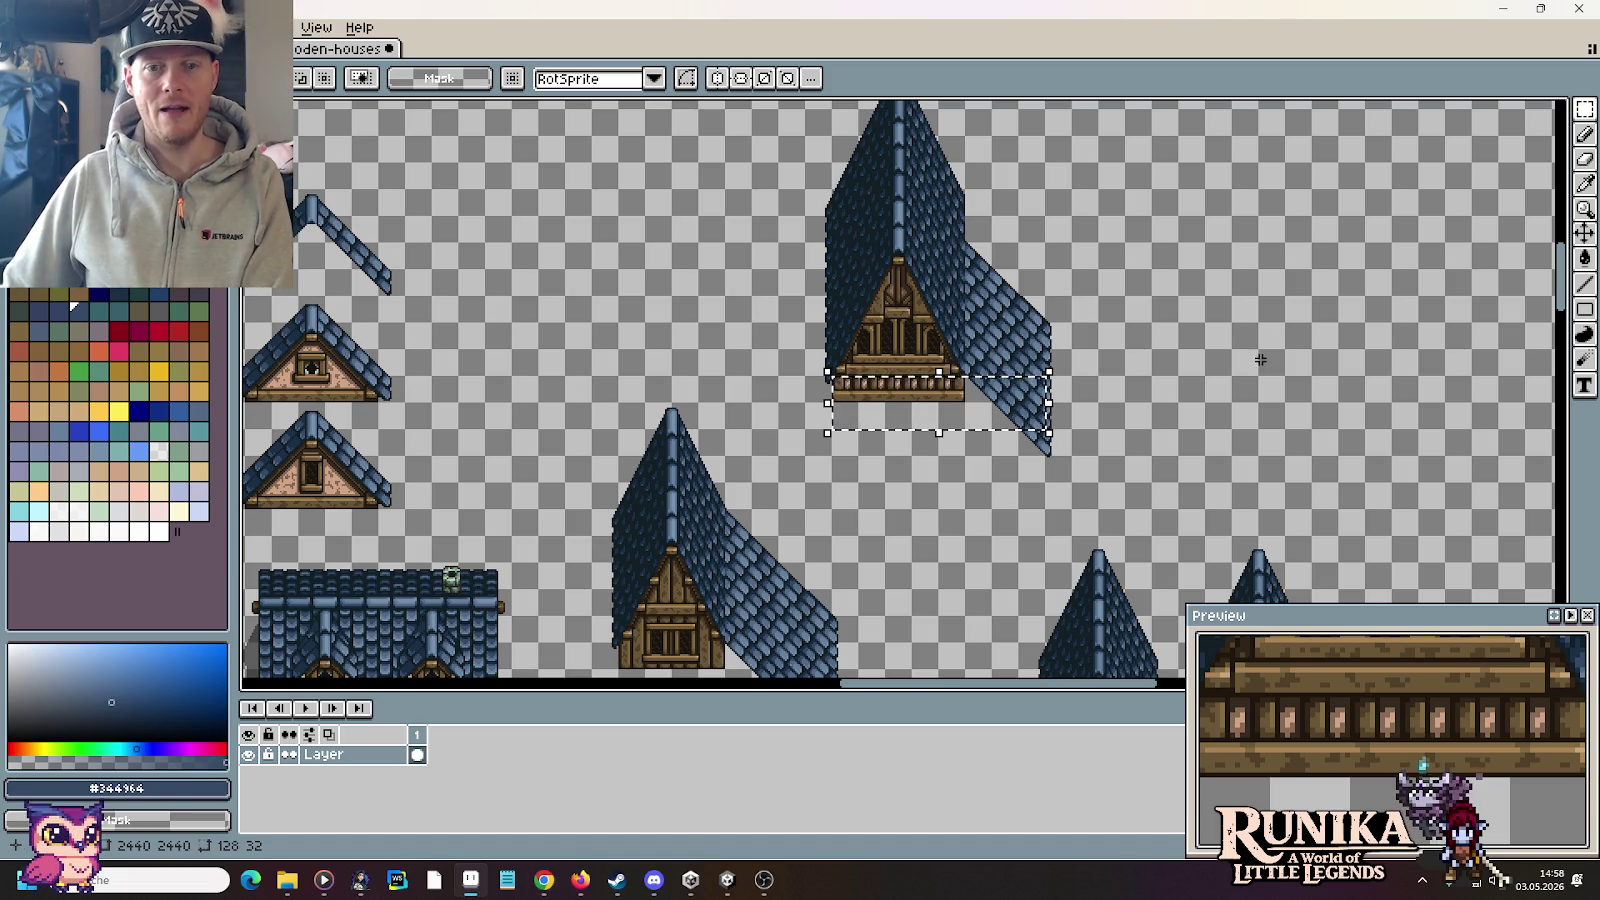
Step: Select and delete the leftover roof piece
scroll(1222, 409, up, 2)
mouse_move(1092, 578)
mouse_down()
mouse_move(828, 176)
mouse_move(801, 176)
mouse_up()
key(Delete)
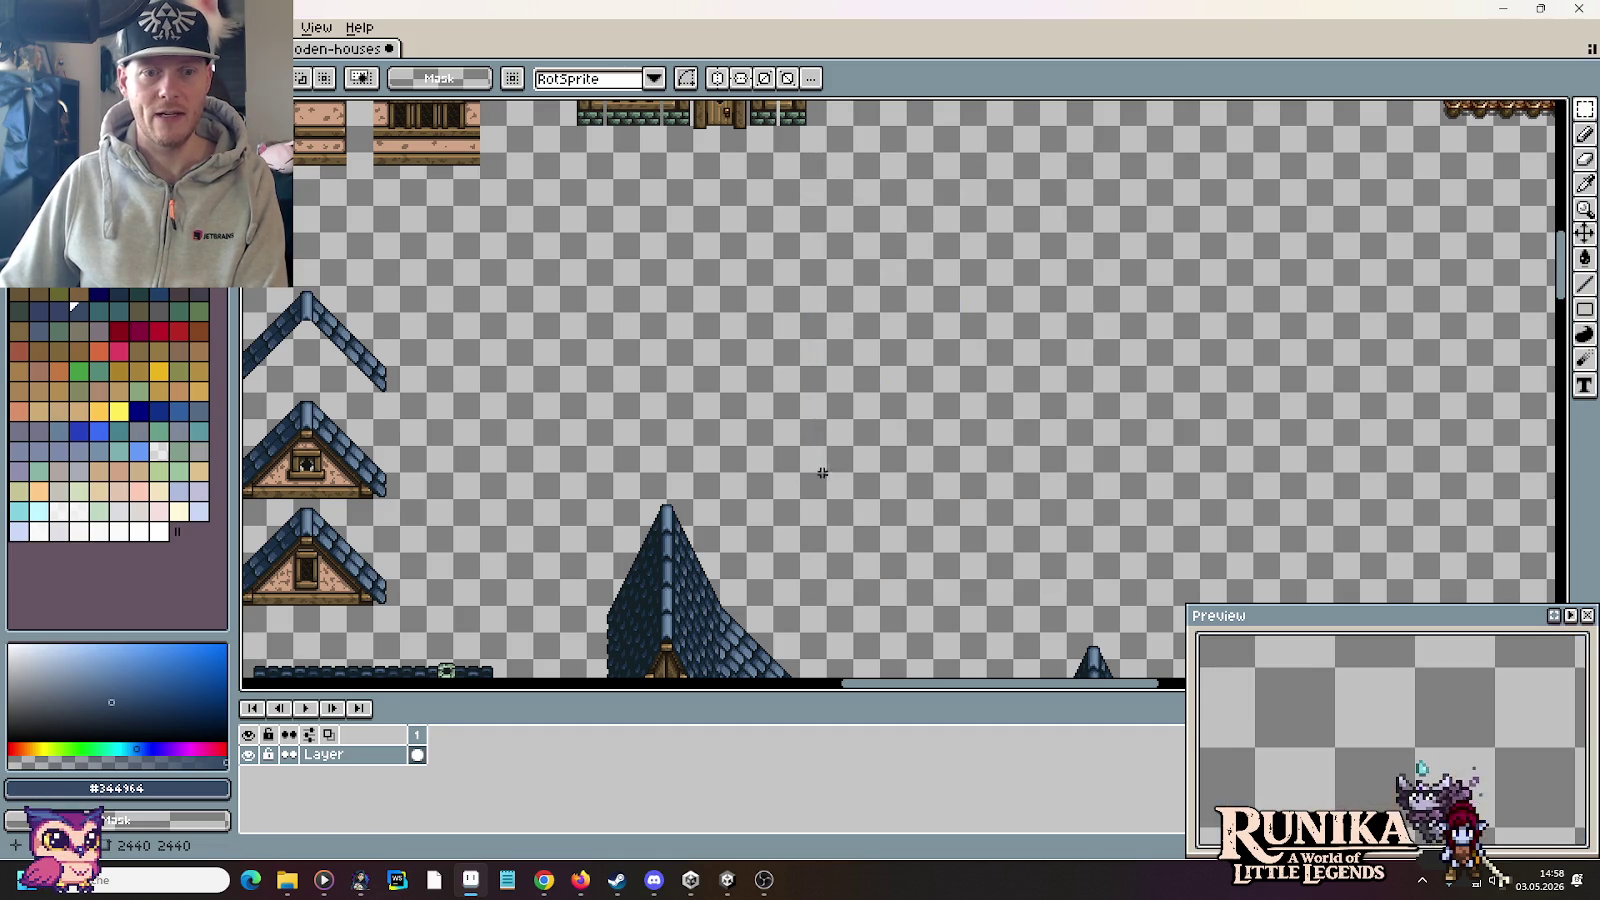
scroll(965, 352, down, 5)
scroll(965, 352, left, 2)
scroll(965, 352, down, 2)
scroll(965, 352, left, 1)
scroll(965, 352, up, 2)
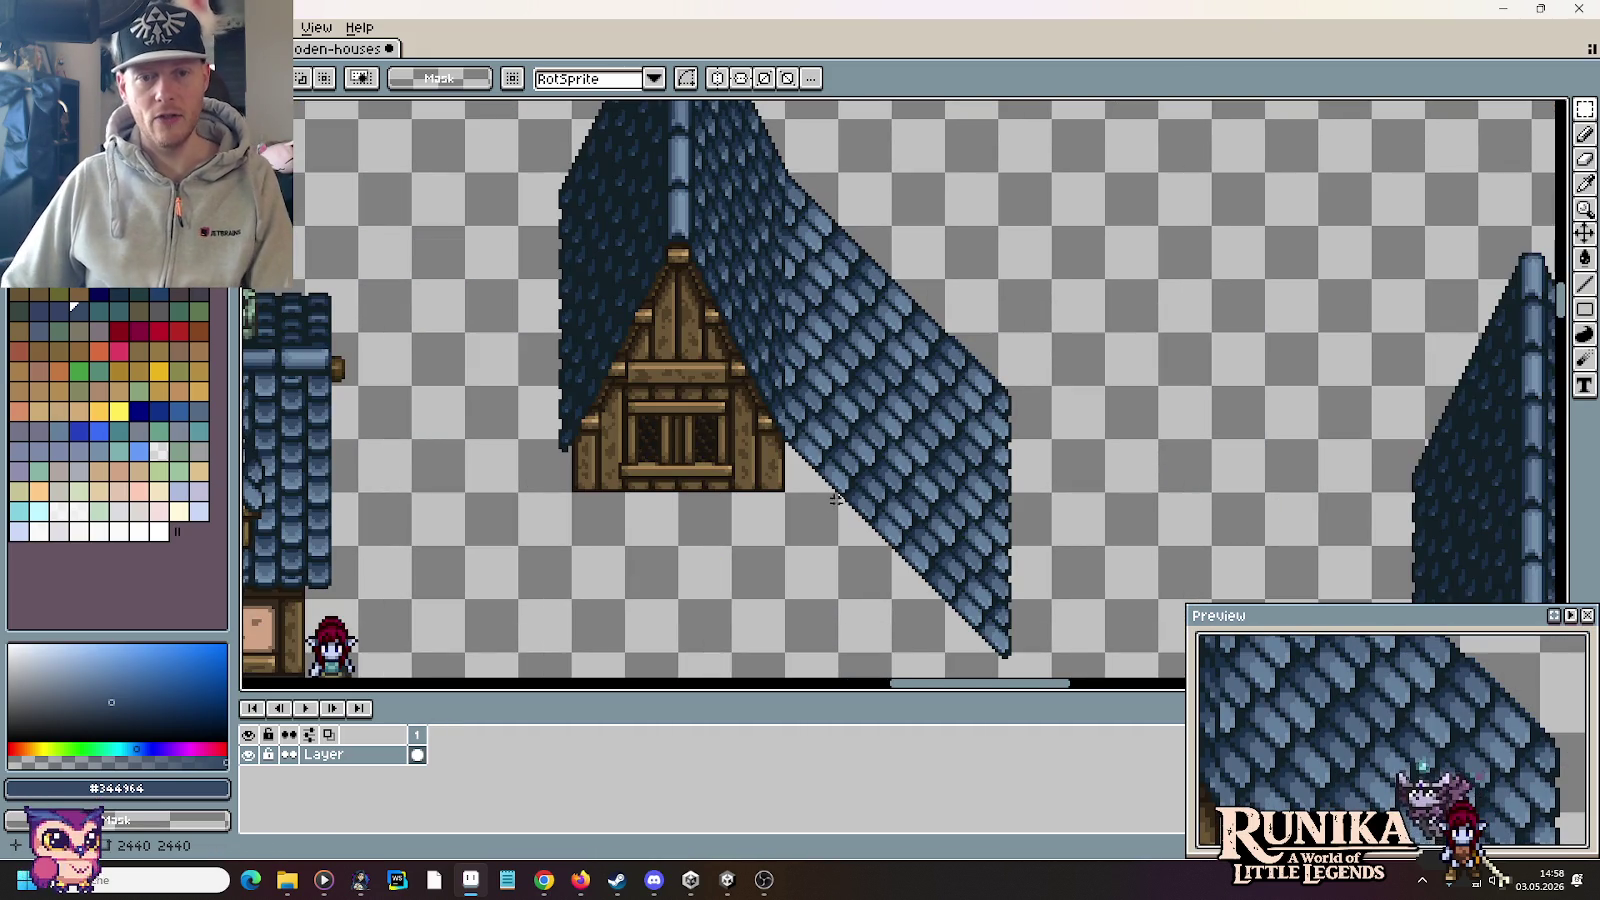
Step: Delete the upper right roof slope and move the remaining strip against the gable
drag(882, 587, 786, 172)
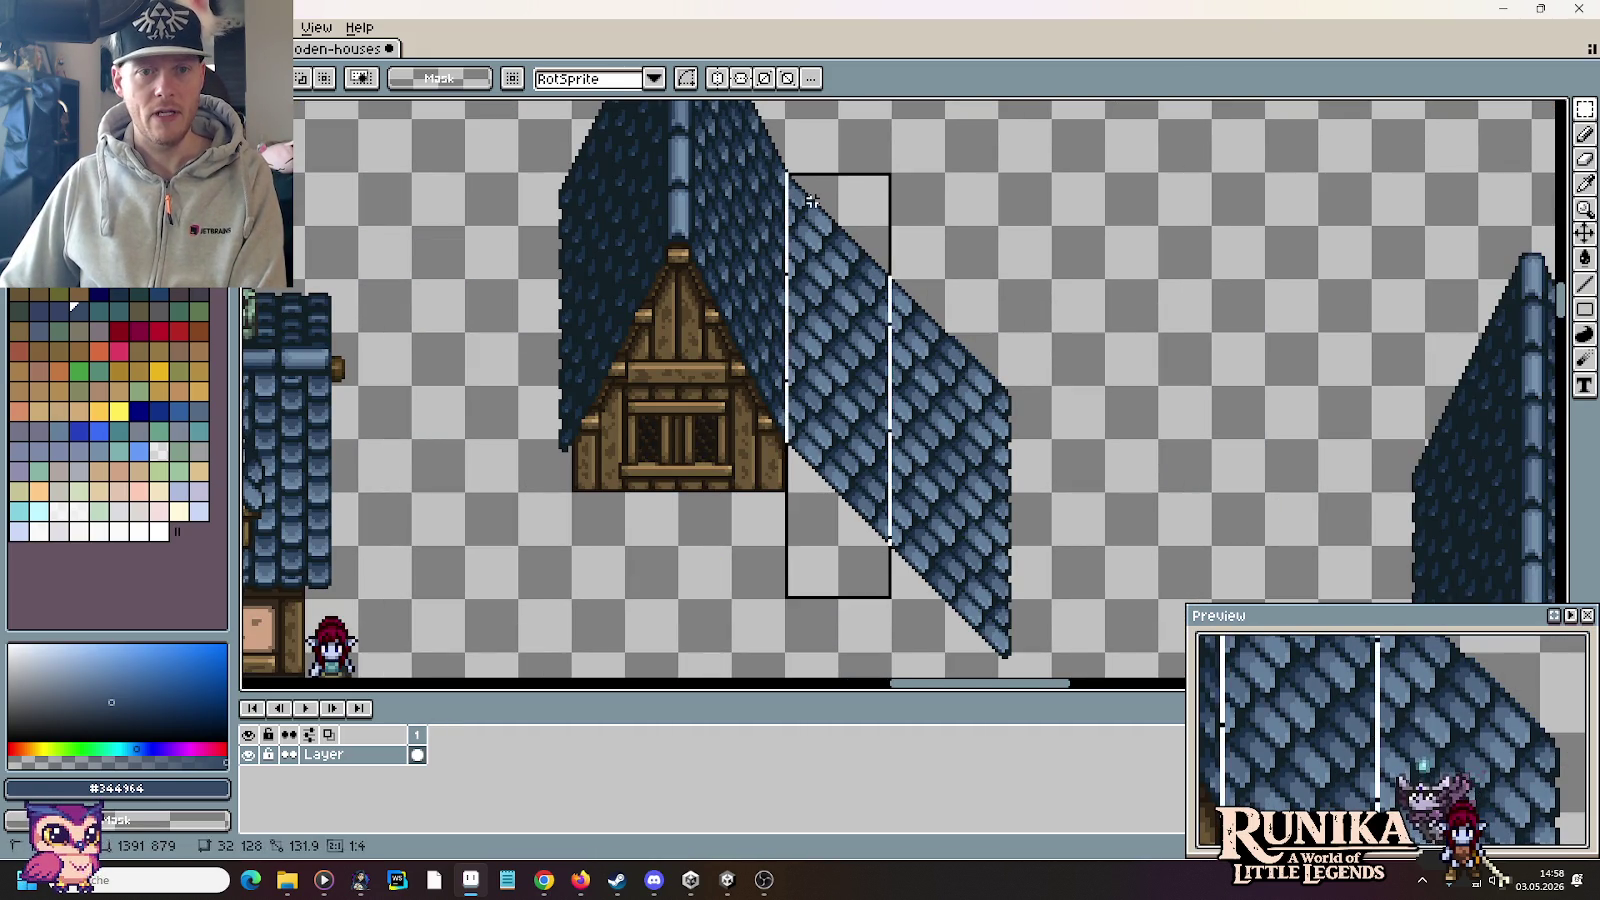
key(Delete)
drag(935, 328, 1009, 670)
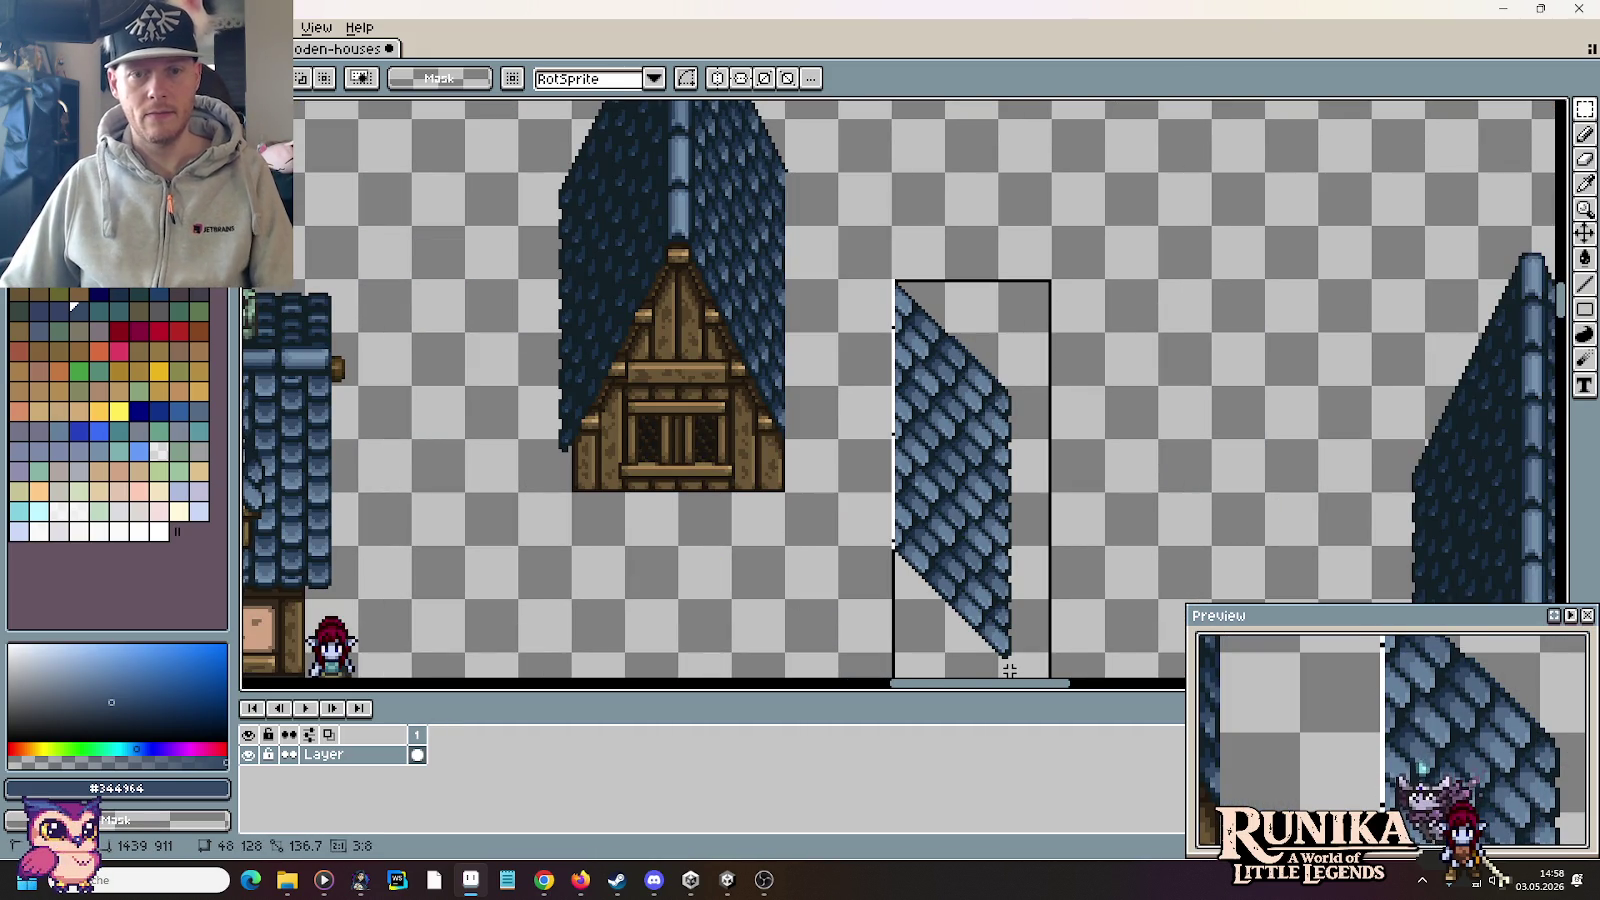
drag(977, 541, 866, 425)
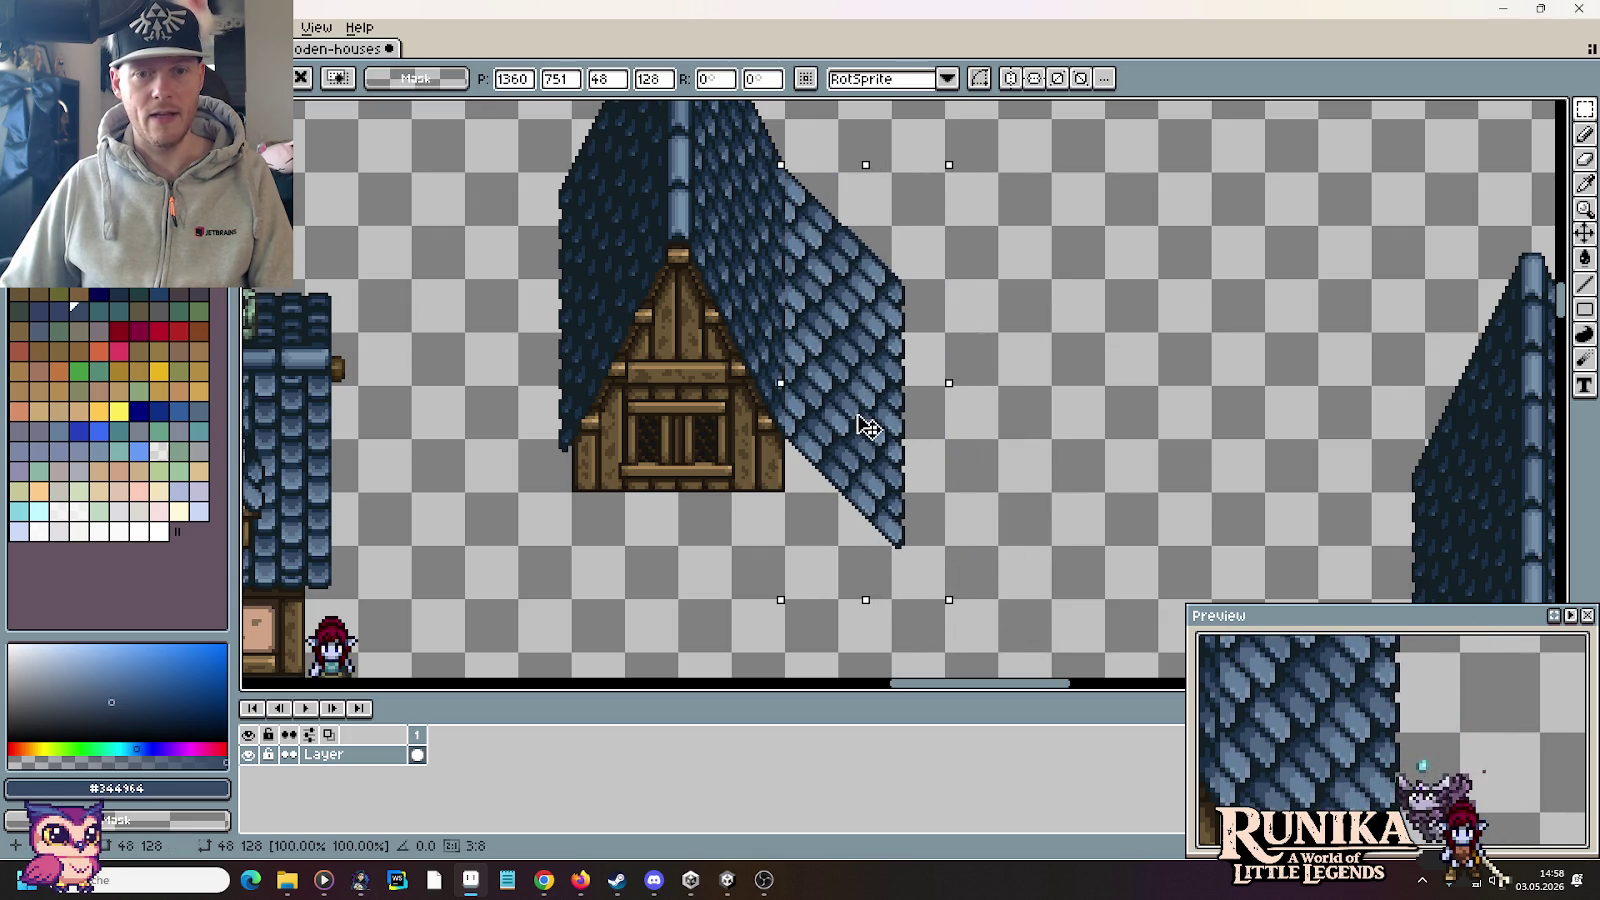
click(1019, 518)
scroll(935, 528, down, 2)
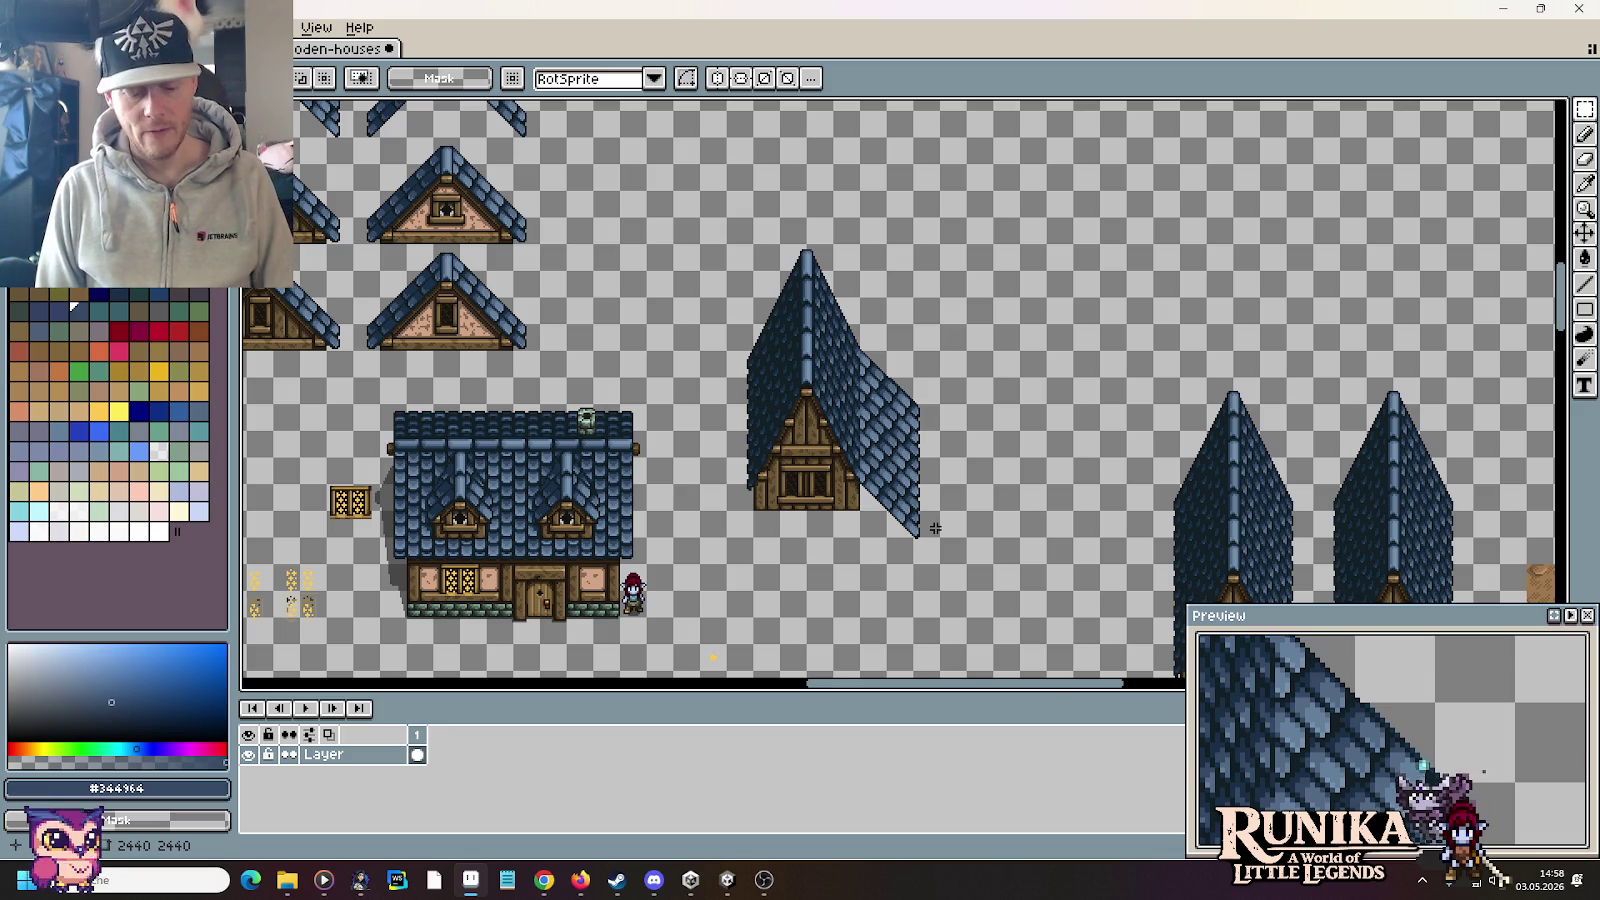
key(alt+Tab)
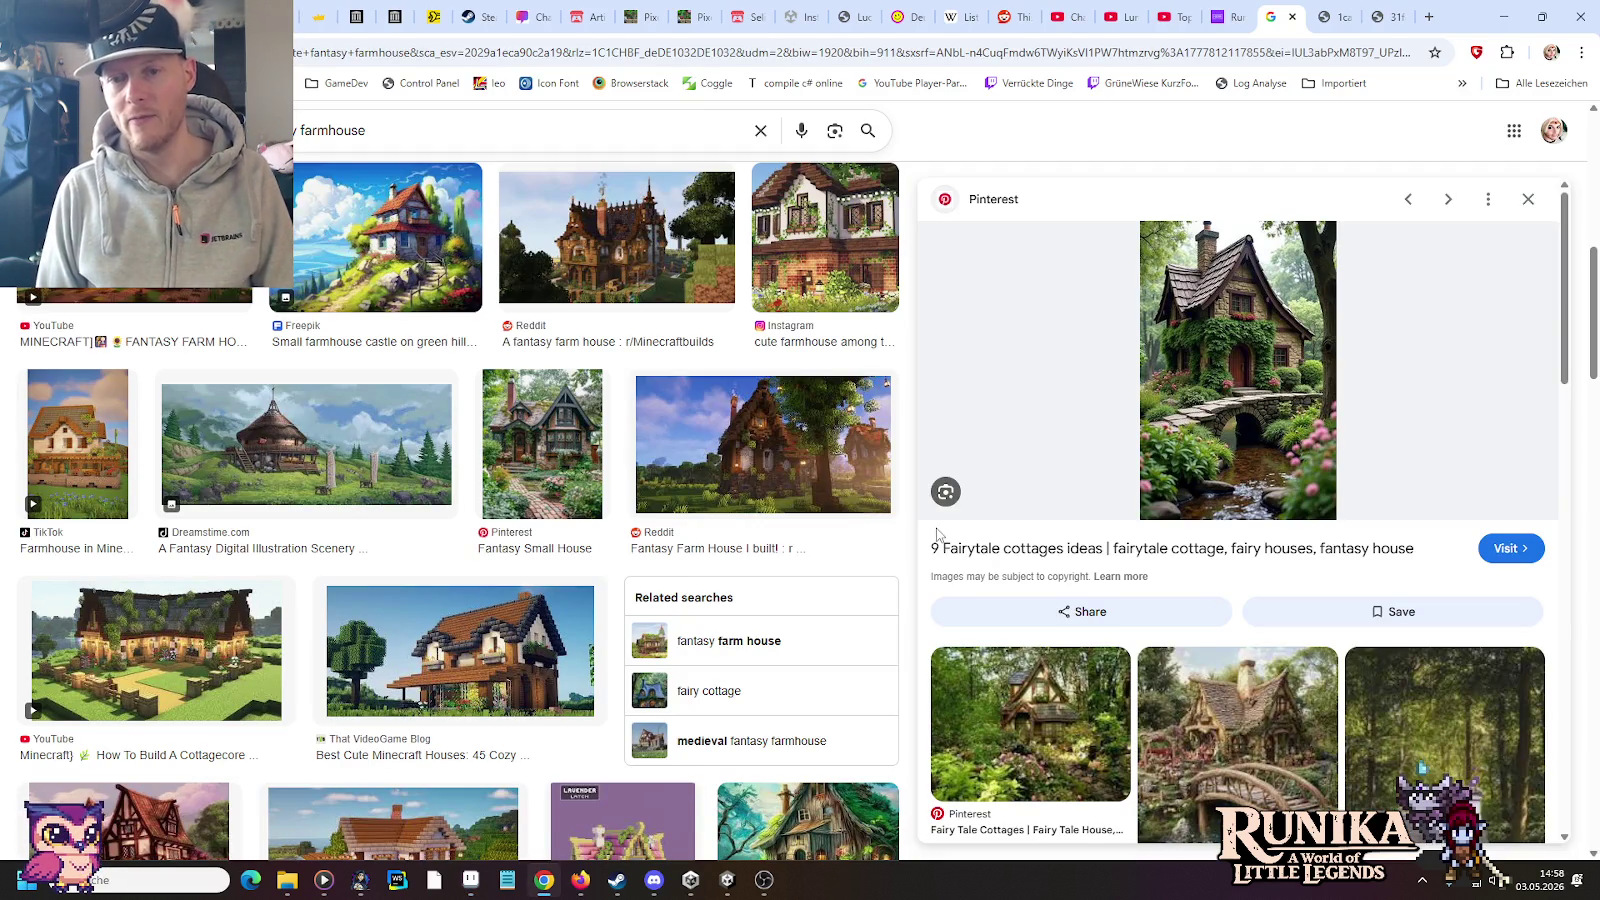
Step: Switch from the Chrome reference images back to the Aseprite sprite sheet
key(alt+Tab)
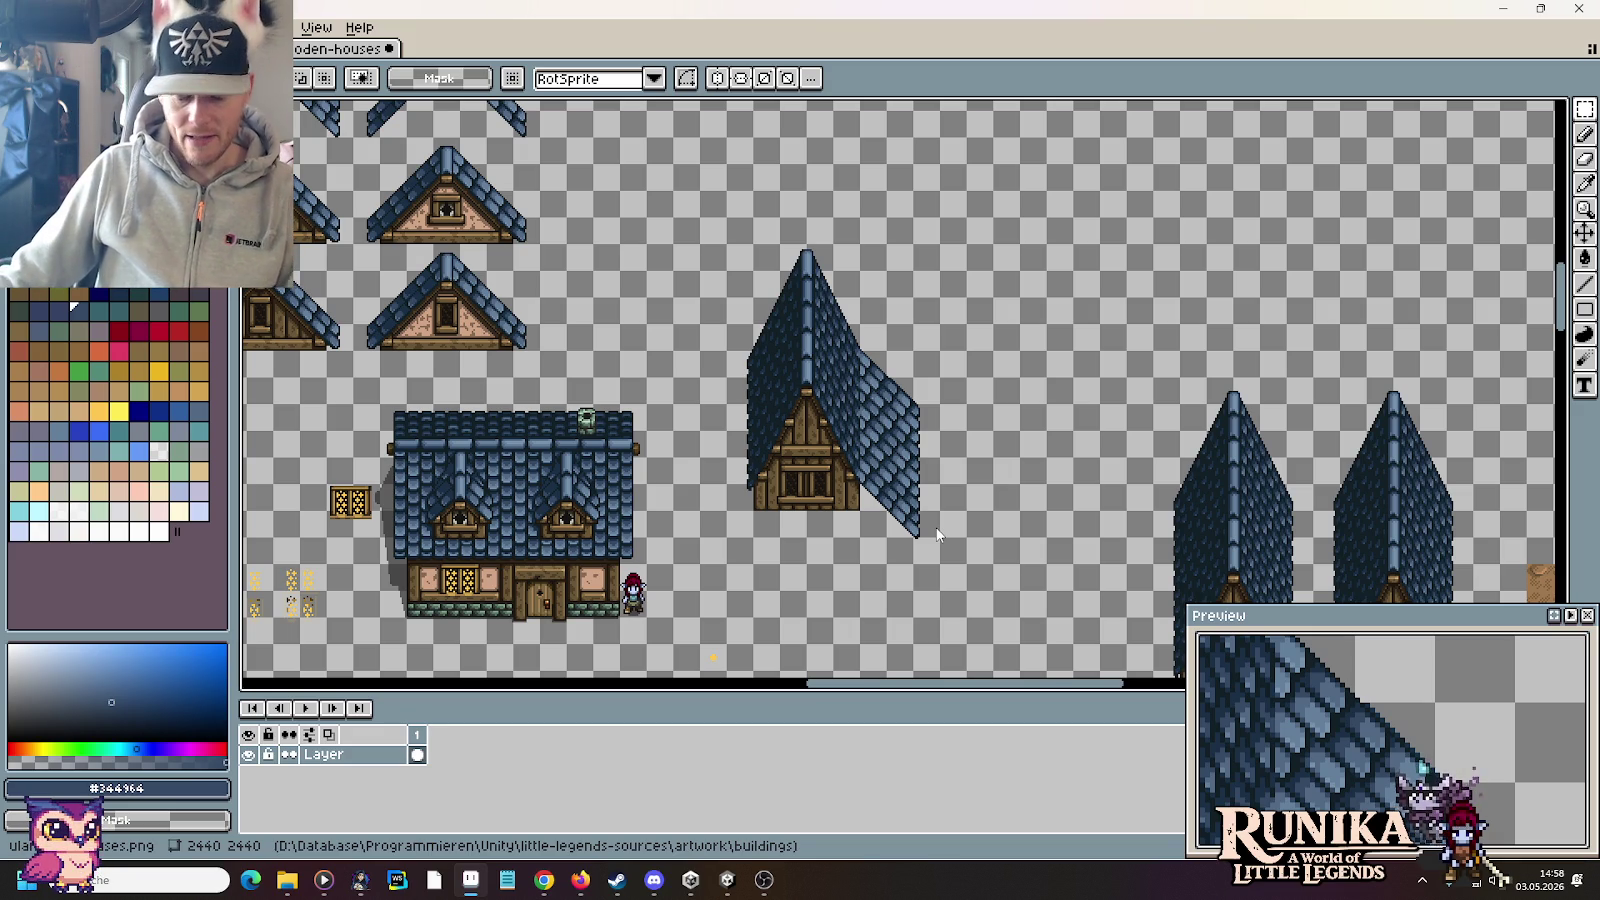
Step: Move the steep-roofed house beside the blue-roofed house, commit, and save the sheet
drag(942, 566, 721, 240)
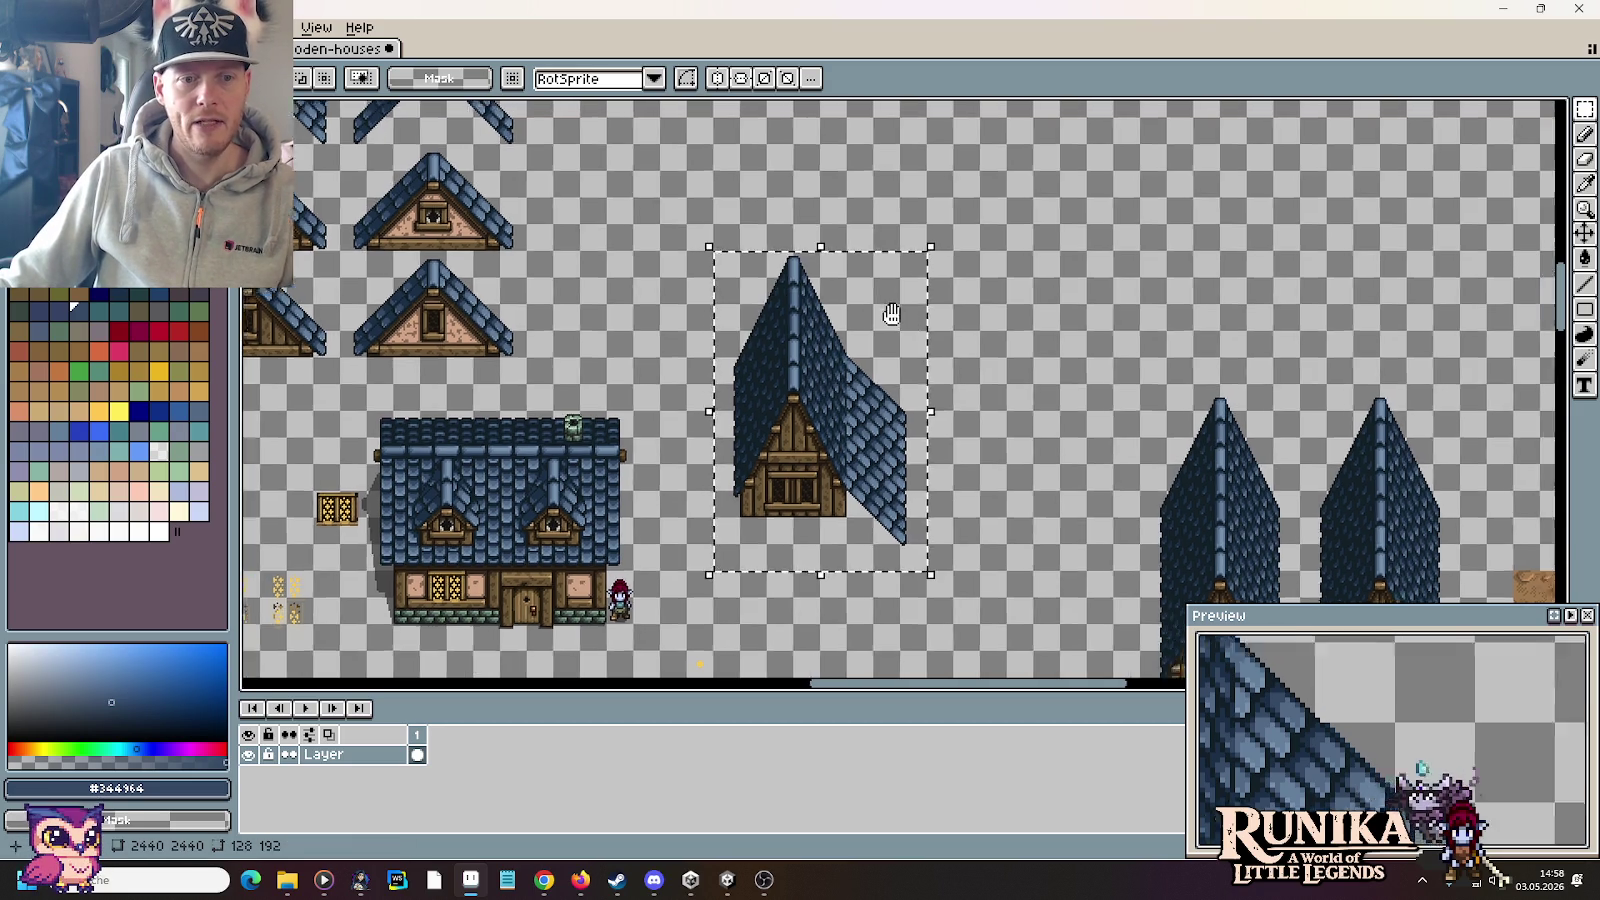
mouse_move(891, 314)
mouse_down()
mouse_move(500, 410)
mouse_move(1160, 268)
mouse_move(918, 537)
mouse_move(1100, 382)
mouse_up()
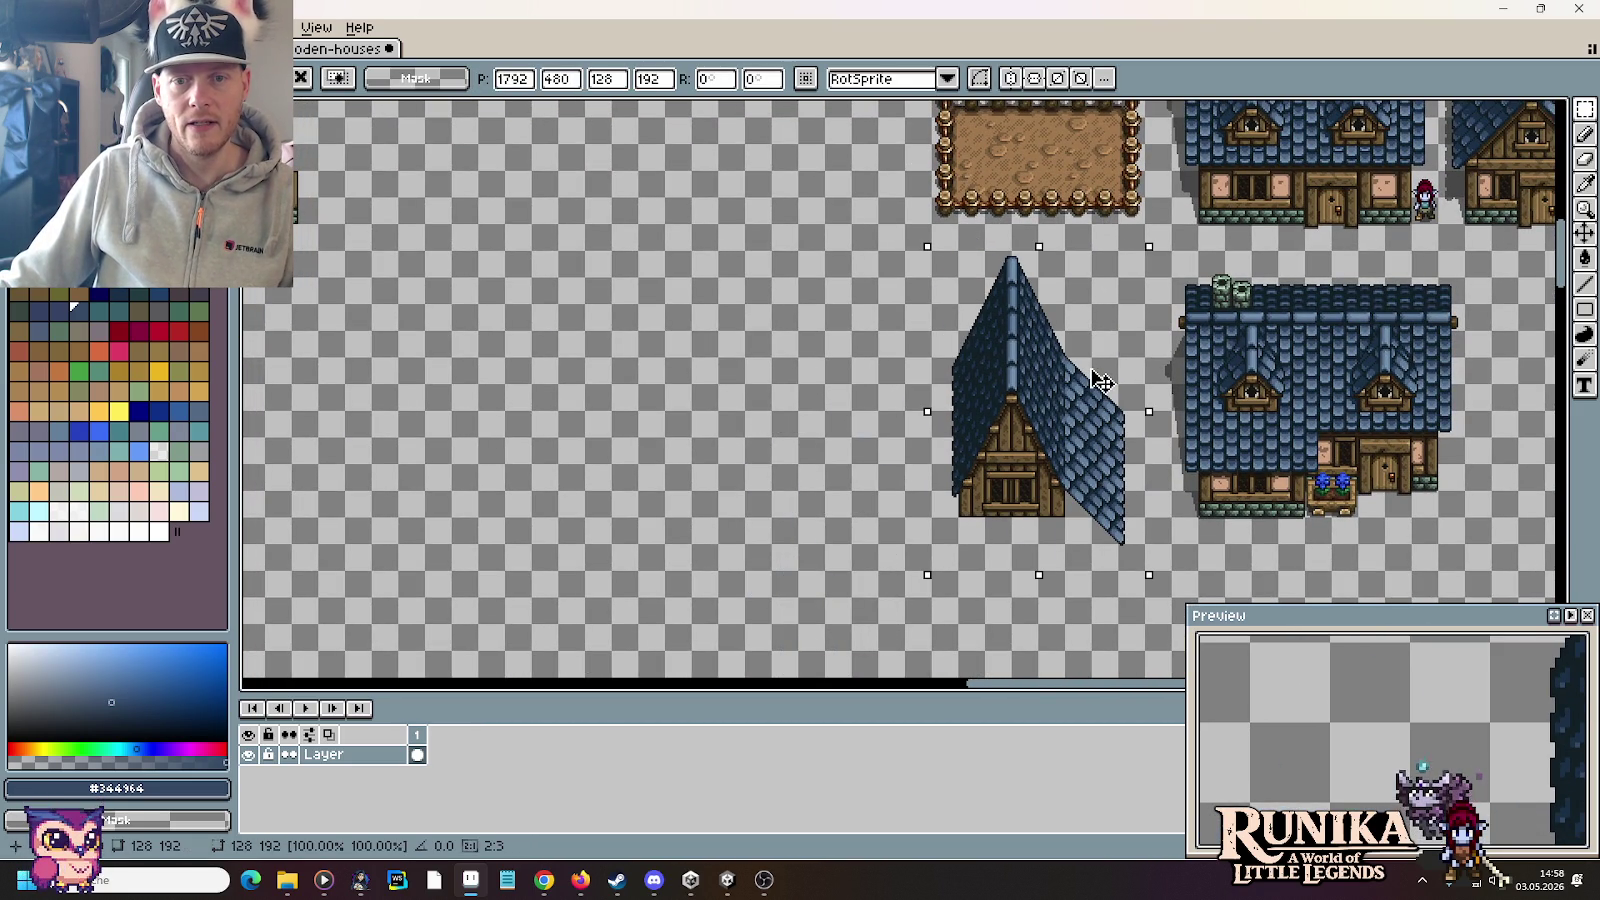
drag(1100, 382, 1100, 365)
key(ctrl+d)
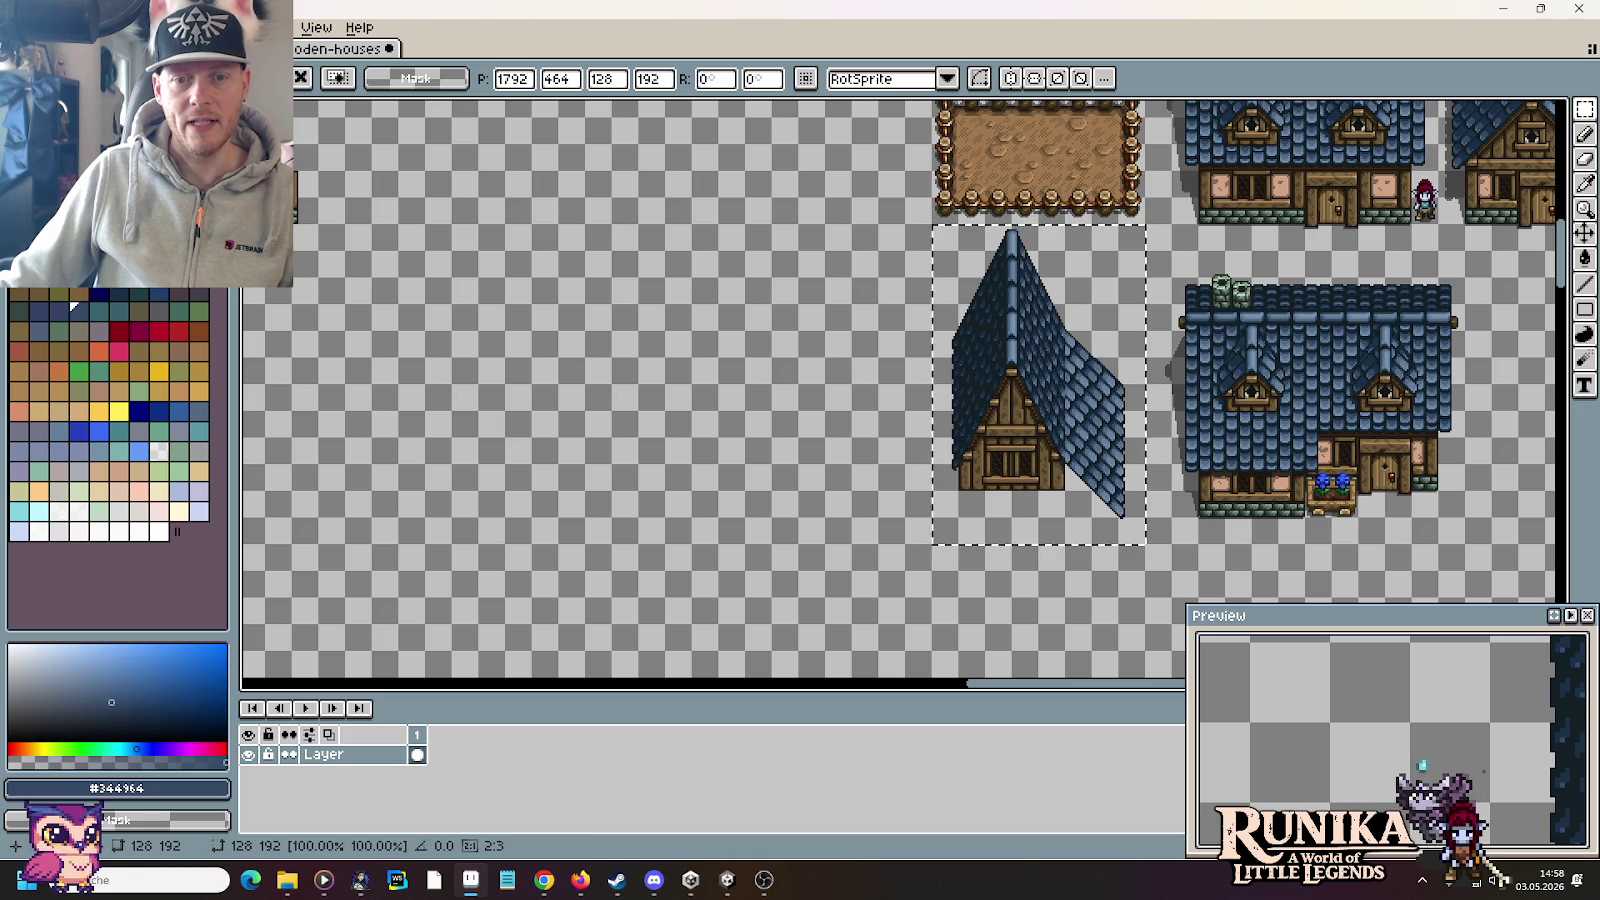
key(ctrl+s)
key(alt+Tab)
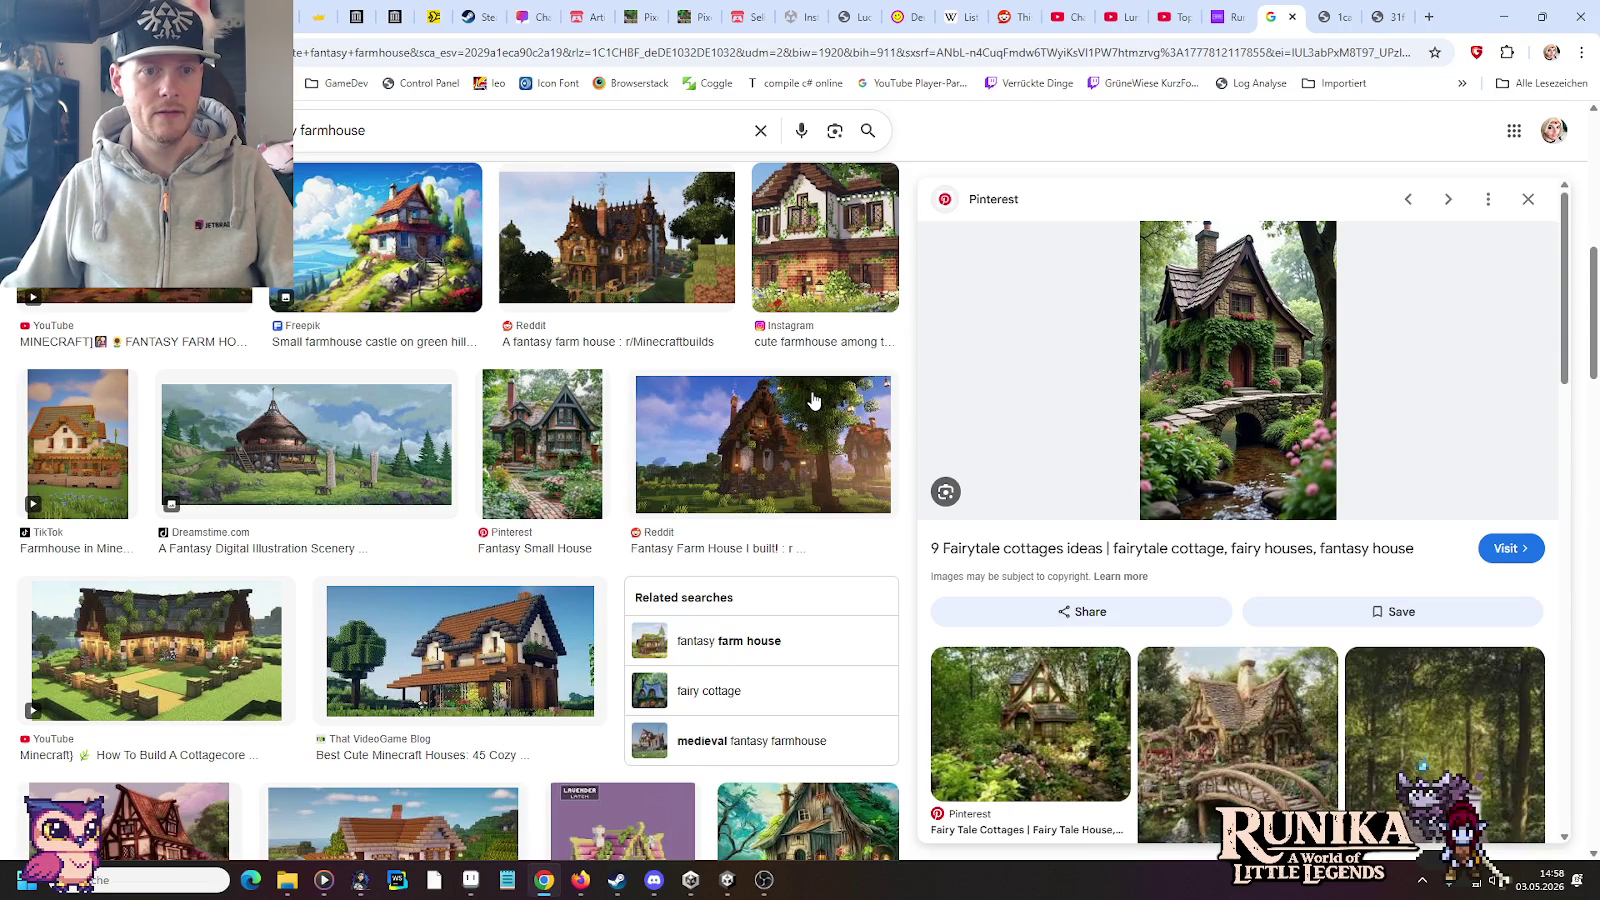
Step: Scroll the farmhouse results and check the pixel-art farmhouse tab
scroll(812, 400, down, 2)
scroll(662, 407, down, 1)
scroll(662, 407, down, 4)
click(1332, 10)
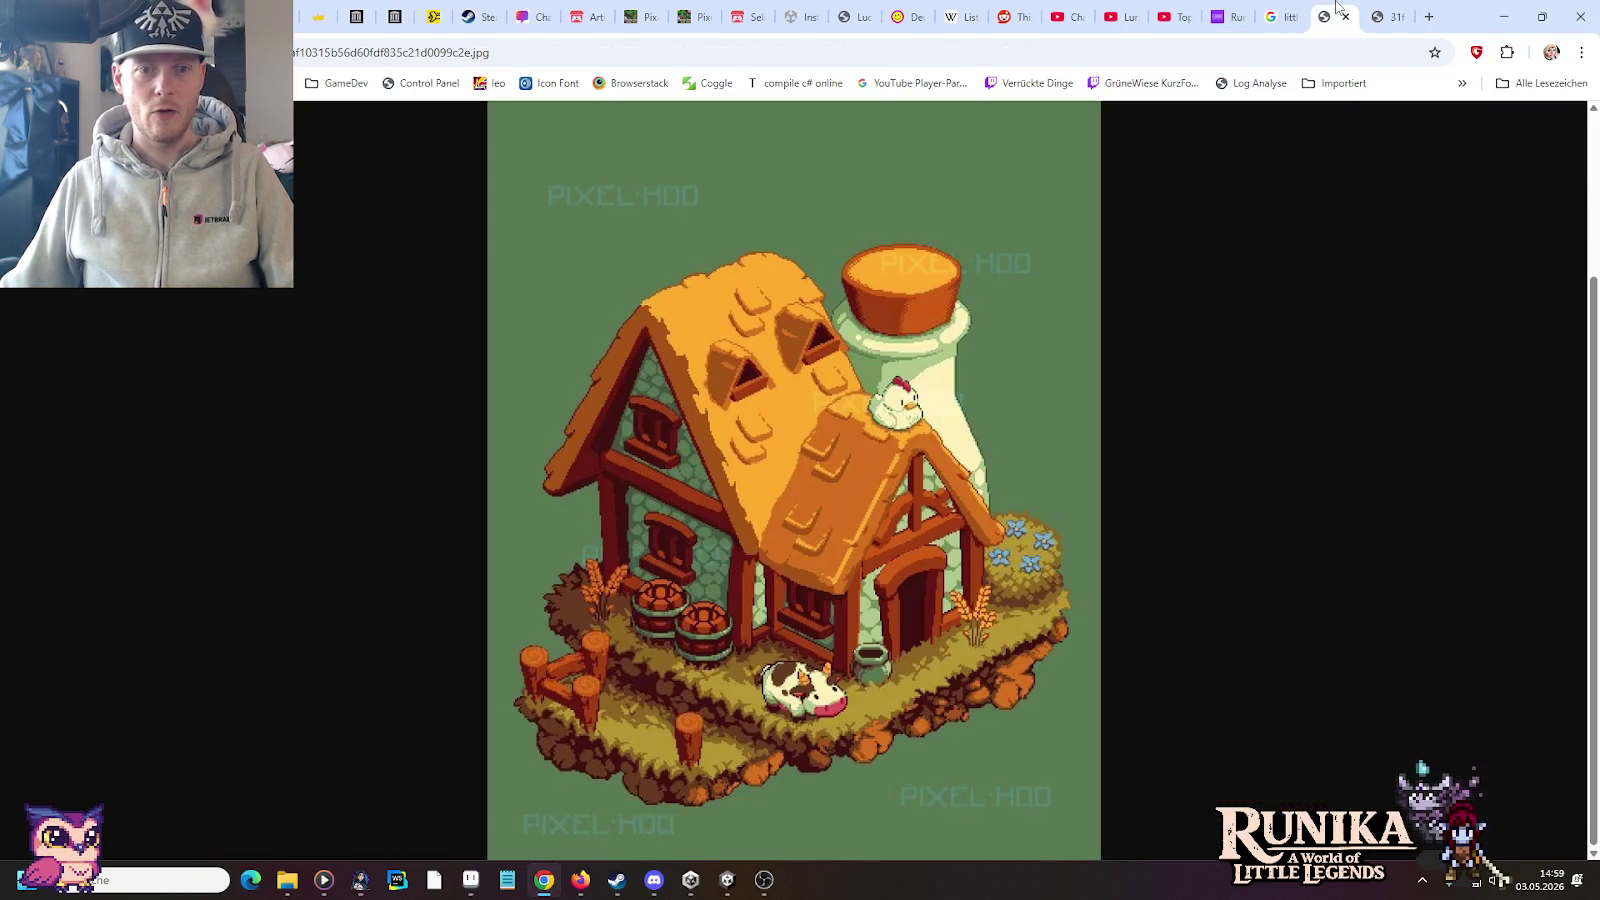
click(1292, 10)
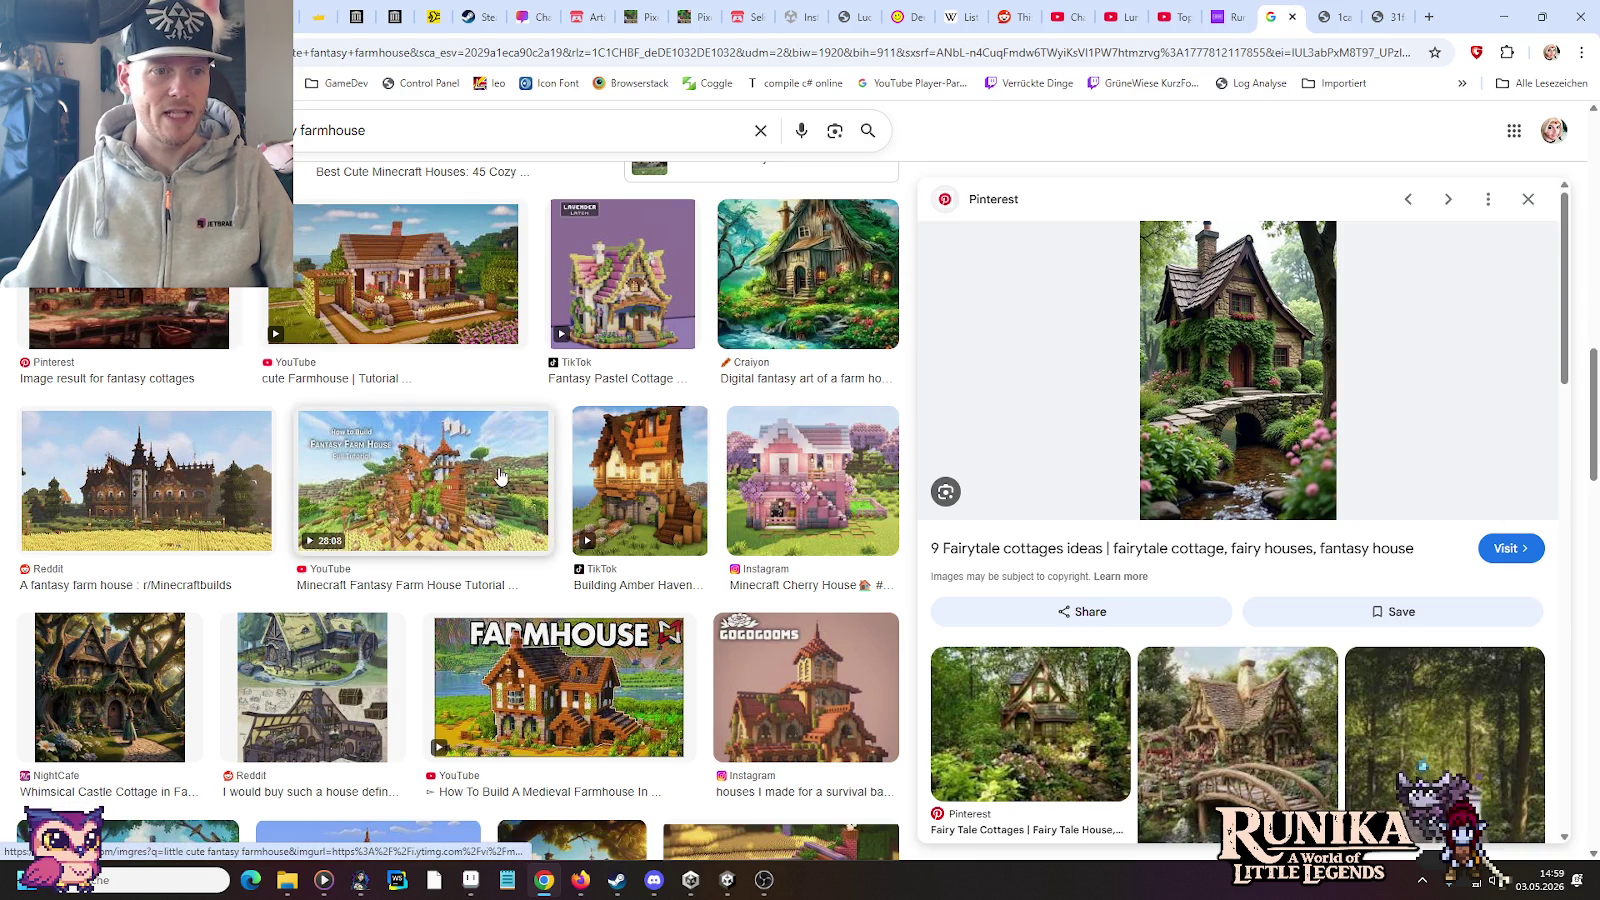
Step: Scroll further down the results and preview the Instagram medieval home image
scroll(590, 455, down, 2)
scroll(590, 455, down, 1)
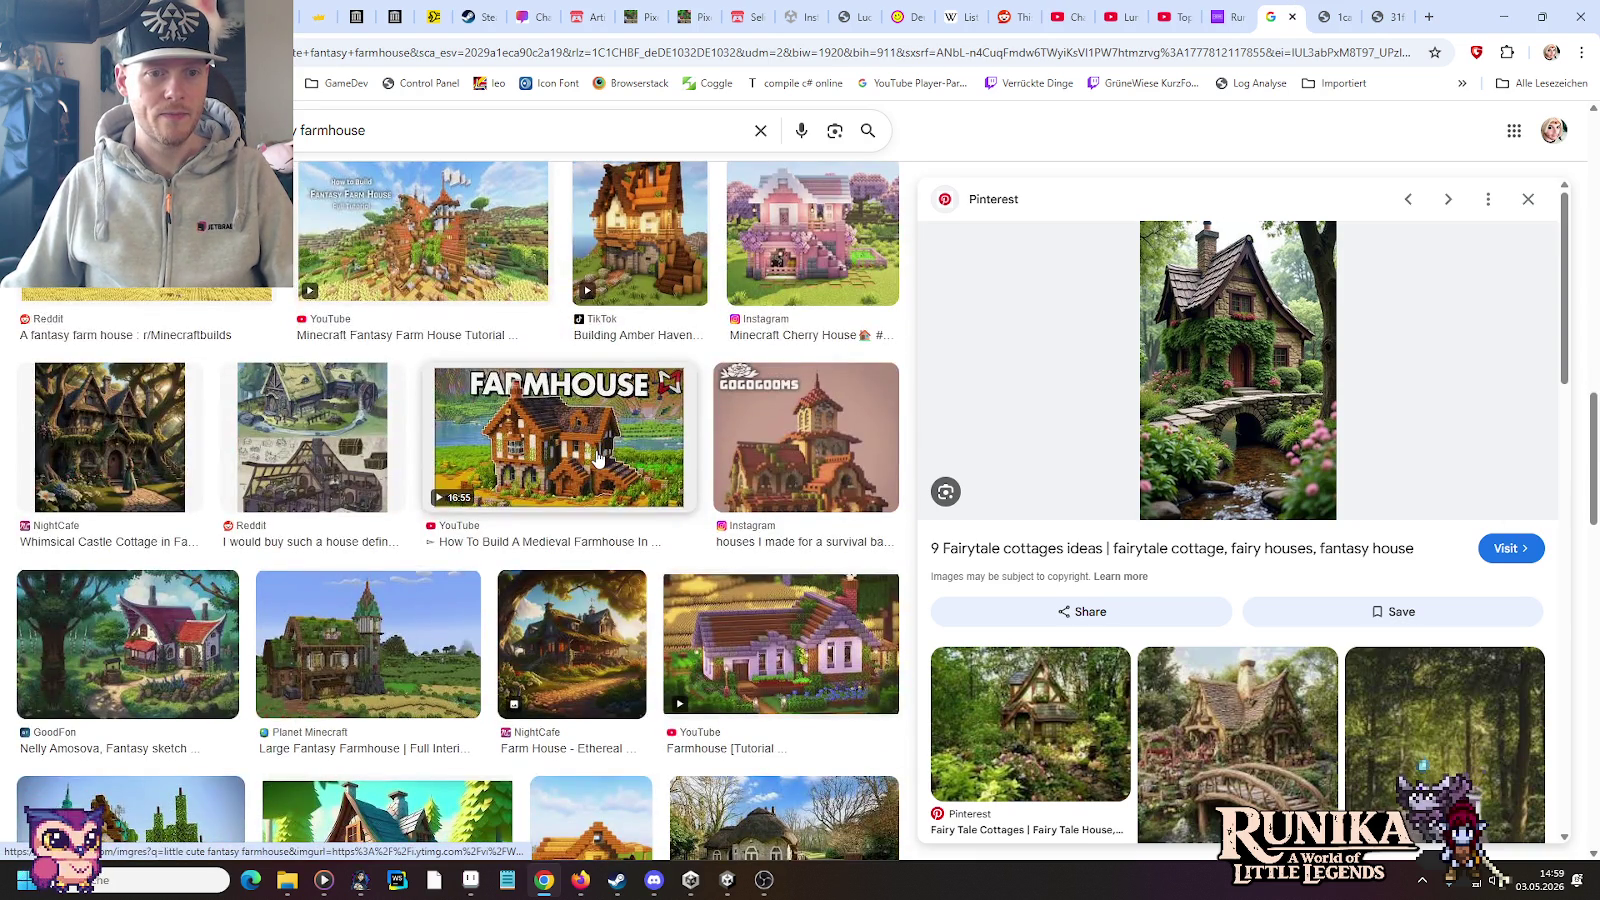
scroll(597, 458, down, 2)
scroll(597, 458, down, 2)
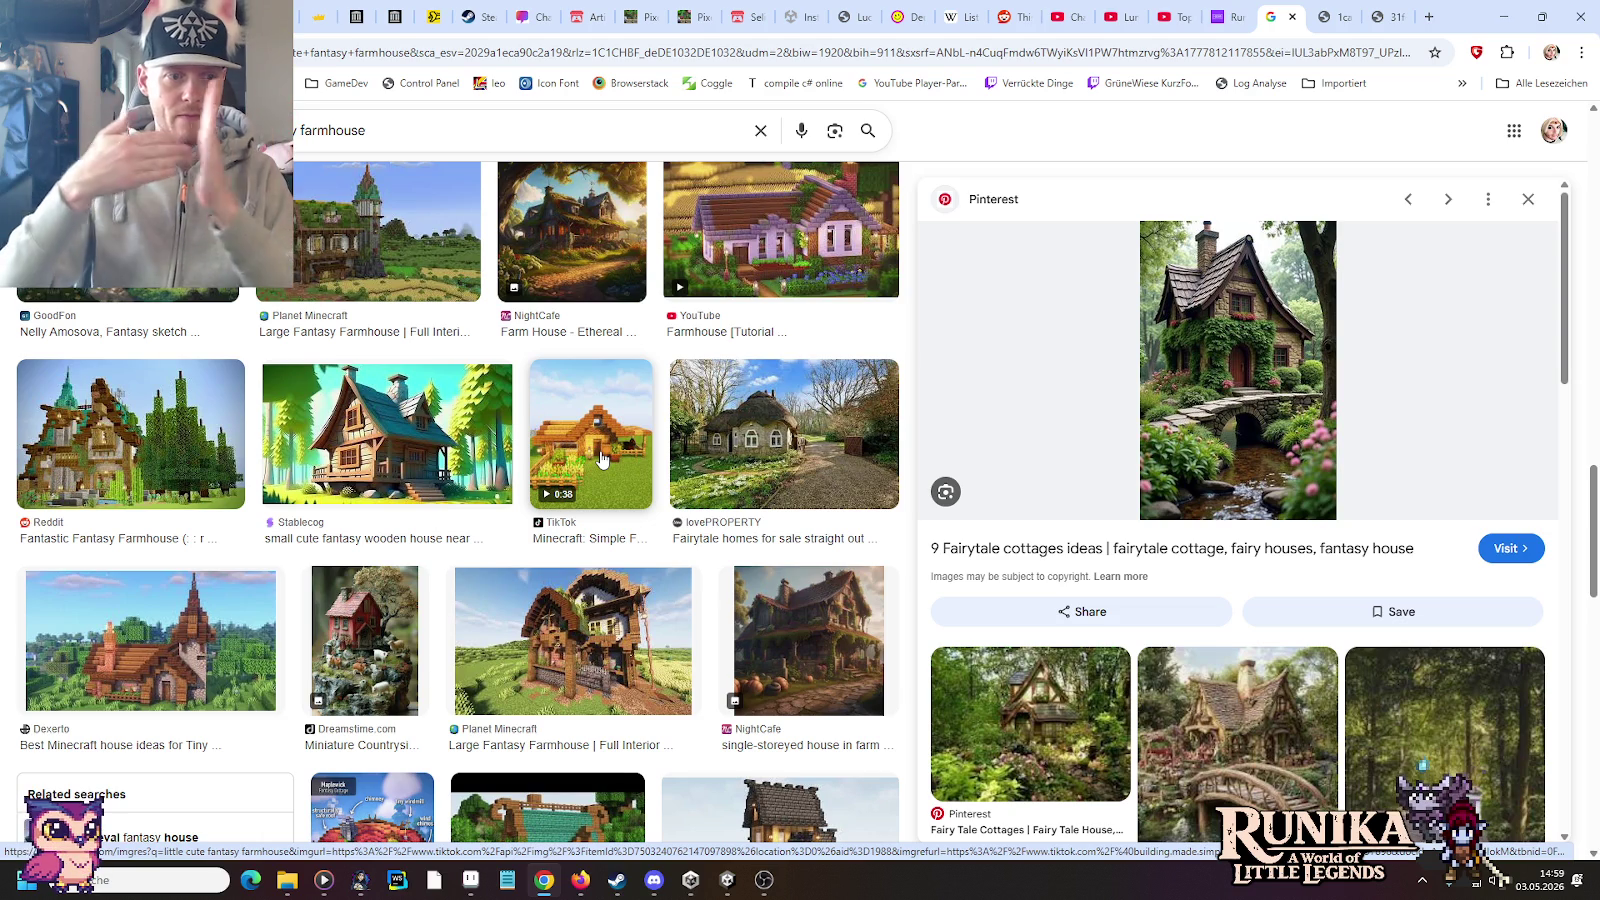
scroll(601, 458, down, 3)
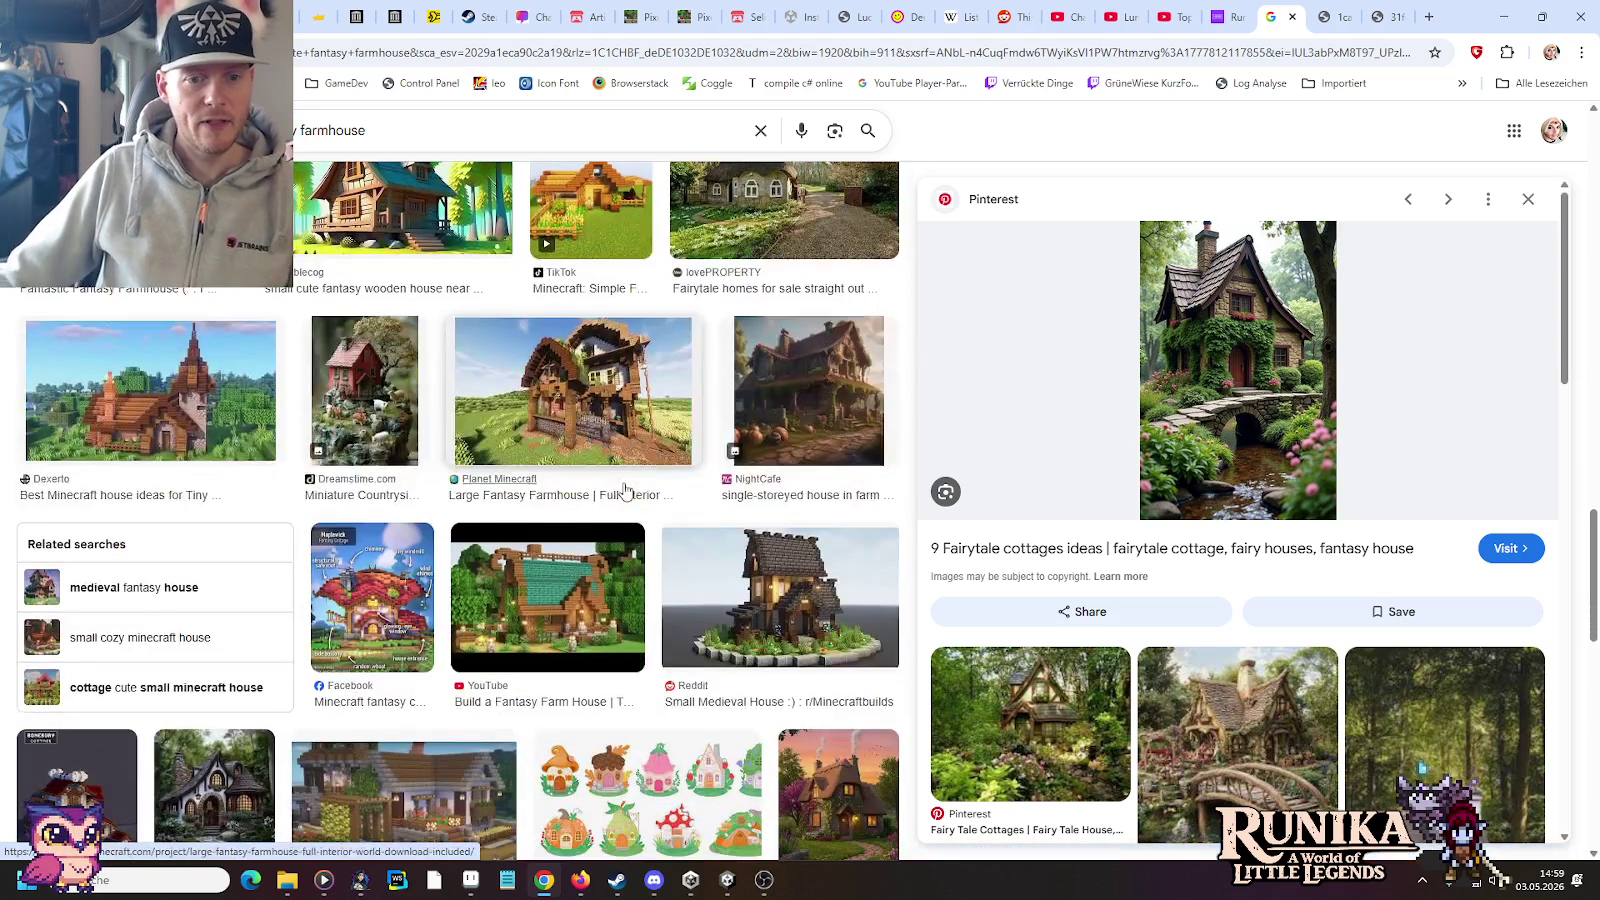
scroll(625, 490, down, 3)
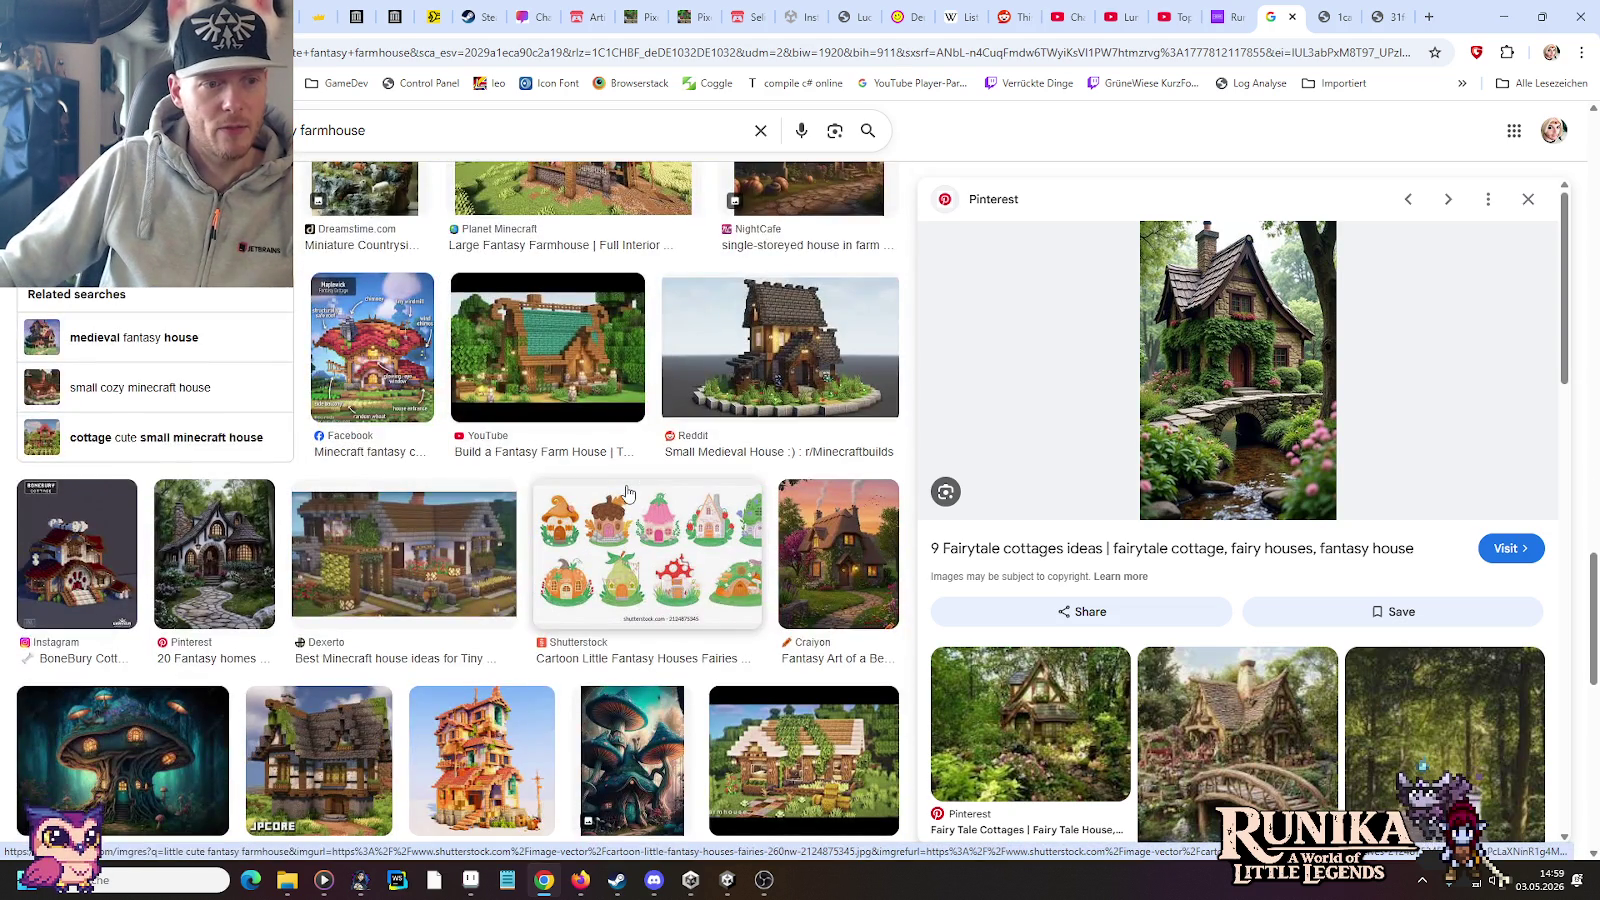
scroll(627, 492, down, 2)
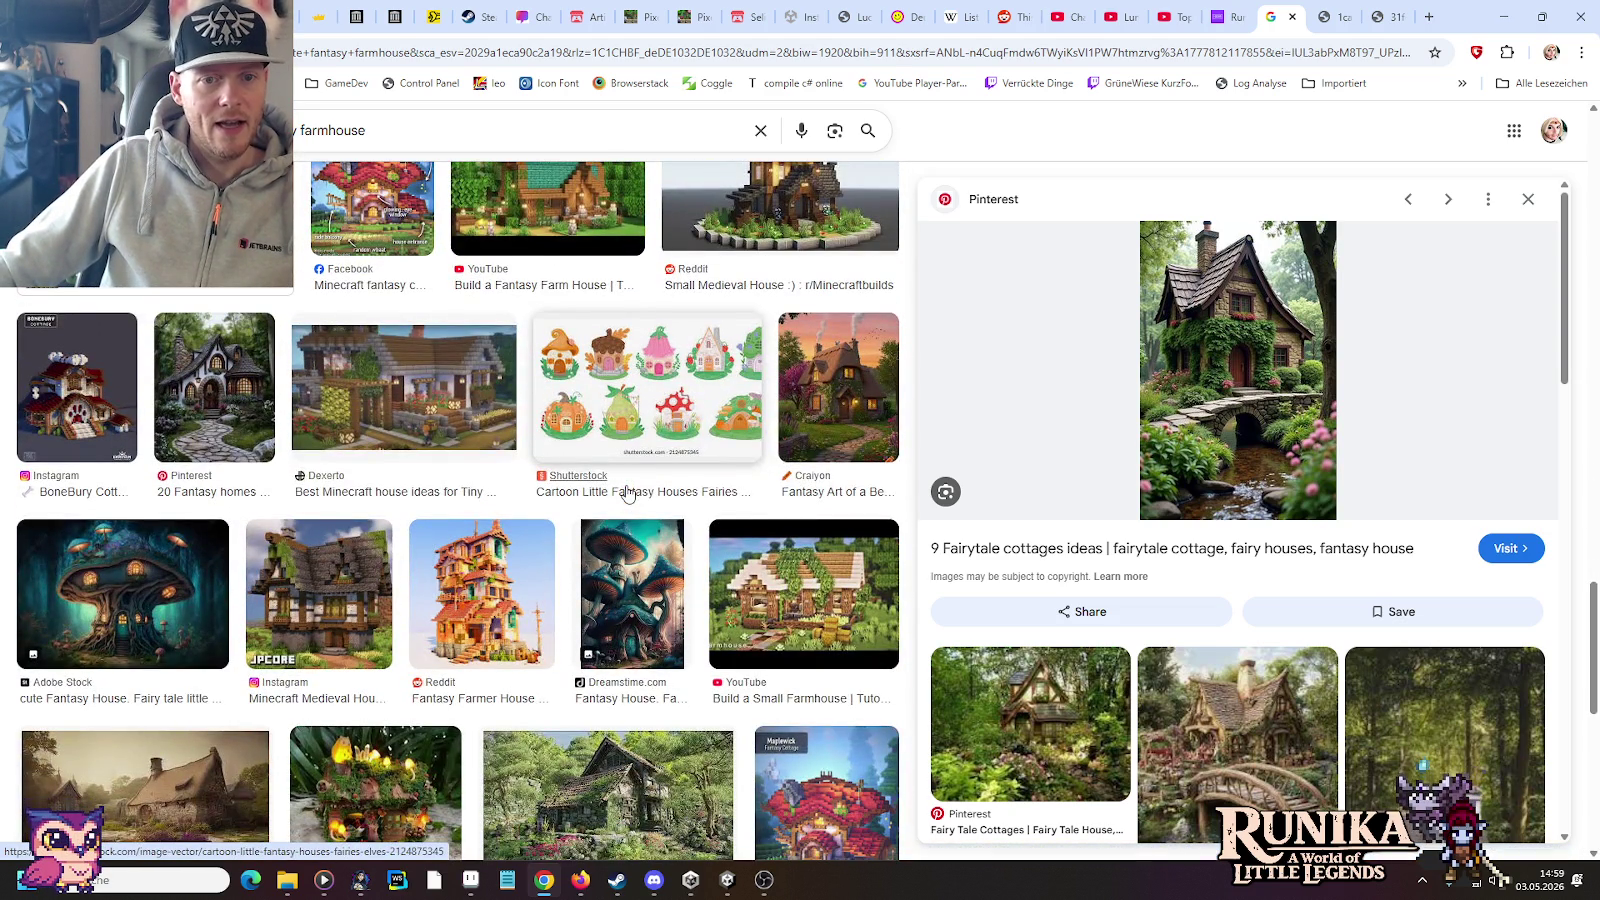
scroll(627, 493, down, 1)
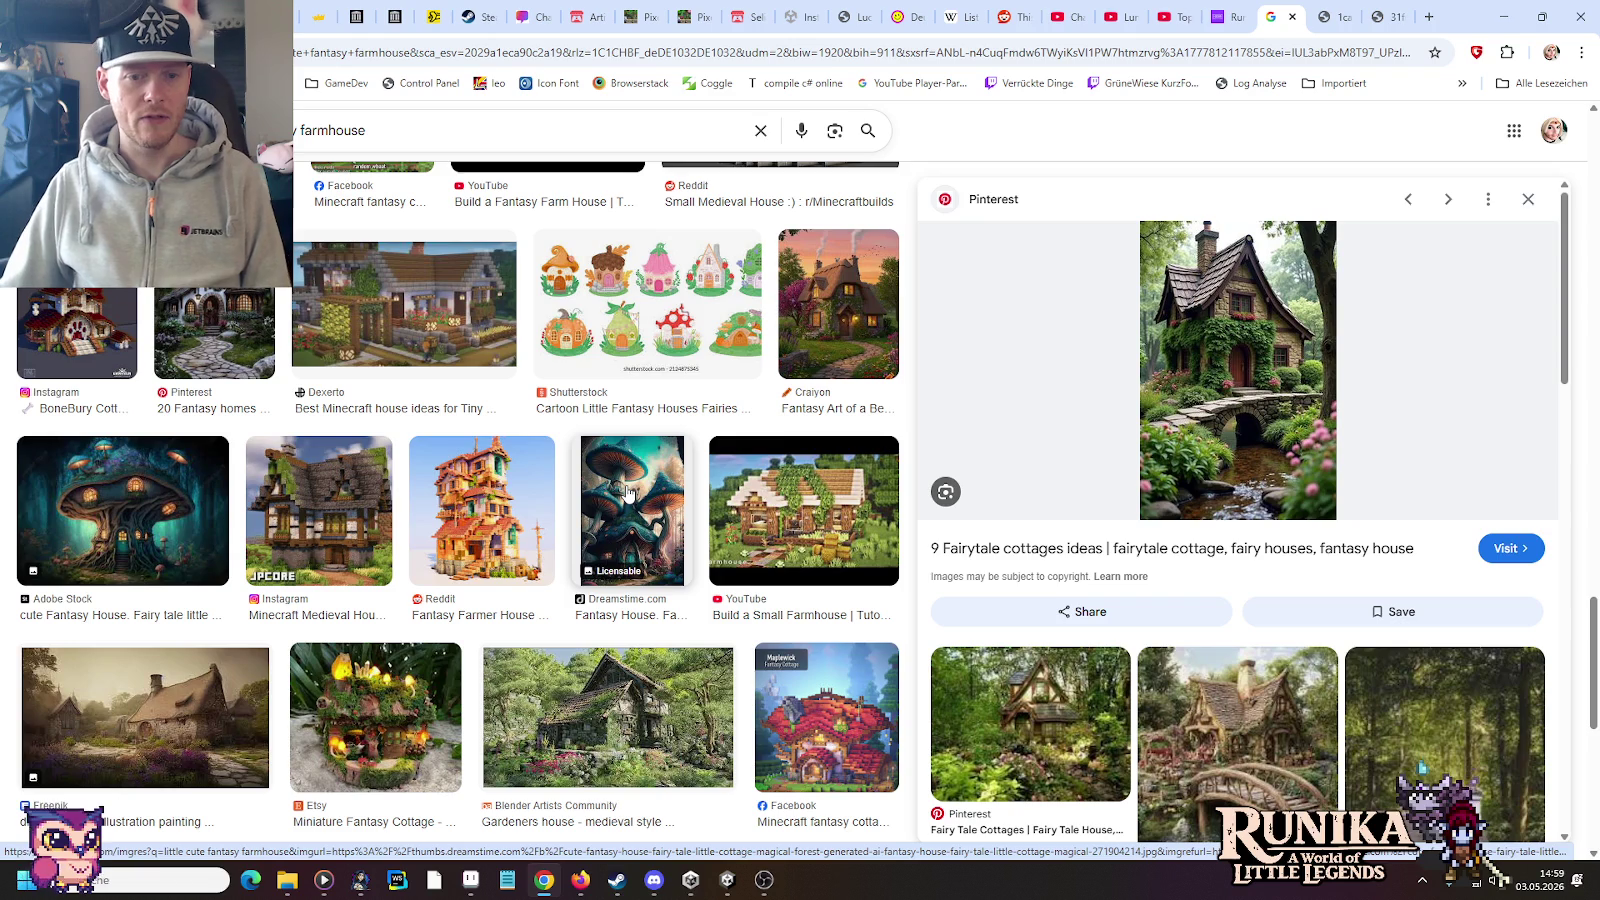
scroll(628, 492, down, 3)
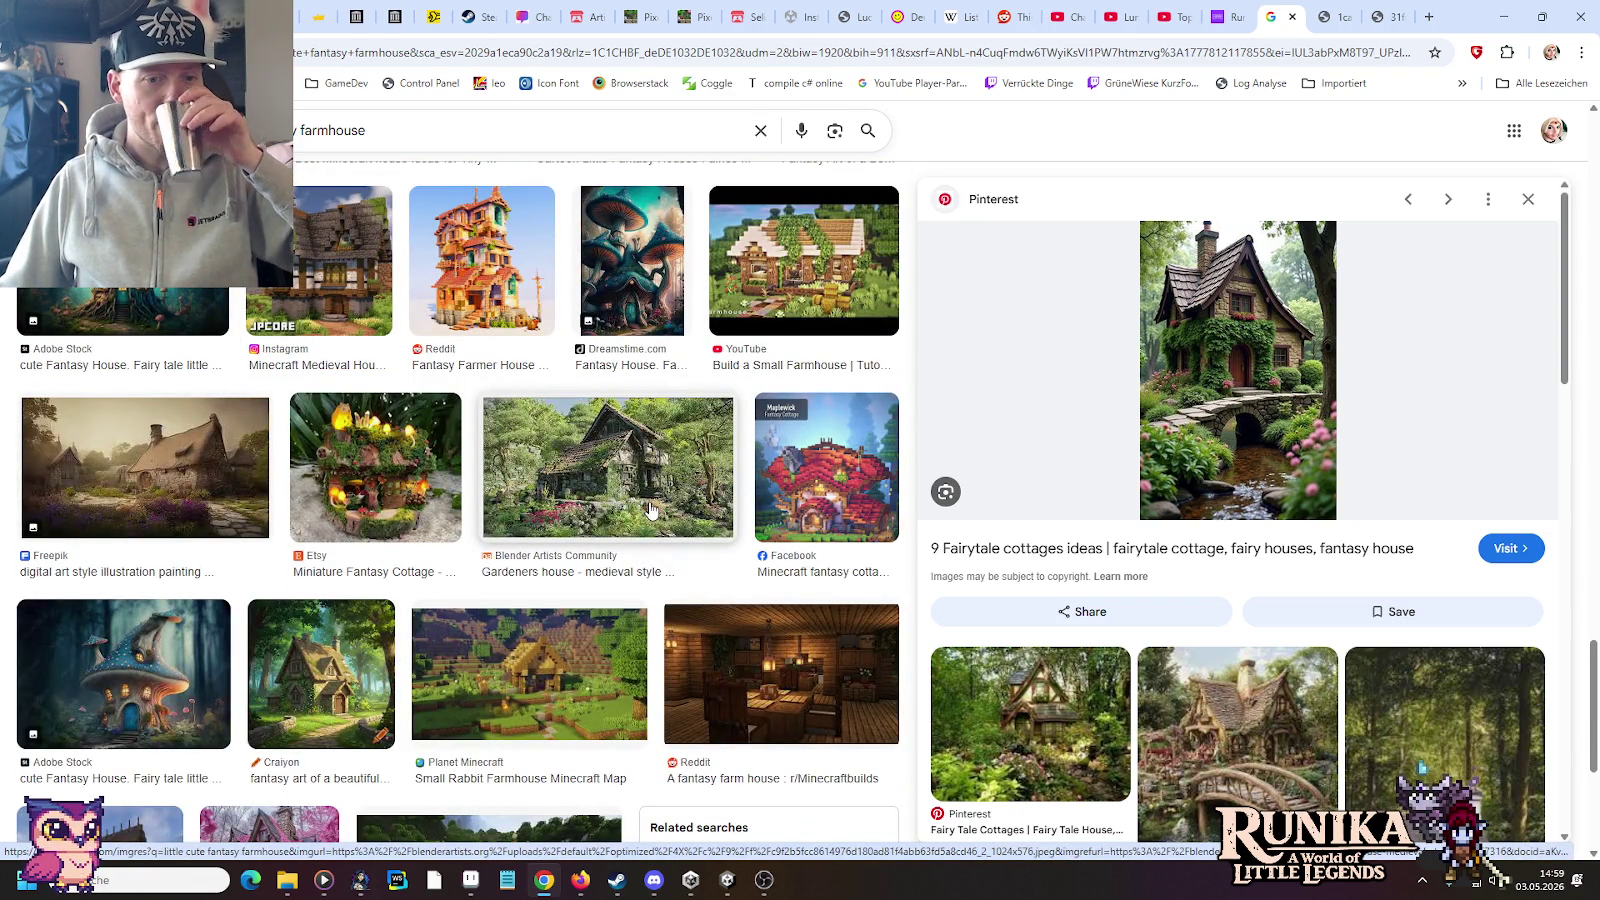
scroll(652, 515, down, 5)
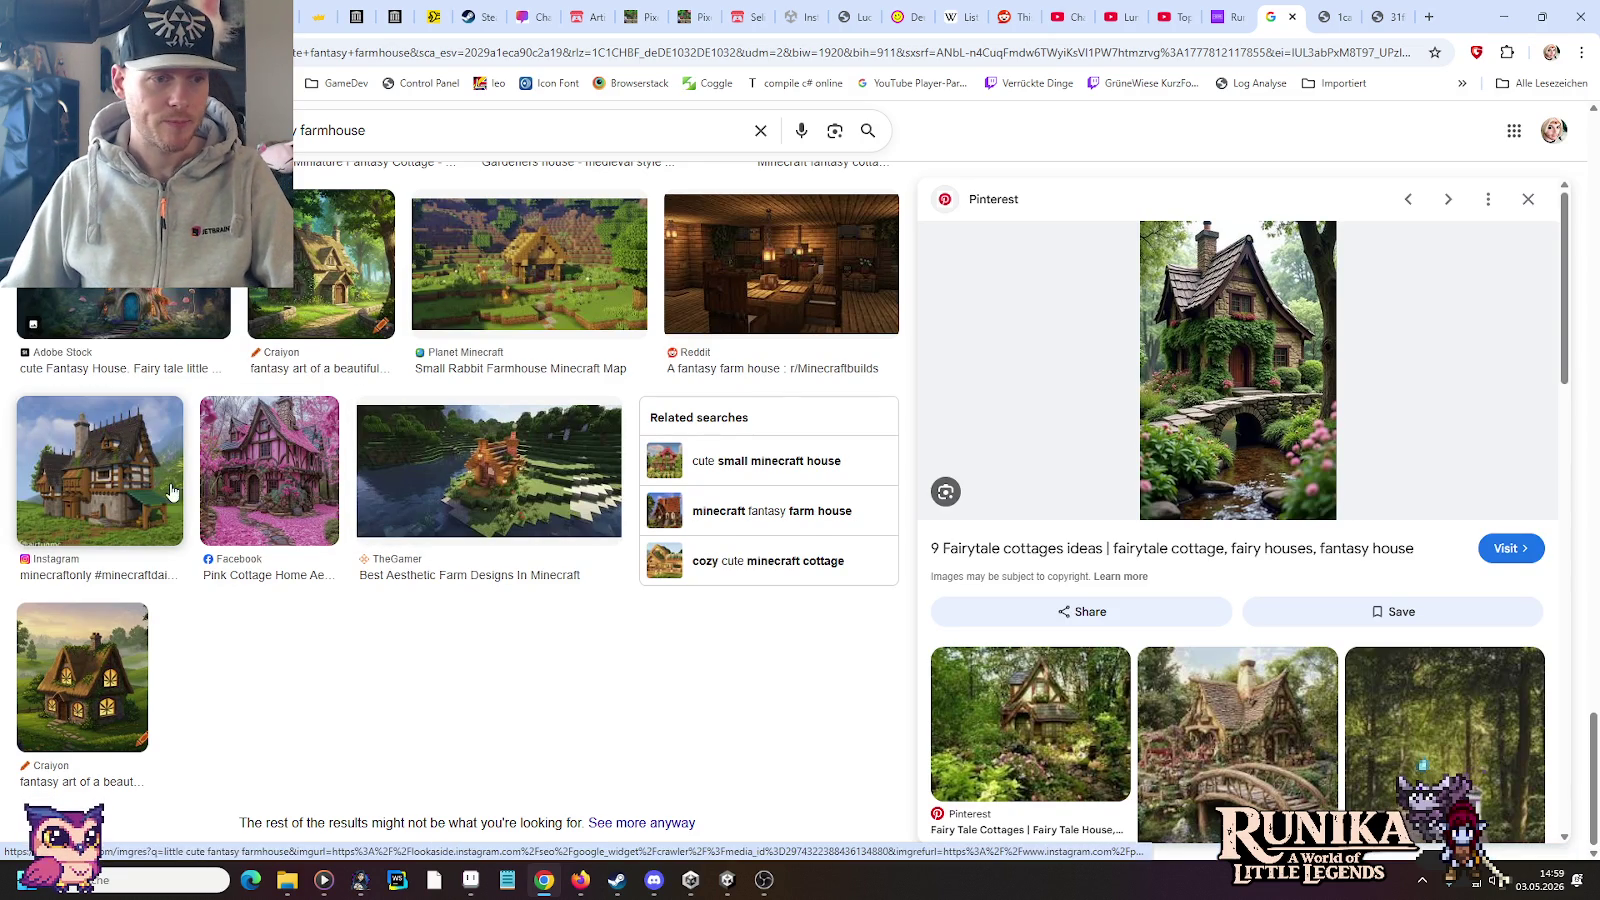
click(141, 484)
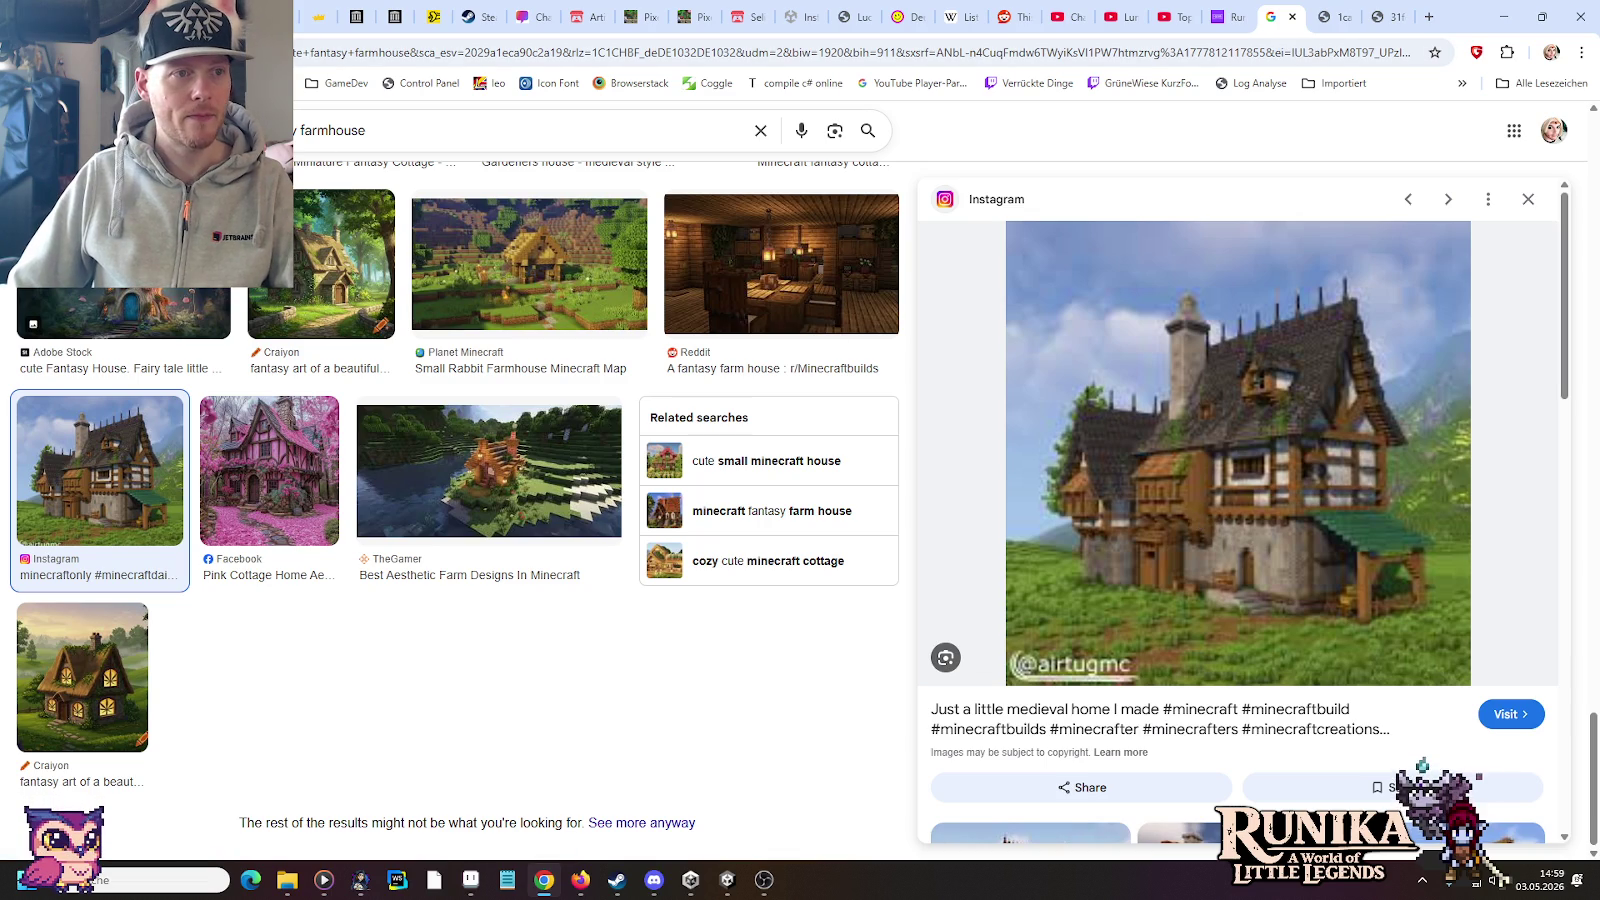
Step: Refresh, compare the Miniature Fantasy Cottage, reopen the Instagram medieval house, then minimize Chrome
key(F5)
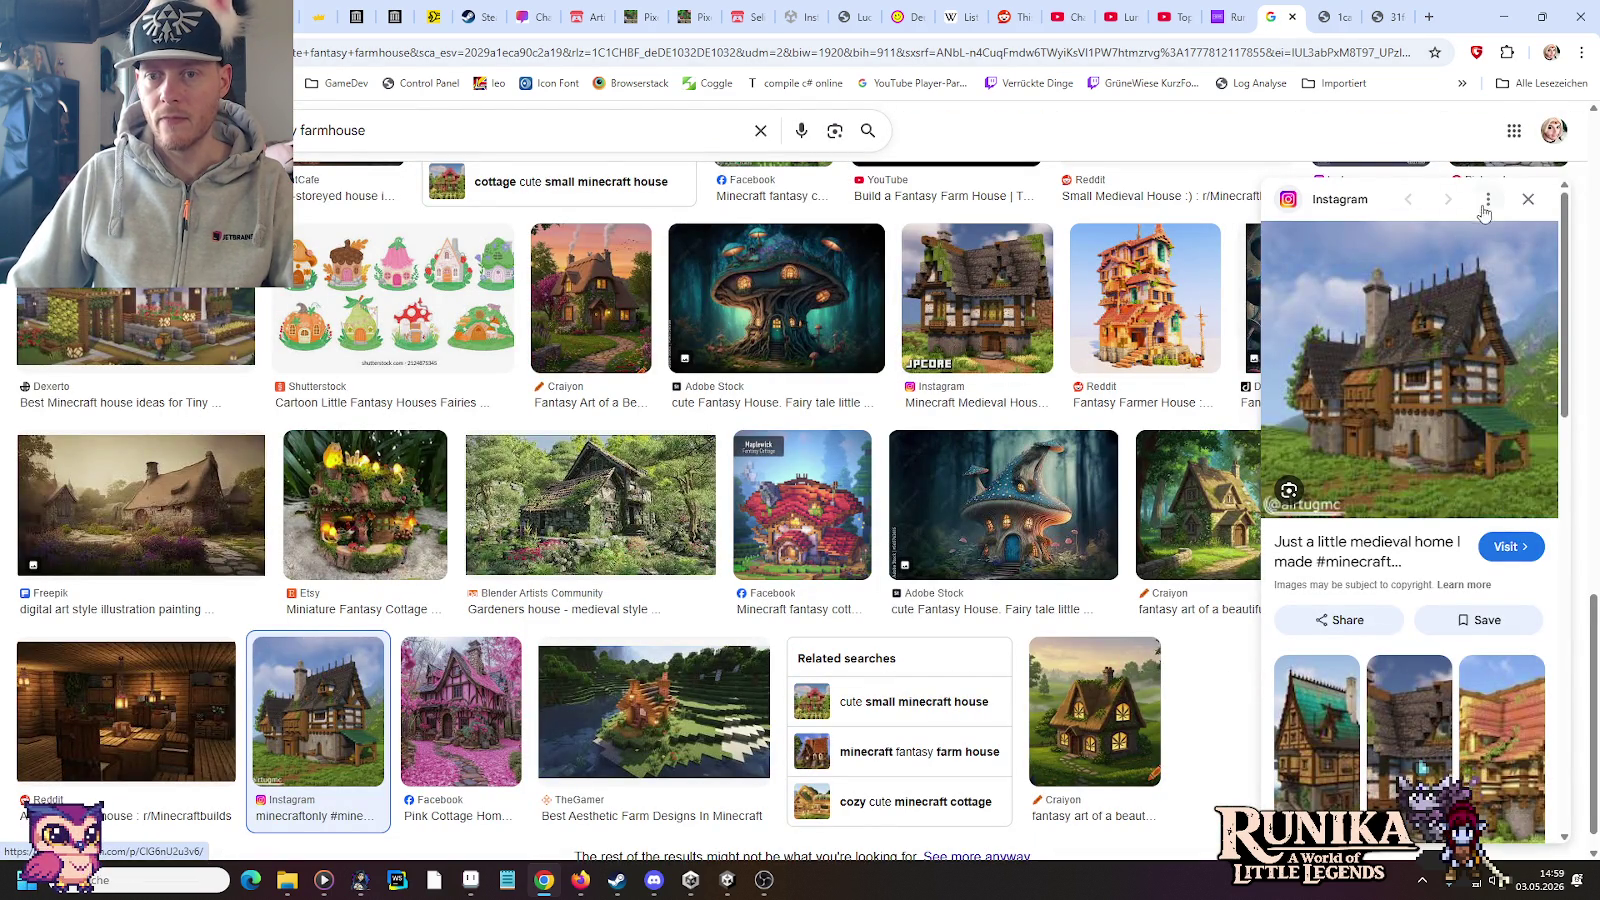
click(365, 505)
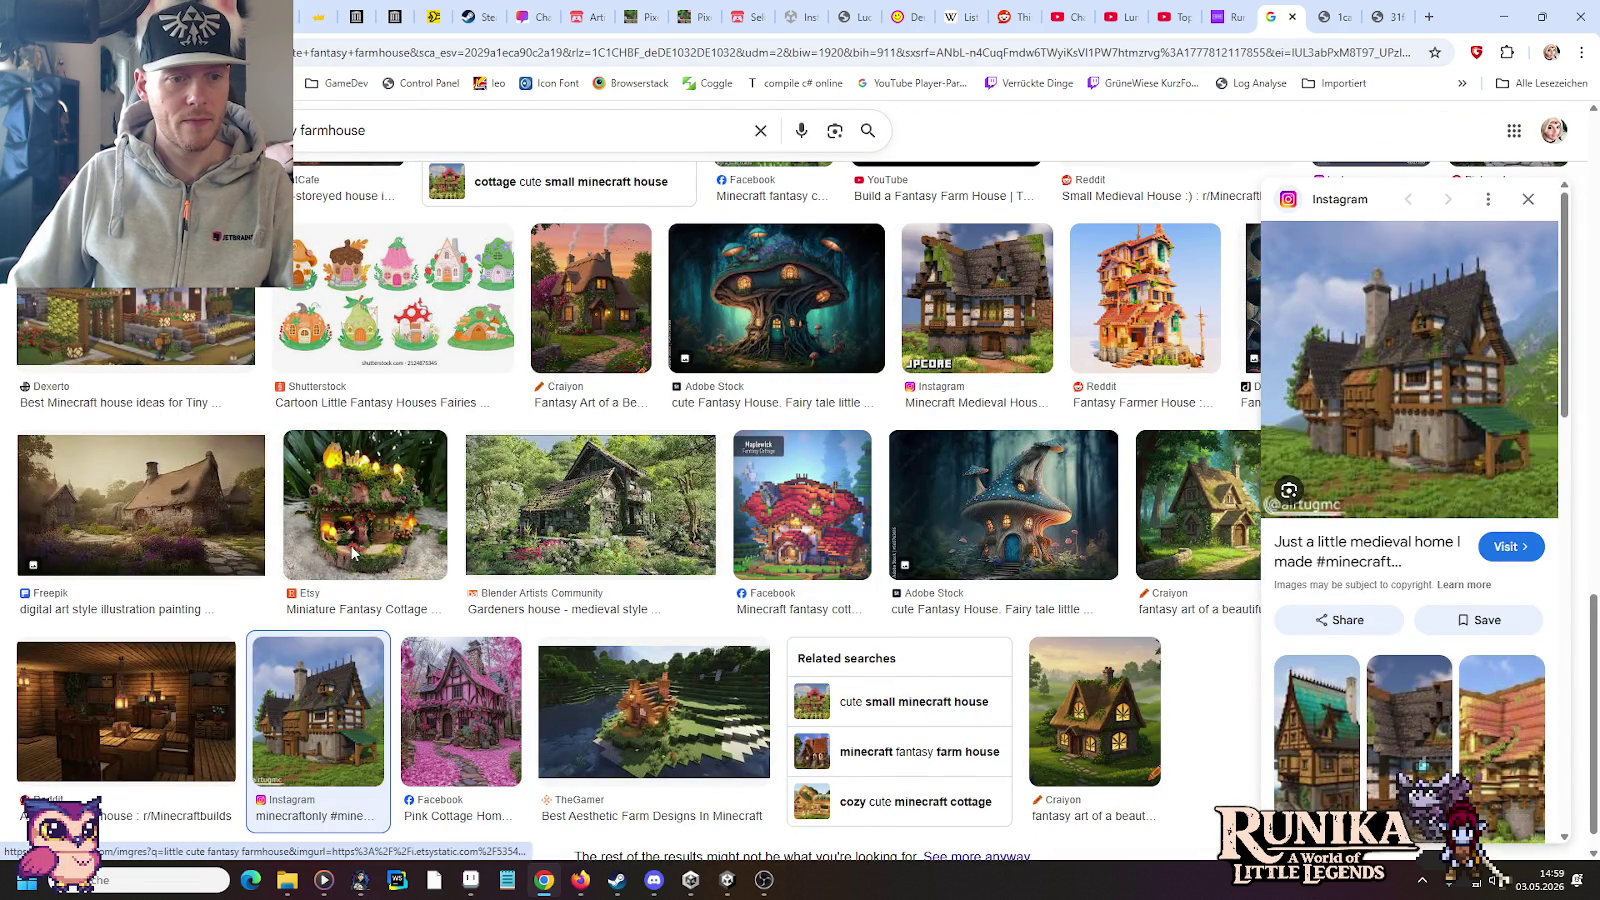
scroll(400, 675, down, 2)
scroll(385, 668, down, 4)
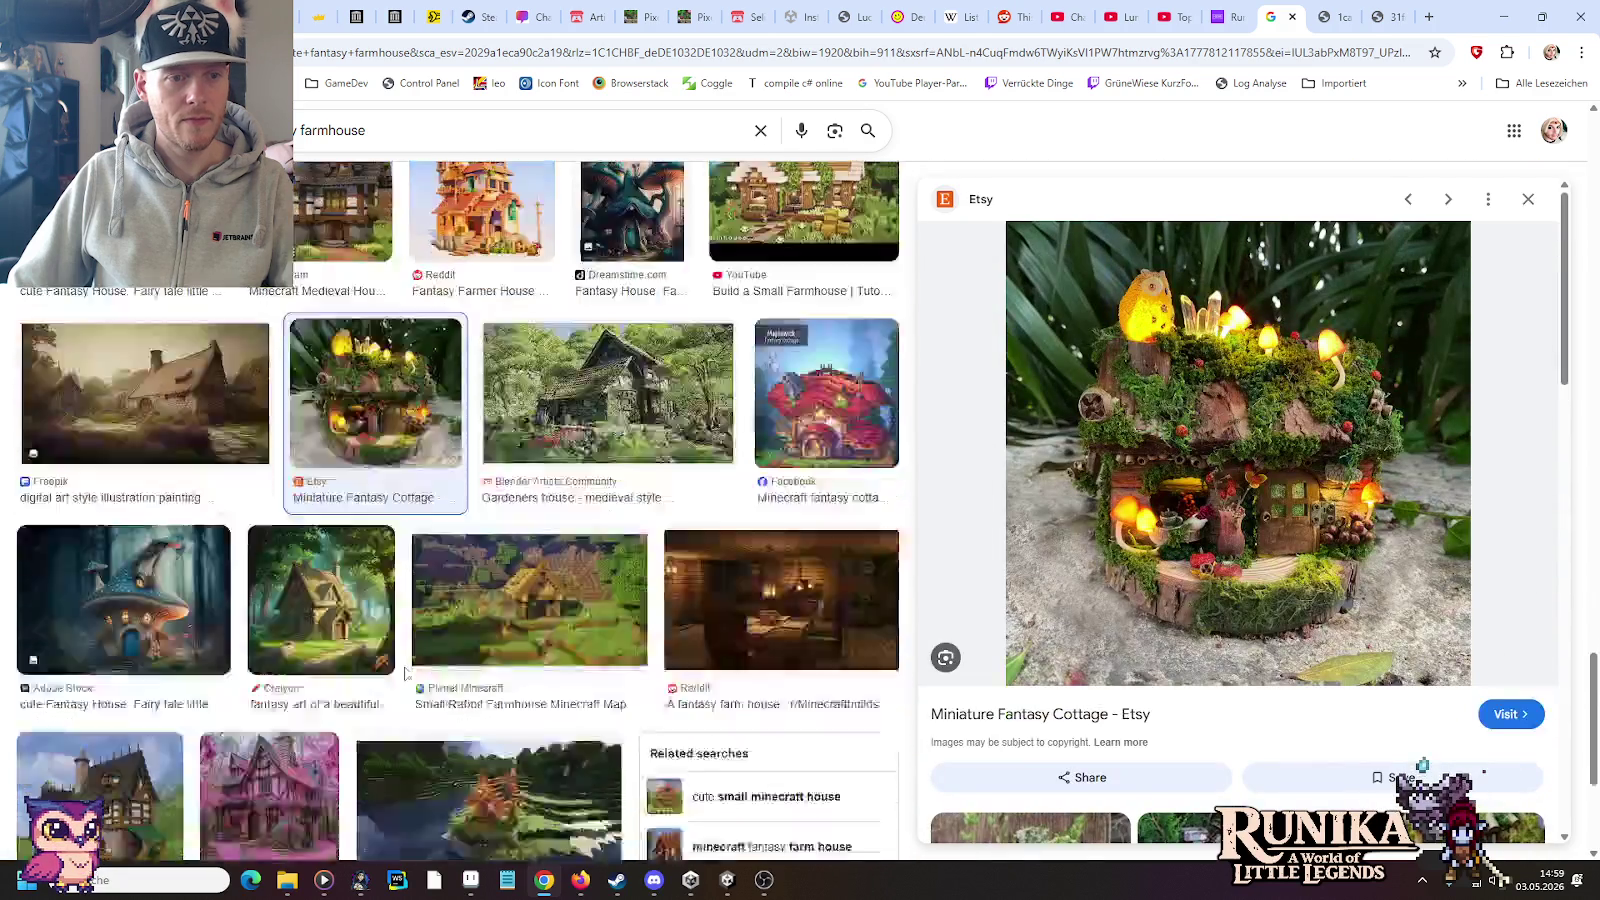
click(164, 563)
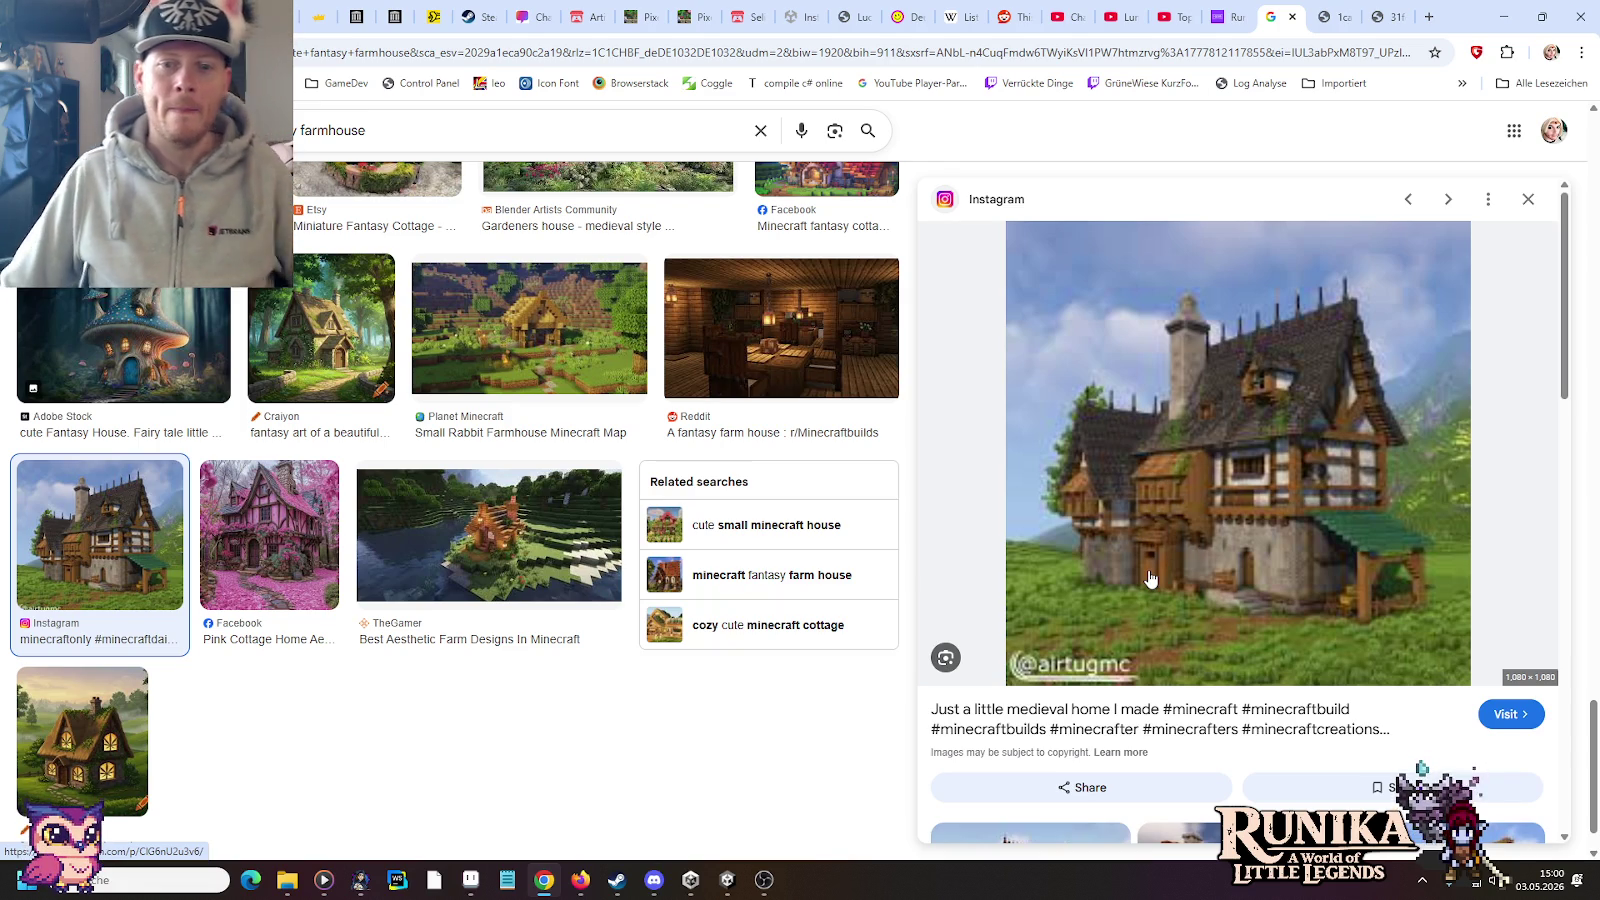
click(1508, 17)
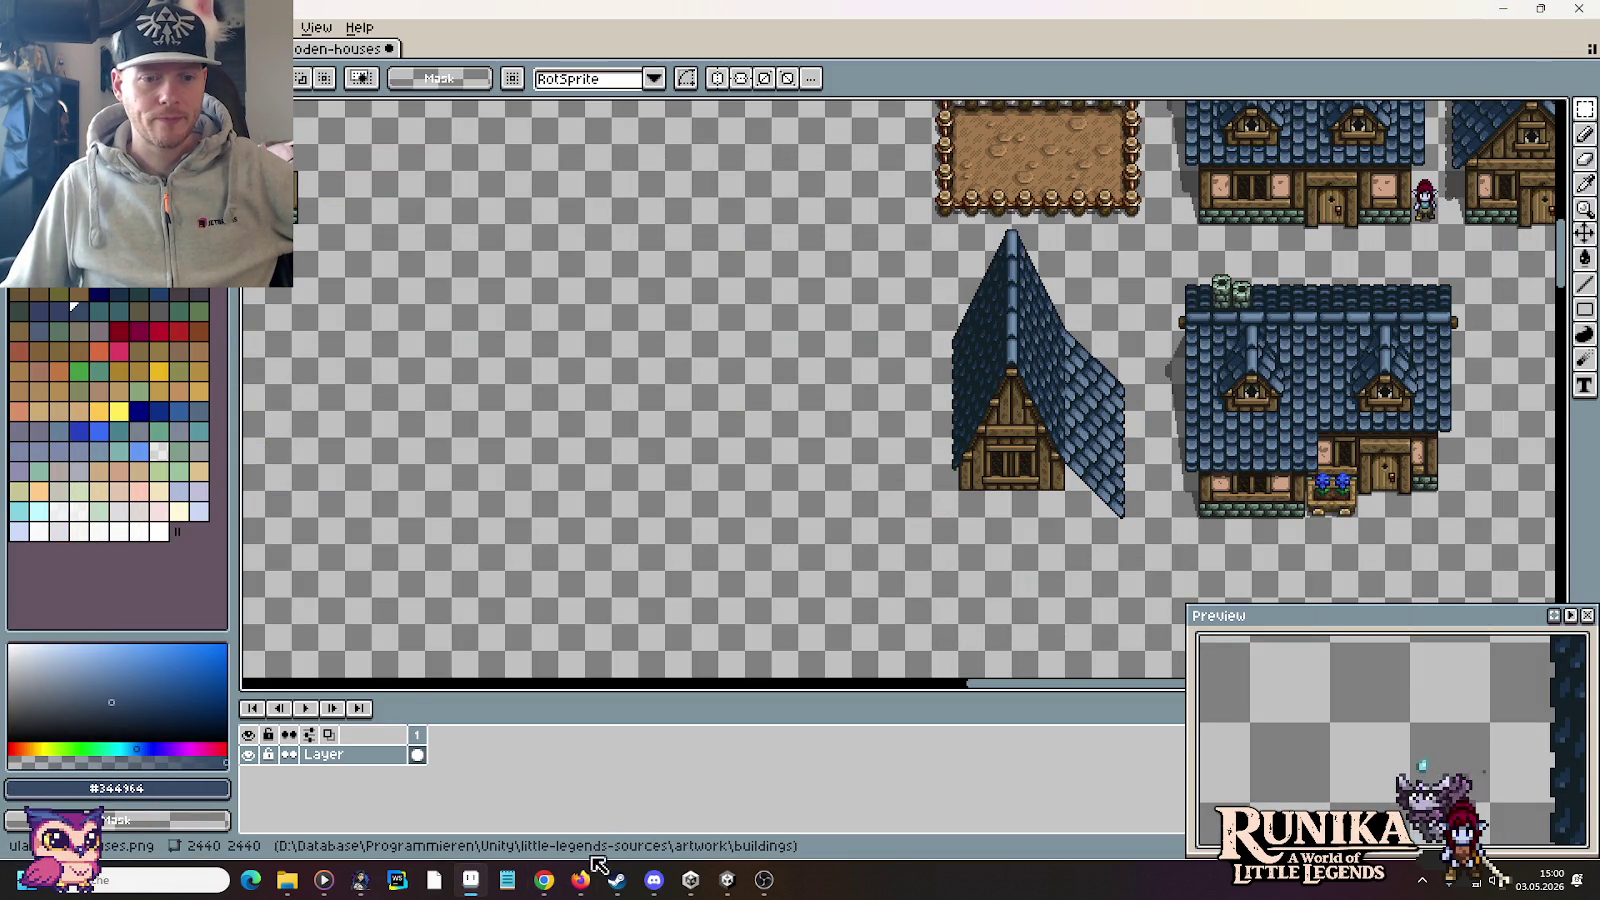
Step: View the orange-roofed pixel-art farmhouse jpg tab, then minimize Chrome back to Aseprite
click(547, 888)
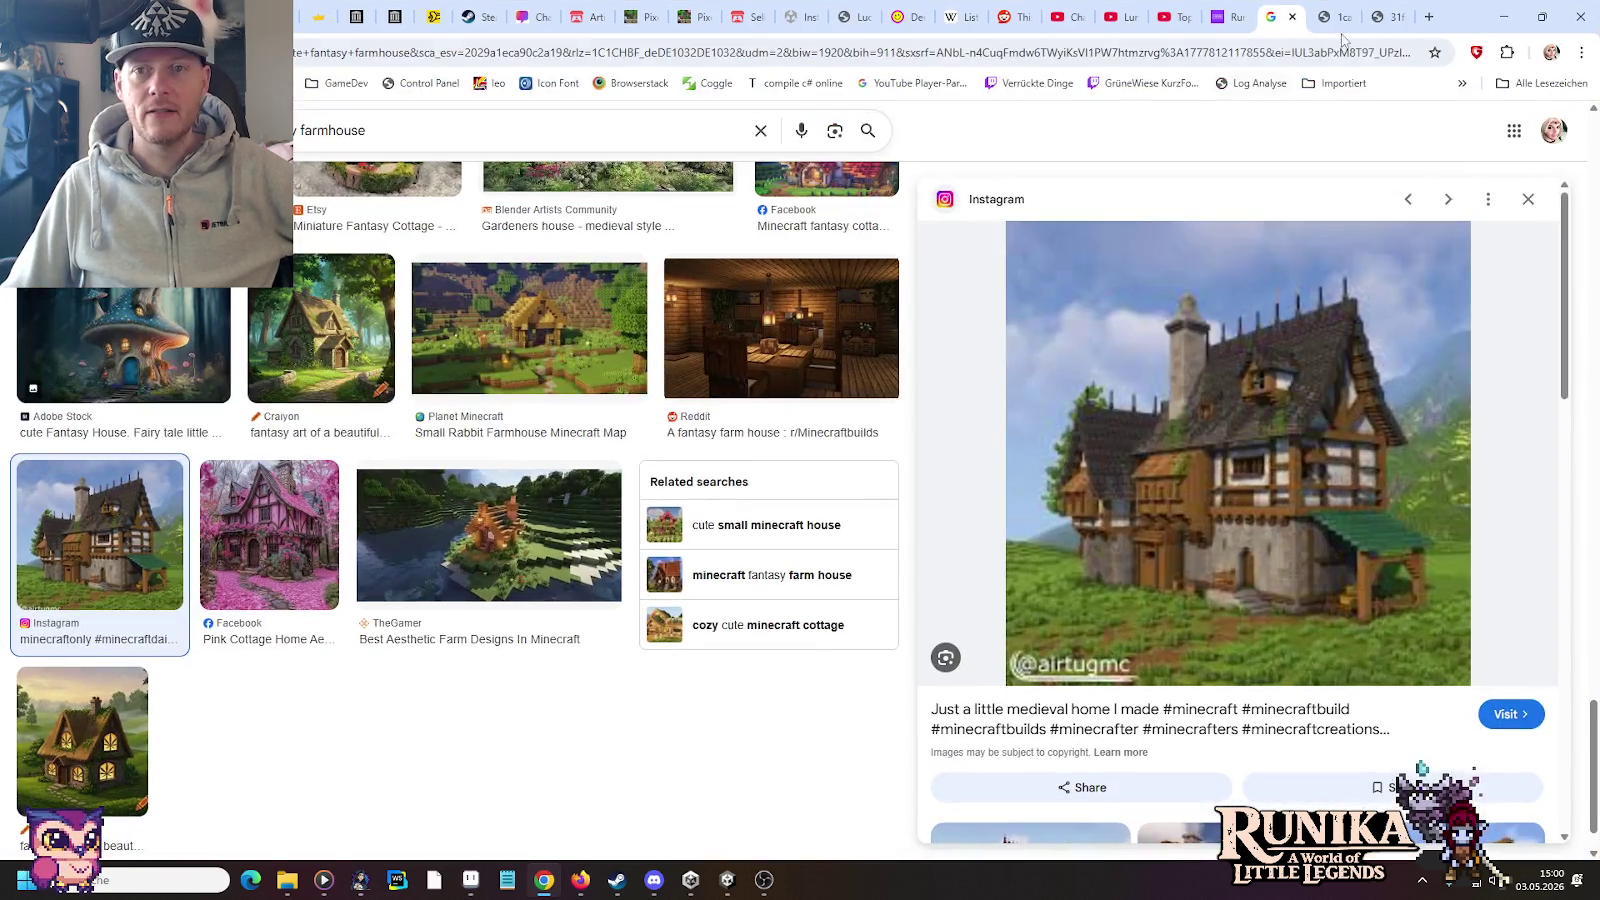
click(1345, 14)
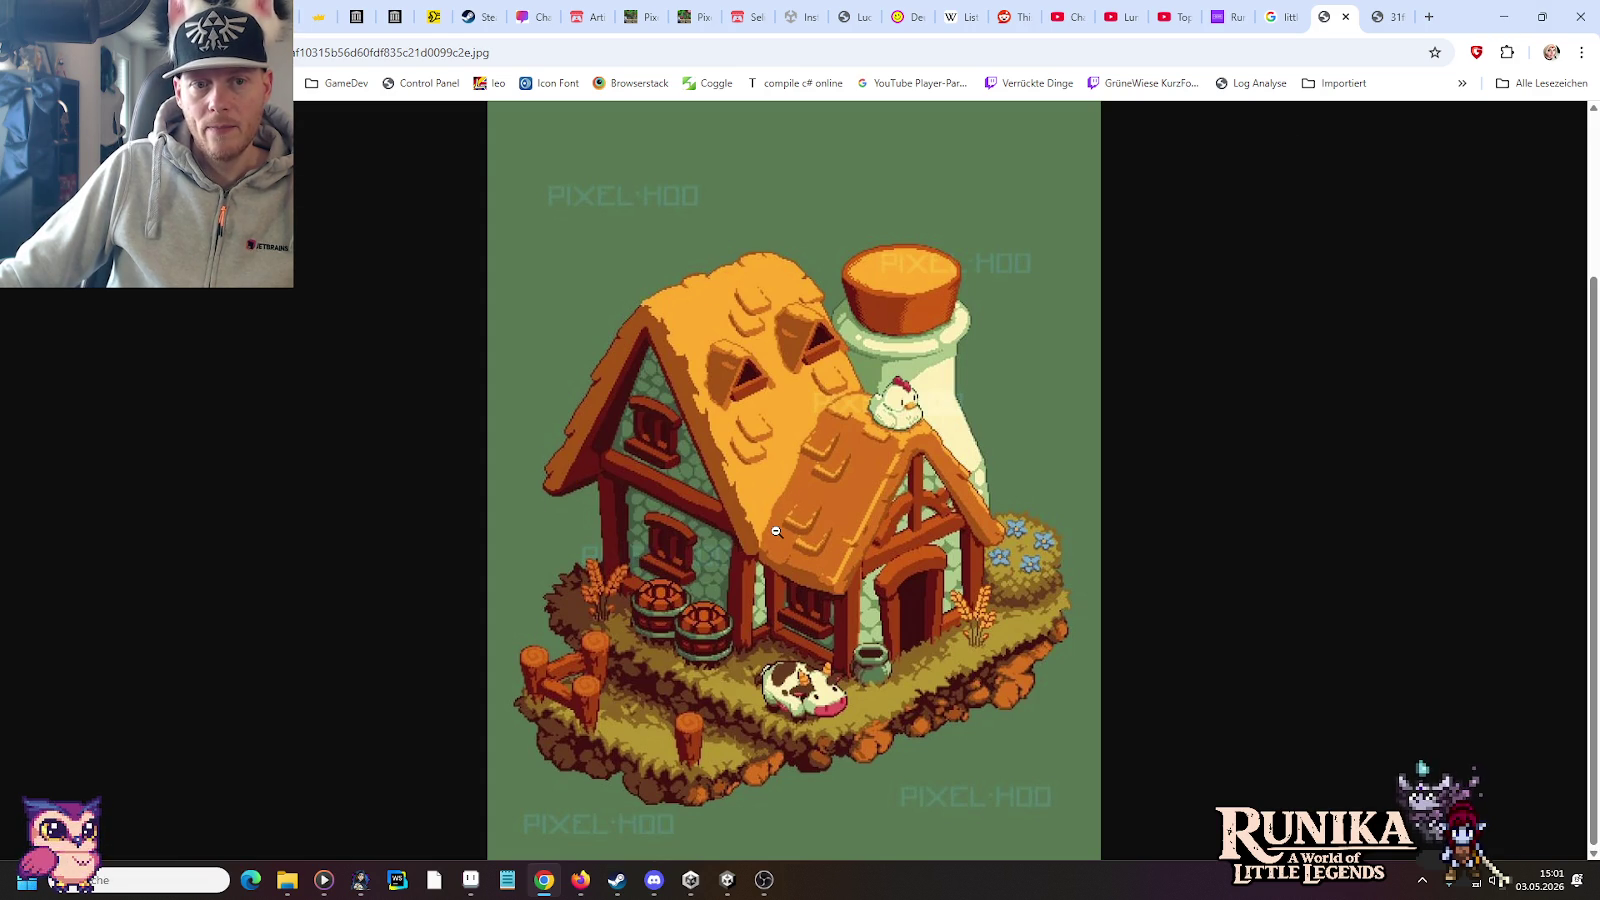
click(1502, 17)
scroll(1000, 514, down, 2)
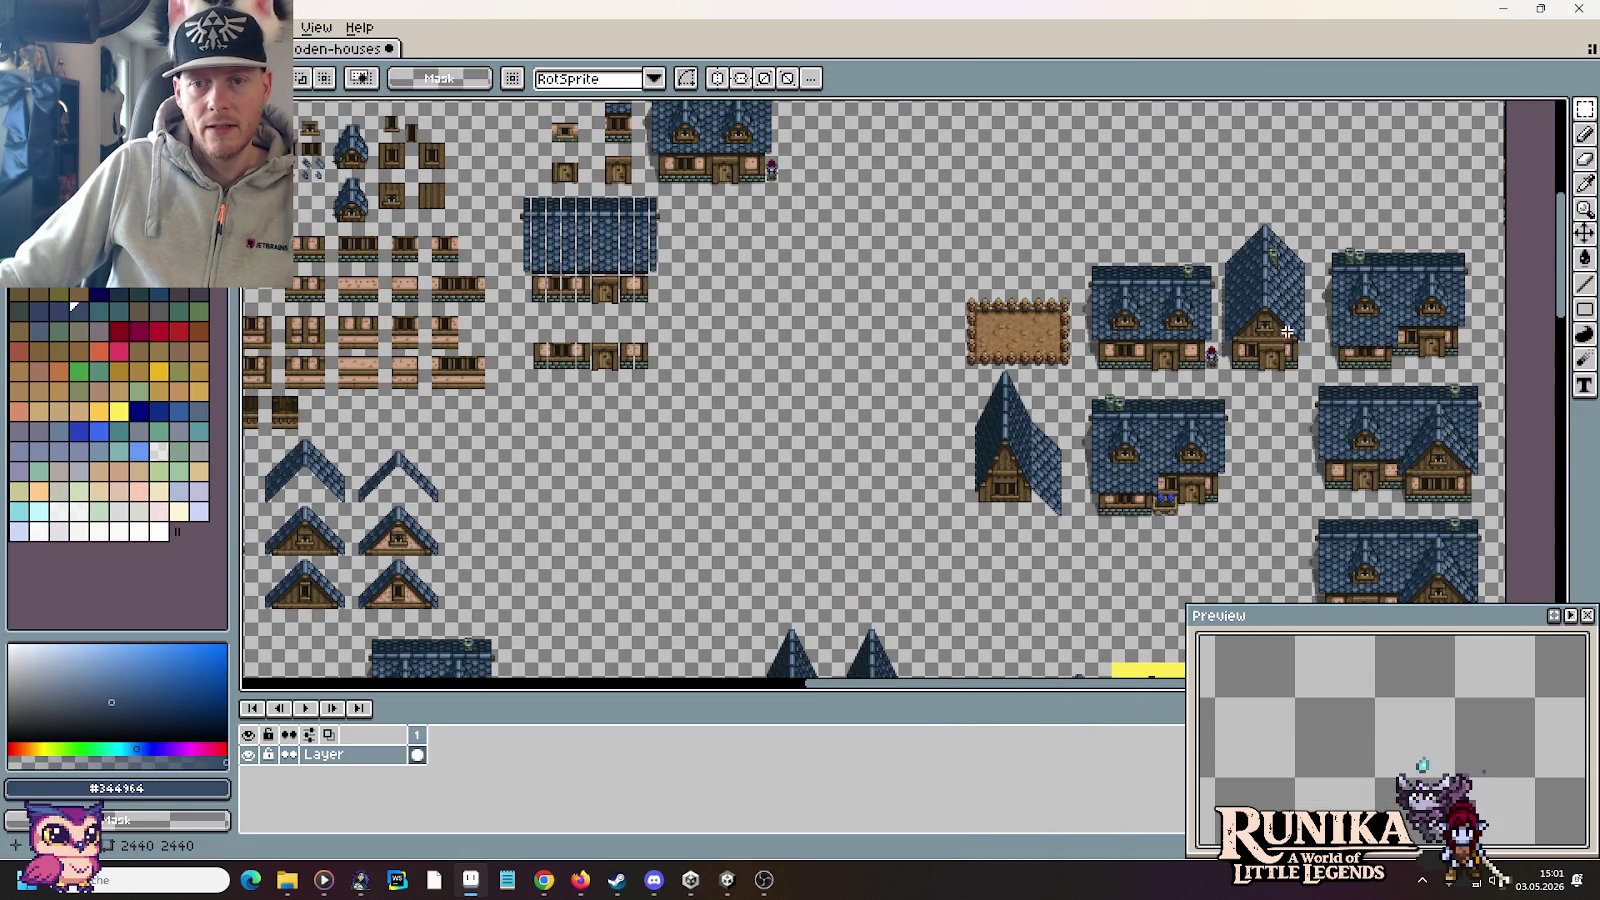
Step: Select the tall blue-roofed house, check the farmhouse reference, and drag it into empty space
scroll(1287, 331, up, 2)
mouse_move(1187, 490)
mouse_down()
mouse_move(1005, 173)
mouse_move(1017, 179)
mouse_up()
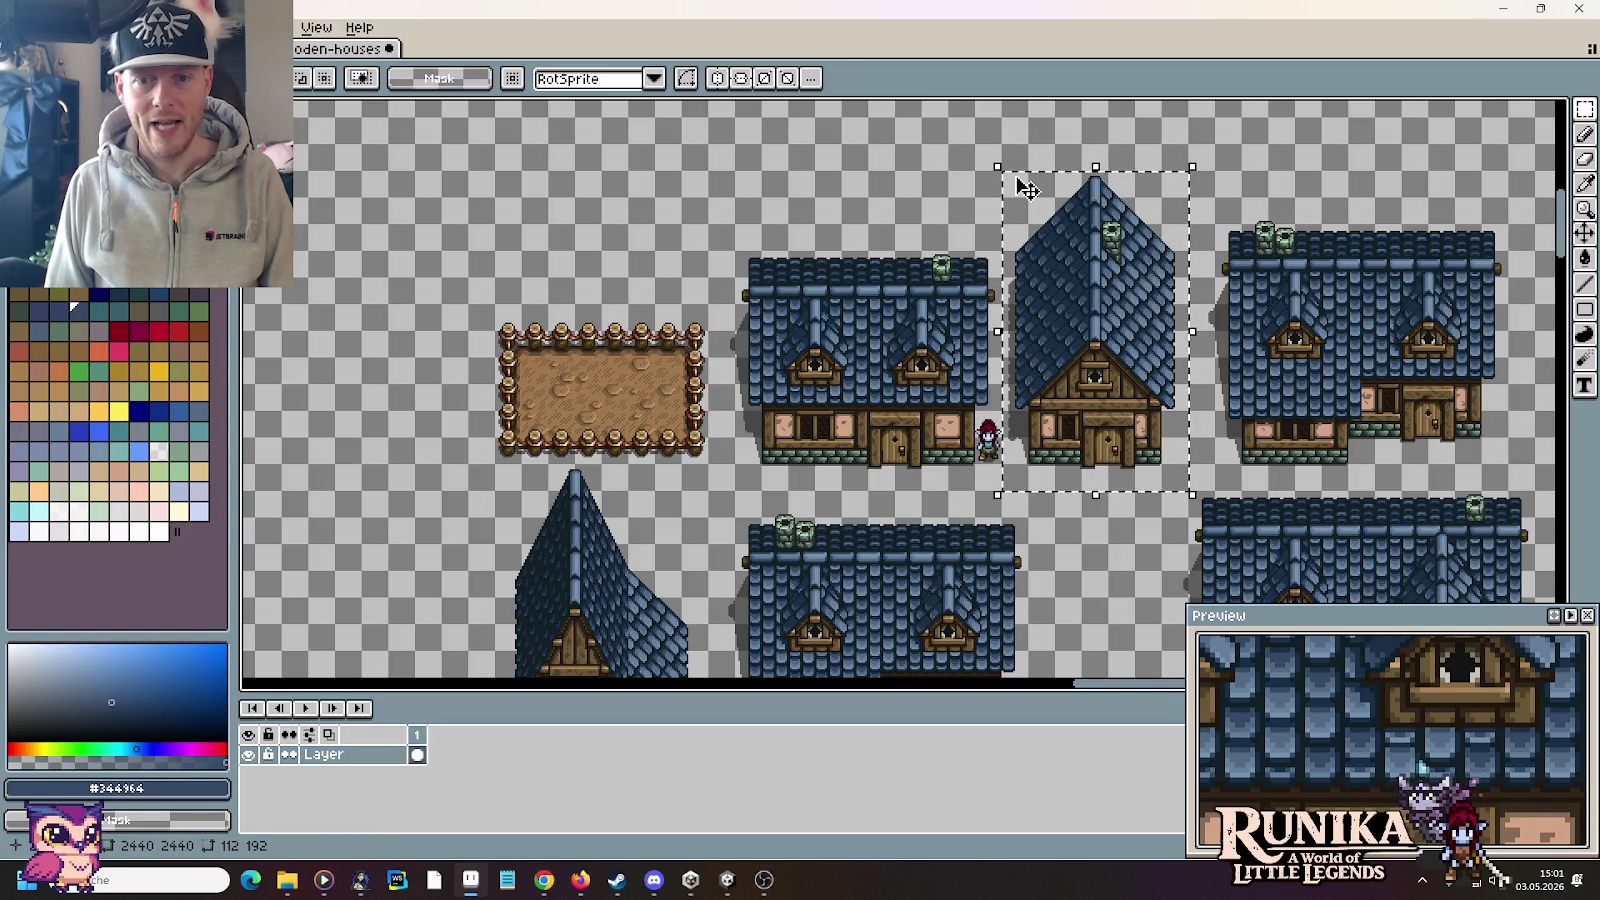
key(alt+Tab)
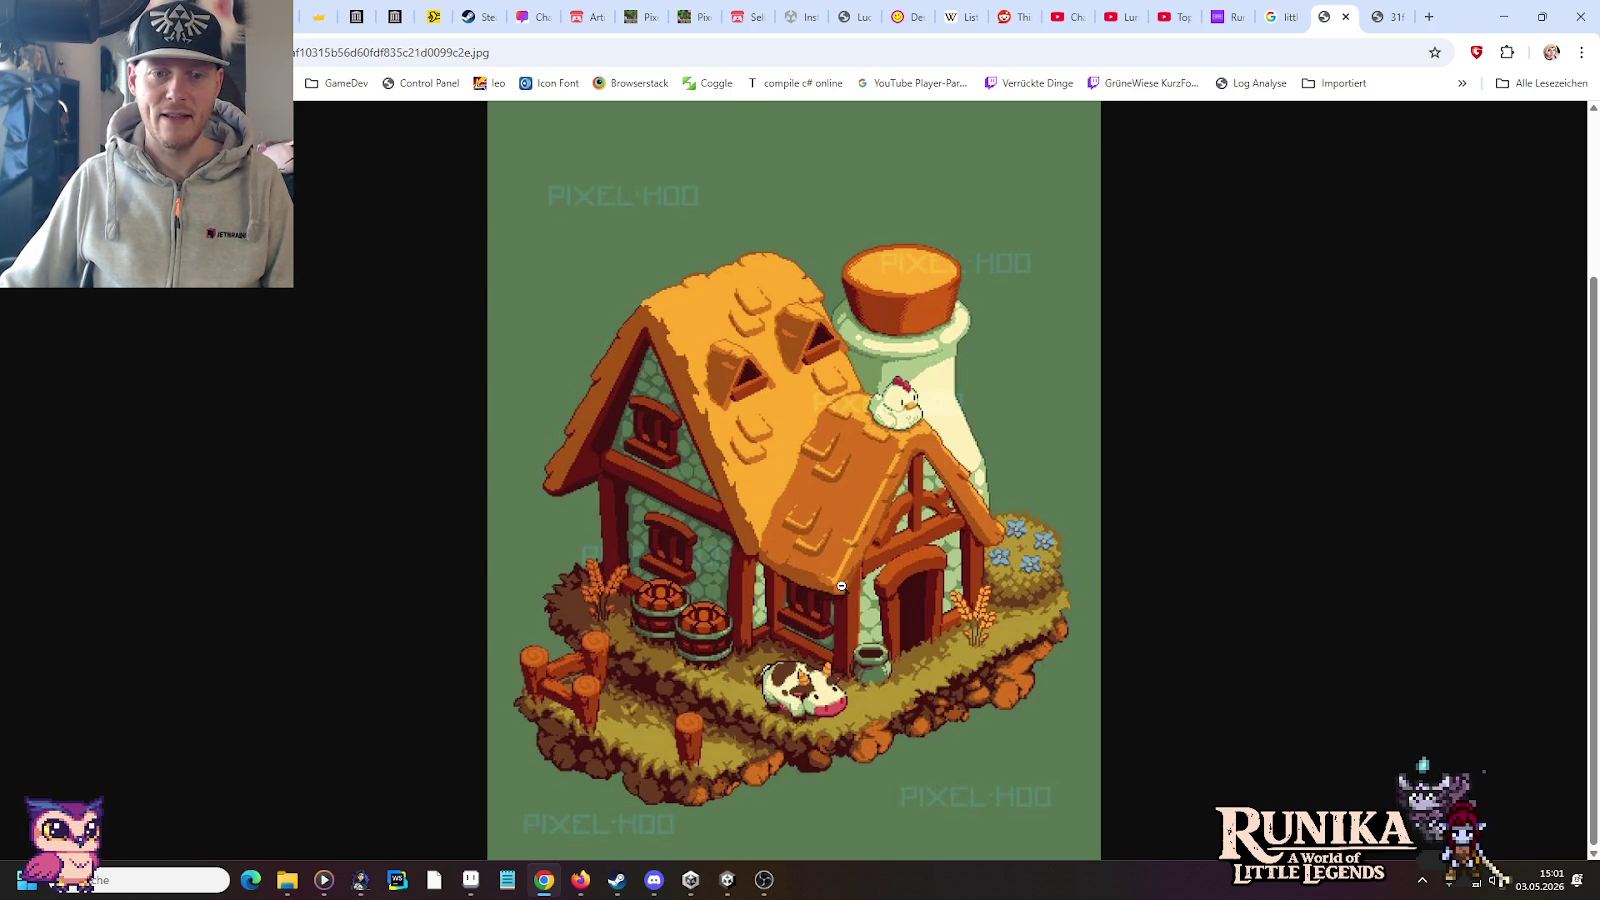
key(alt+Tab)
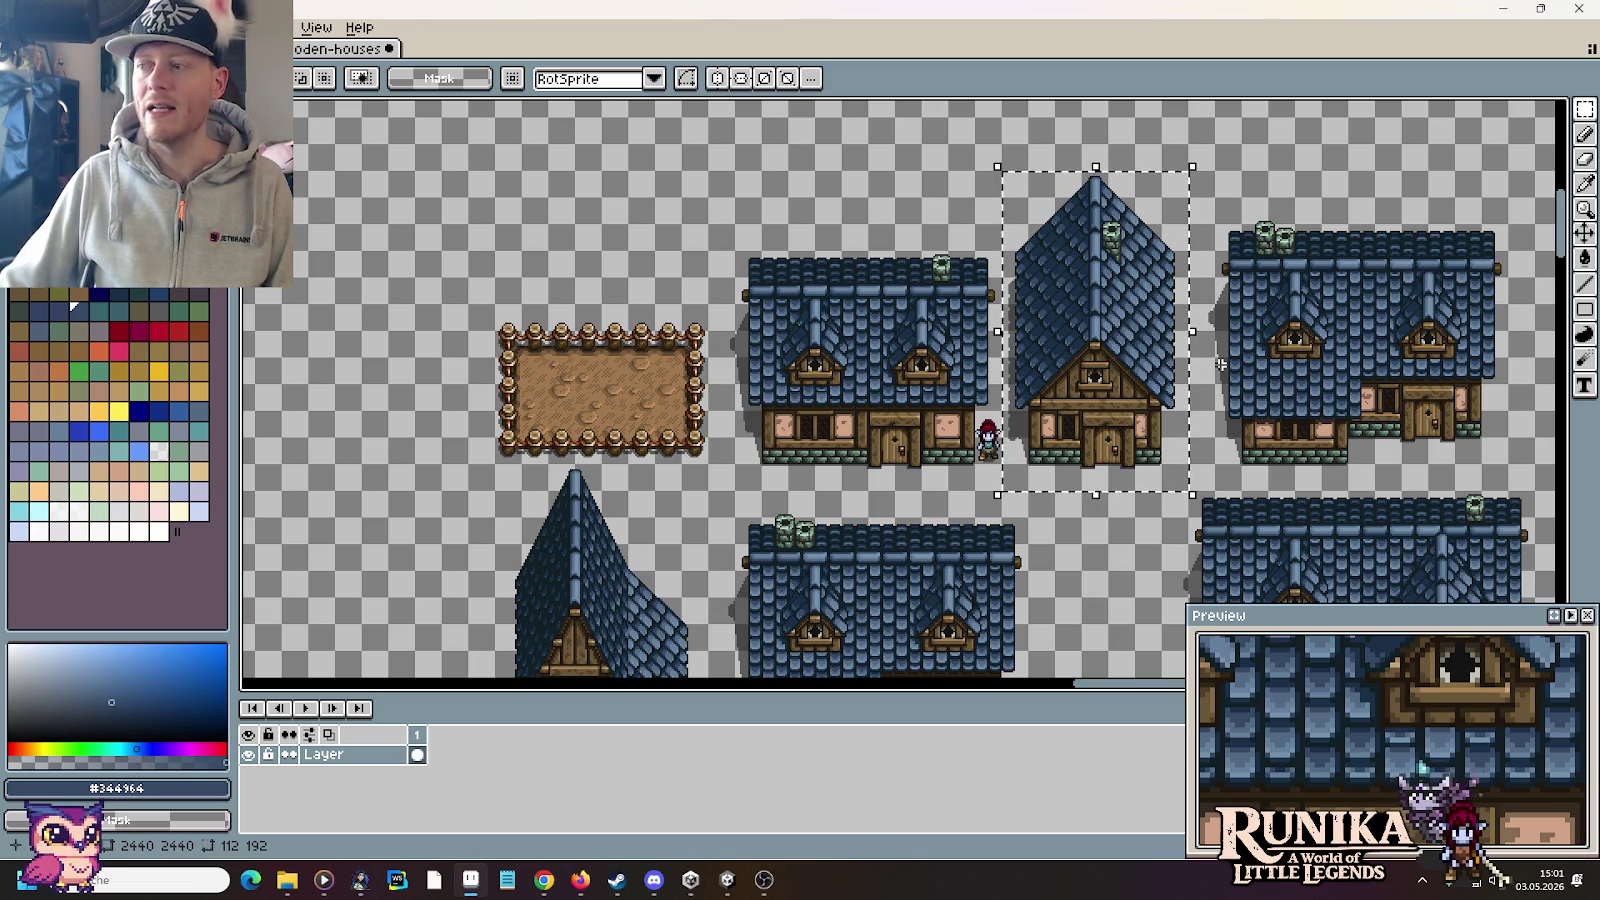
key(alt+Tab)
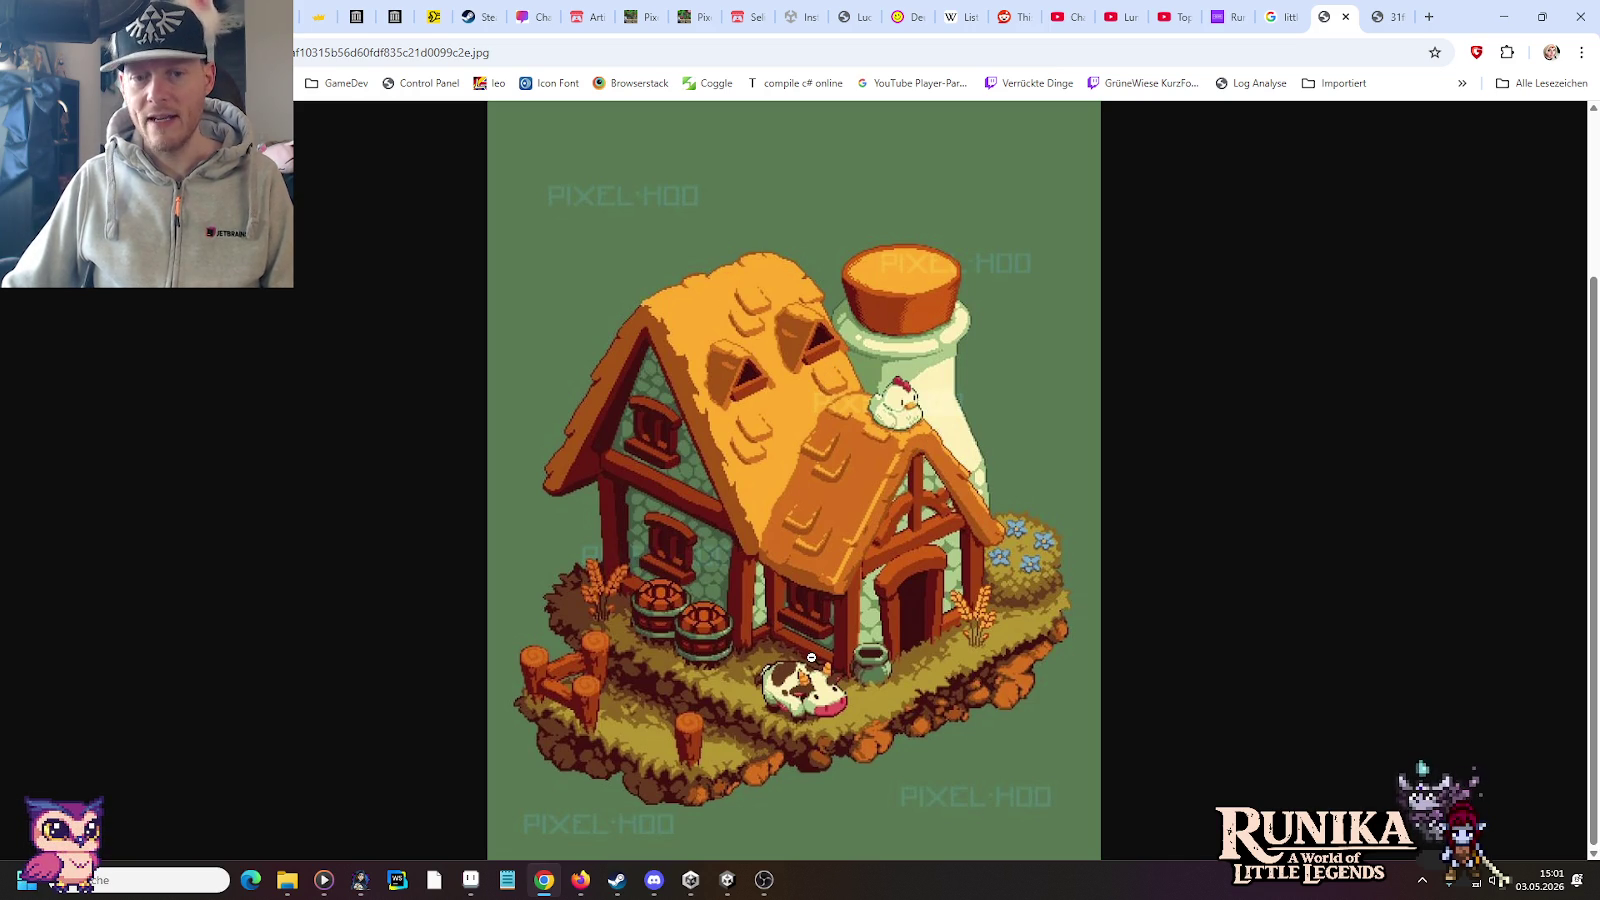
key(alt+Tab)
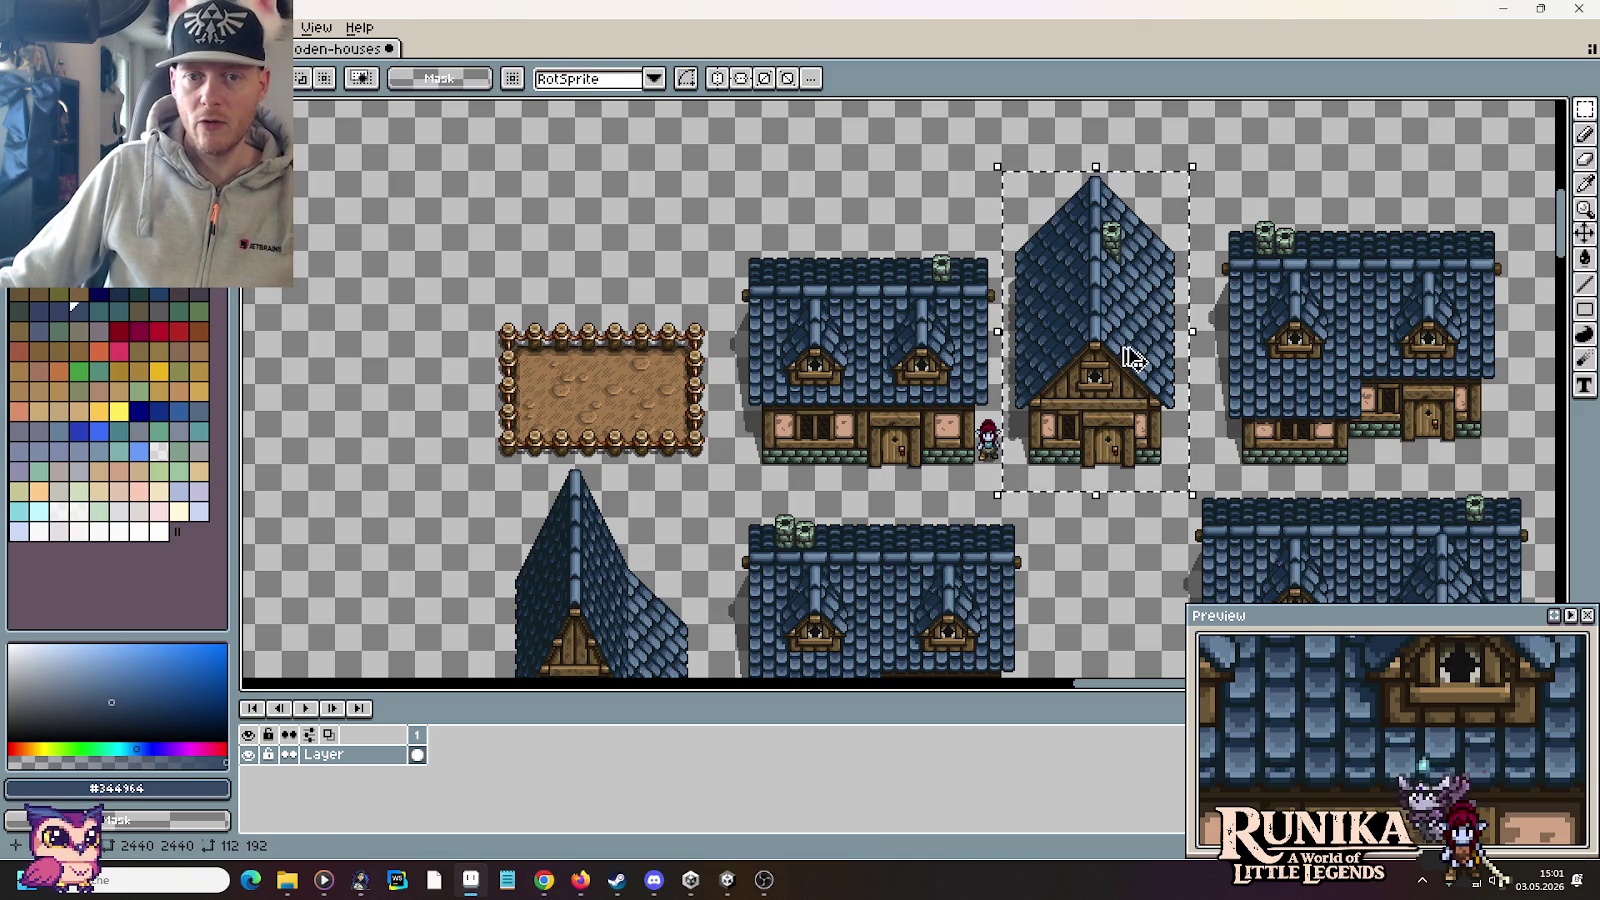
drag(1092, 408, 653, 443)
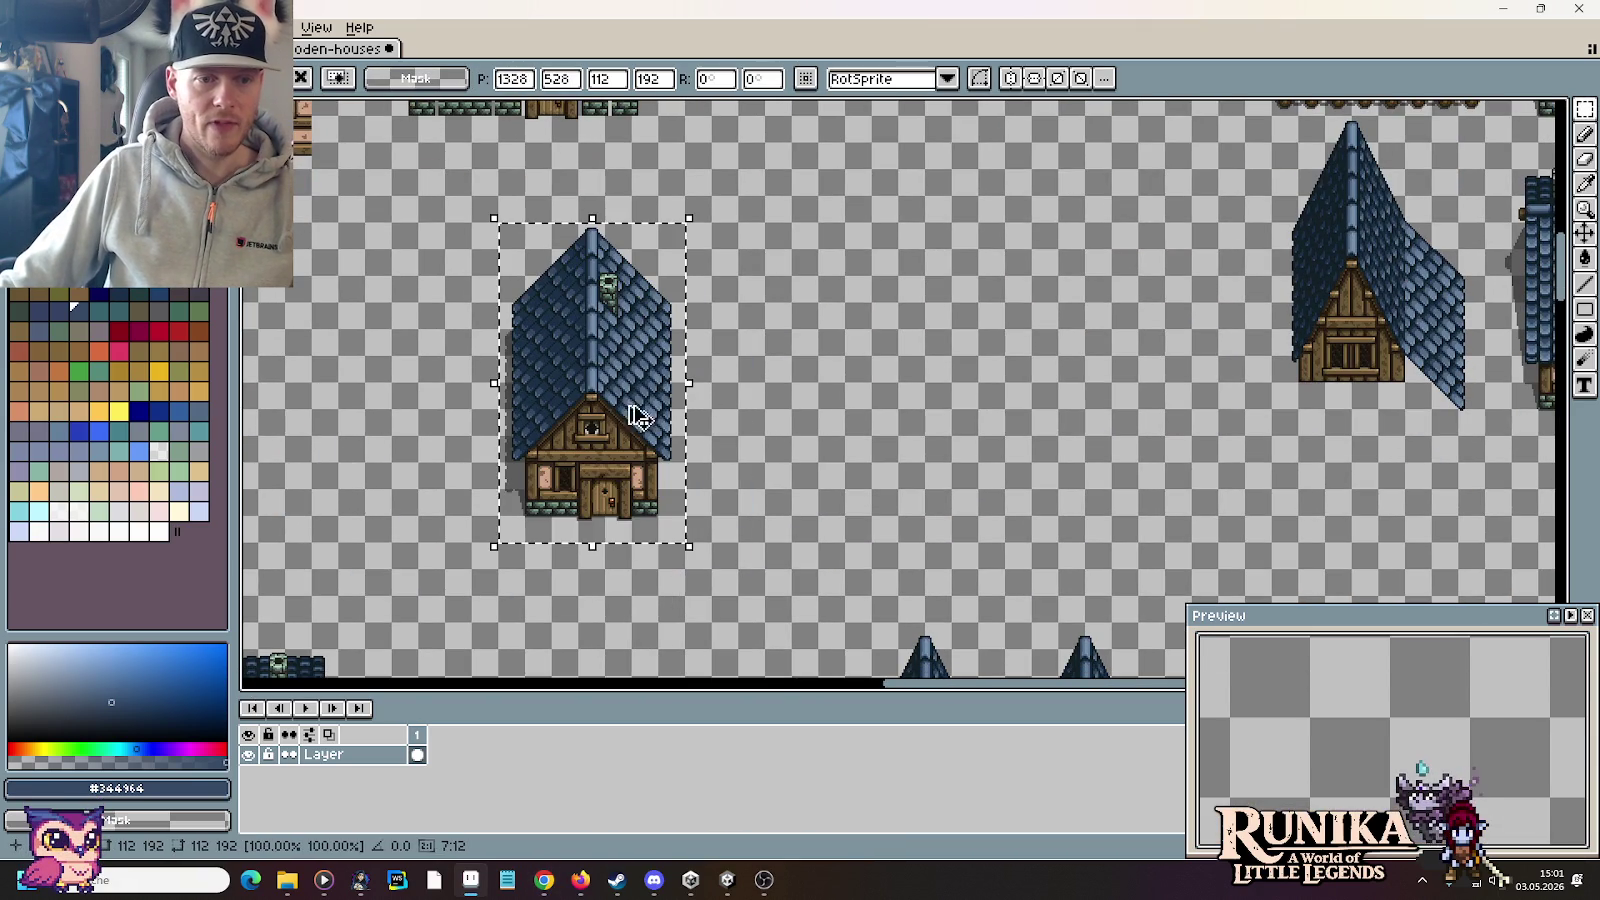
Step: Commit the tall house's new position and centre it in the view
key(Return)
mouse_move(715, 513)
mouse_down()
mouse_move(943, 338)
mouse_move(977, 338)
mouse_up()
scroll(977, 338, up, 1)
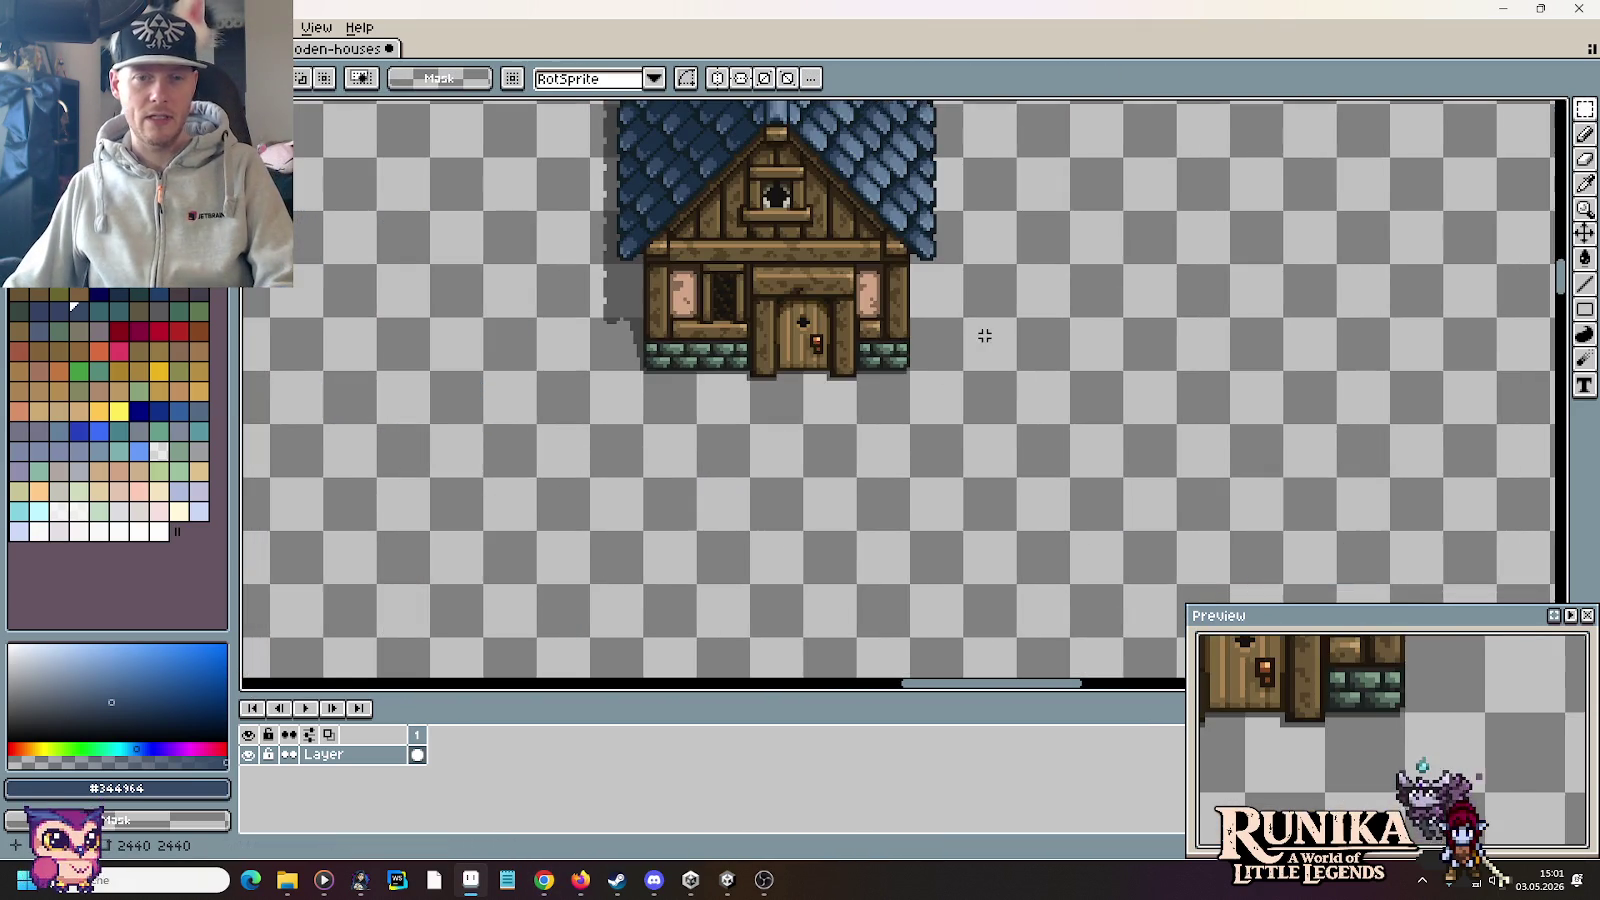
mouse_move(704, 347)
mouse_down()
mouse_move(726, 543)
mouse_move(935, 582)
mouse_up()
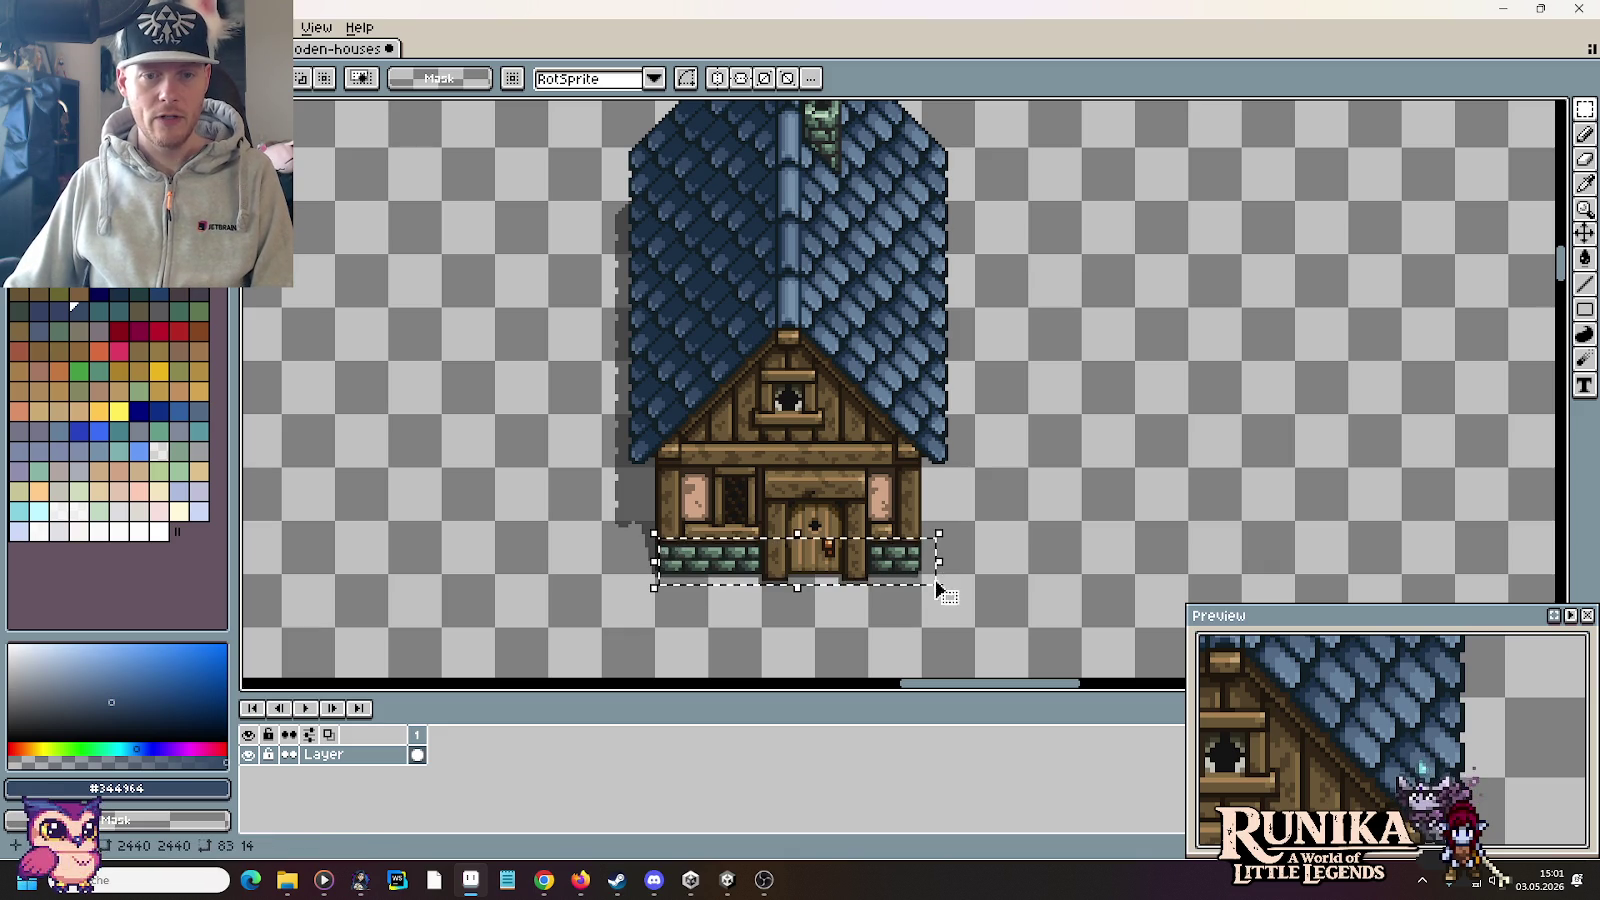
Step: Try marquee selections on the house's stone base, gable and roof ridge
drag(673, 462, 950, 554)
click(1043, 523)
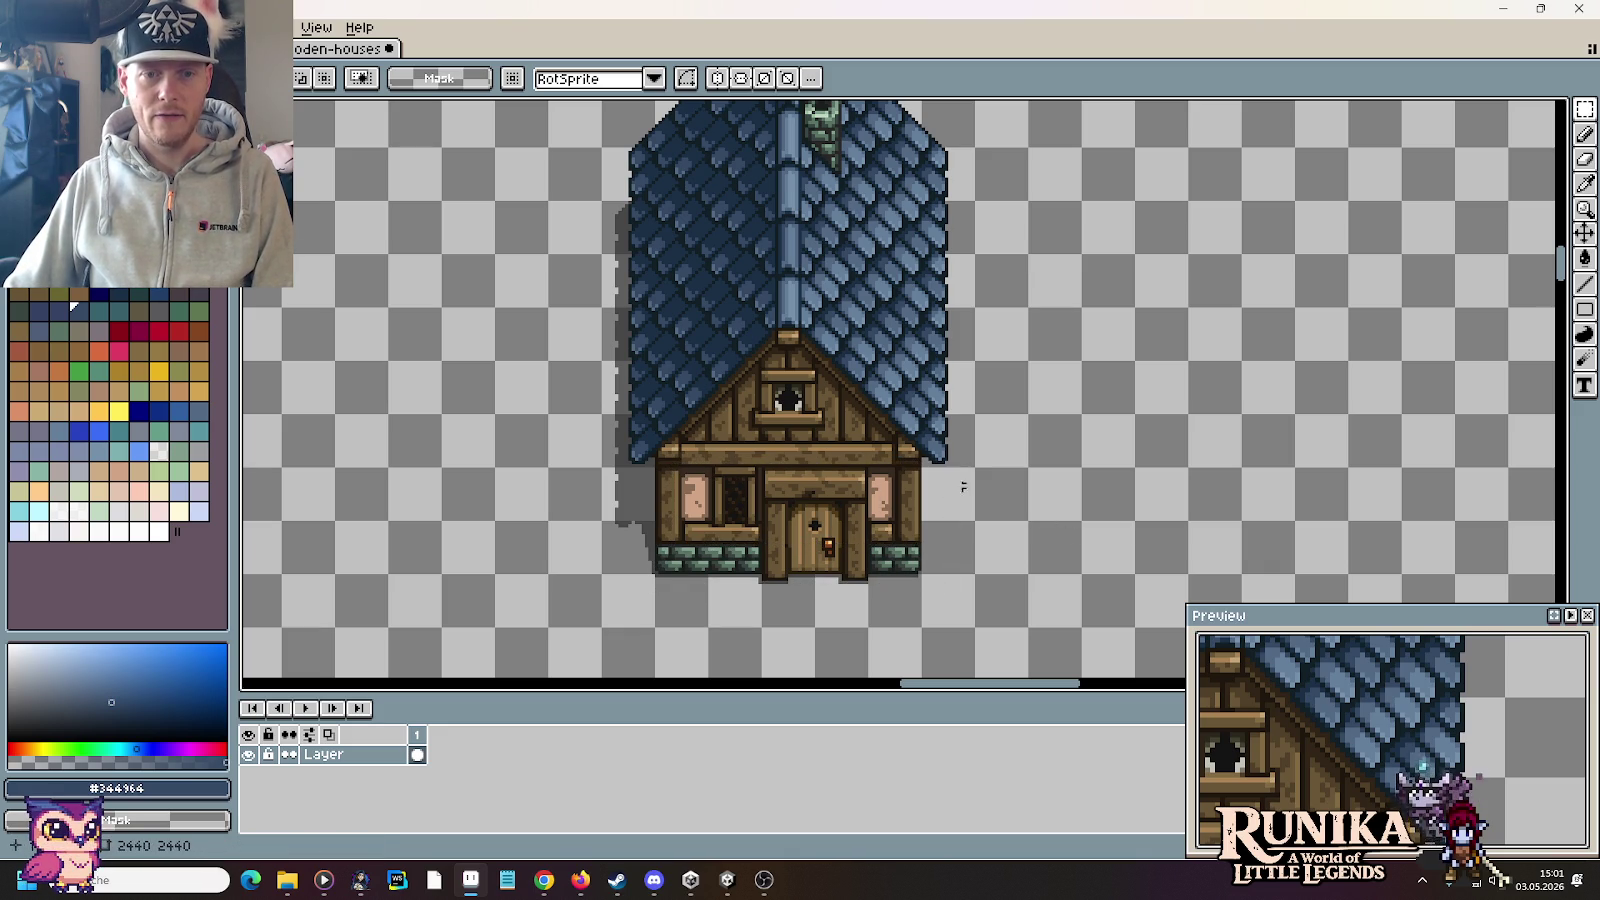
drag(693, 441, 897, 330)
click(1099, 383)
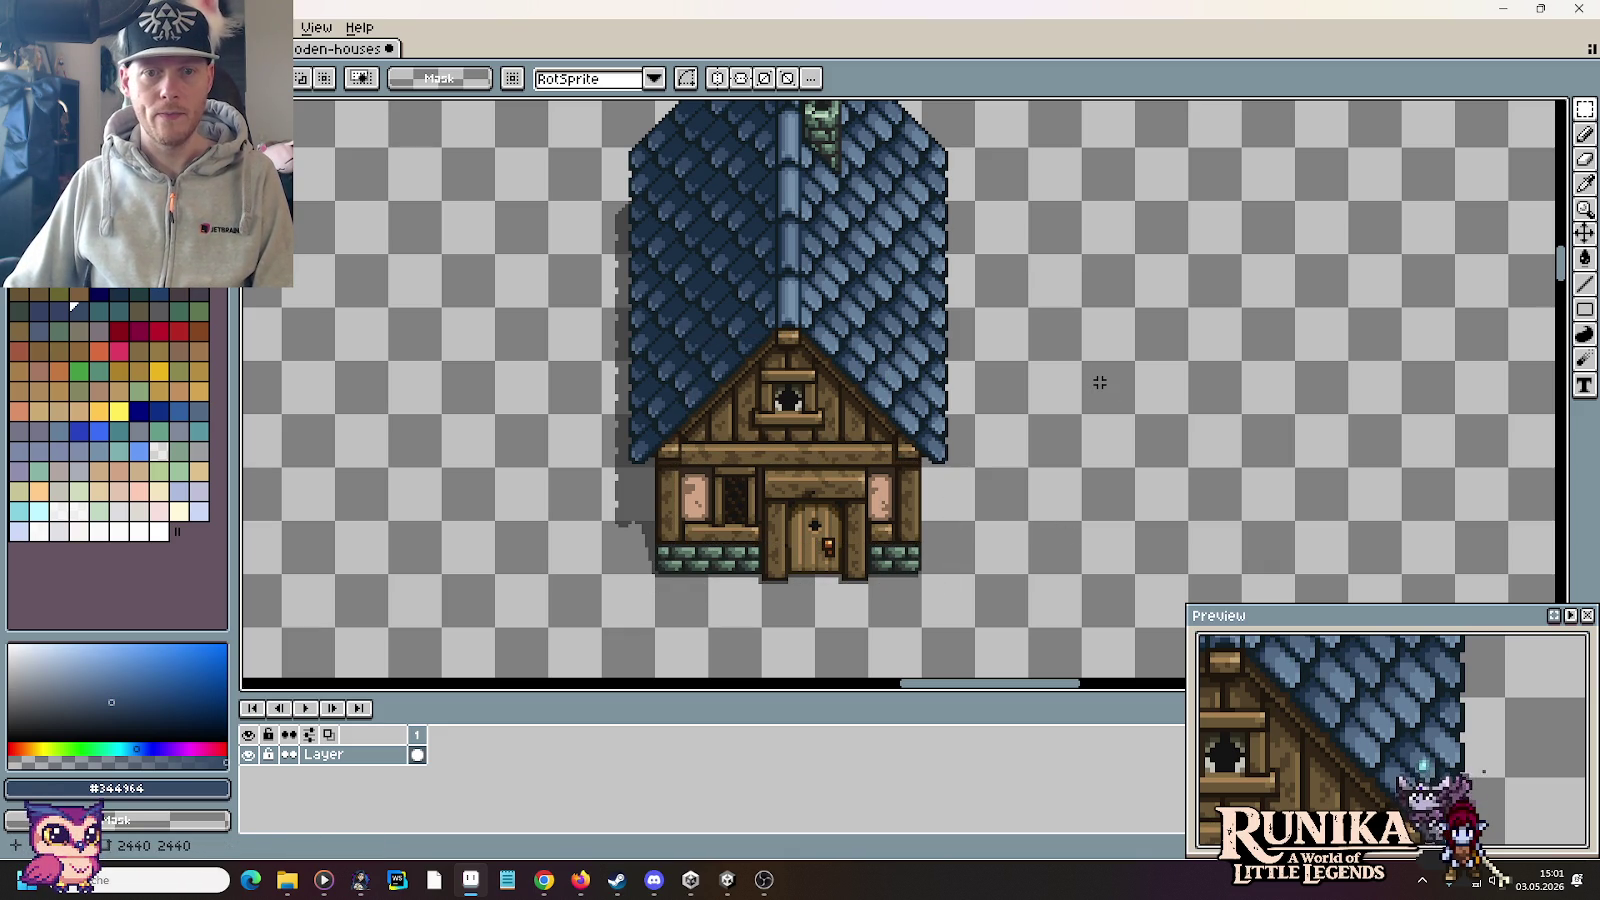
scroll(907, 262, up, 3)
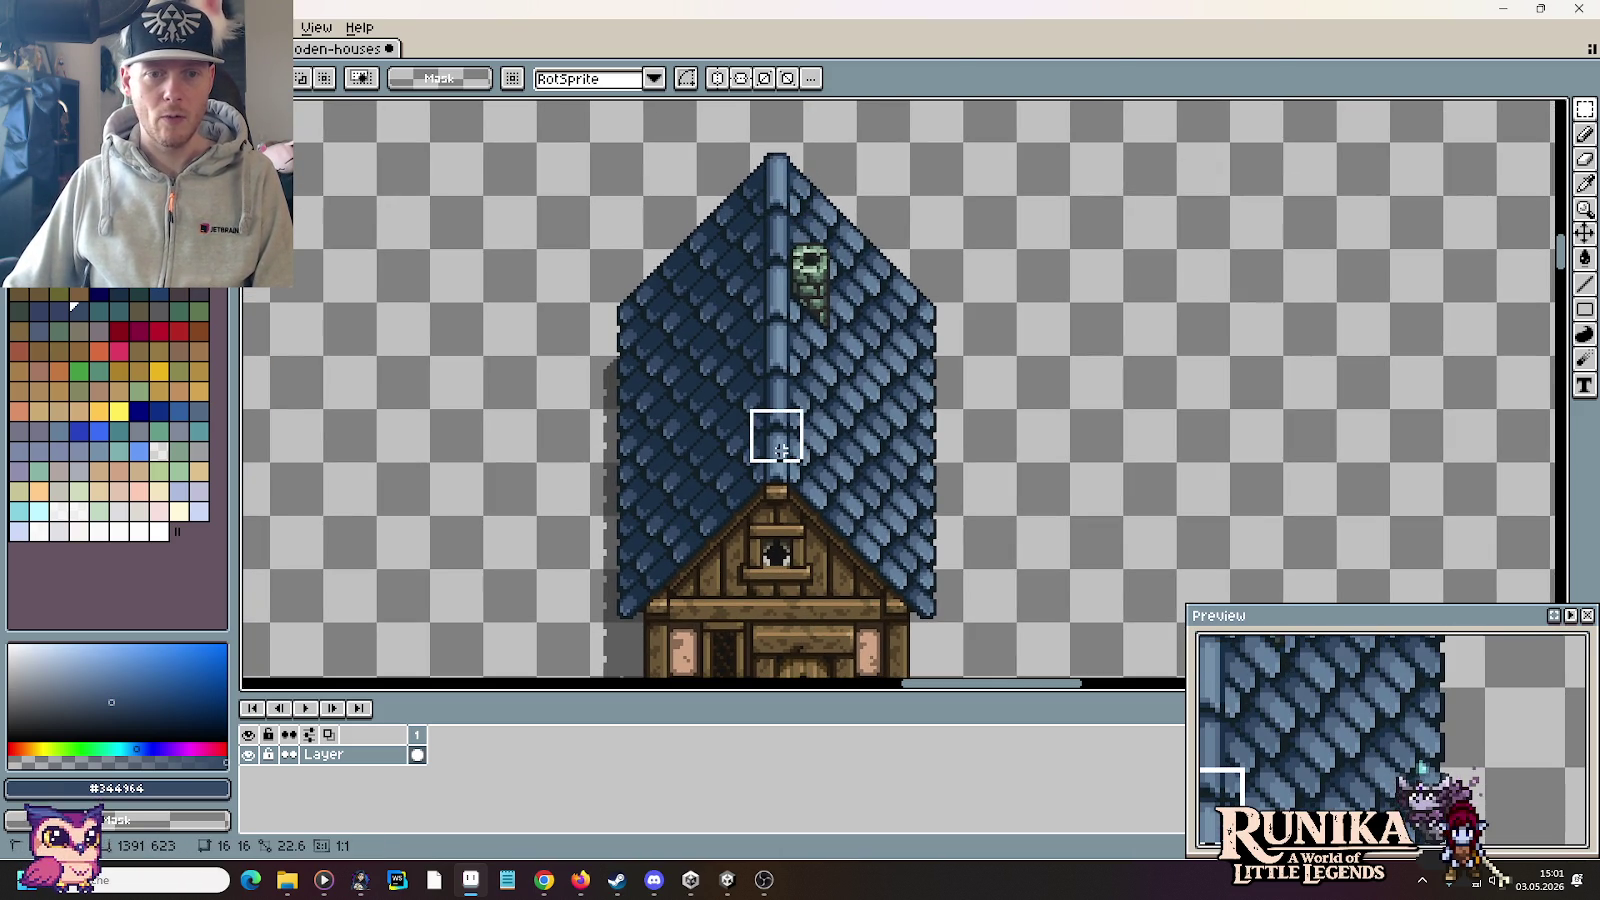
drag(783, 450, 785, 333)
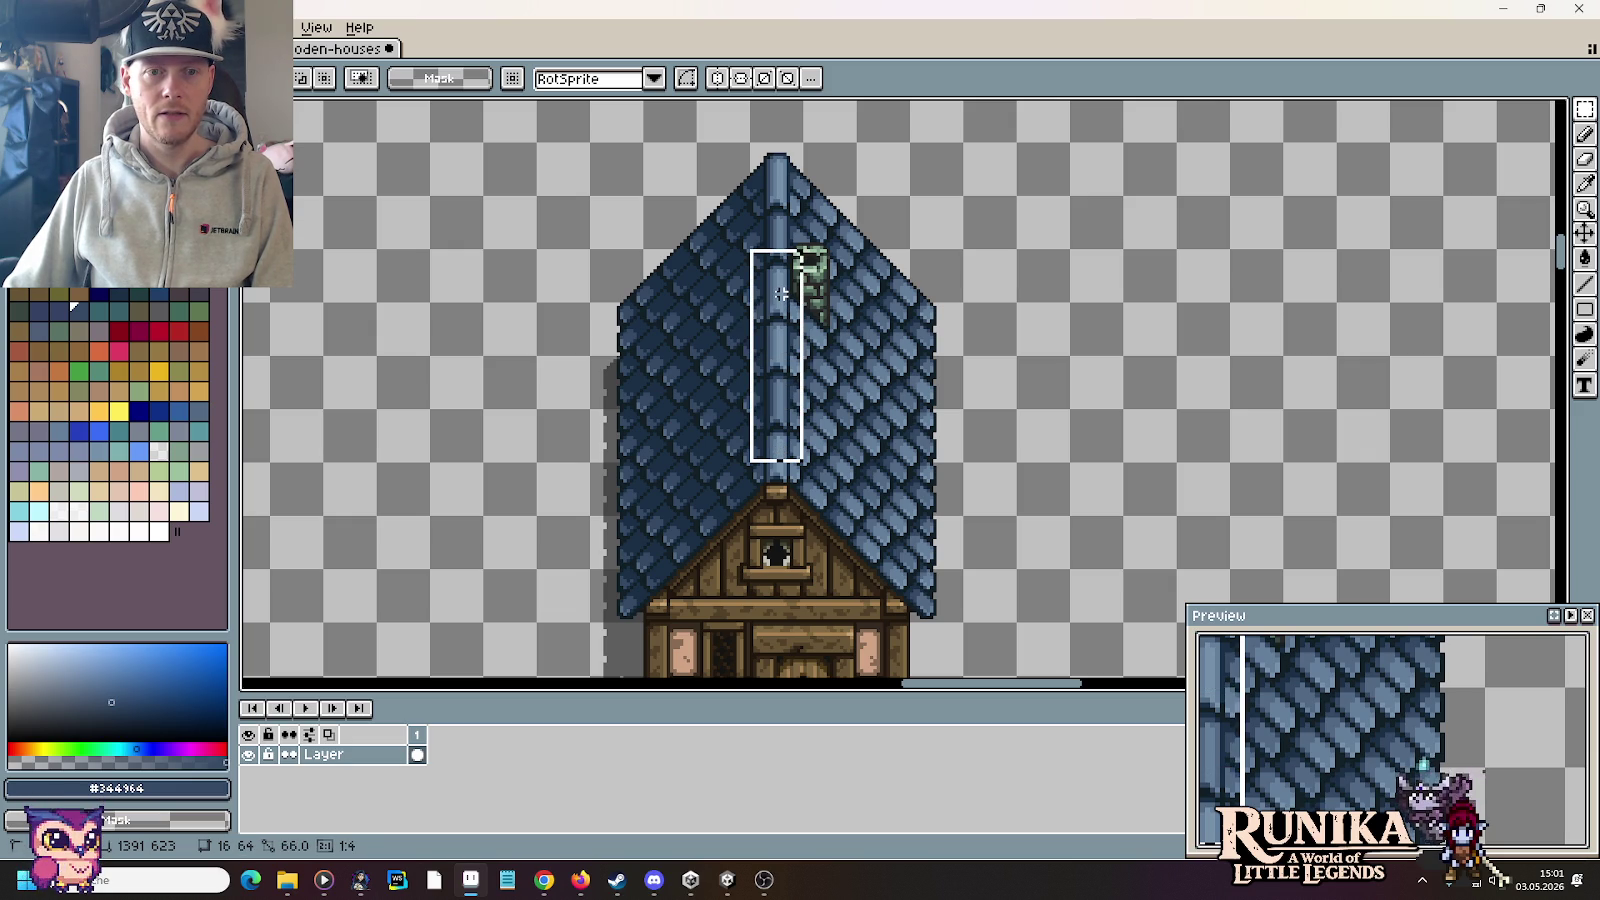
drag(781, 293, 780, 290)
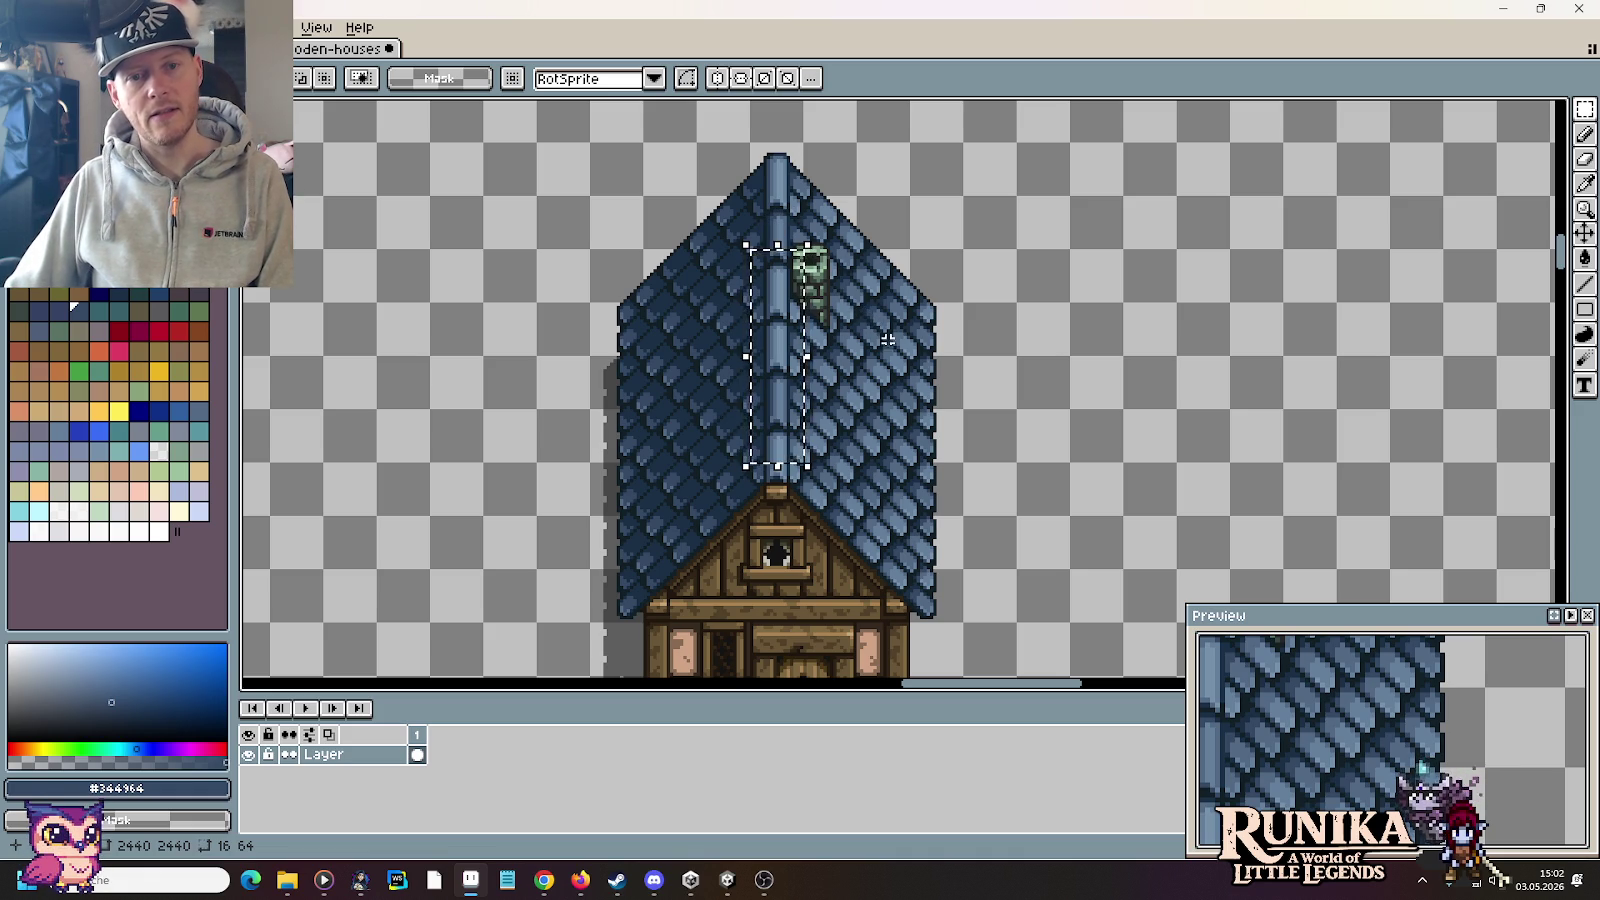
Step: Deselect and zoom in close on the roof ridge and green chimney
key(ctrl+d)
scroll(895, 330, up, 1)
scroll(921, 346, up, 1)
scroll(920, 440, up, 2)
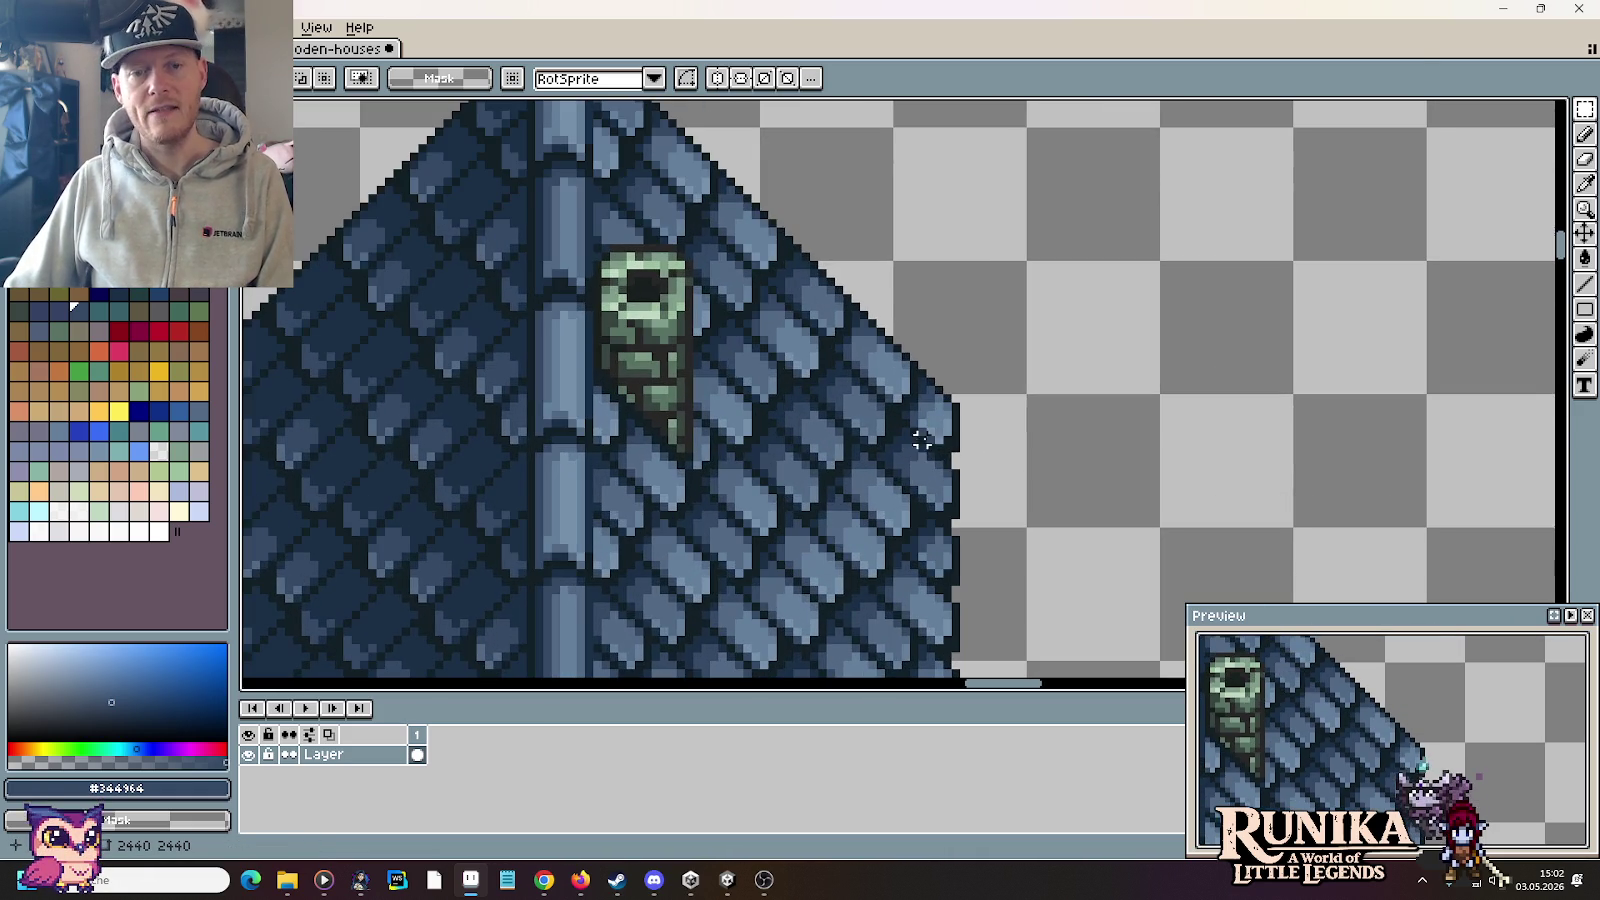
click(1510, 110)
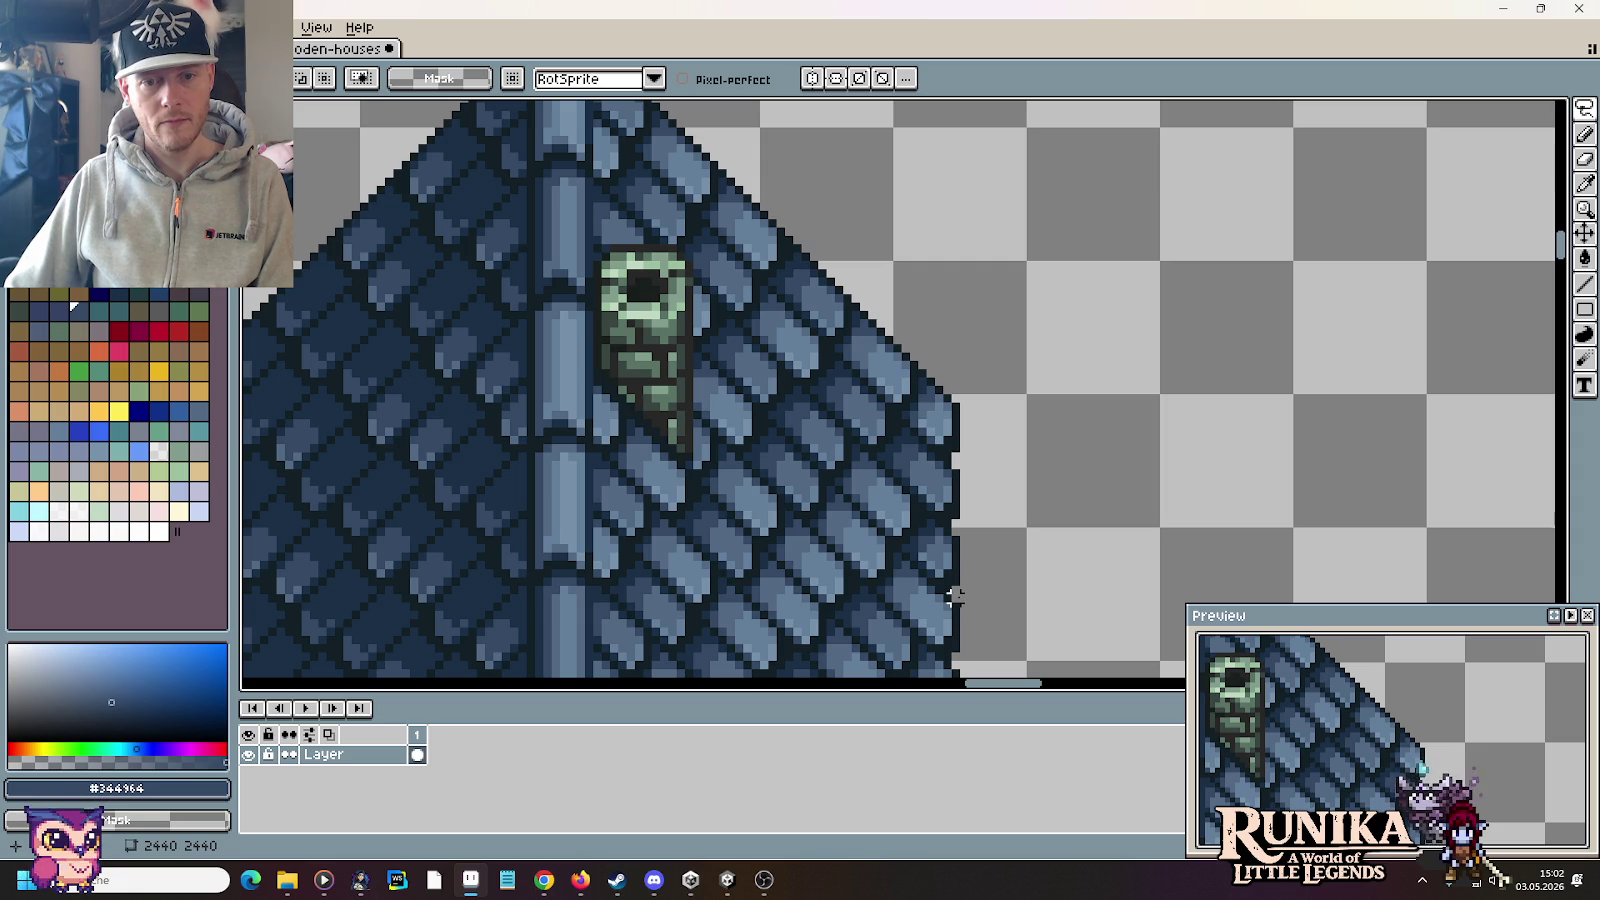
Step: Lasso and delete the upper right and upper left roof sections
mouse_move(997, 498)
mouse_down()
mouse_move(913, 317)
mouse_move(600, 246)
mouse_up()
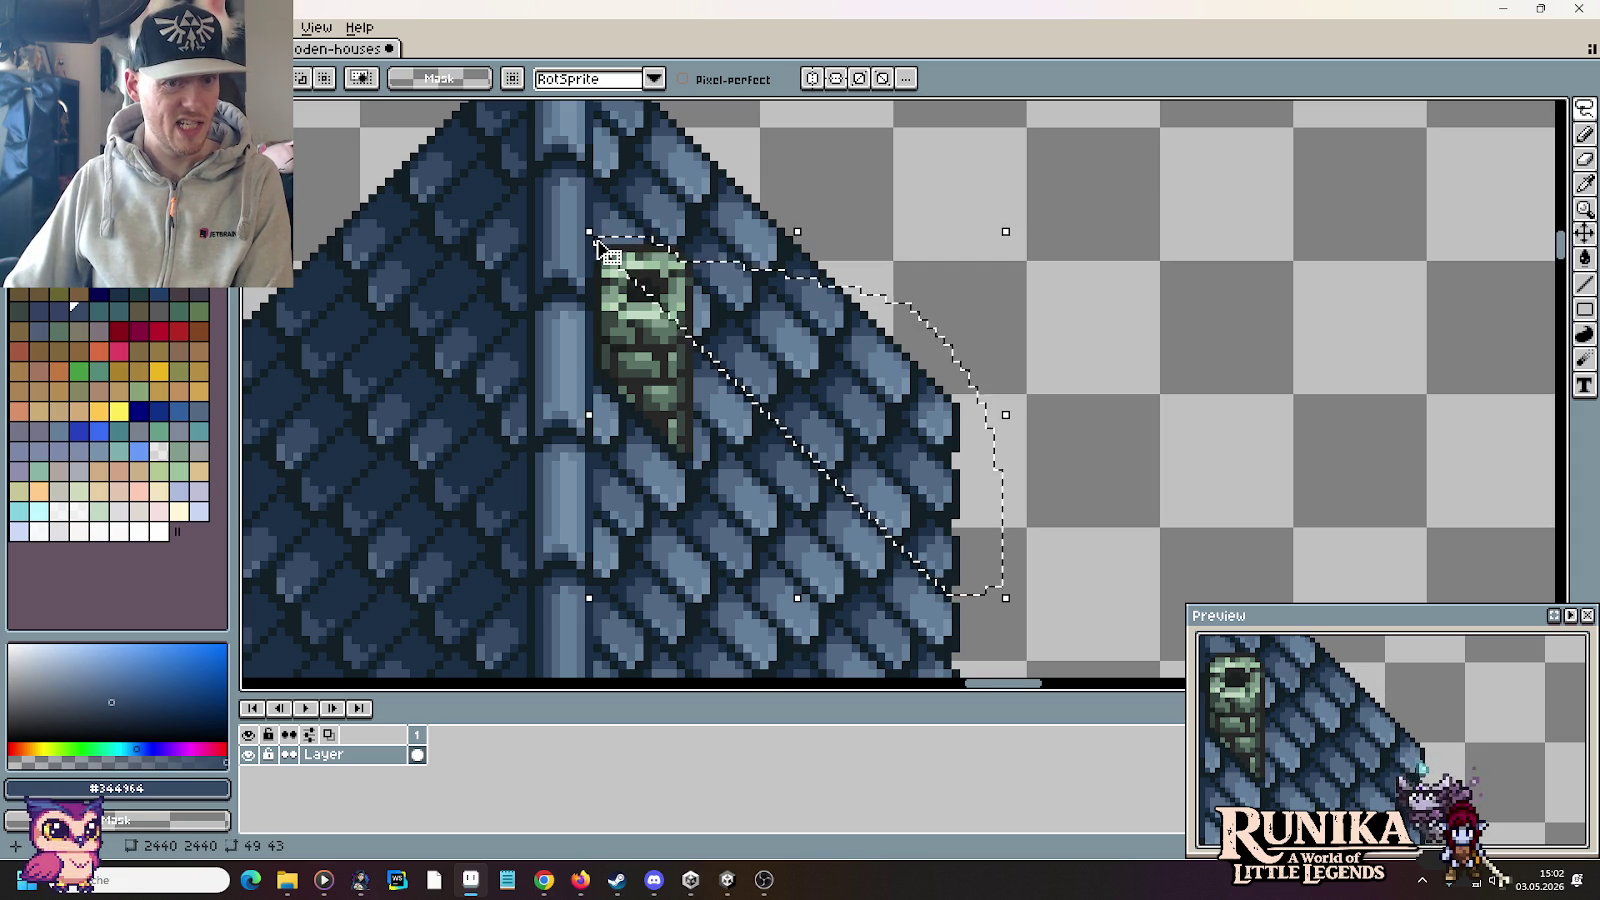
key(Delete)
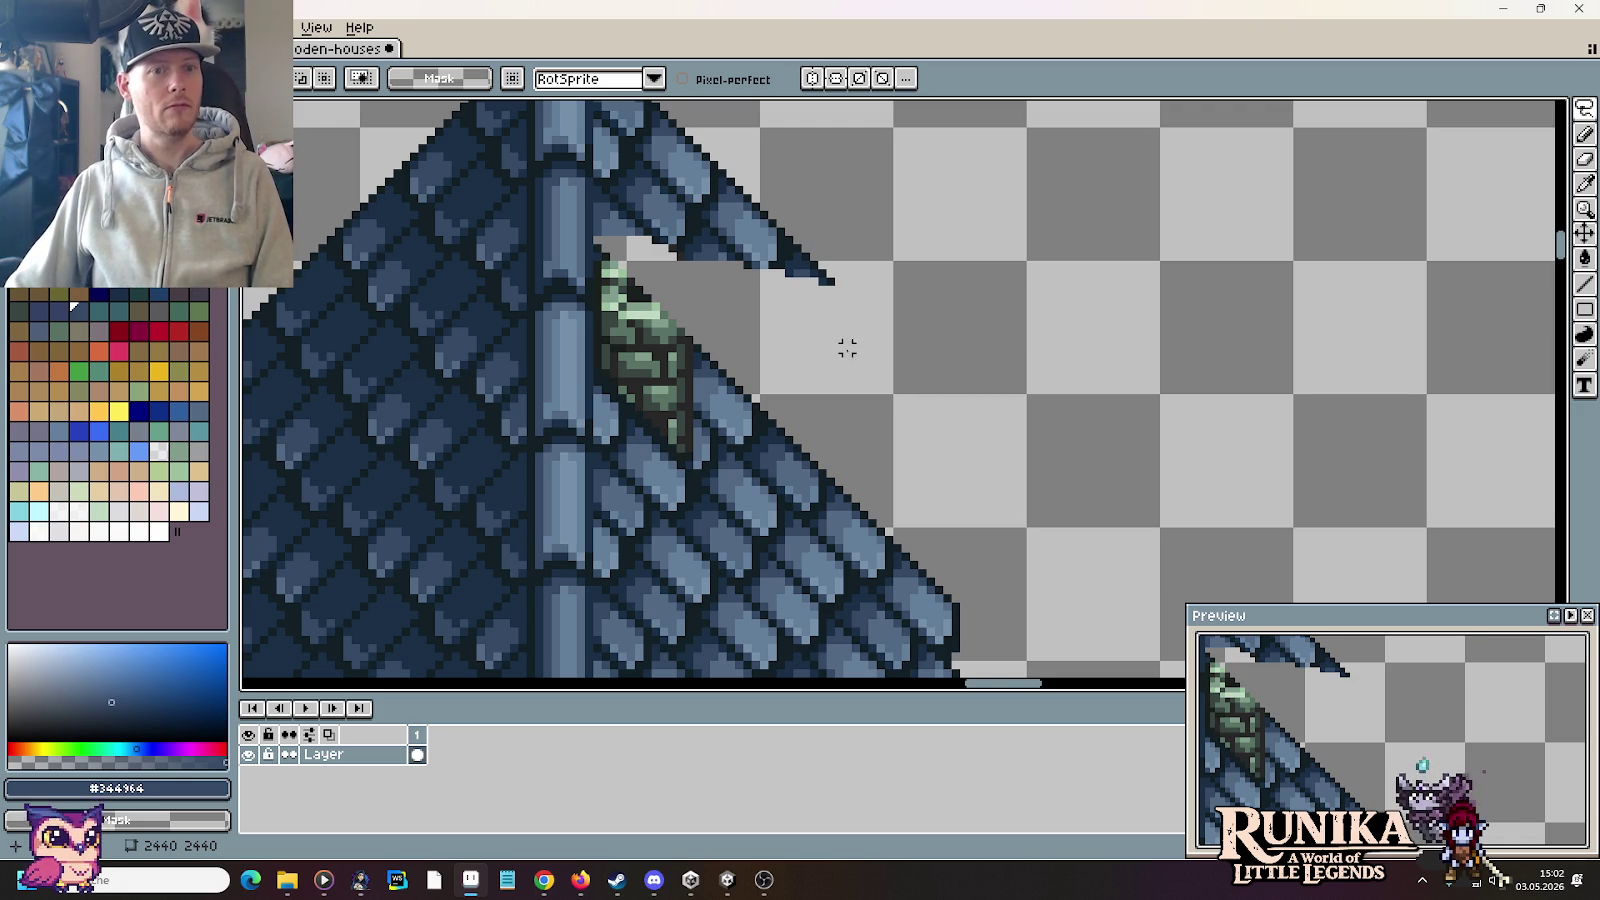
scroll(847, 347, down, 2)
scroll(1093, 450, up, 2)
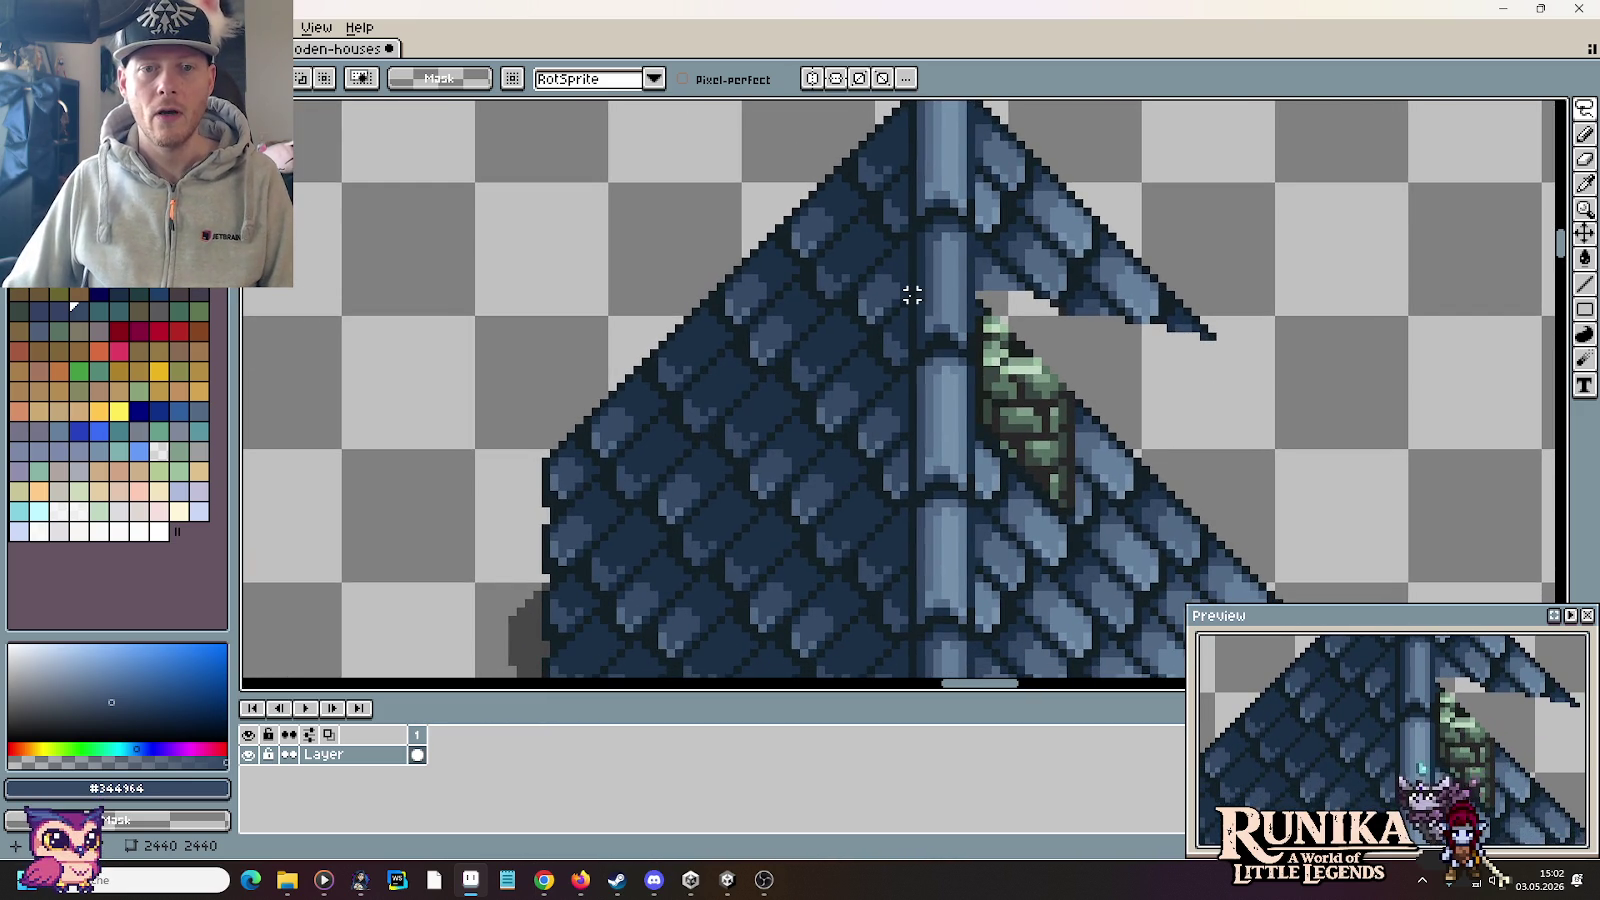
mouse_move(904, 295)
mouse_down()
mouse_move(750, 312)
mouse_move(503, 585)
mouse_up()
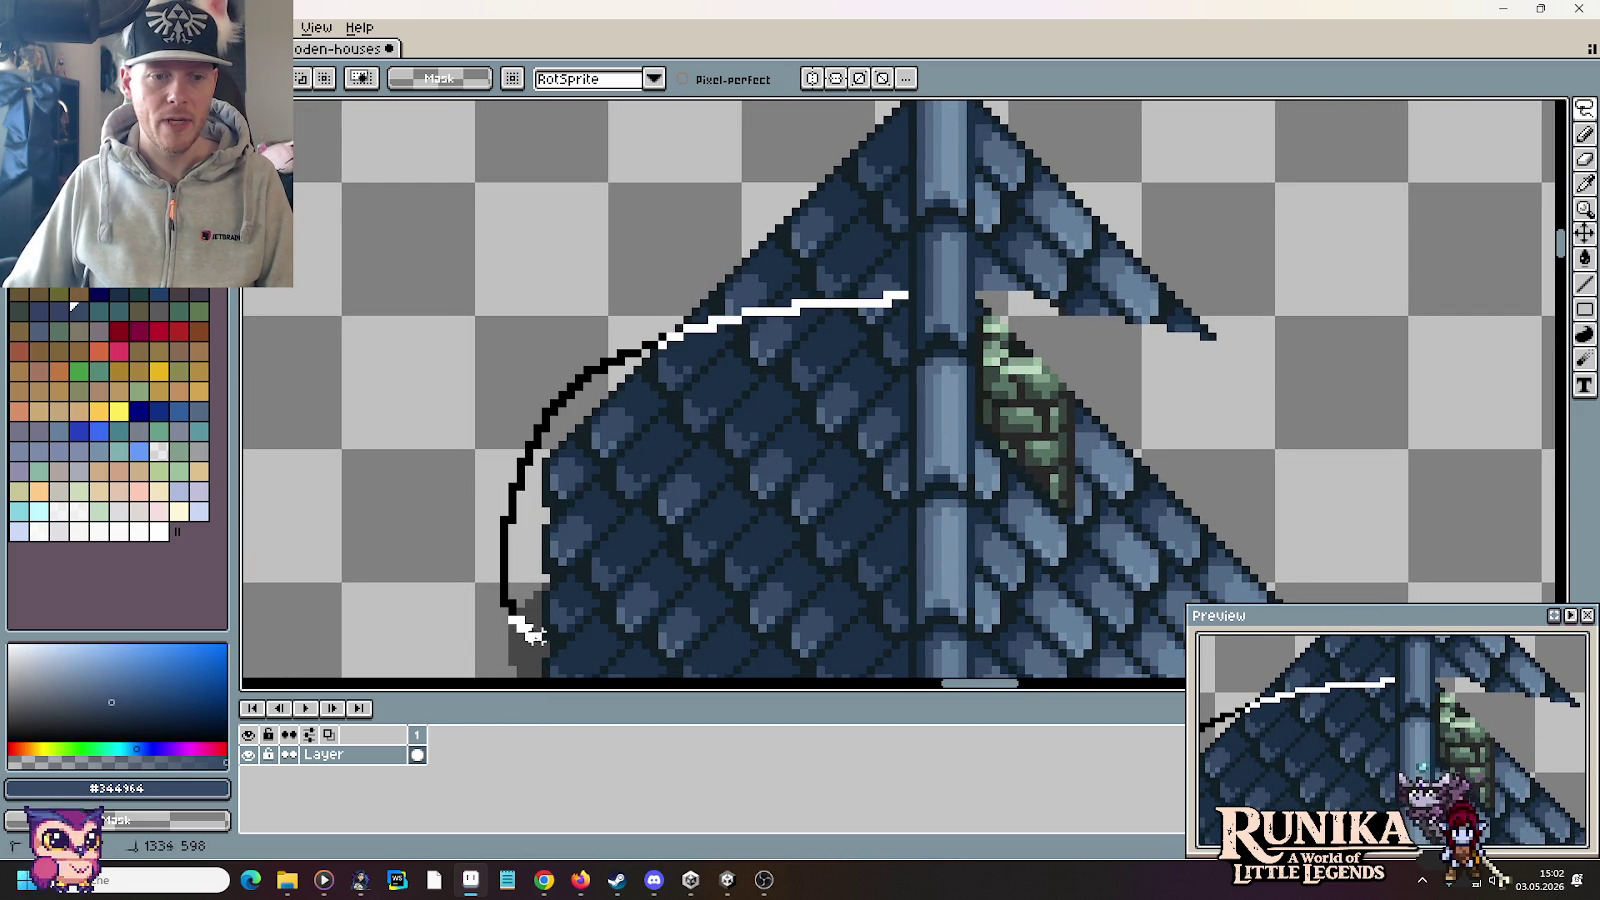
drag(549, 645, 549, 645)
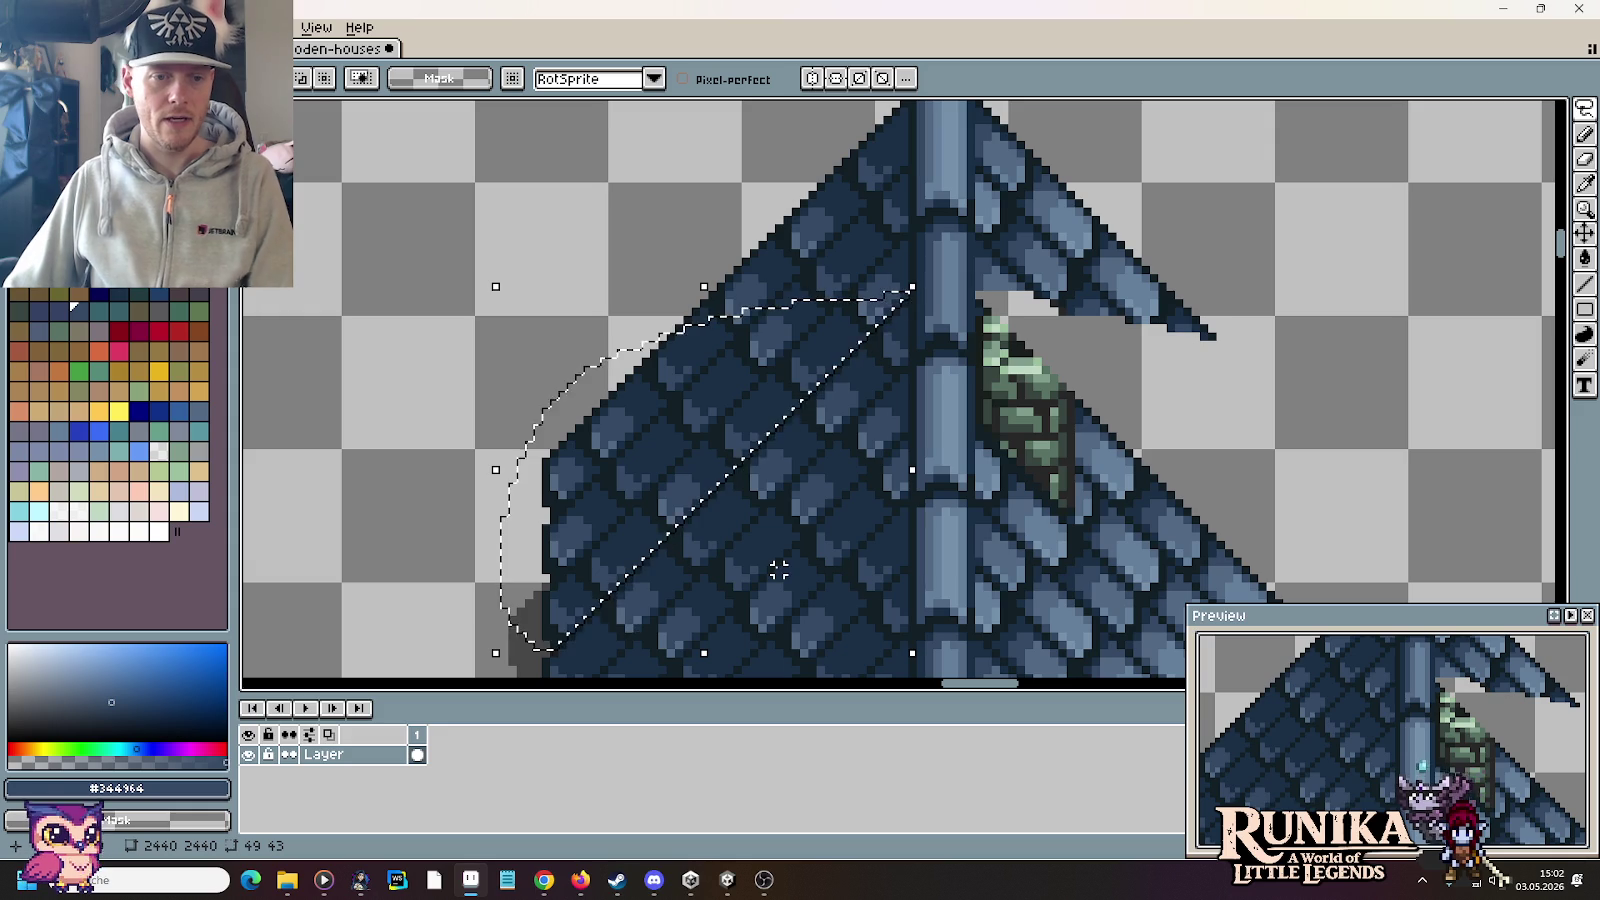
key(Delete)
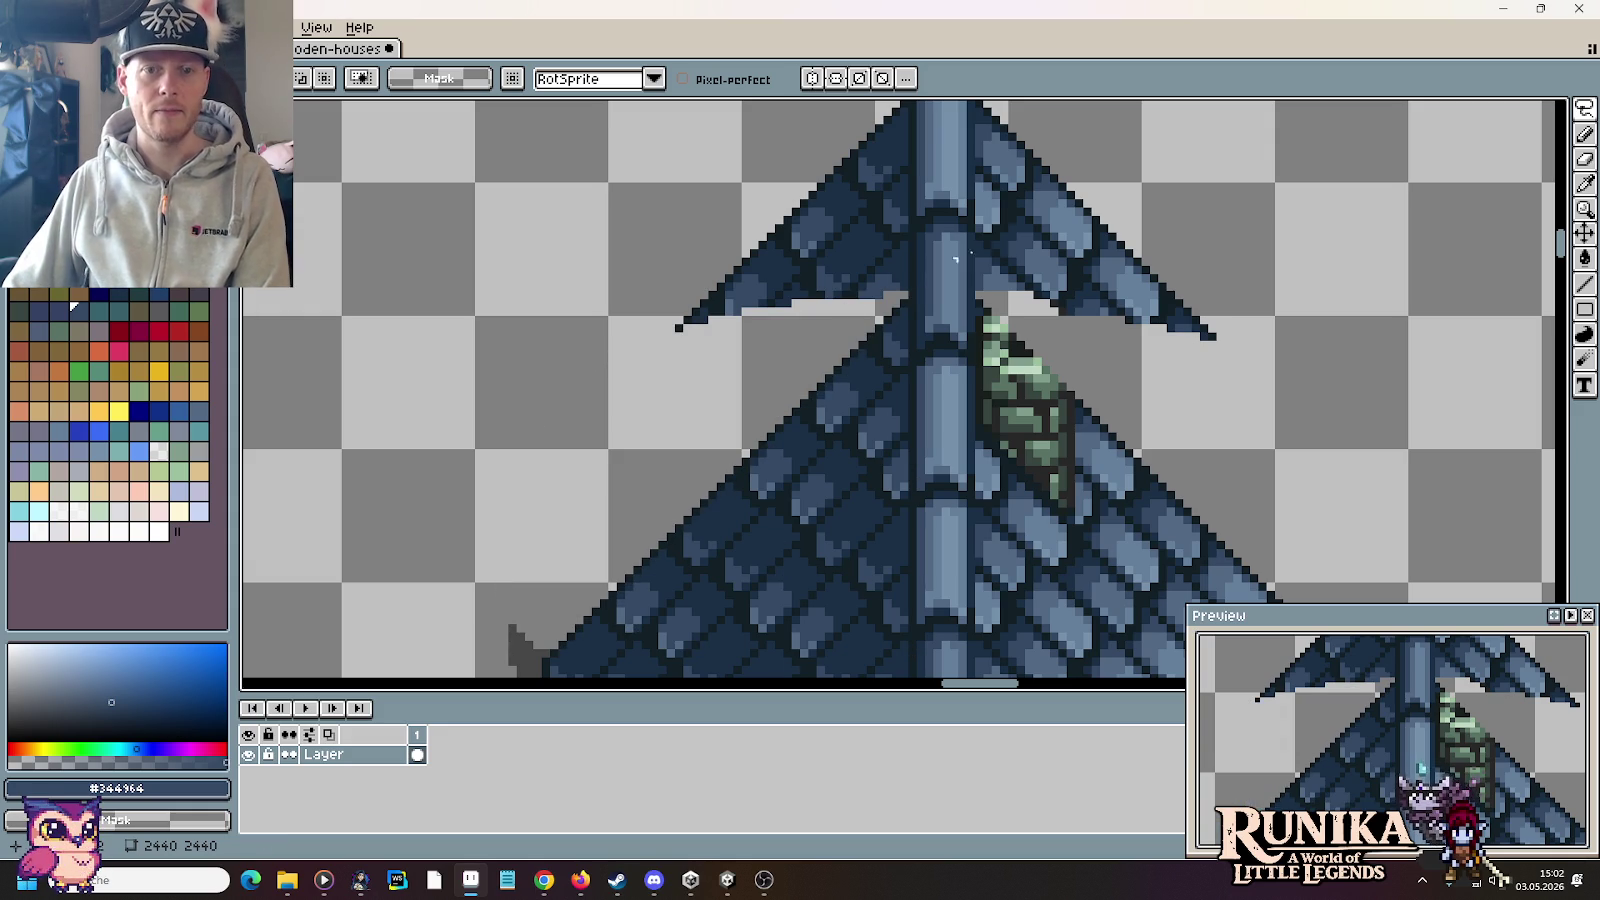
Step: Box-select and delete the remaining right roof wing and a leftover roof piece
scroll(1064, 261, up, 3)
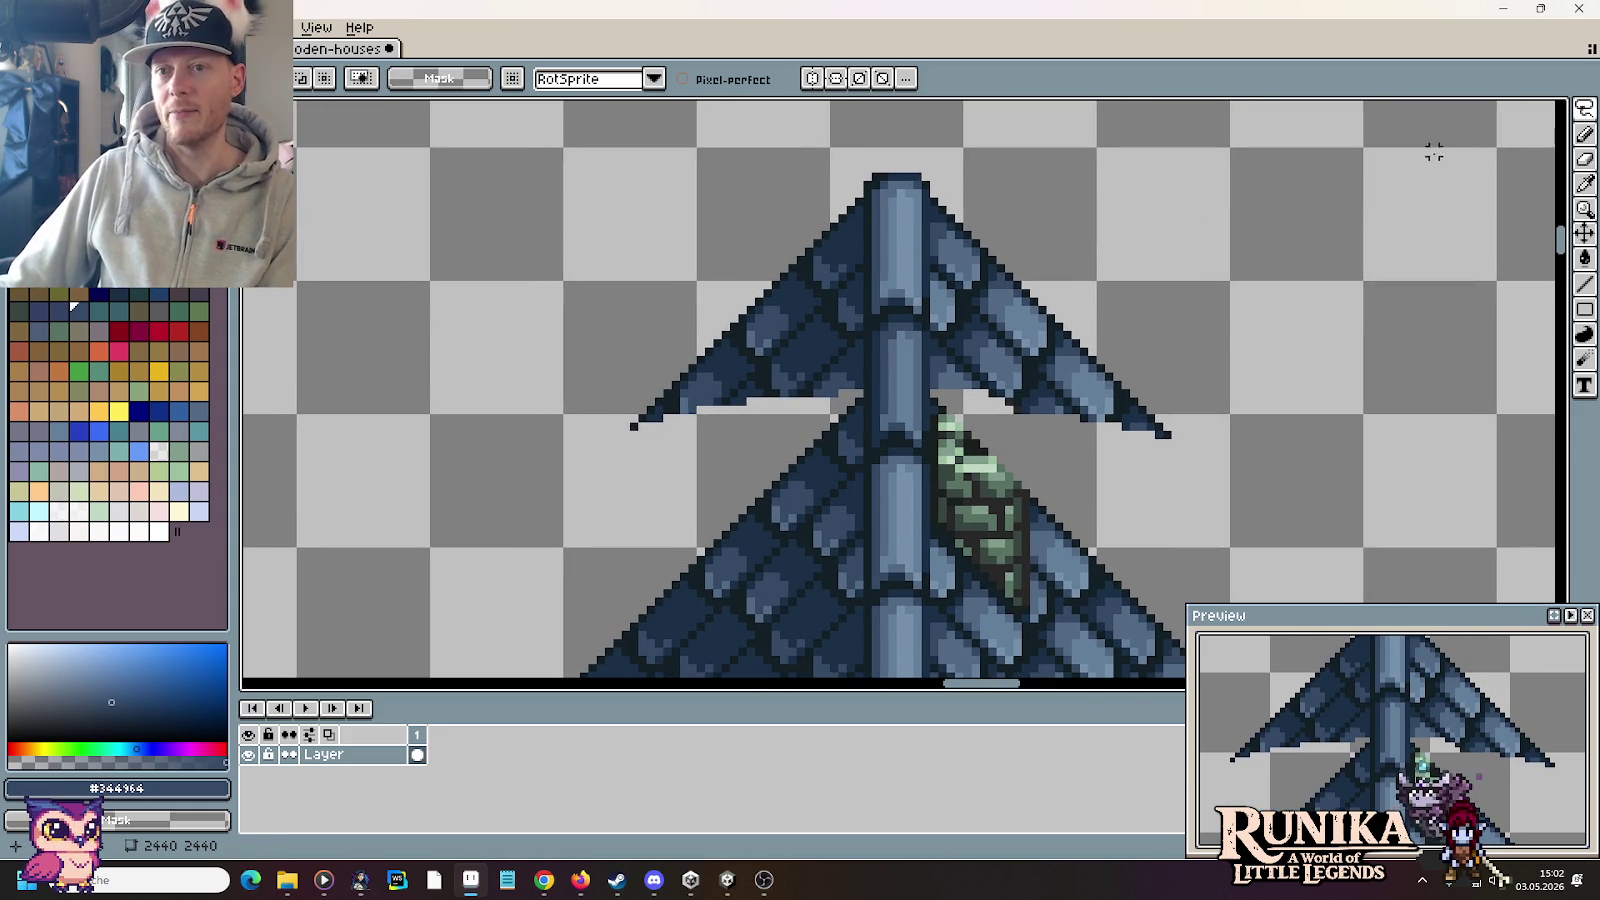
key(m)
drag(936, 390, 1143, 161)
key(Delete)
drag(1007, 358, 1285, 493)
key(Delete)
key(Delete)
Step: Box-select and delete the last left-wing pieces and the small leftover roof triangle
drag(858, 393, 768, 125)
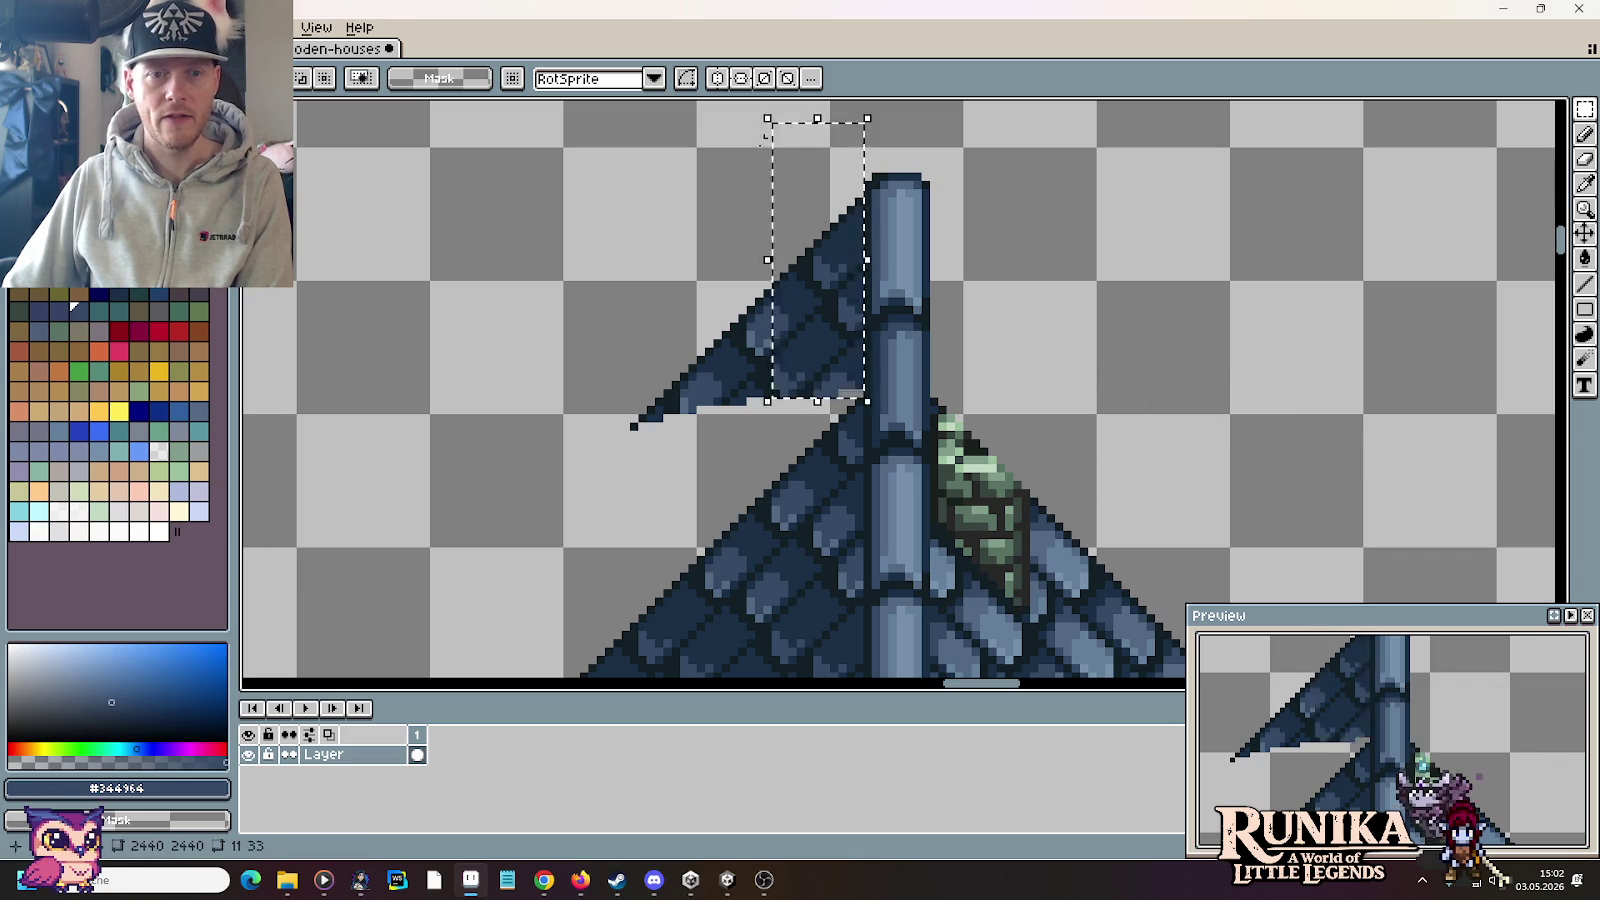
key(Delete)
drag(590, 341, 766, 425)
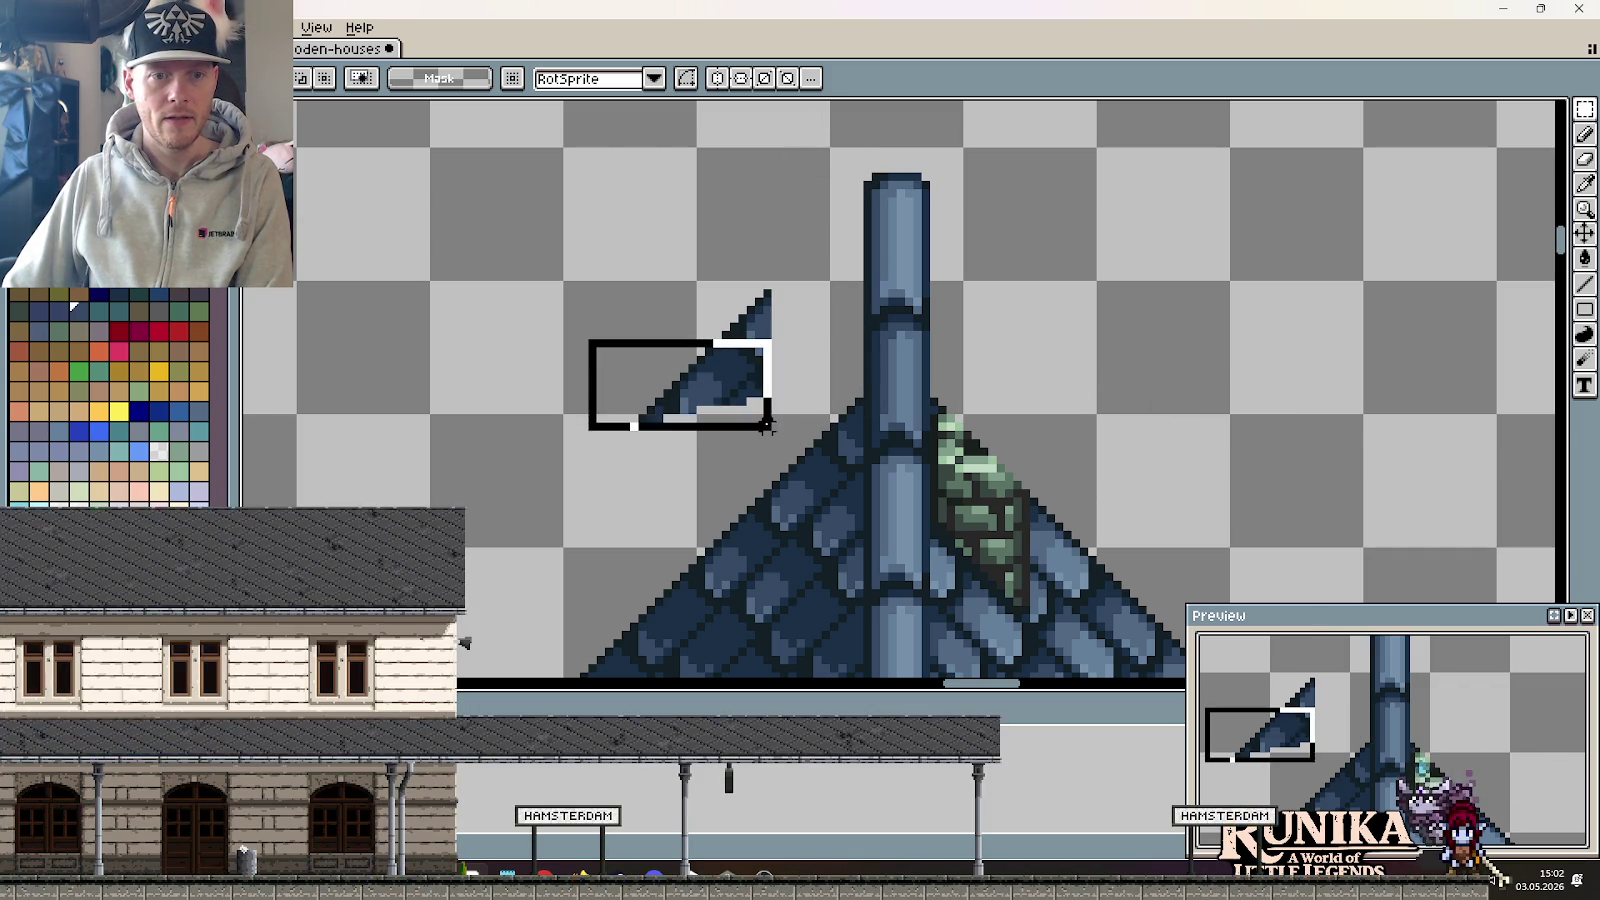
key(Delete)
drag(702, 228, 806, 366)
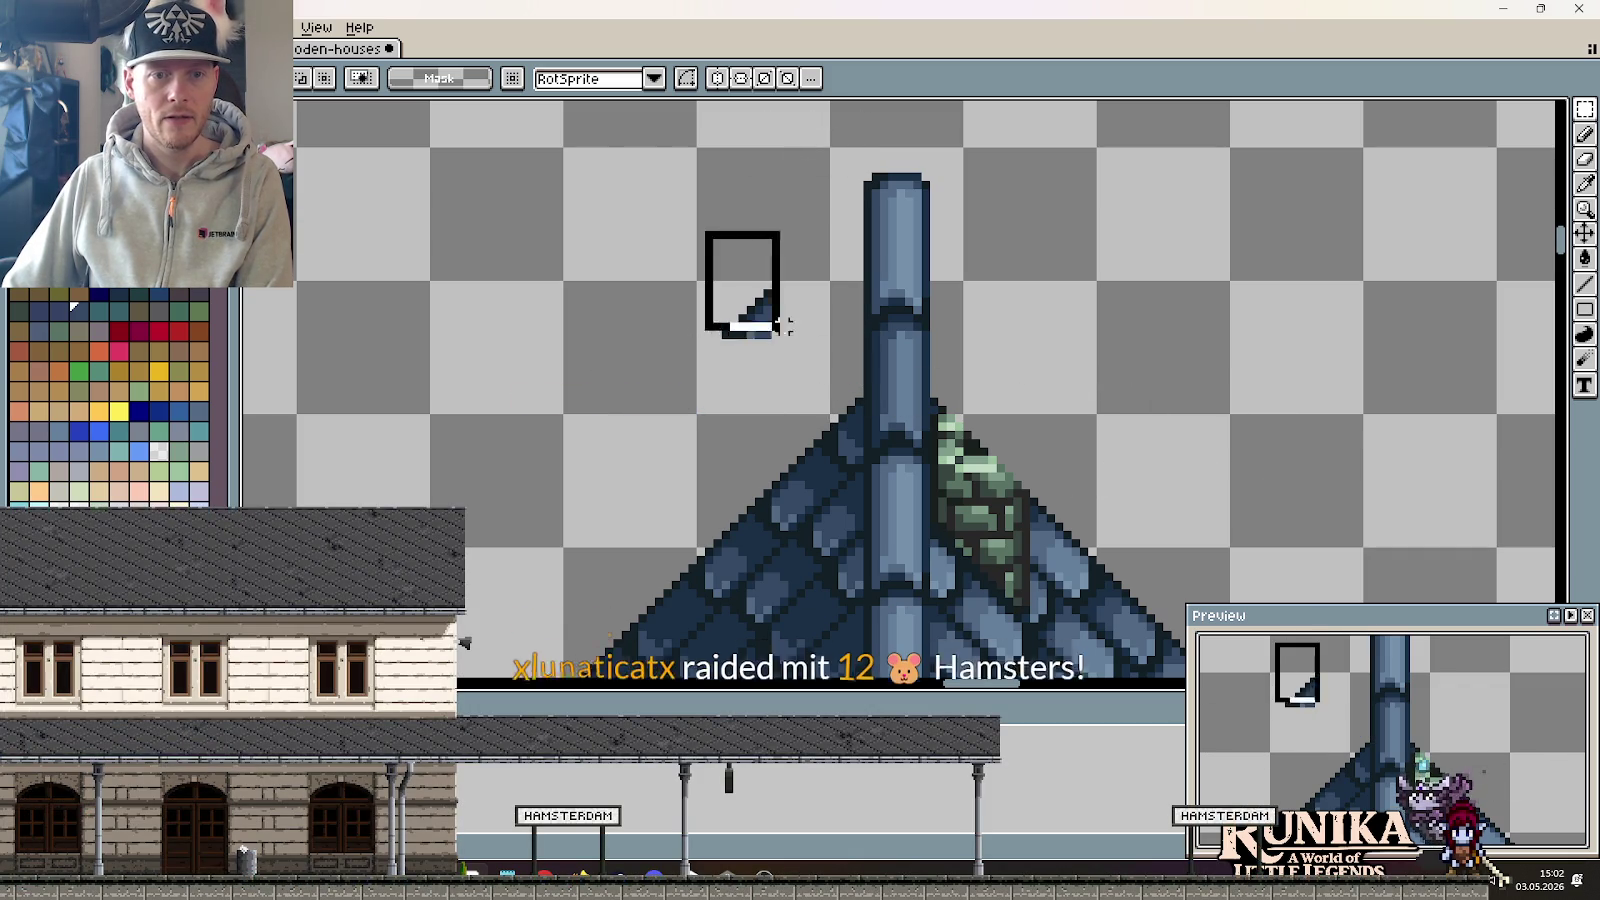
key(Delete)
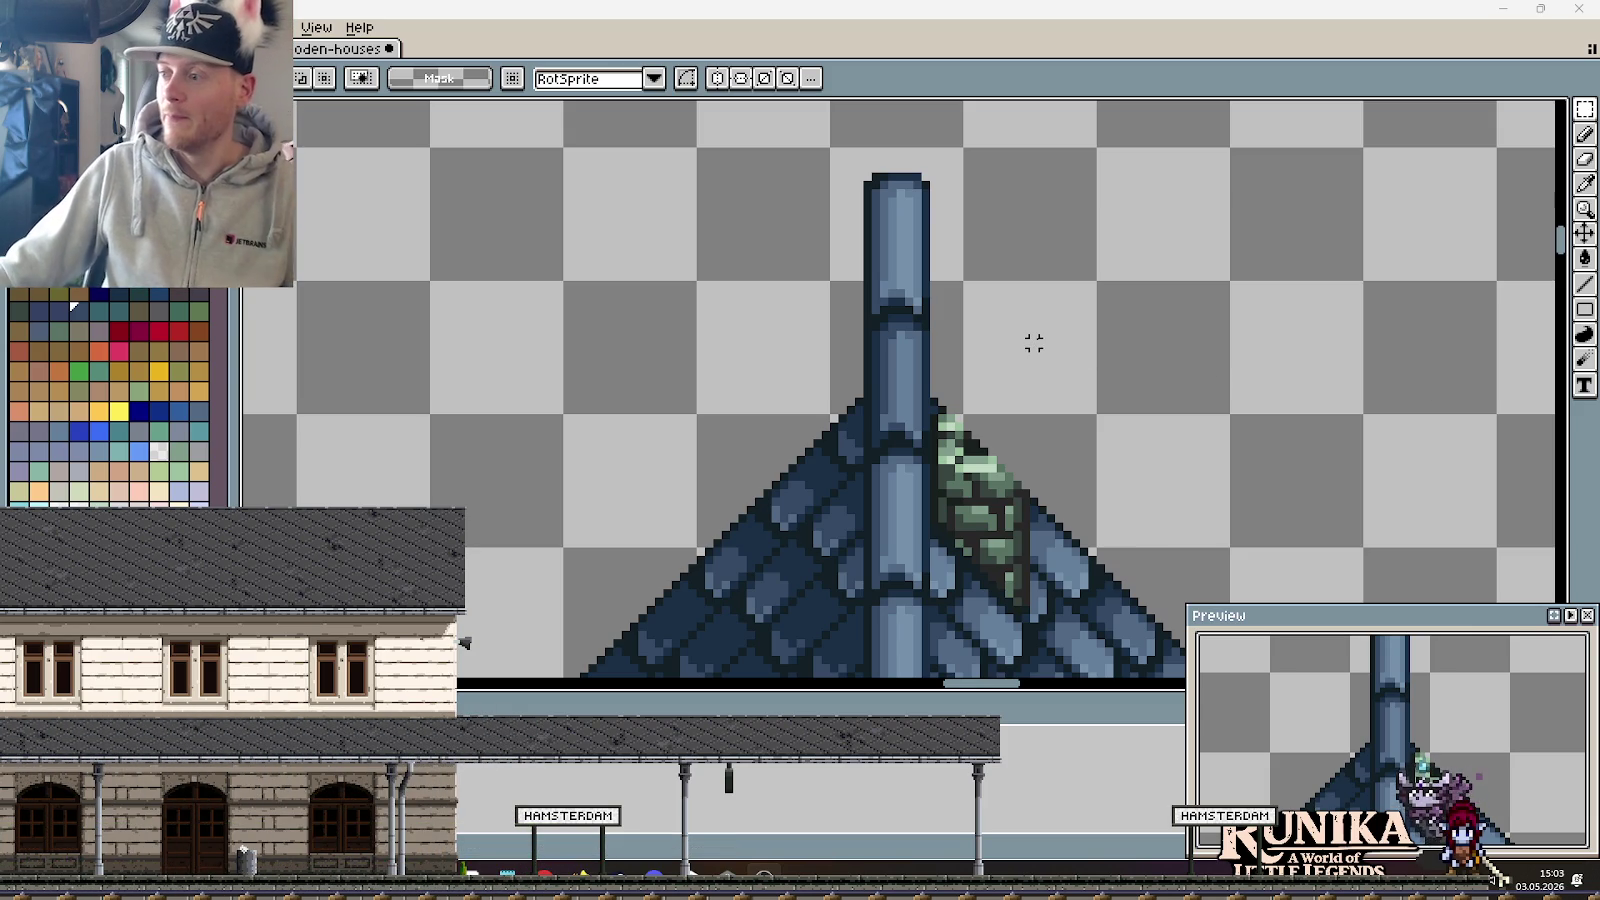
drag(1200, 346, 1126, 310)
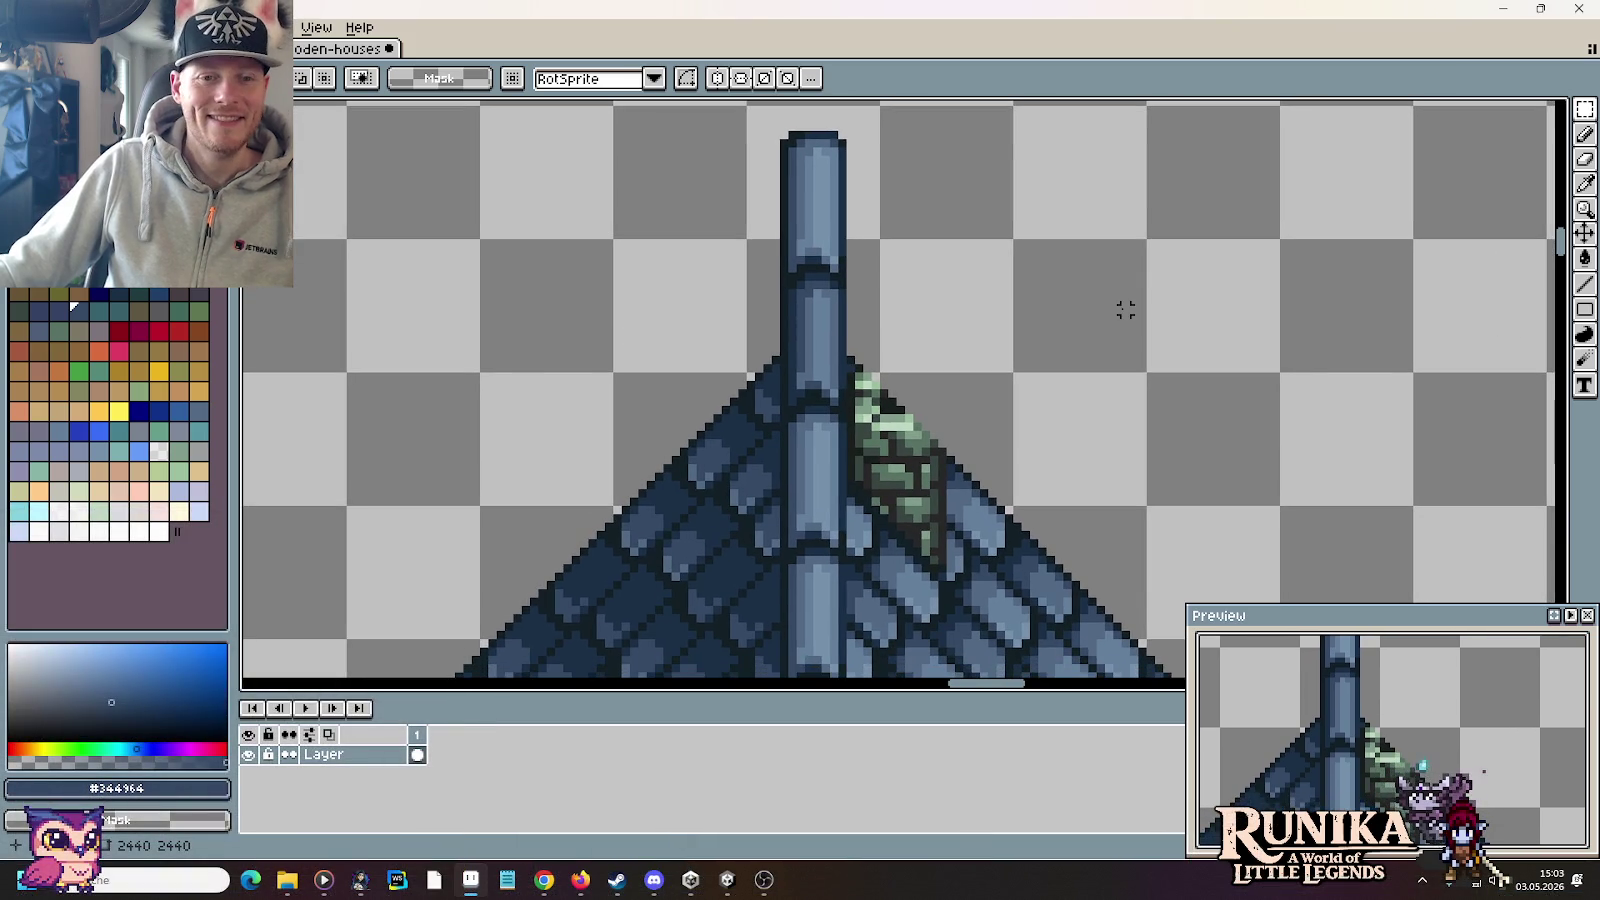
scroll(1126, 310, down, 2)
scroll(1121, 314, down, 1)
drag(1150, 407, 1049, 195)
scroll(1110, 304, down, 1)
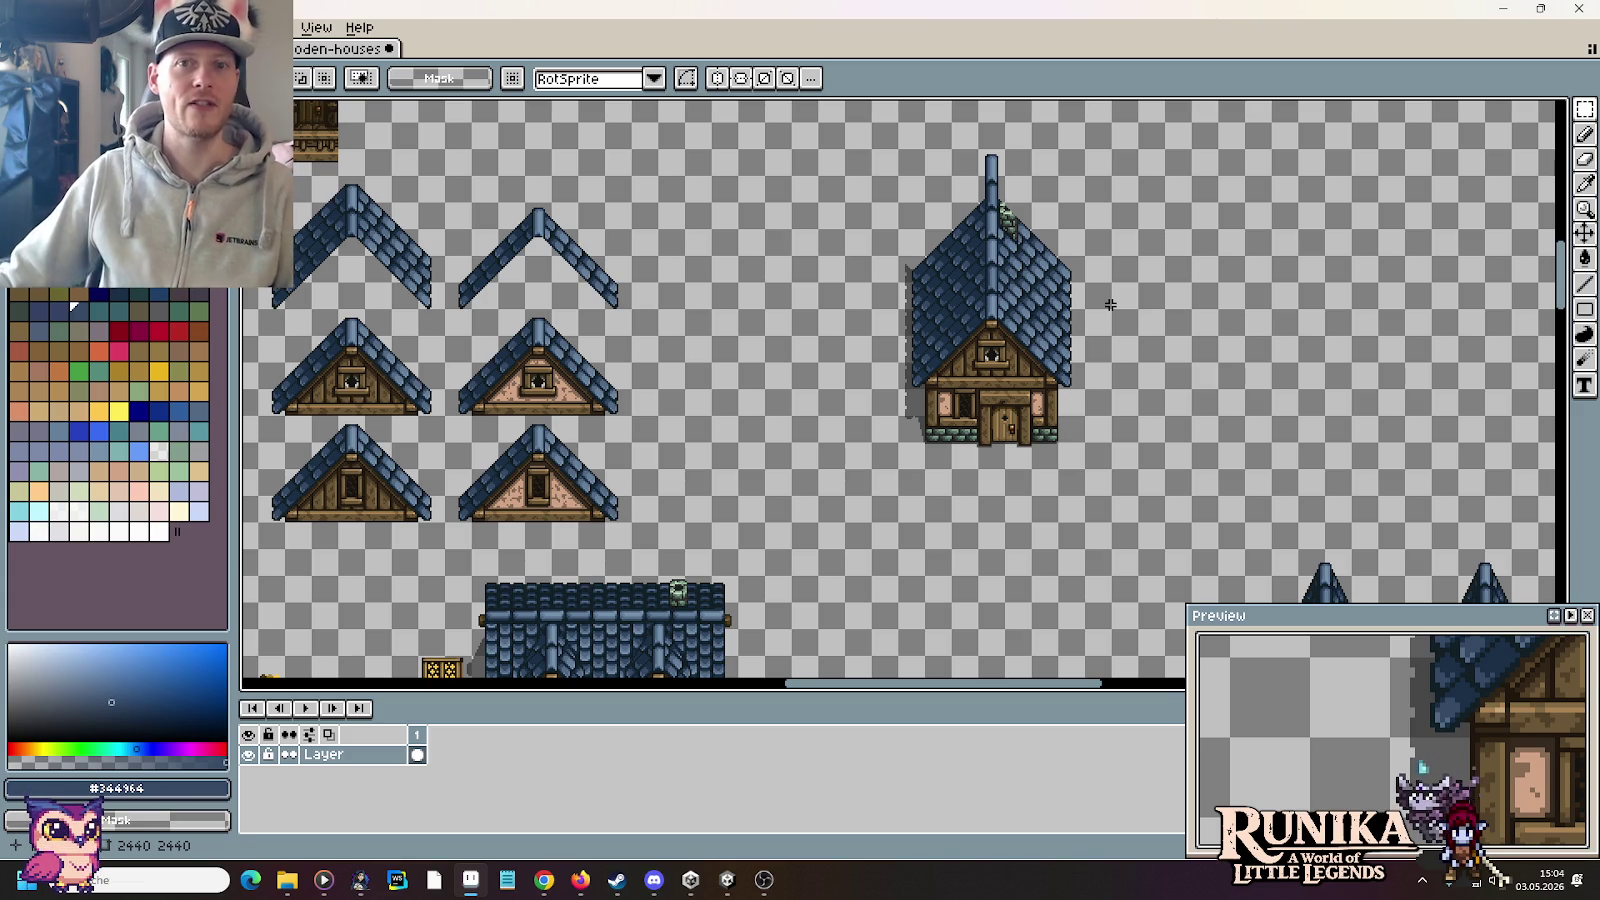
Step: Zoom onto the blue roof spire and delete its top section
scroll(975, 141, up, 2)
scroll(1018, 157, up, 1)
scroll(1008, 210, up, 1)
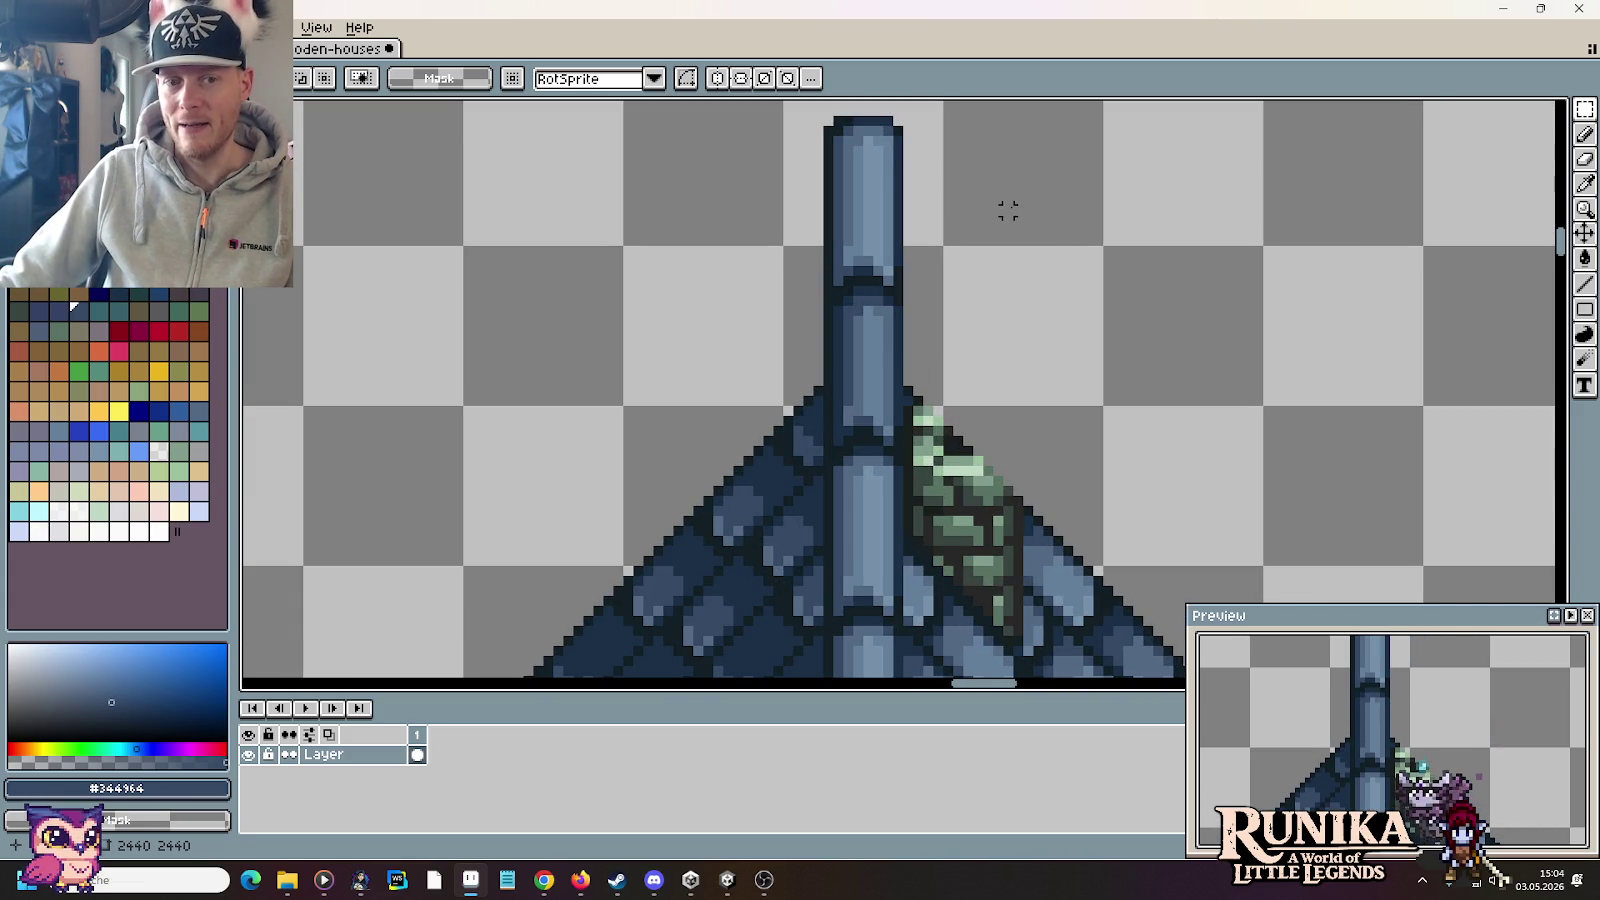
drag(1008, 207, 1001, 238)
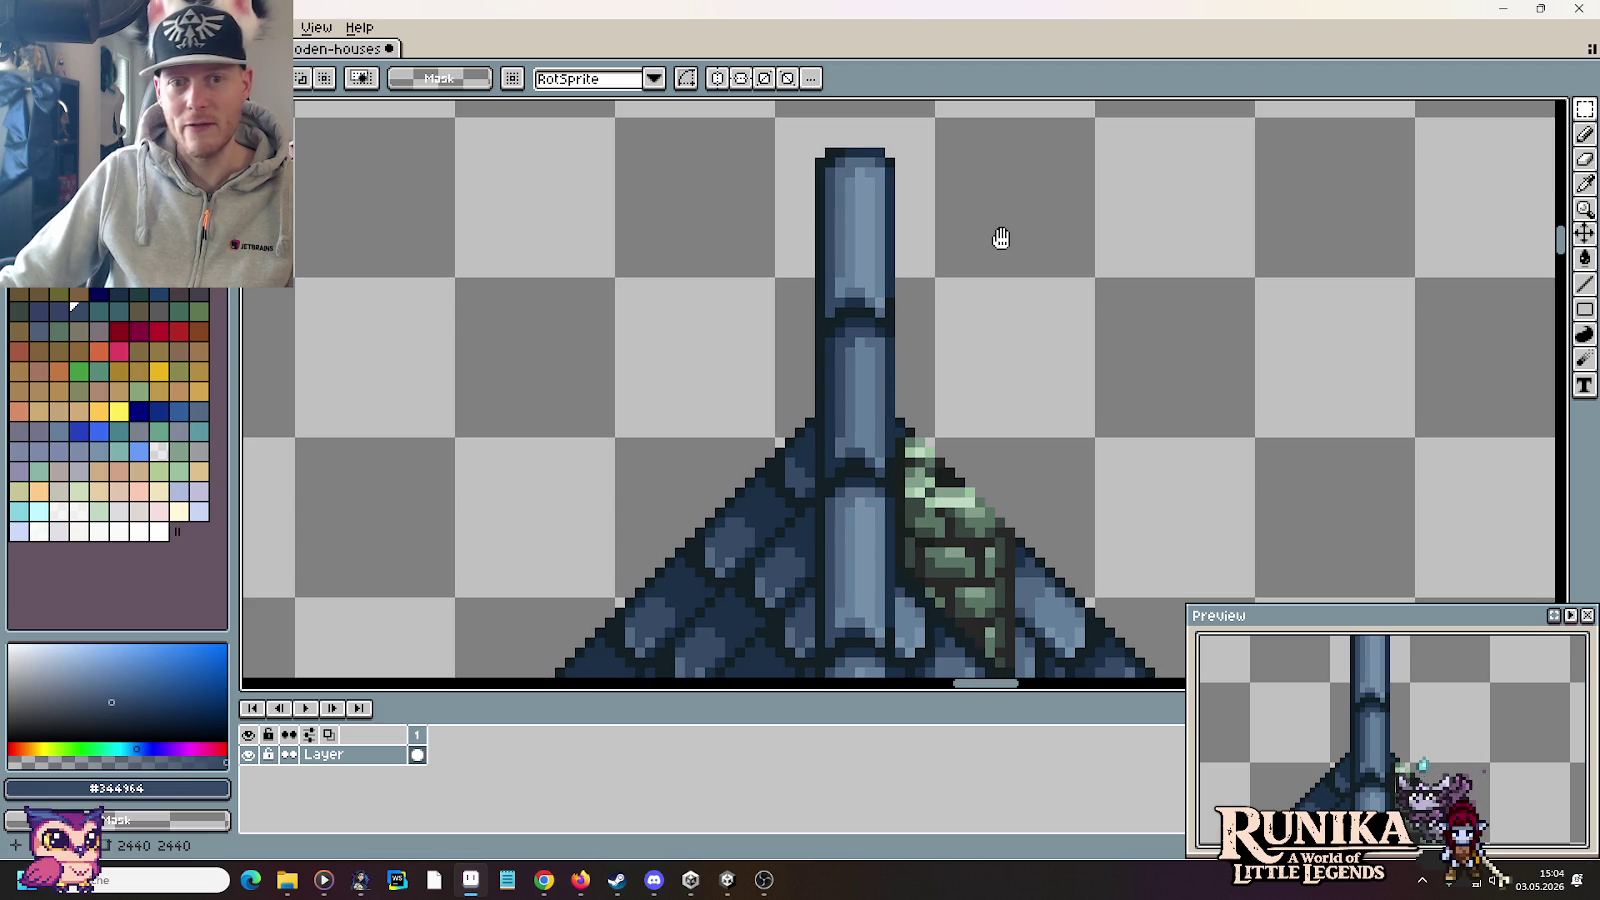
drag(757, 130, 966, 310)
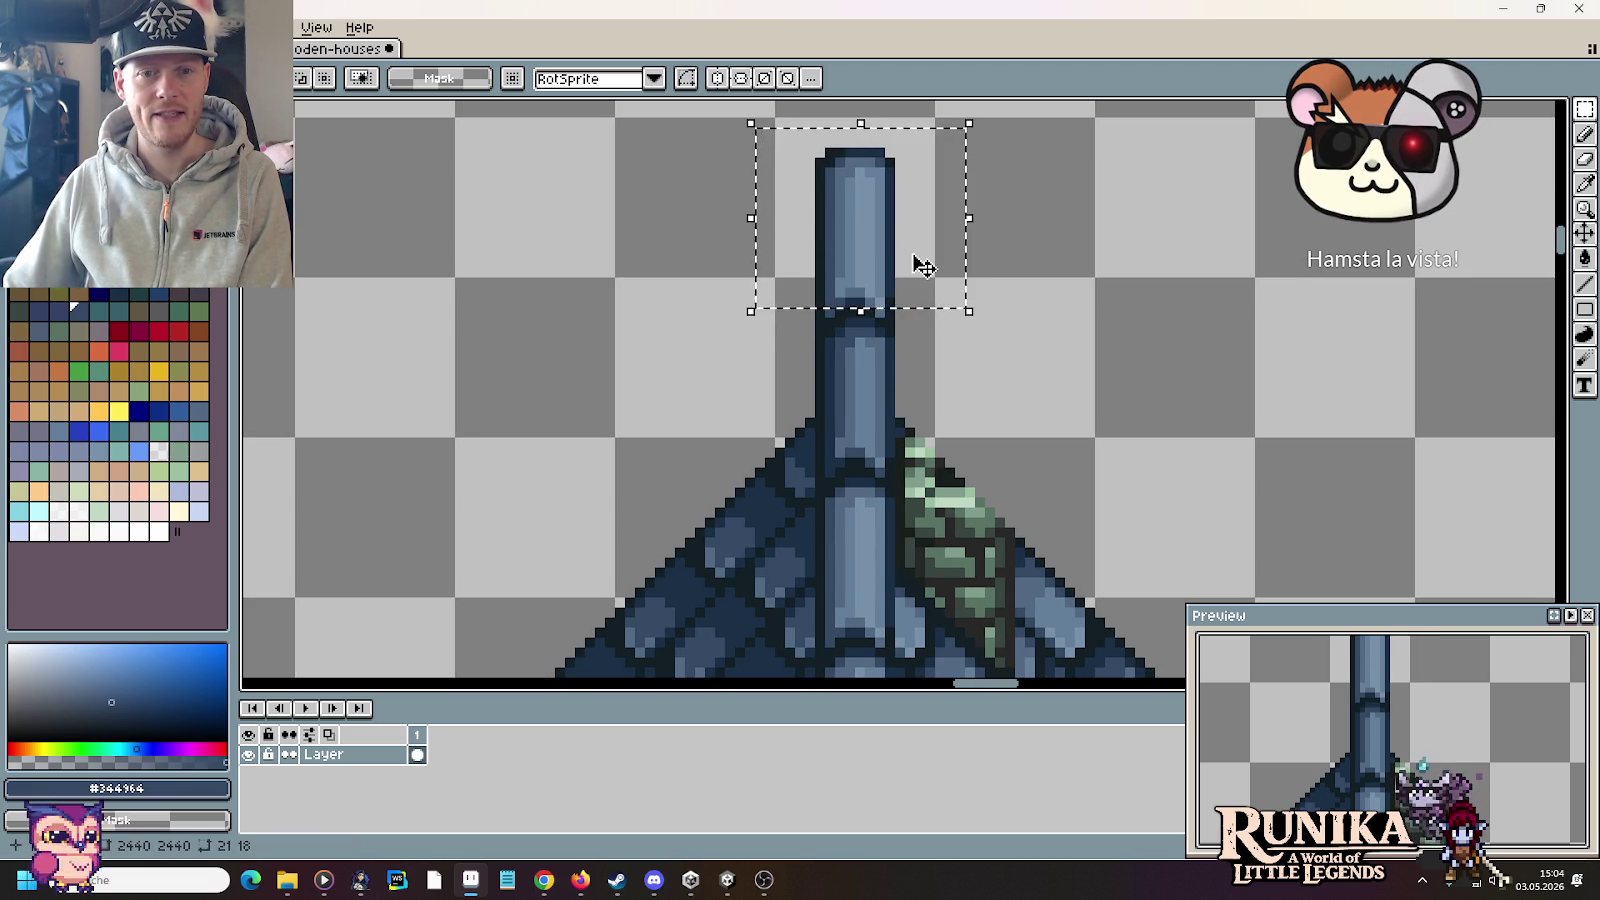
key(ctrl+d)
key(u)
drag(912, 314, 726, 138)
key(Delete)
Step: Erase two corner pixels to round the new spire tip, then bring up Chrome
click(886, 322)
click(821, 326)
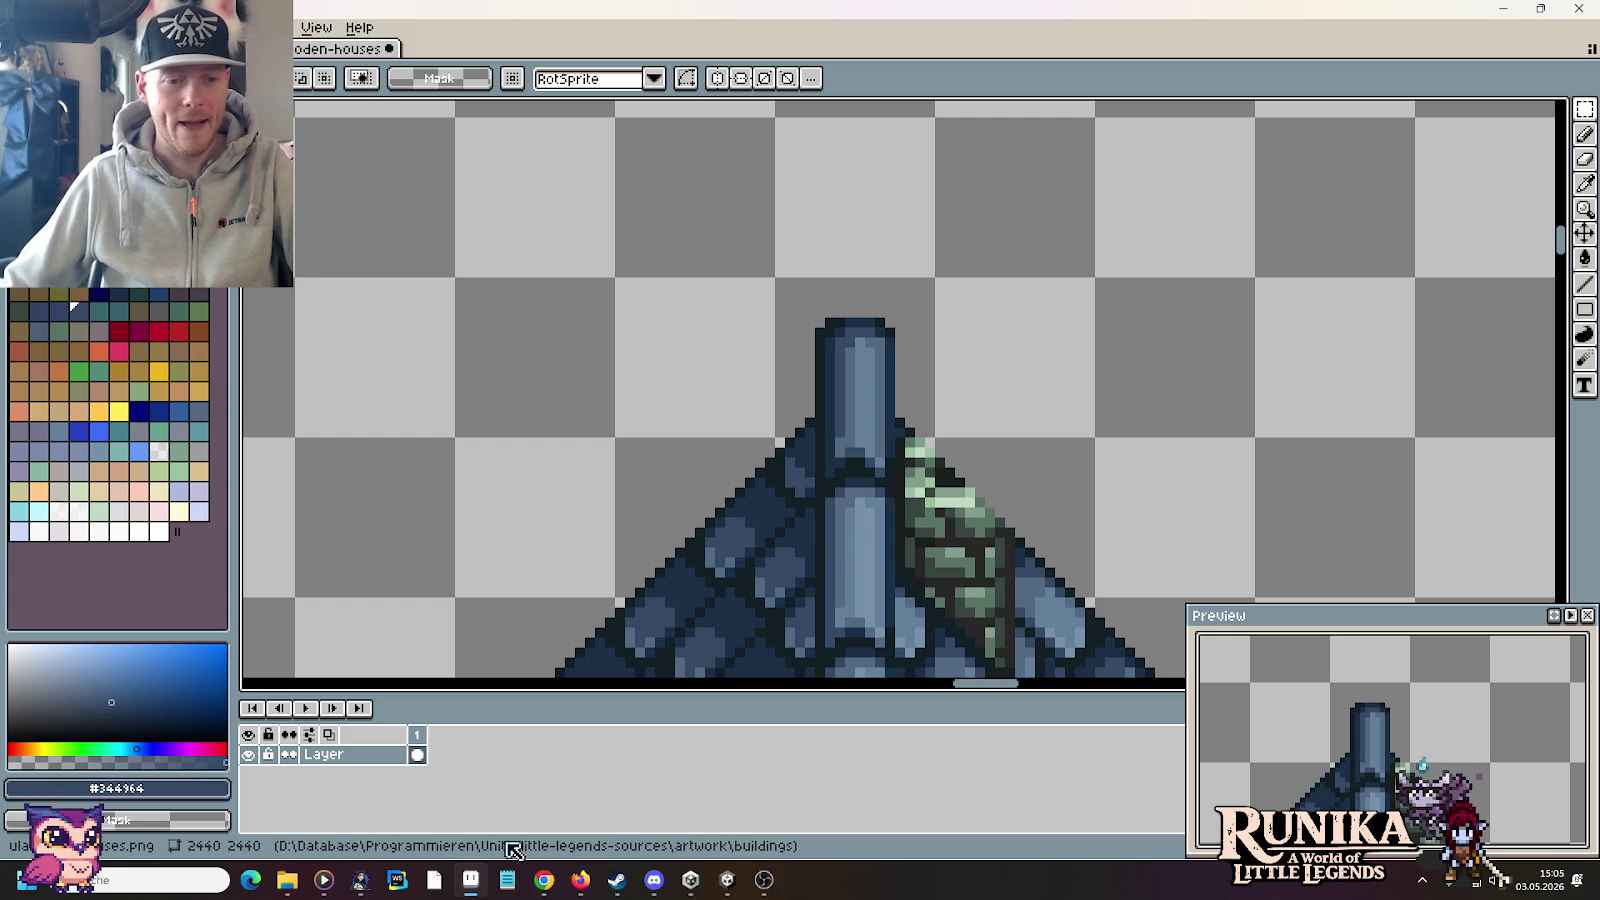
click(543, 880)
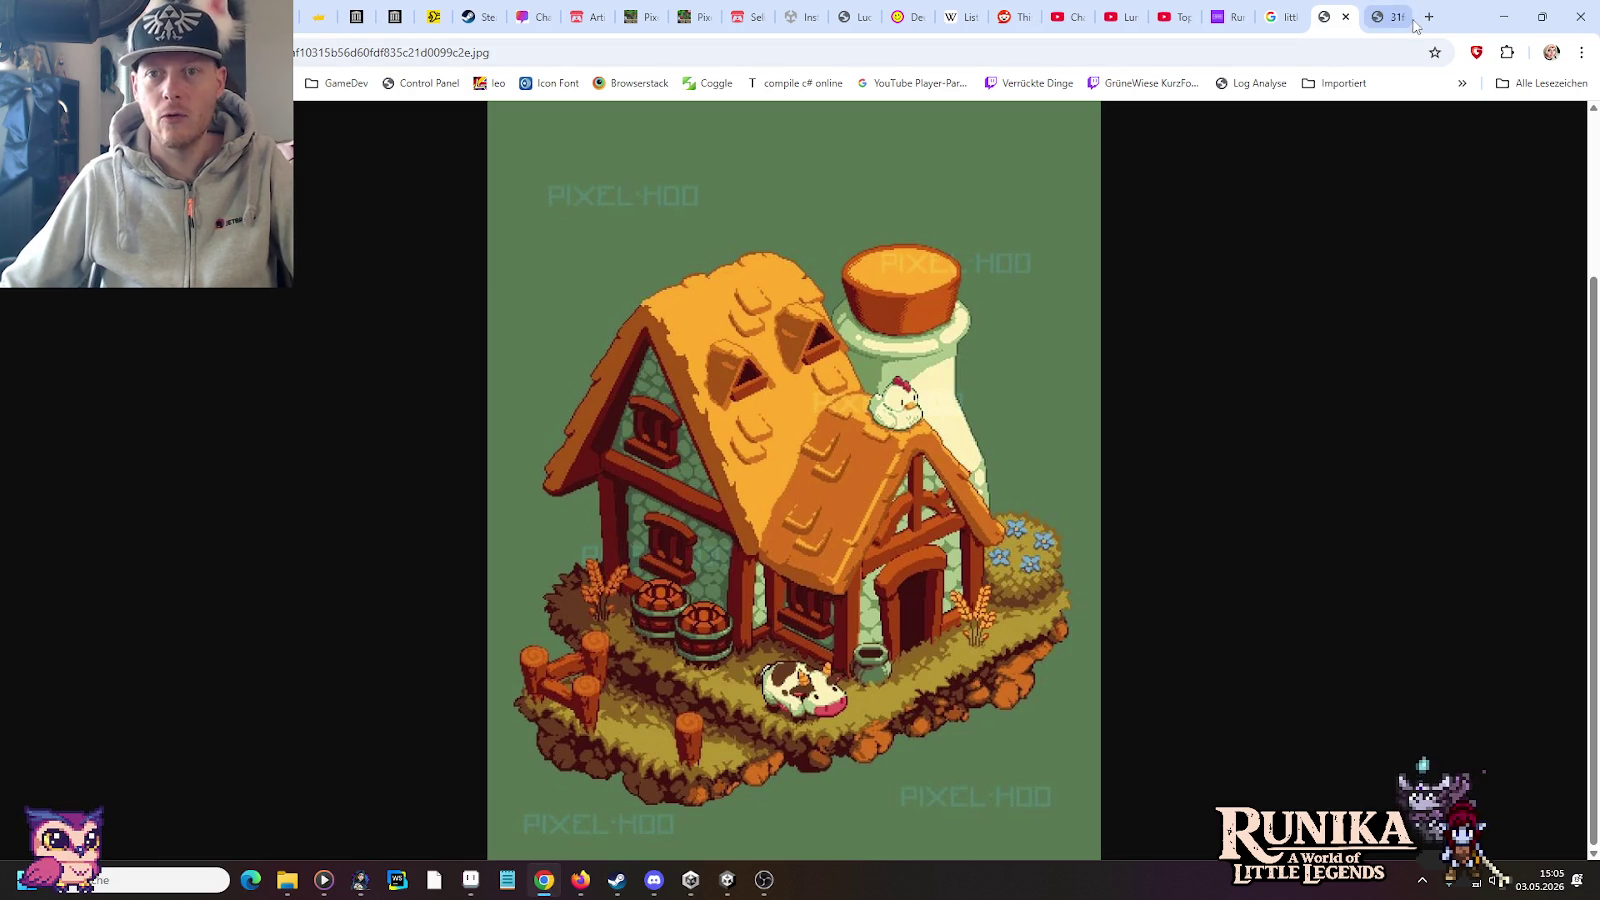
click(1429, 17)
text(malen nach )
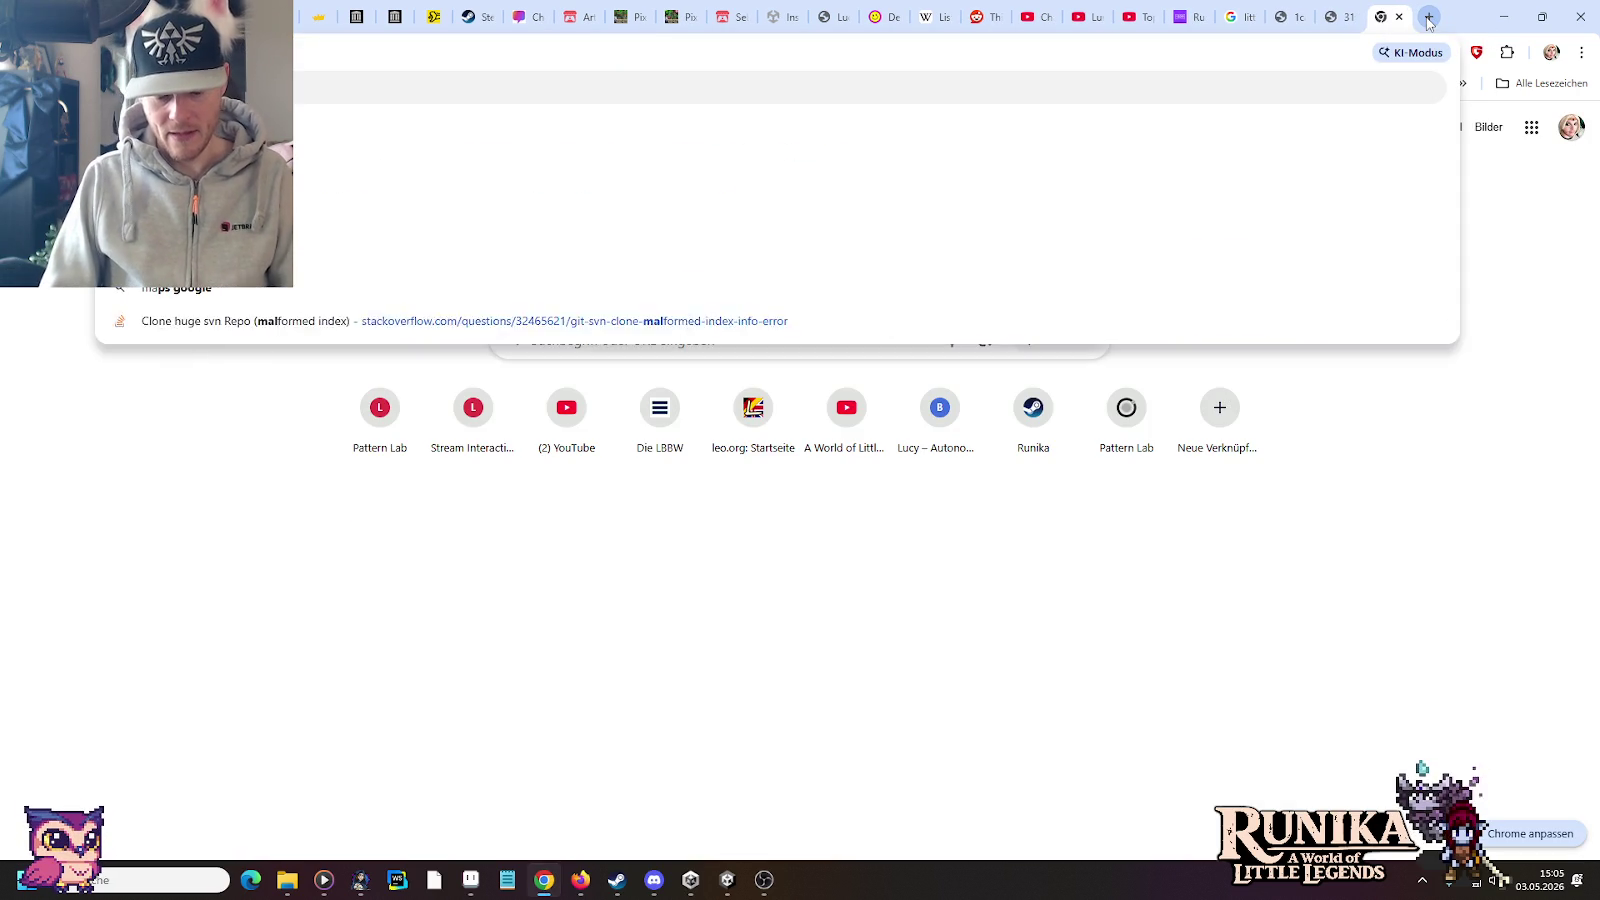
text(zahlen)
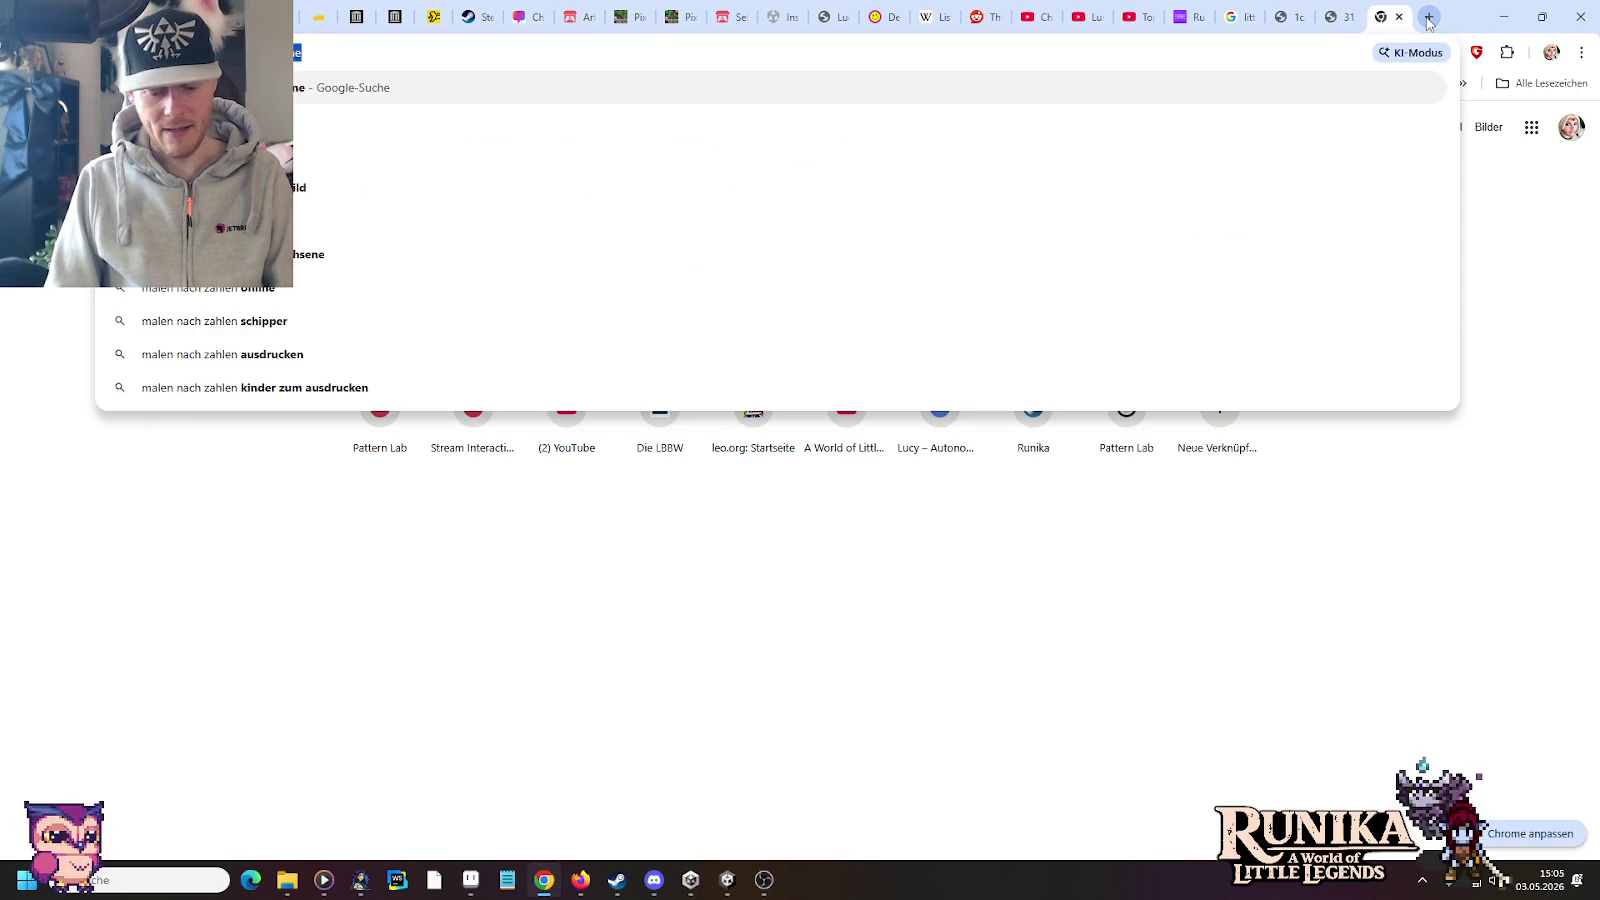
text( entdeckung )
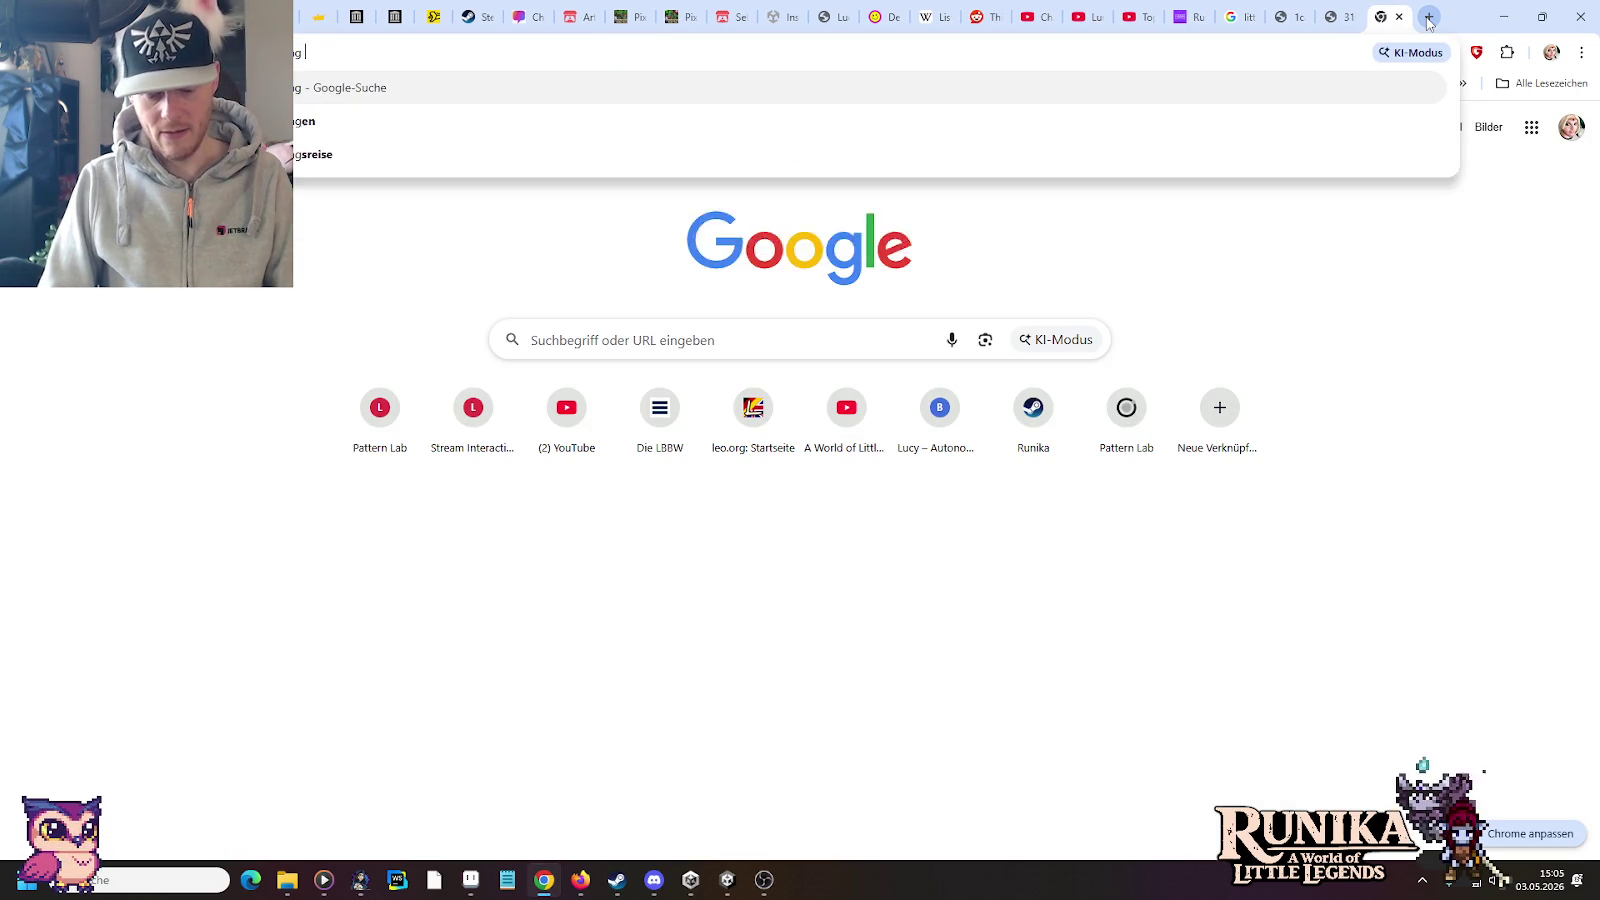
text(amerik)
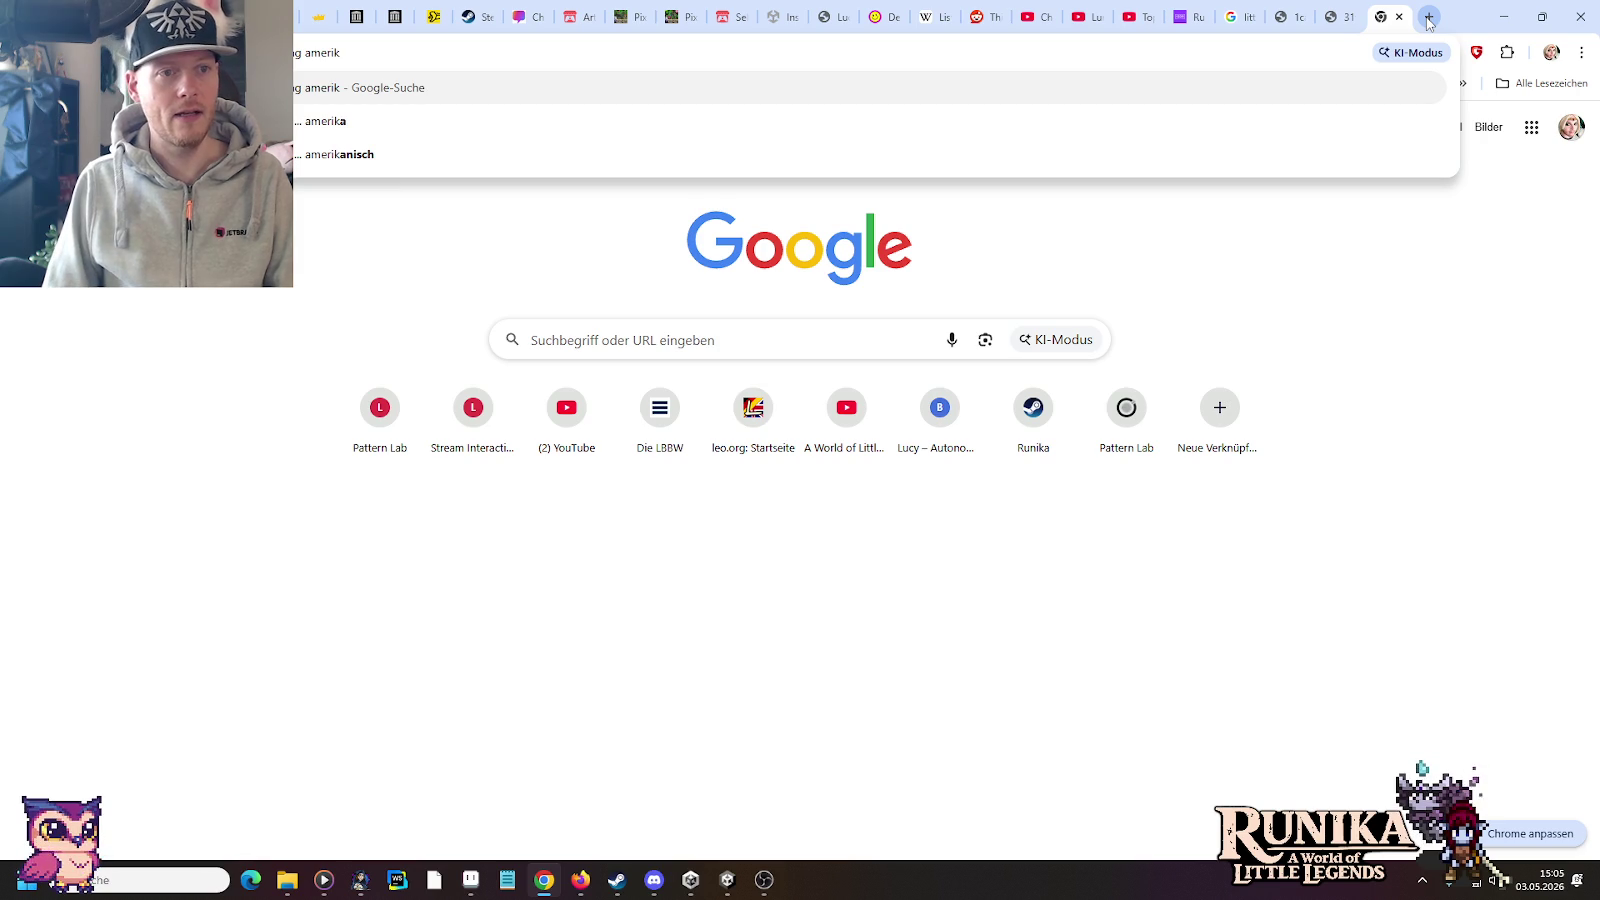
text(a)
key(Return)
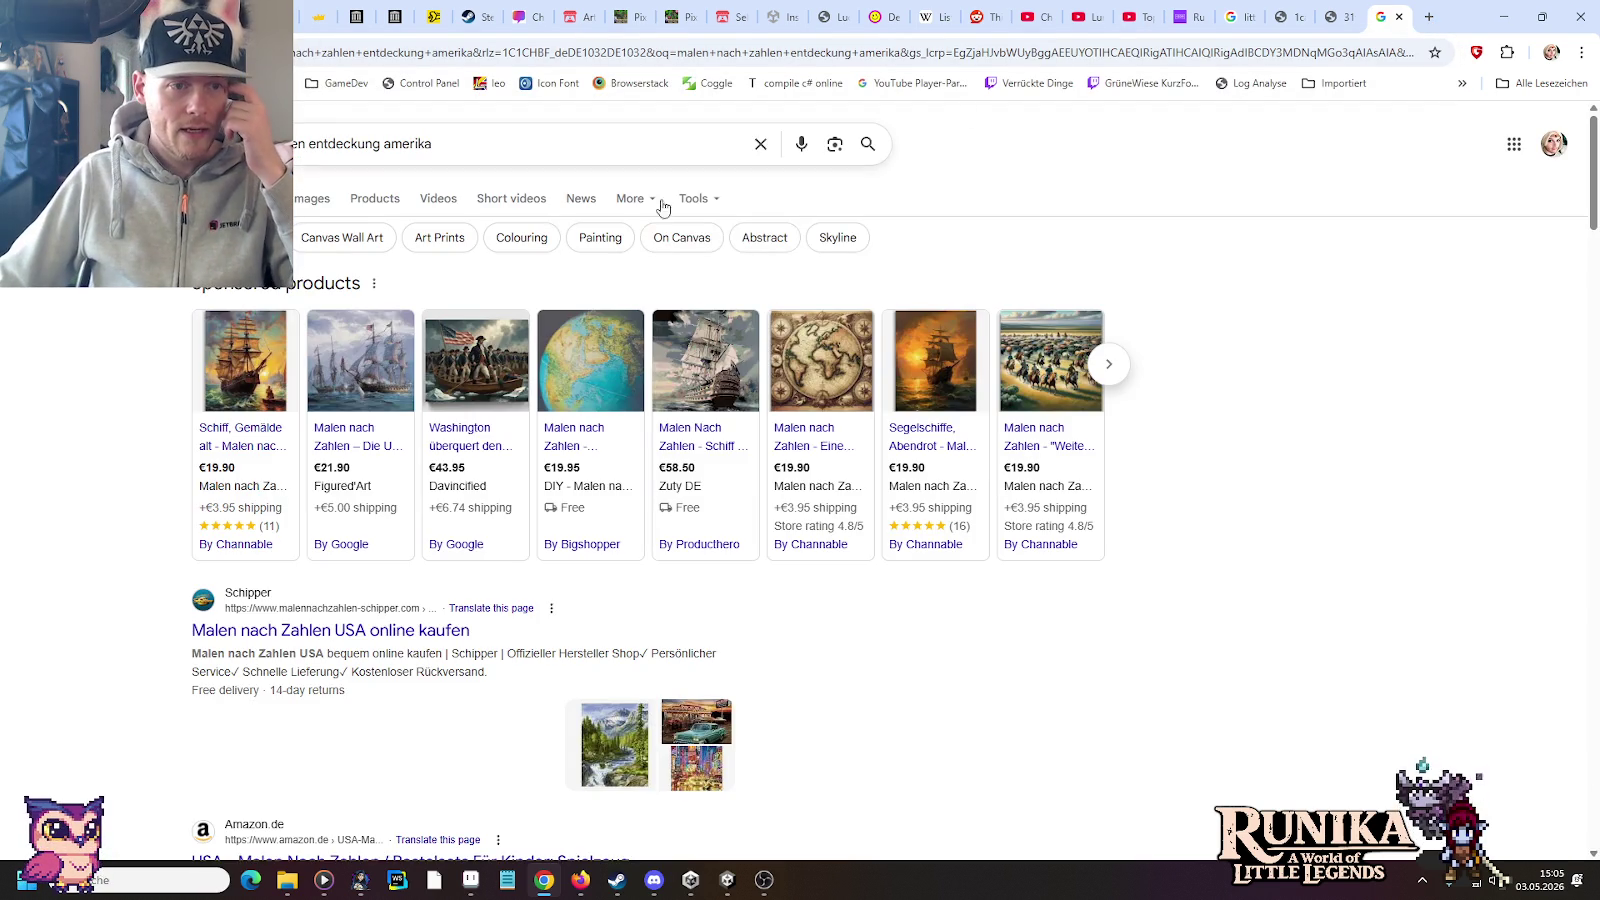
click(300, 200)
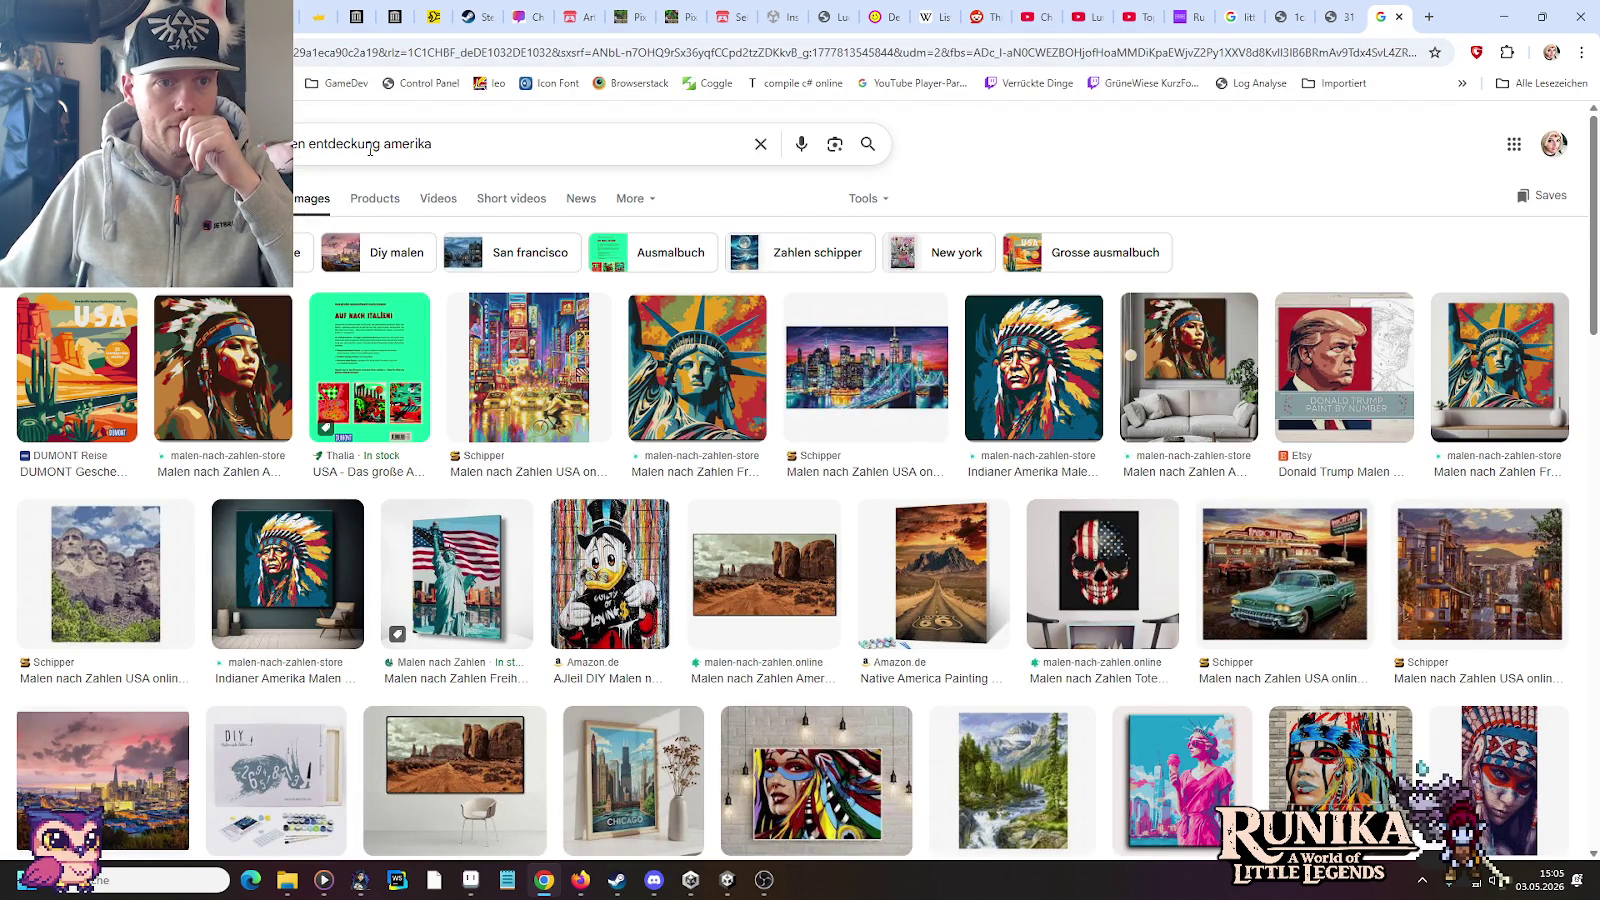
drag(359, 146, 467, 143)
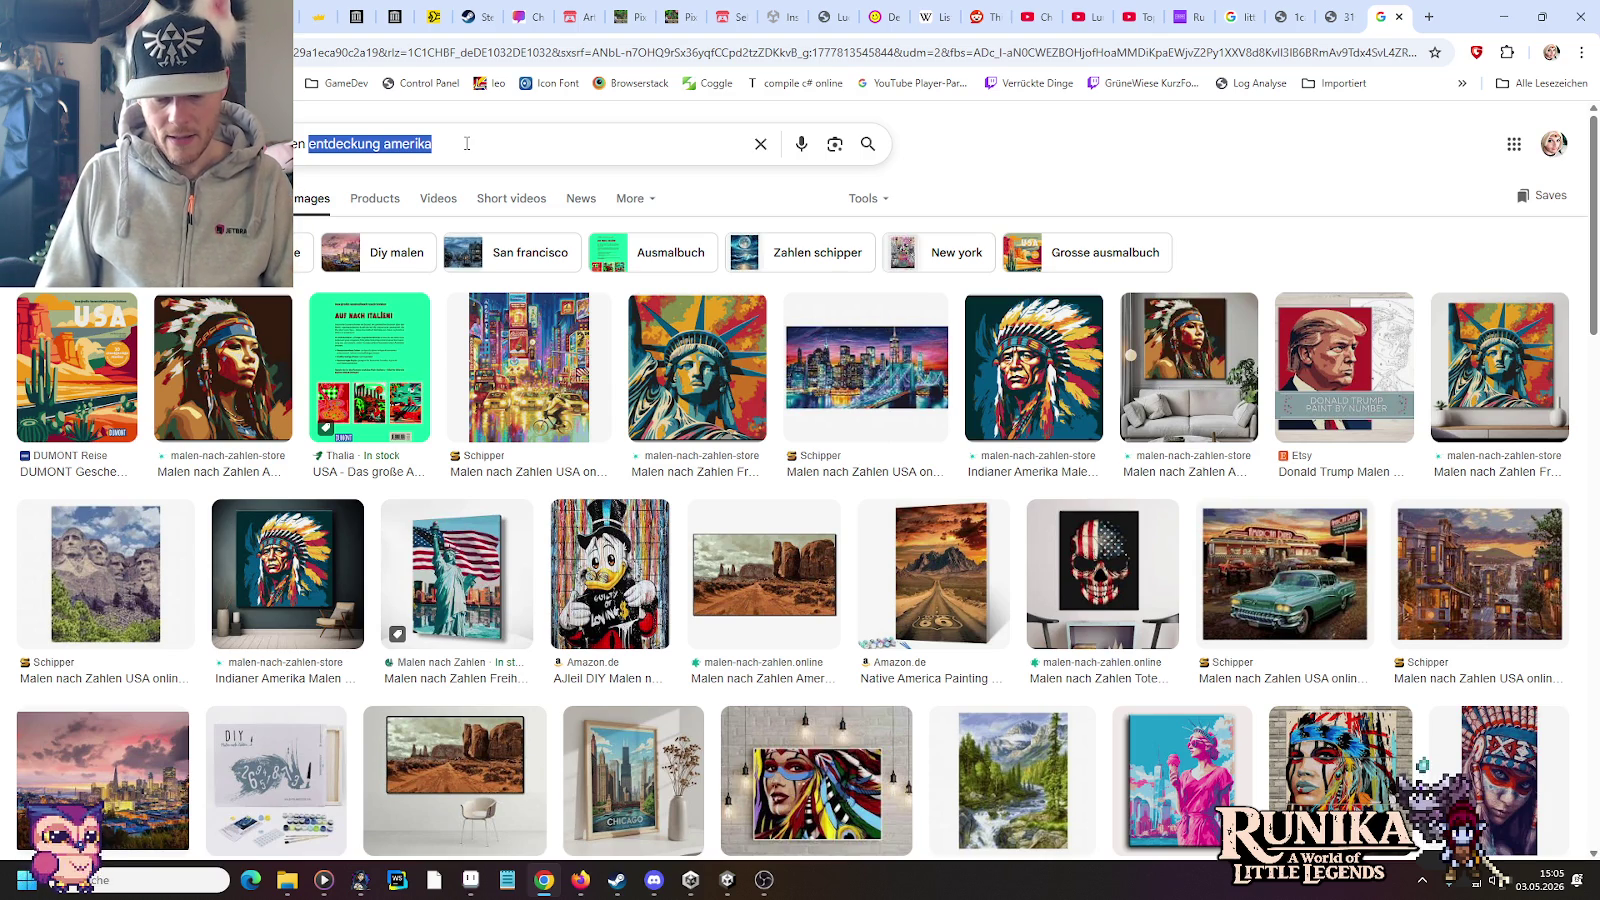
text(kolumbsus)
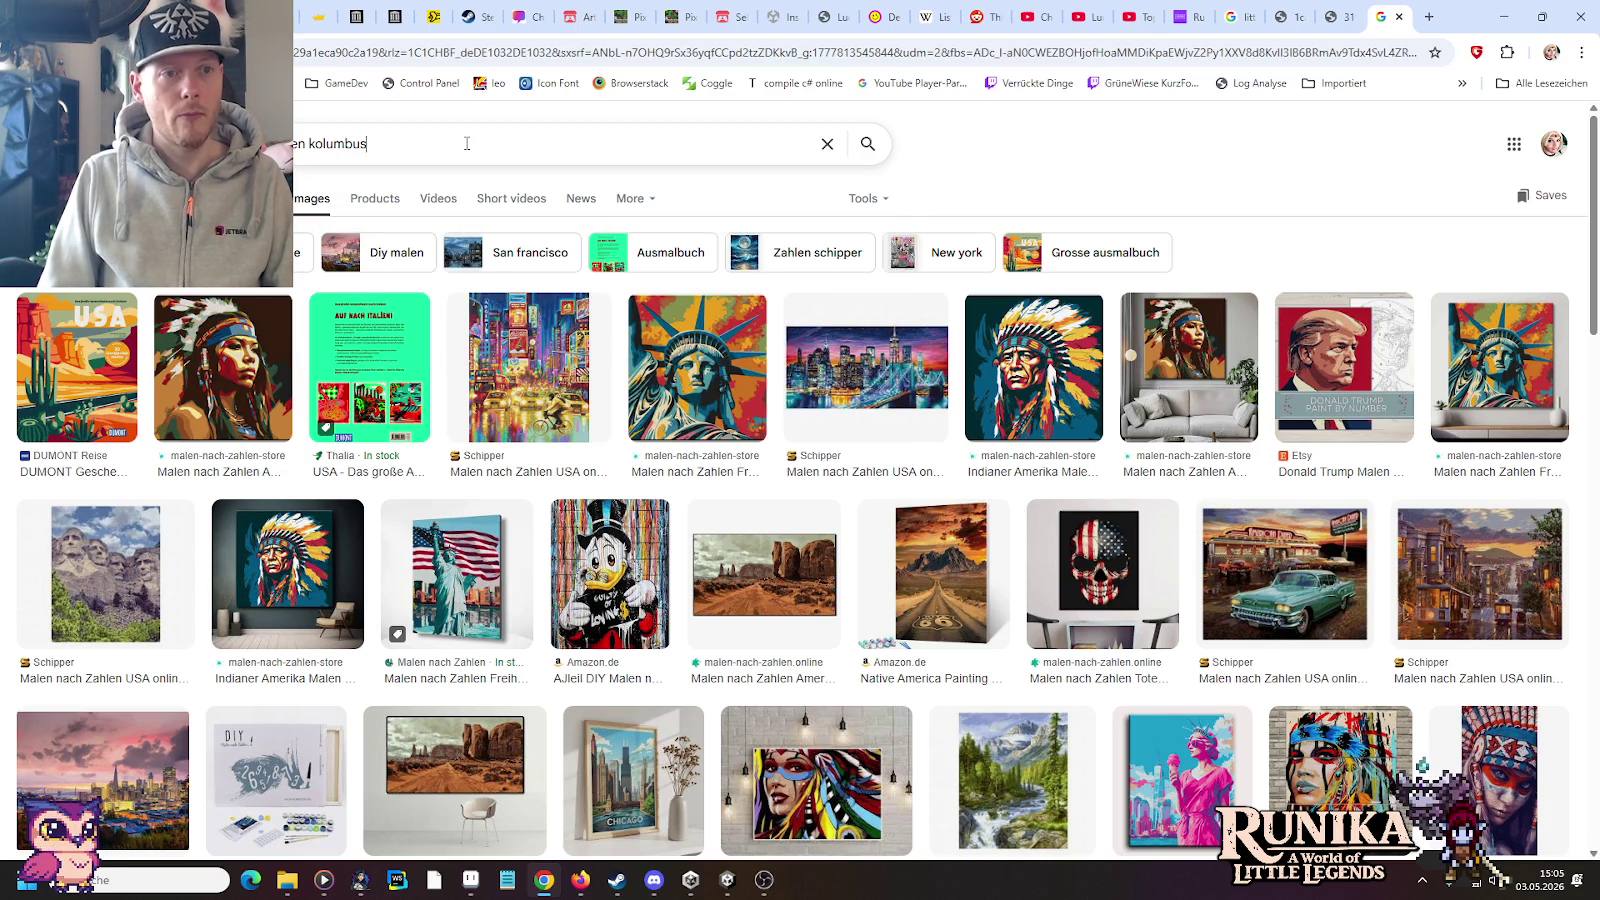
text( schiffe)
key(Return)
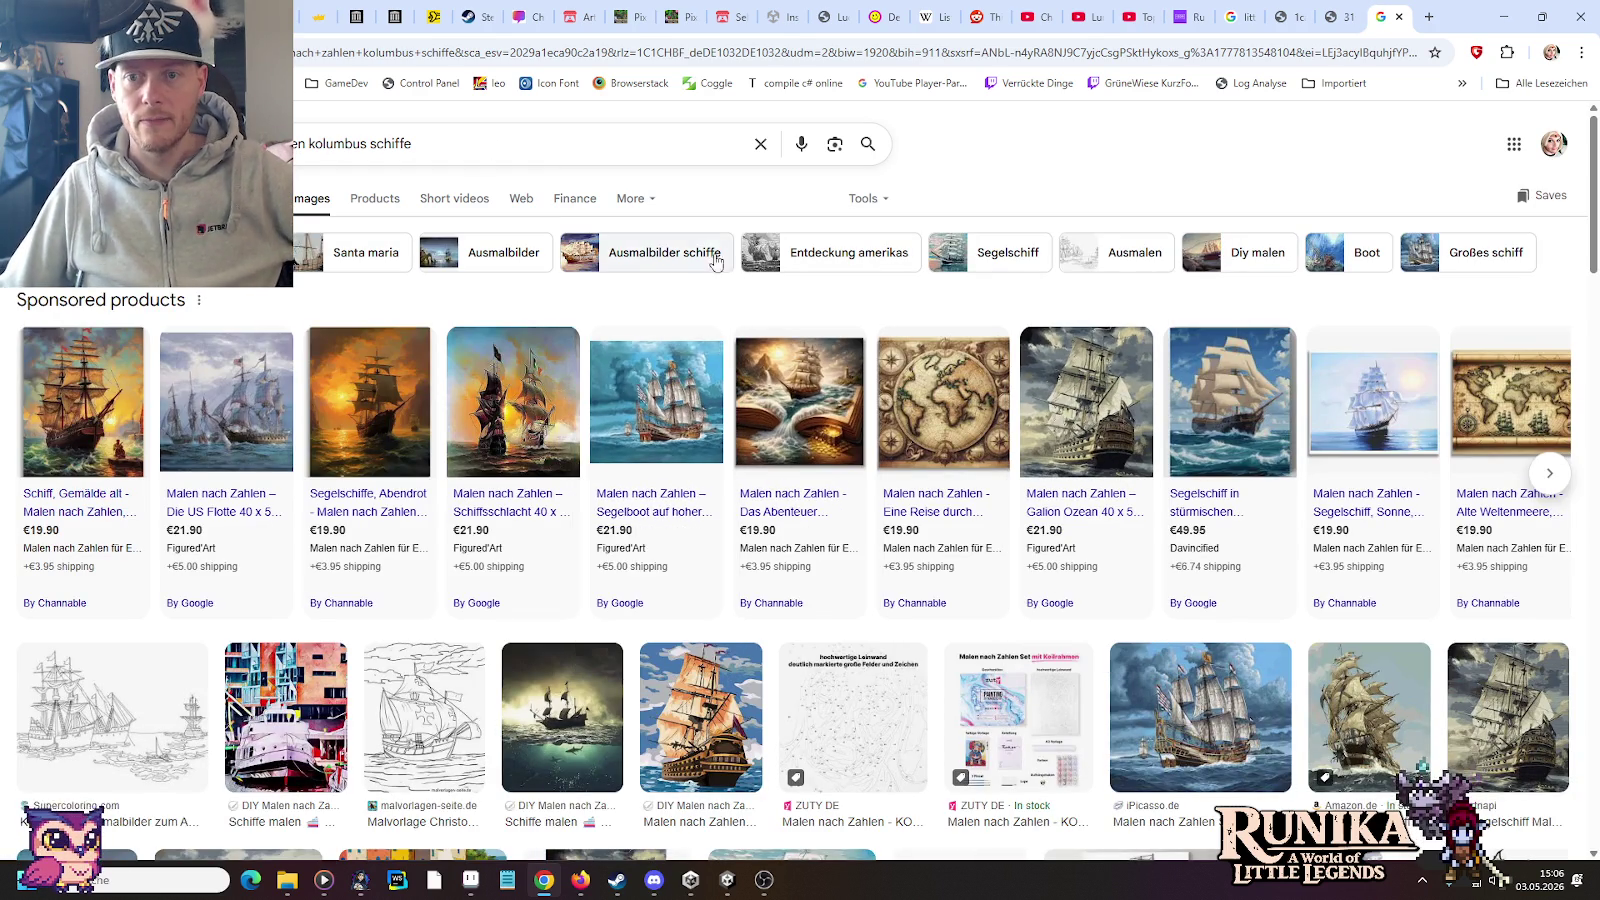
scroll(690, 260, down, 5)
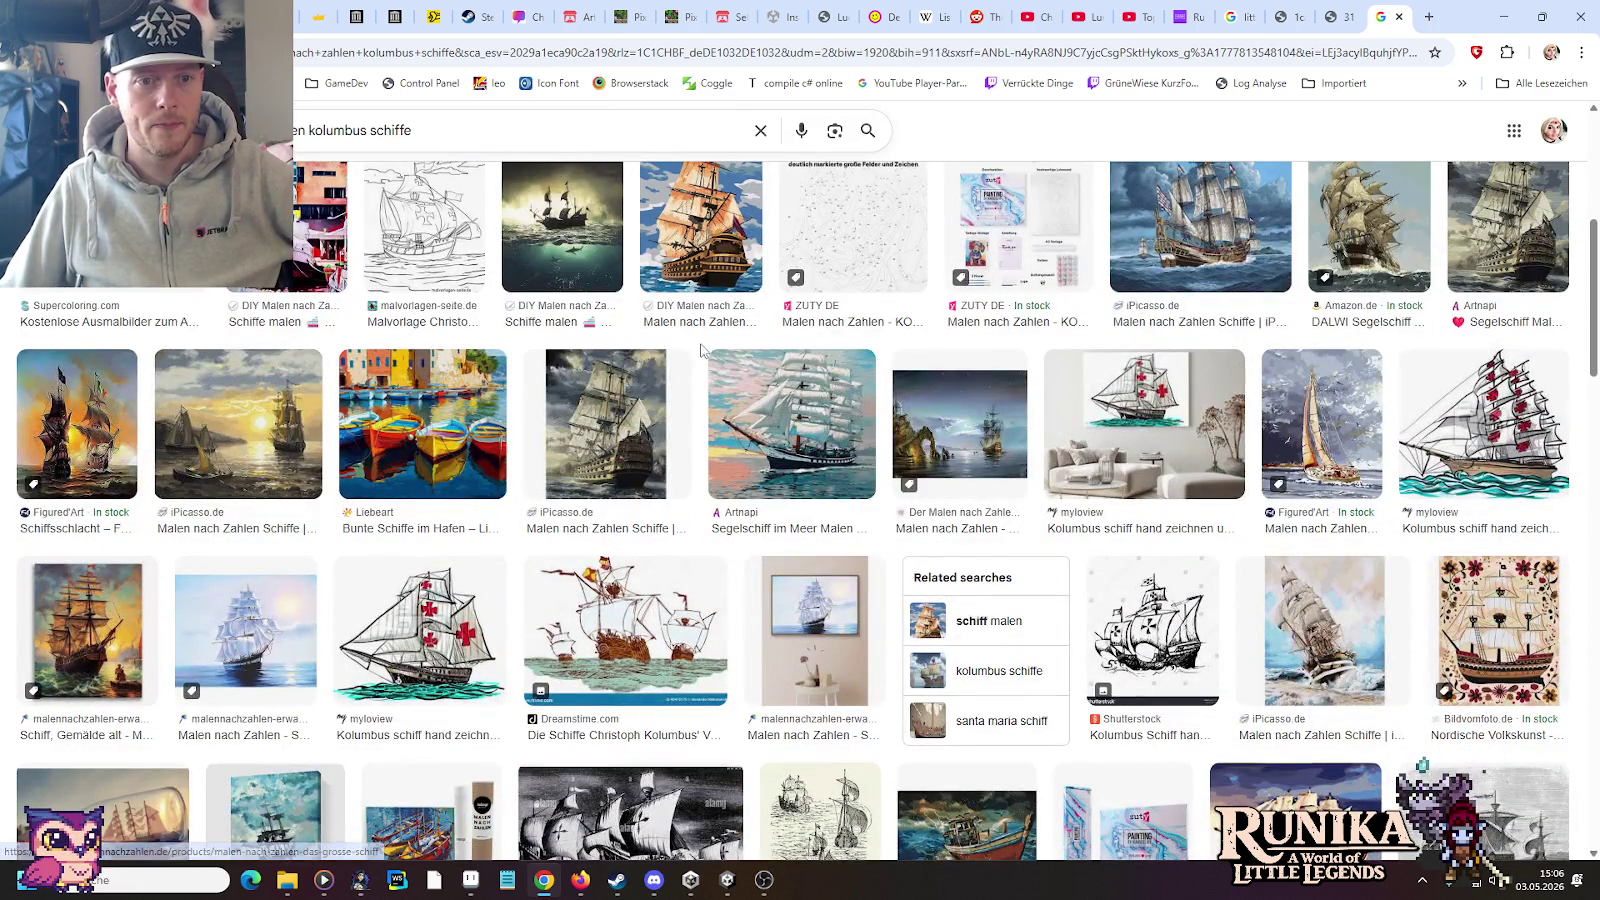
scroll(705, 348, down, 2)
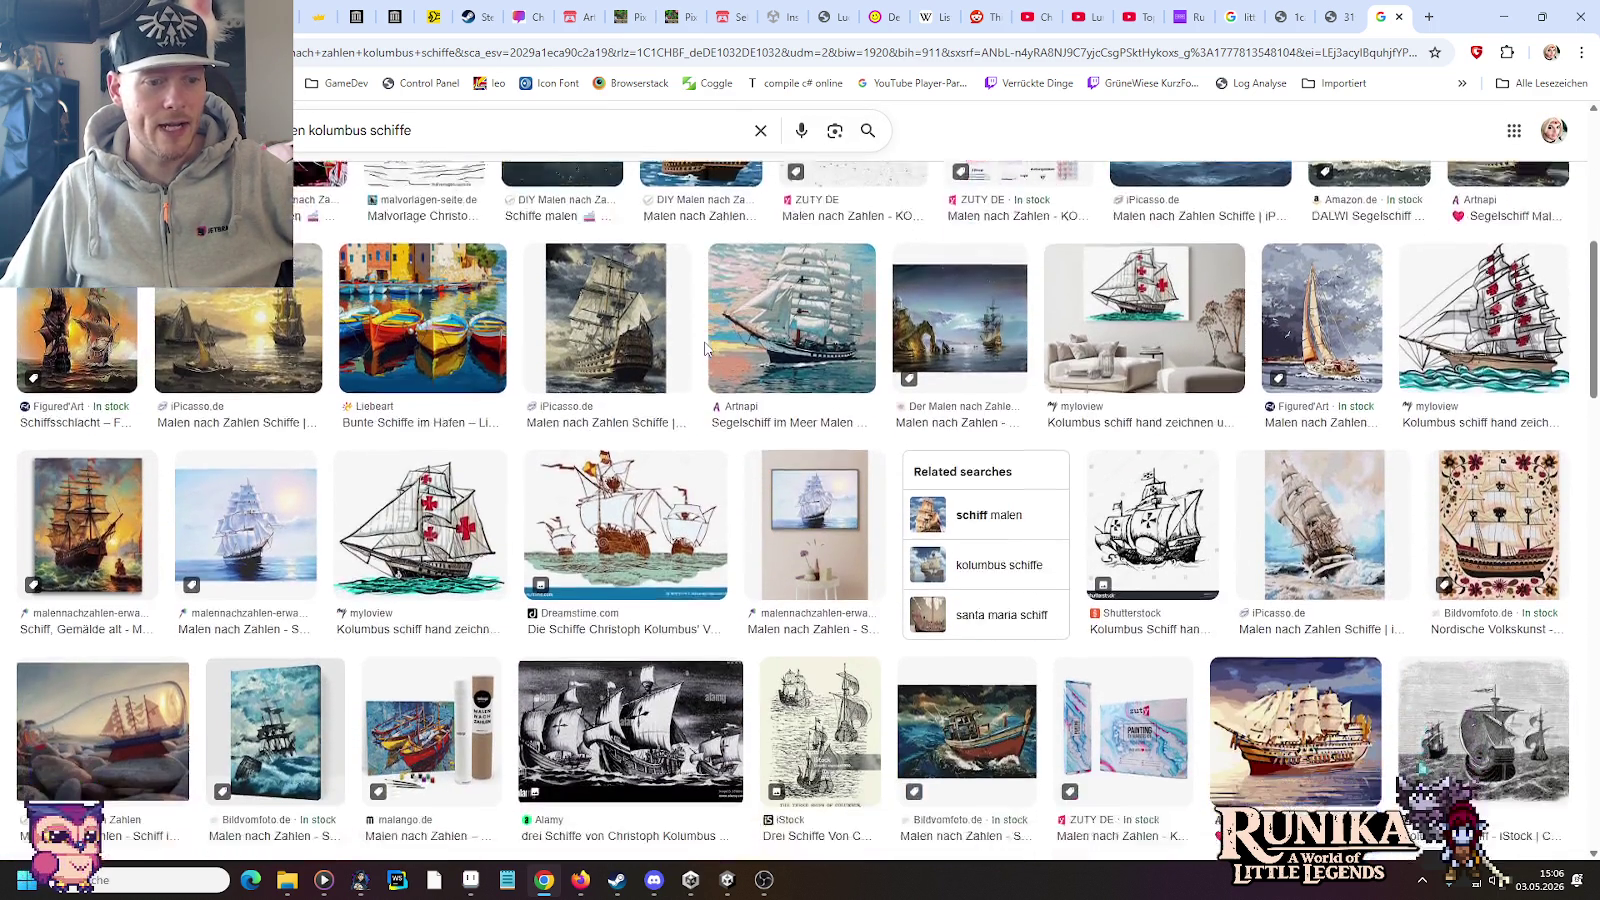
scroll(705, 348, down, 2)
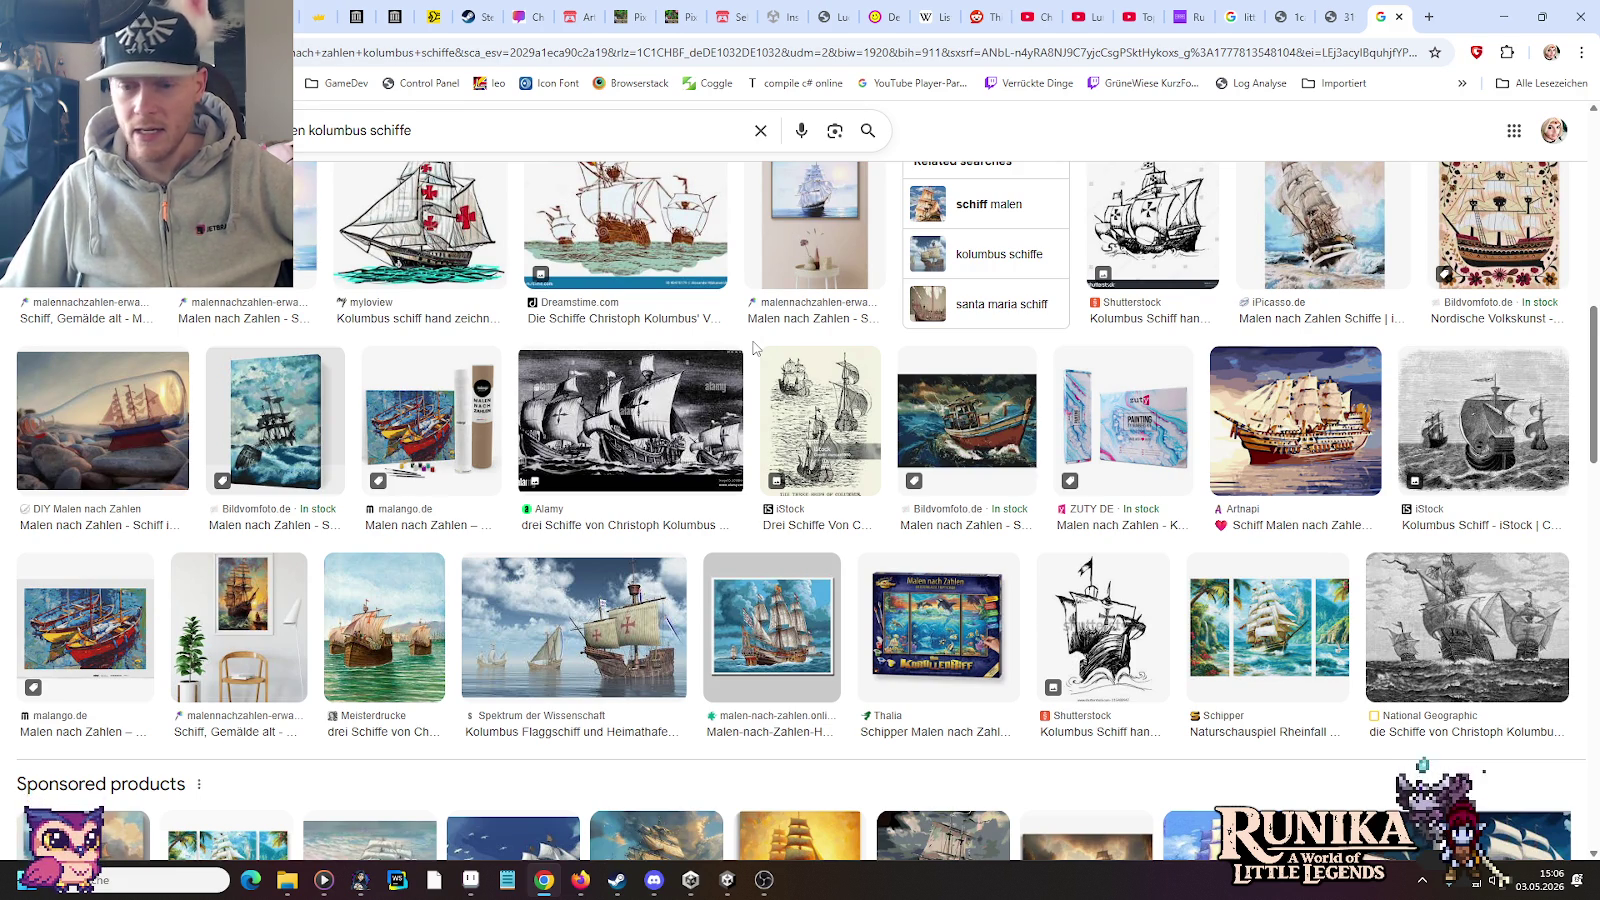
scroll(755, 348, down, 2)
scroll(755, 350, down, 2)
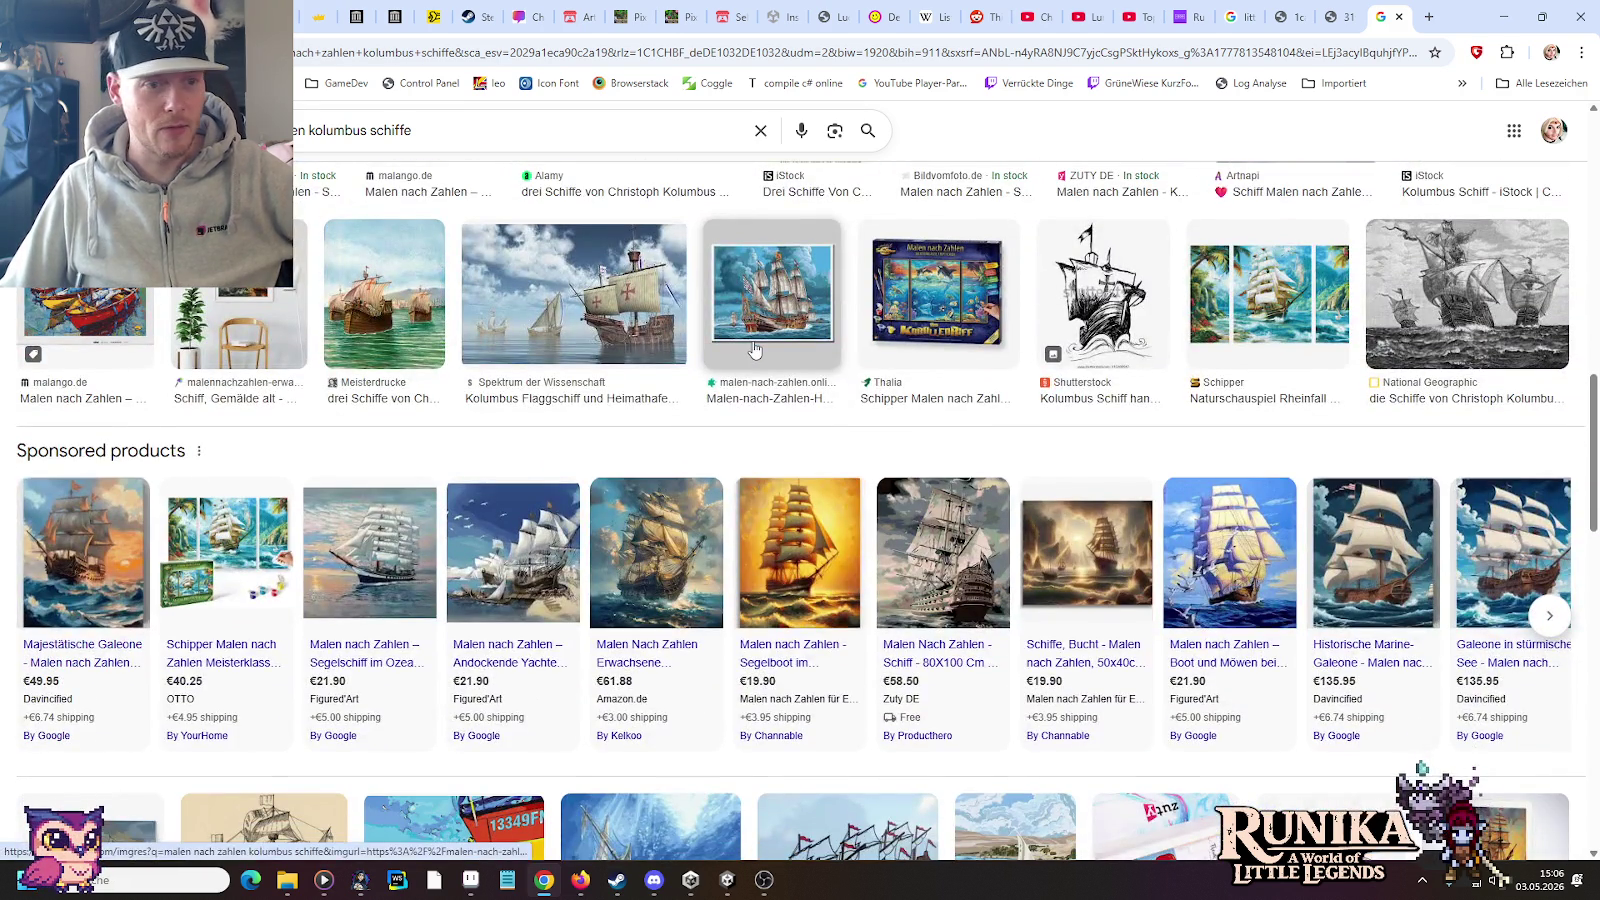
scroll(755, 348, down, 3)
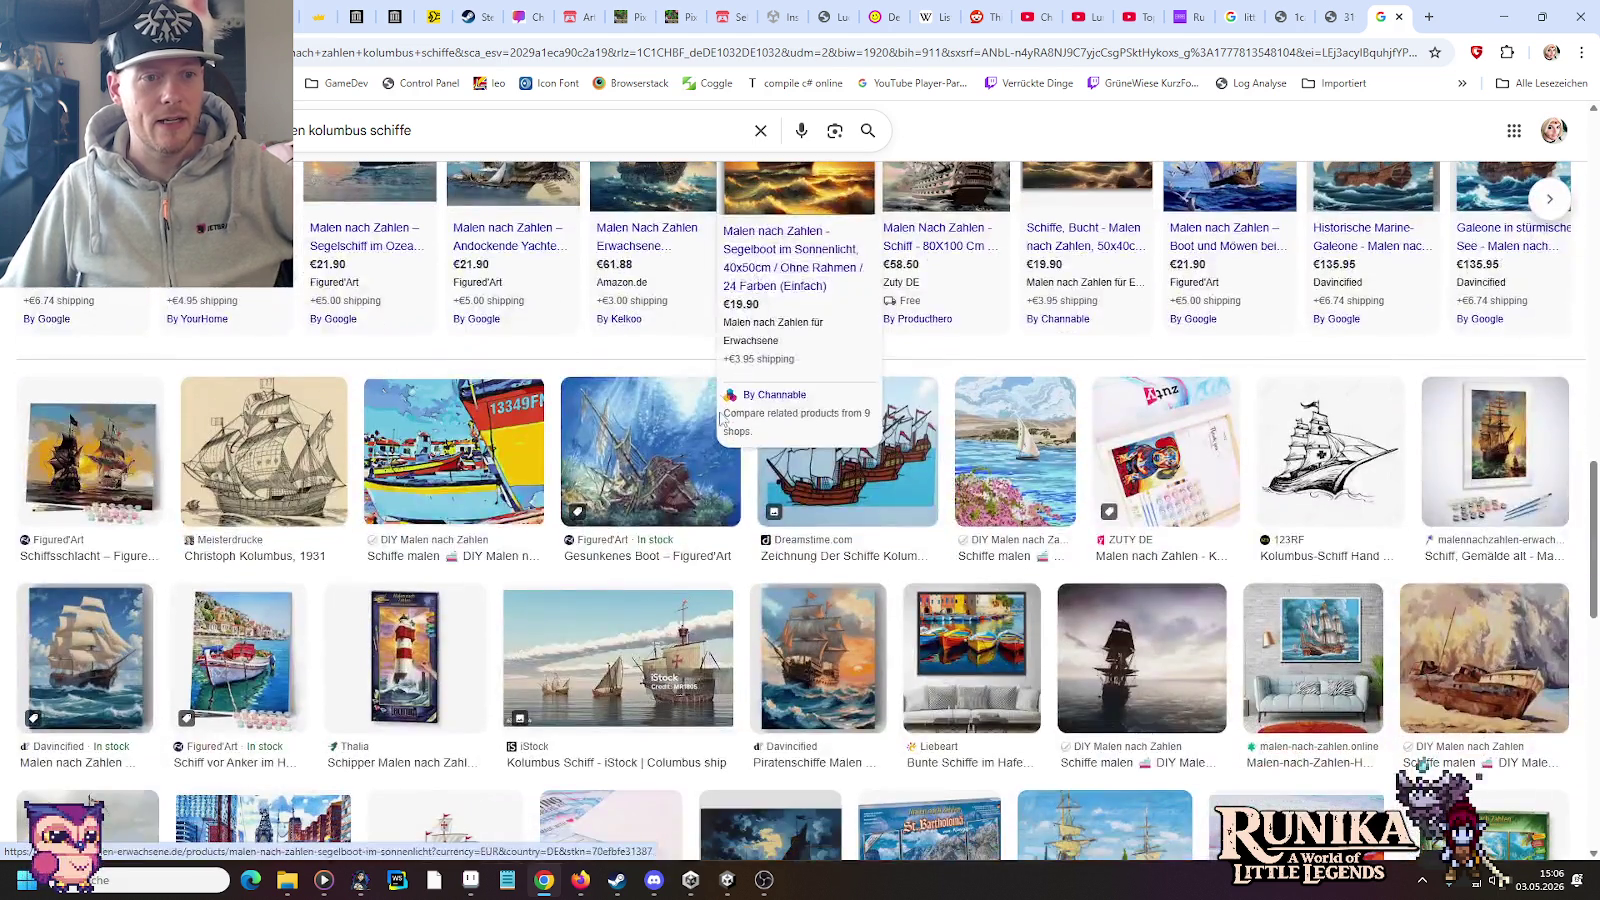
scroll(740, 480, down, 3)
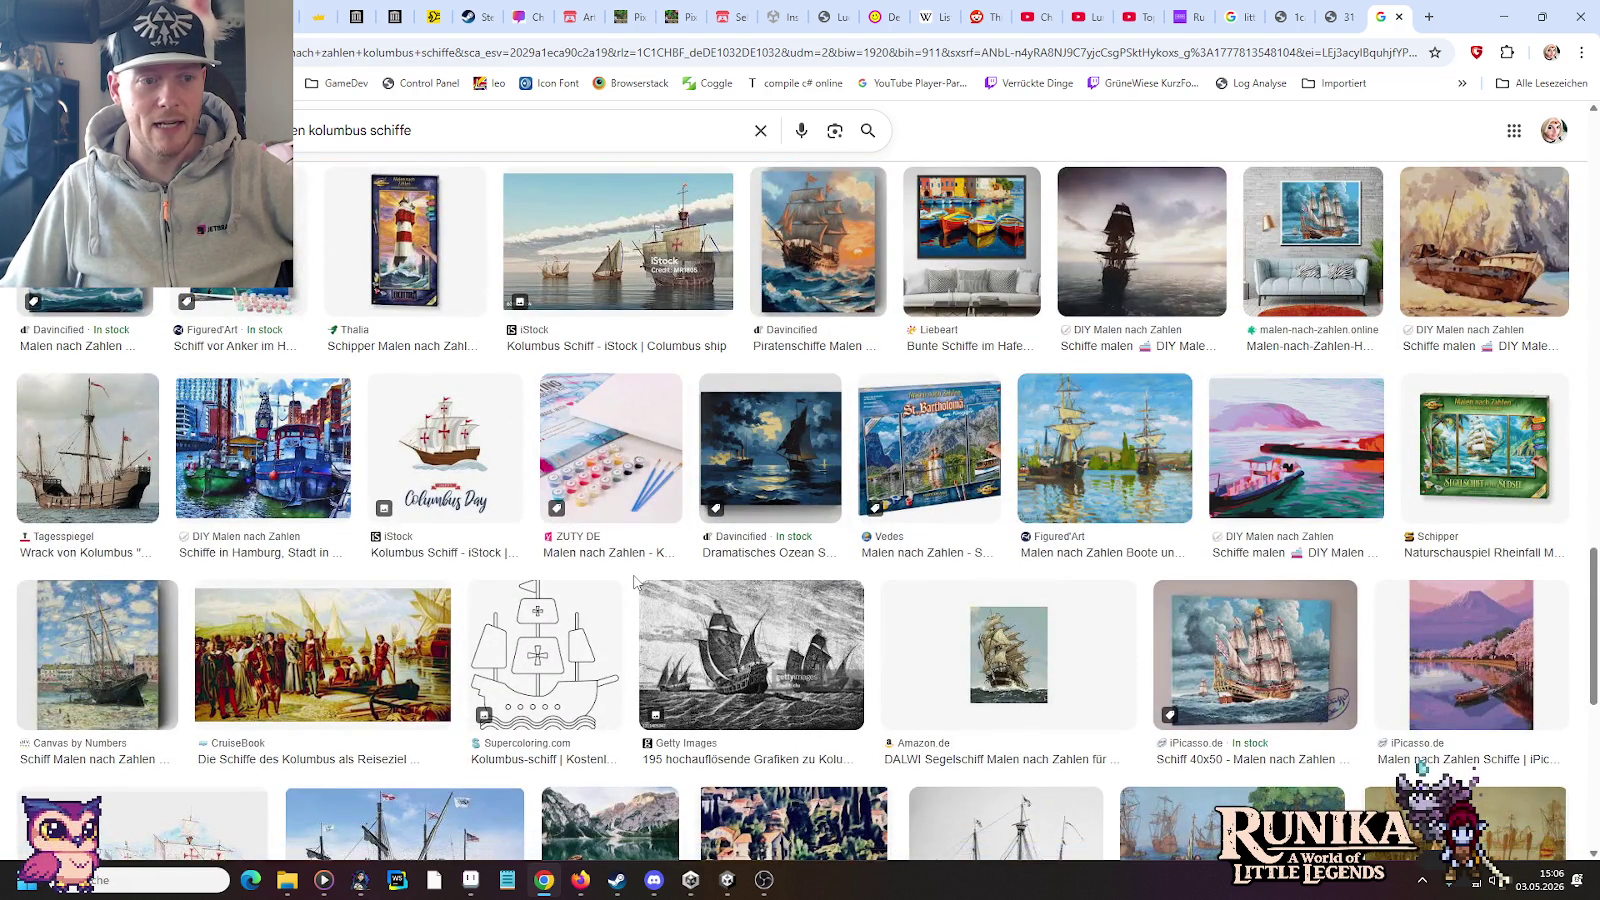
scroll(630, 597, down, 2)
scroll(635, 580, down, 3)
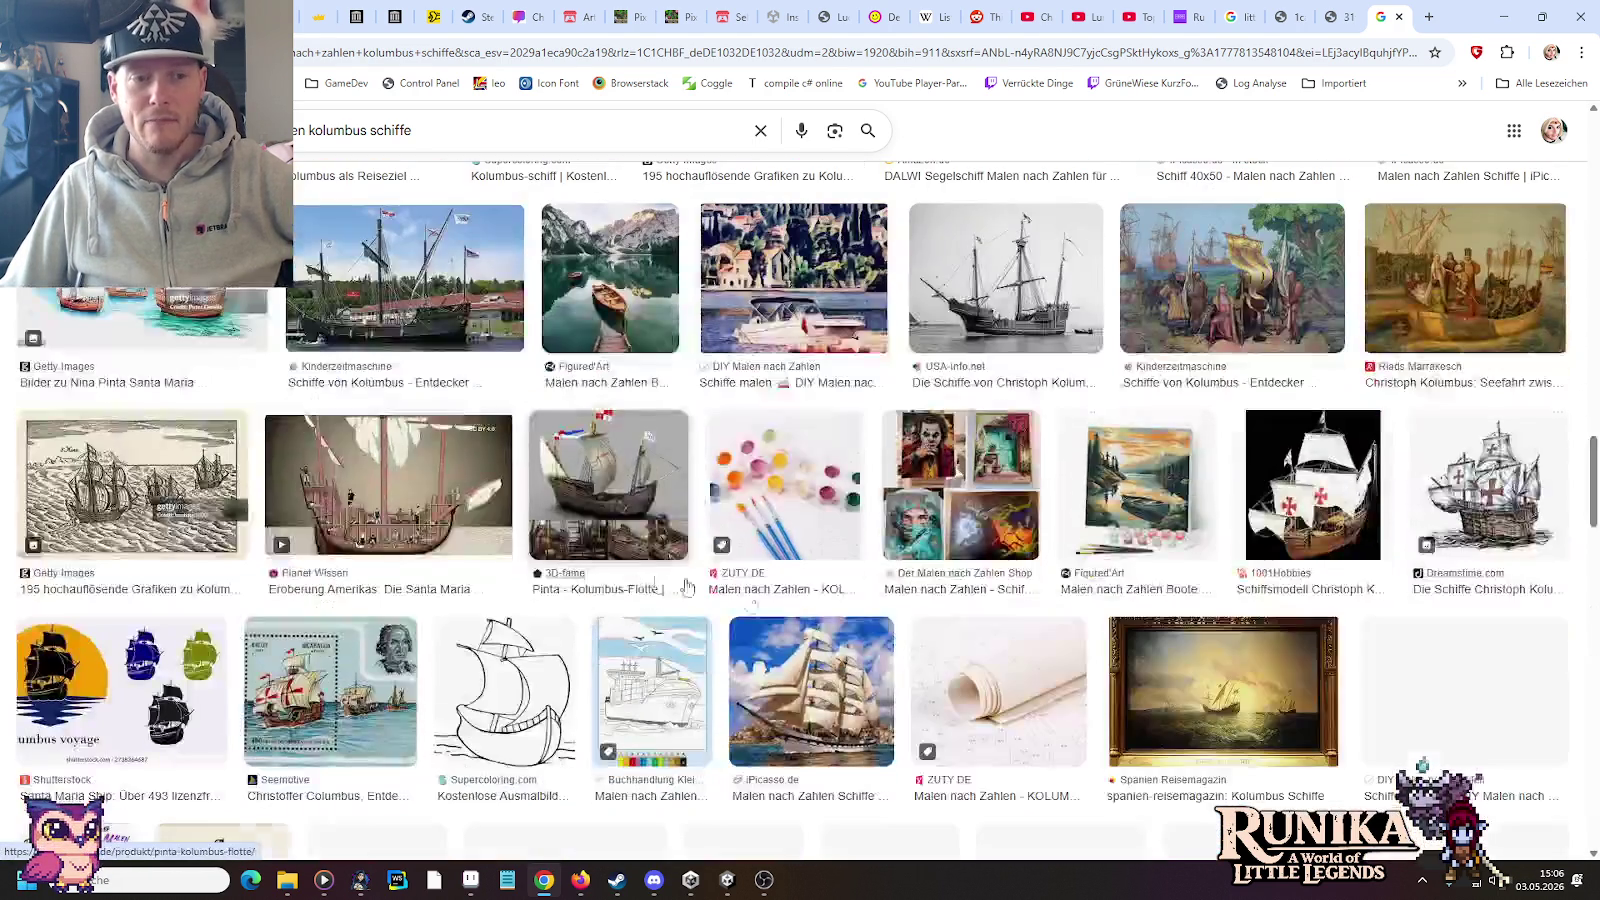
scroll(903, 625, down, 3)
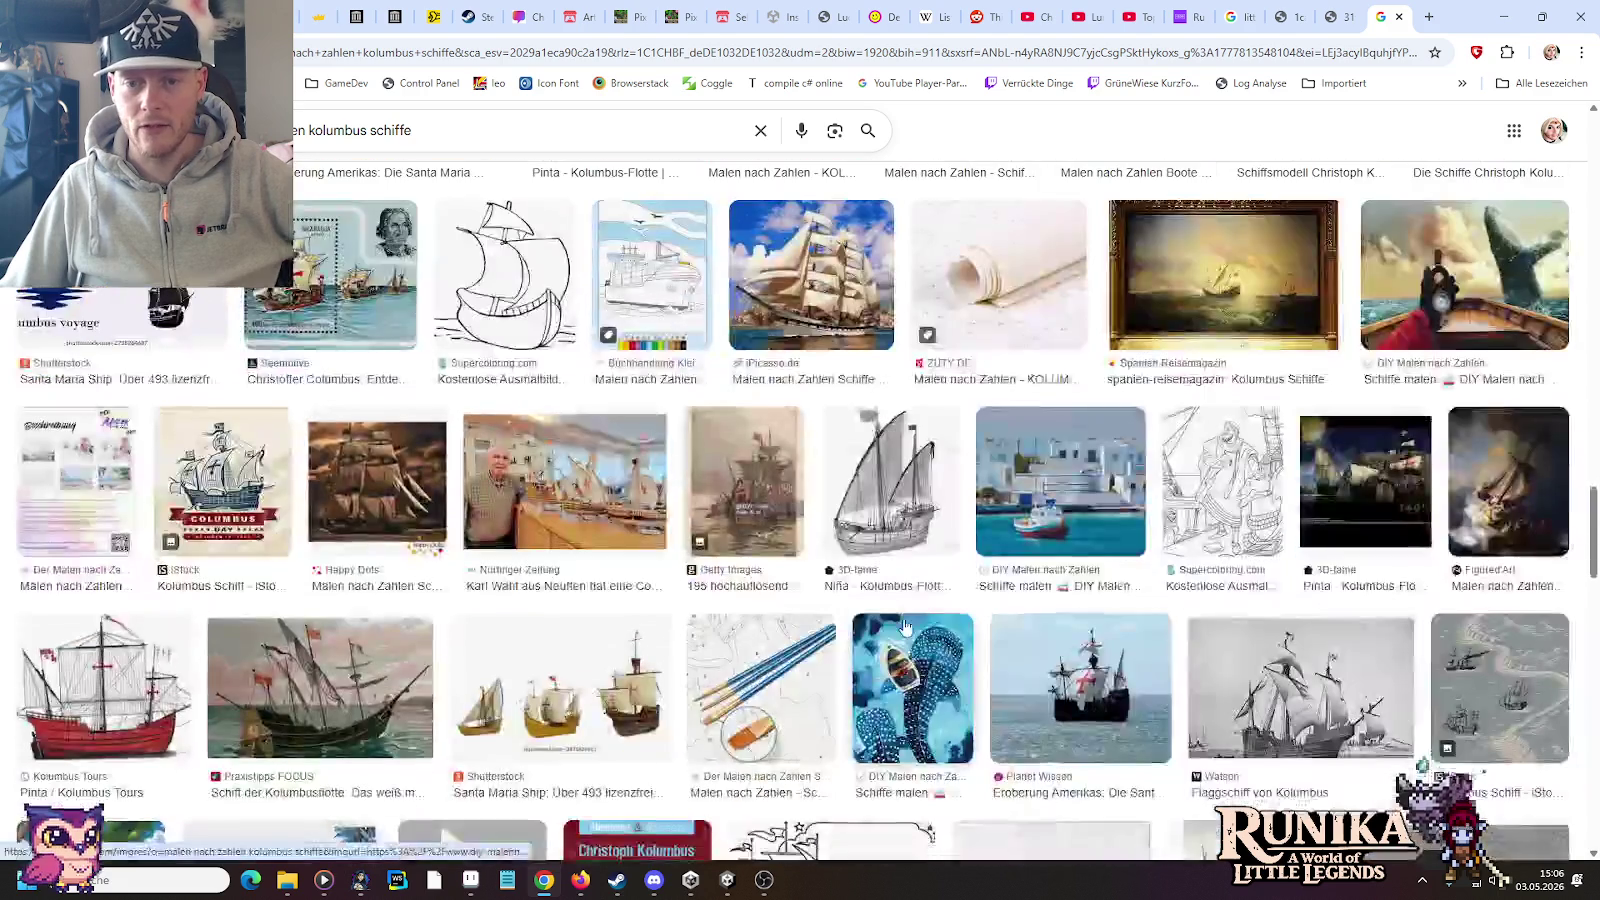
scroll(905, 625, down, 4)
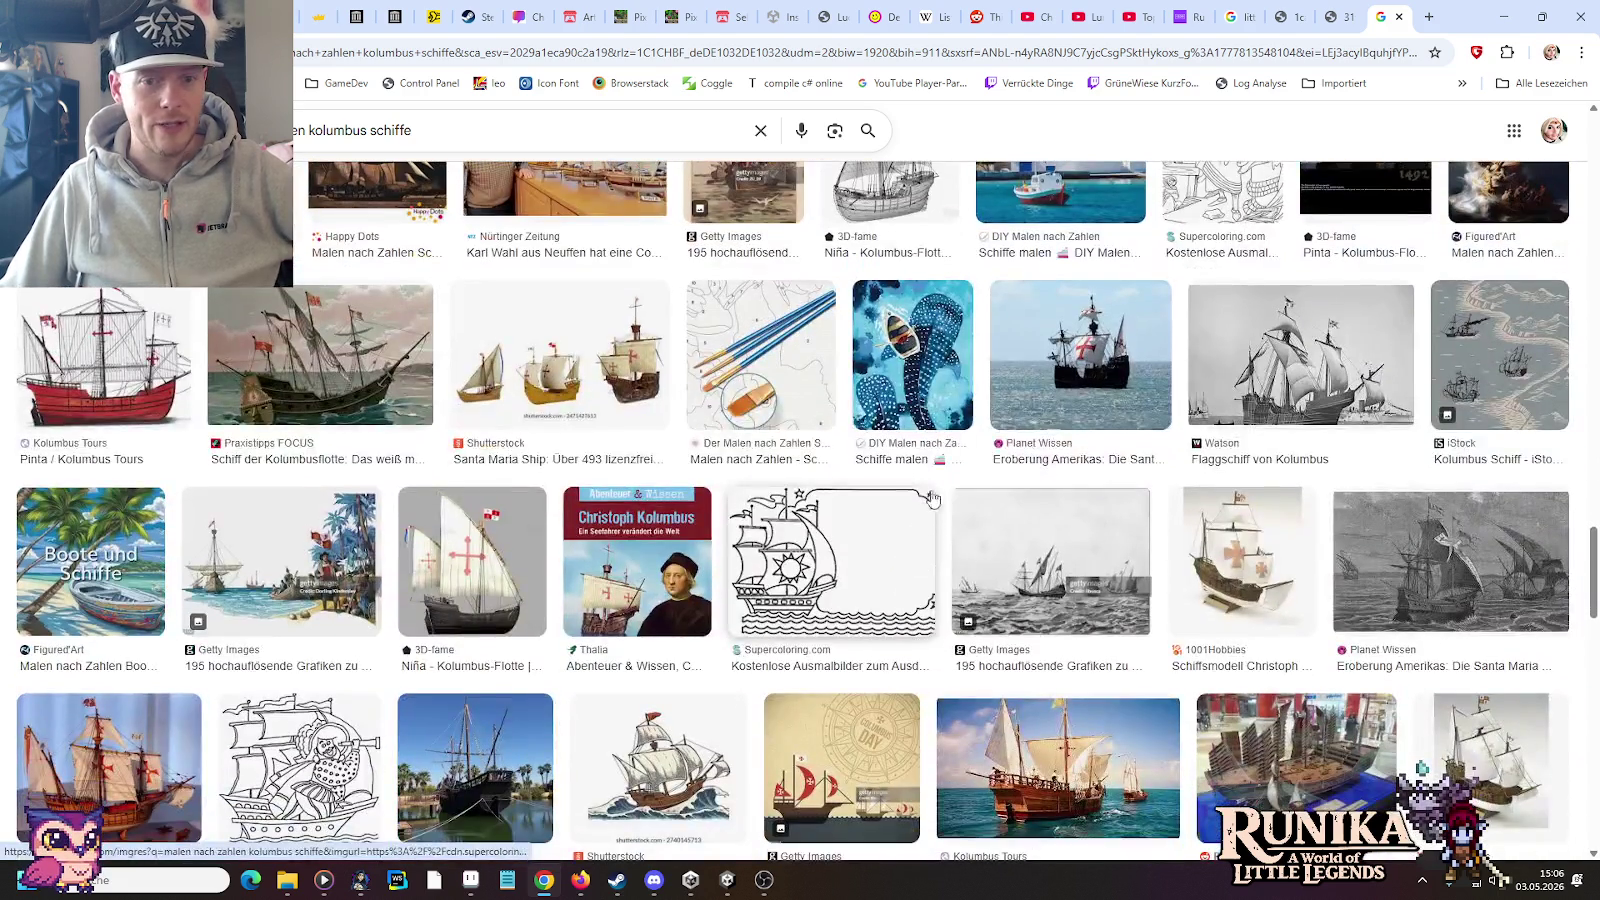
scroll(937, 495, down, 4)
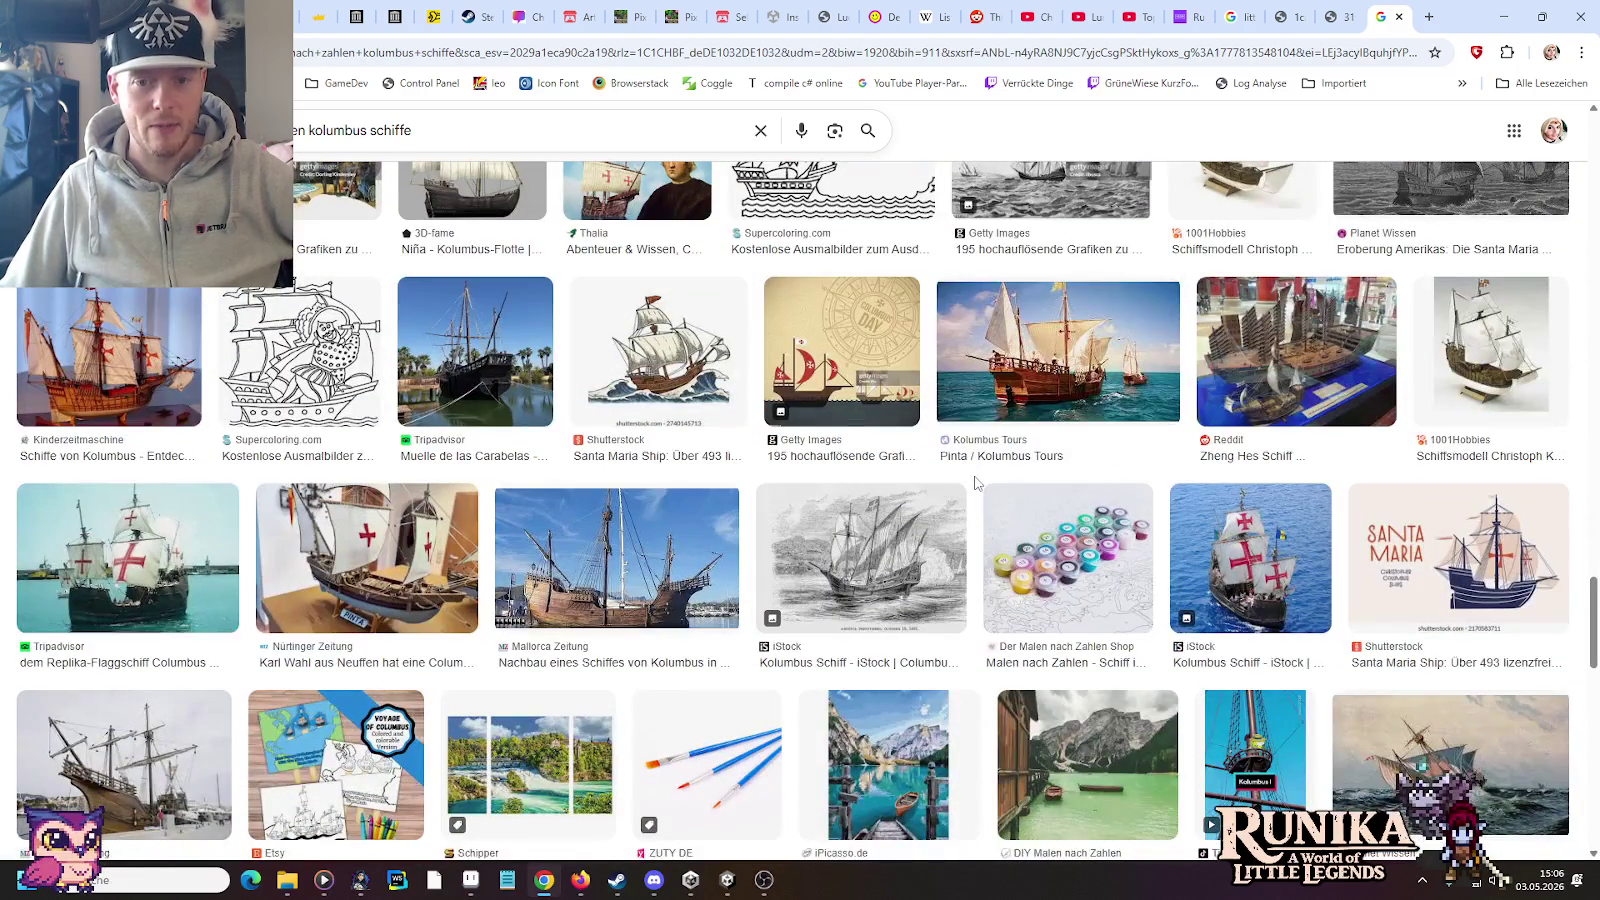
scroll(975, 483, down, 4)
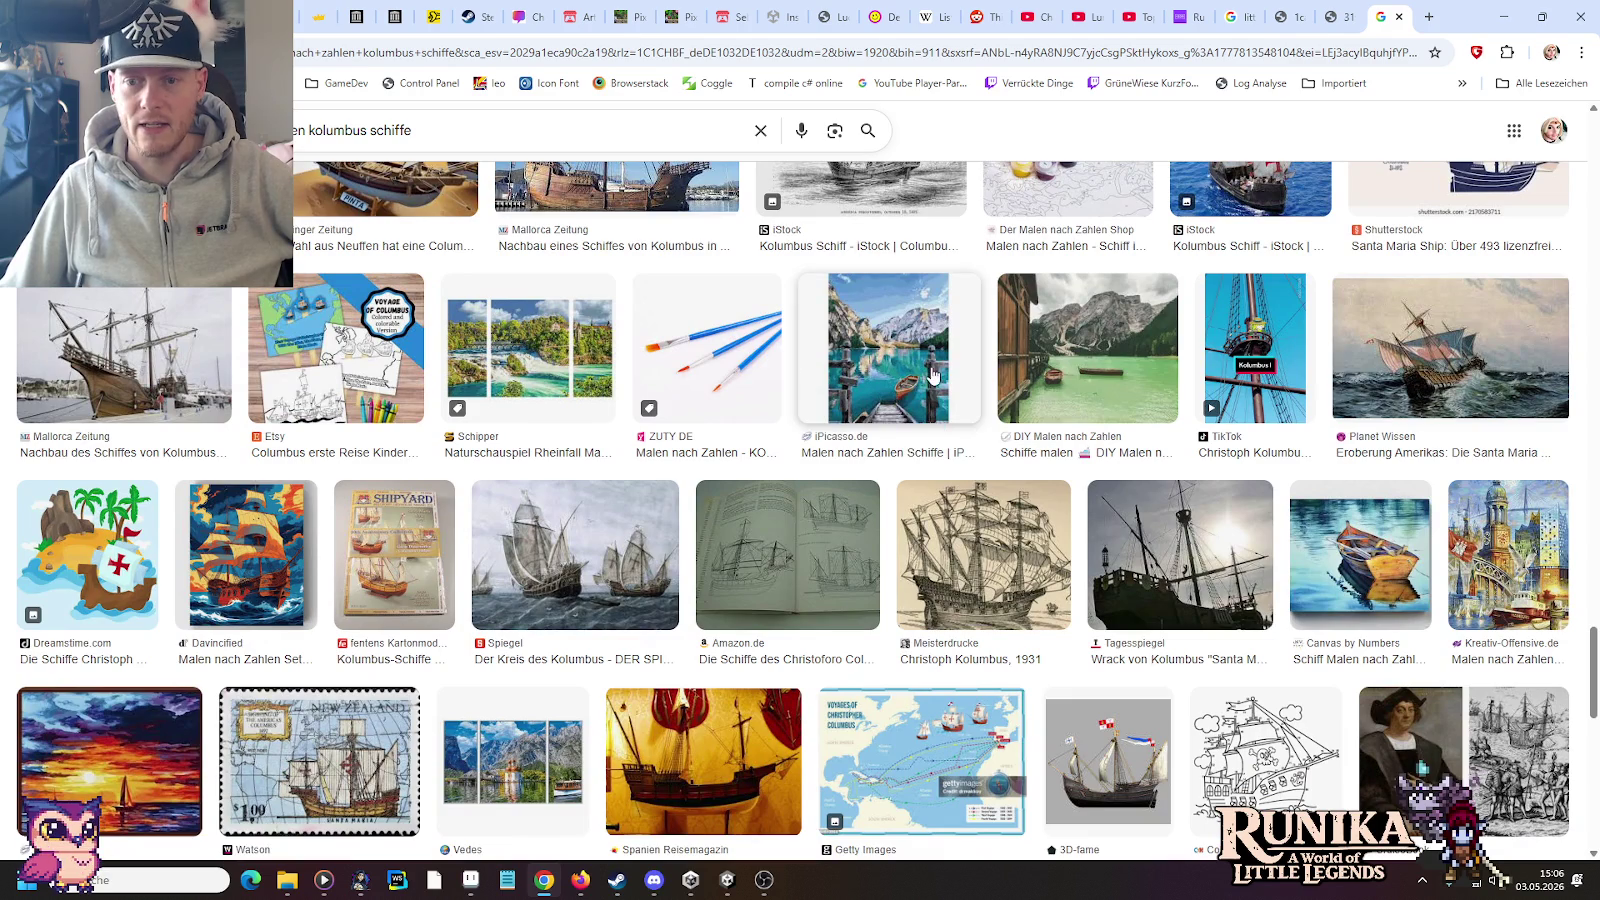
click(1398, 17)
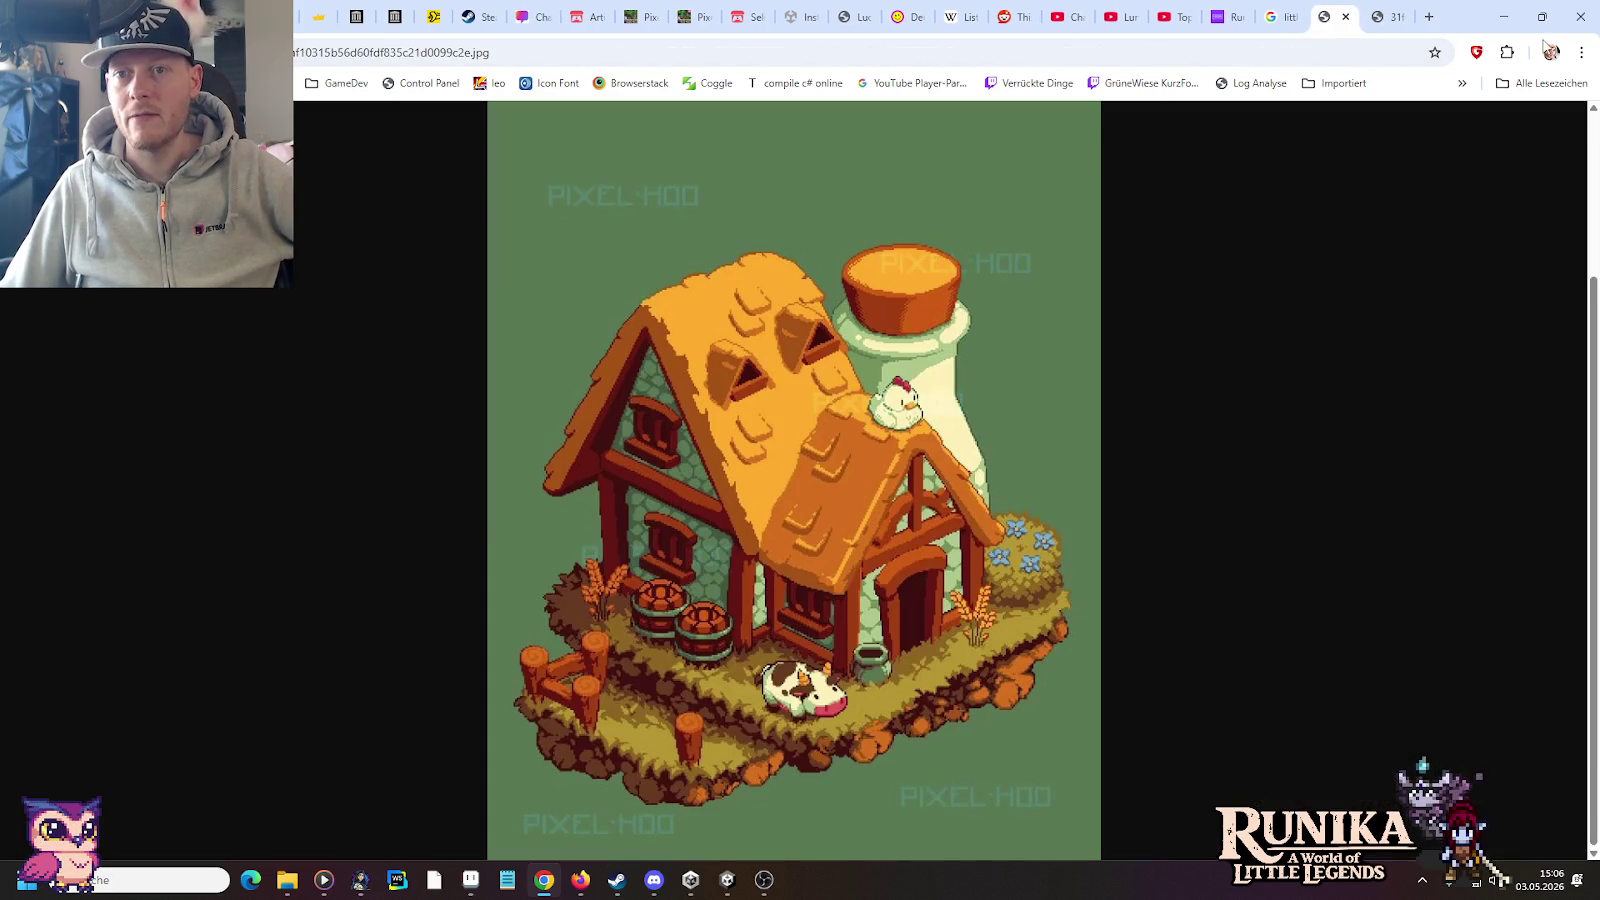
Step: Minimize Chrome to get back to the house sprite in Aseprite
click(1503, 17)
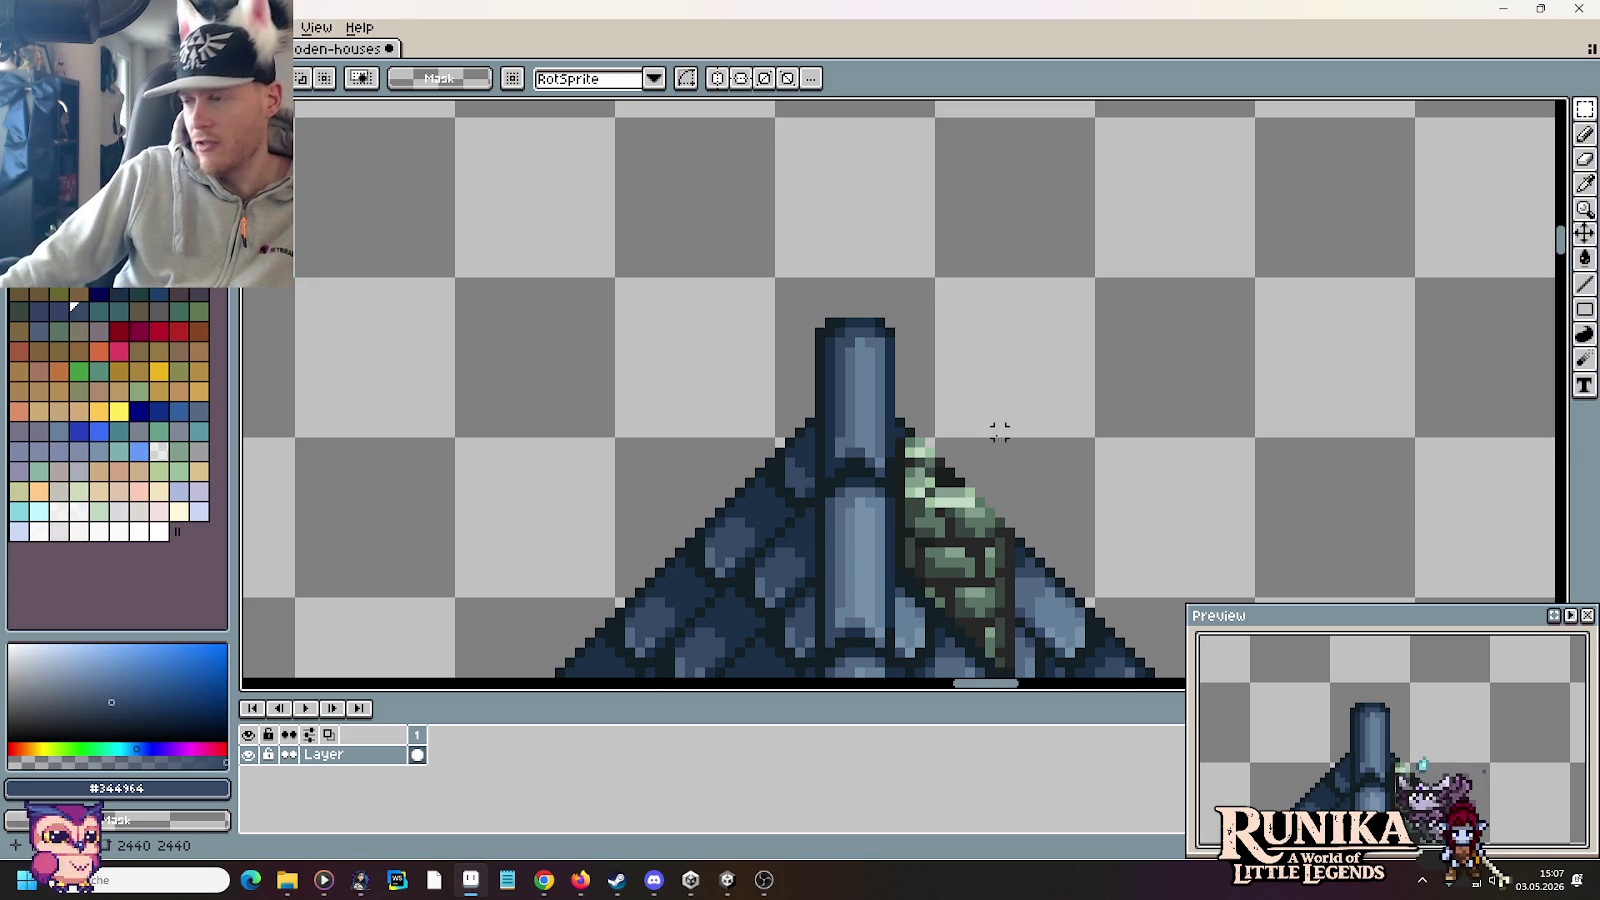
Step: Bring Chrome with the orange-roofed farmhouse reference back to the front
scroll(999, 431, down, 1)
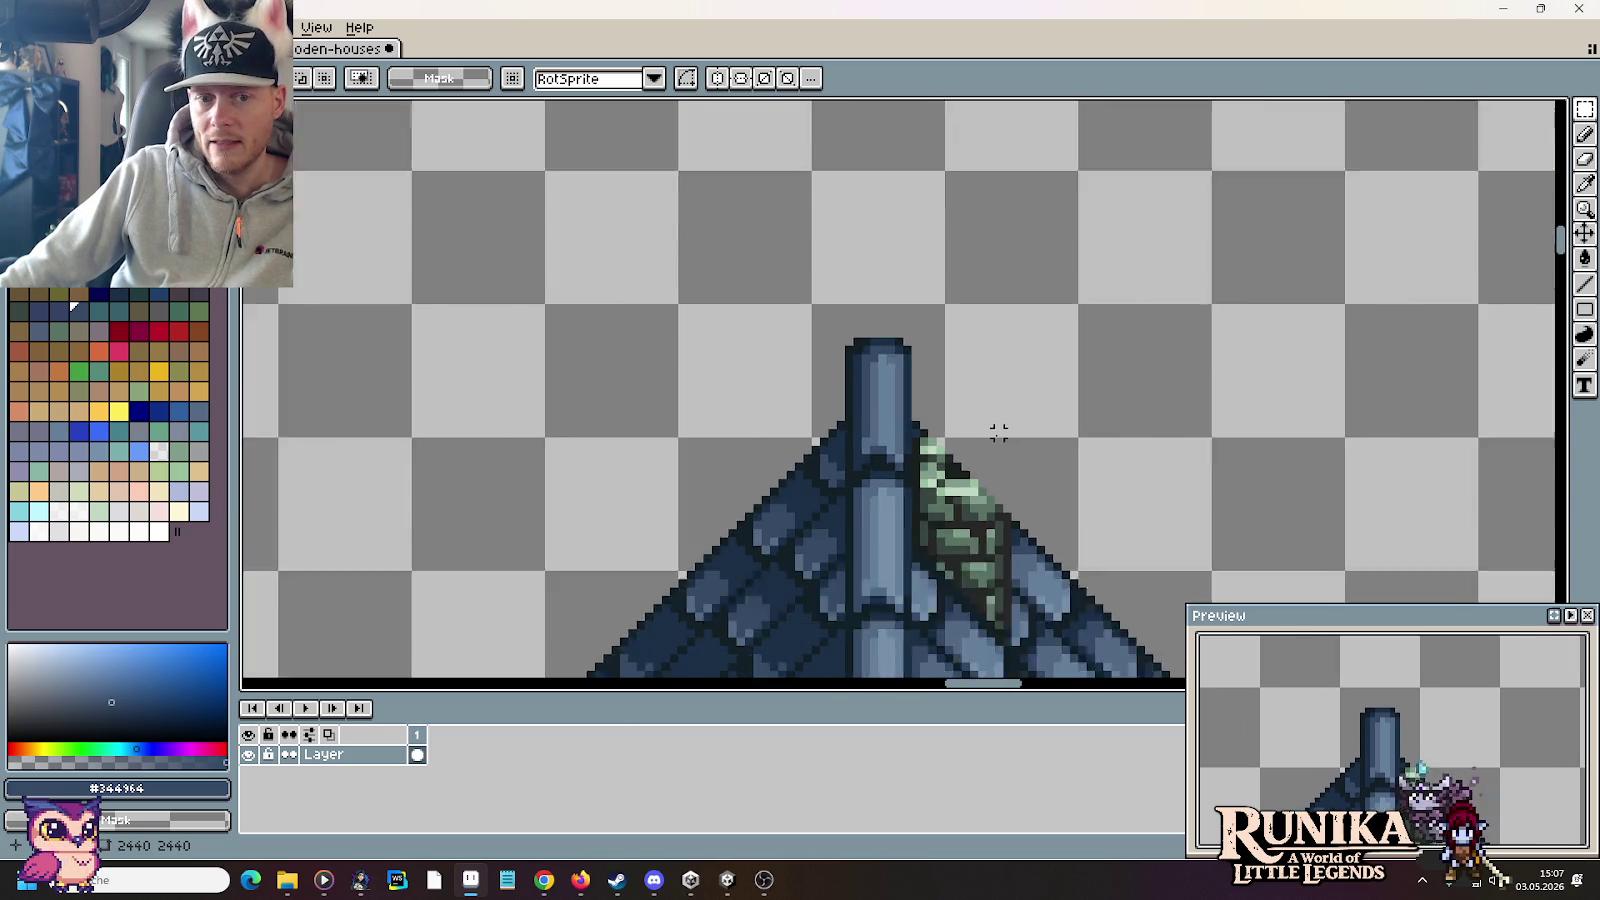
scroll(1020, 440, down, 2)
scroll(1064, 457, down, 2)
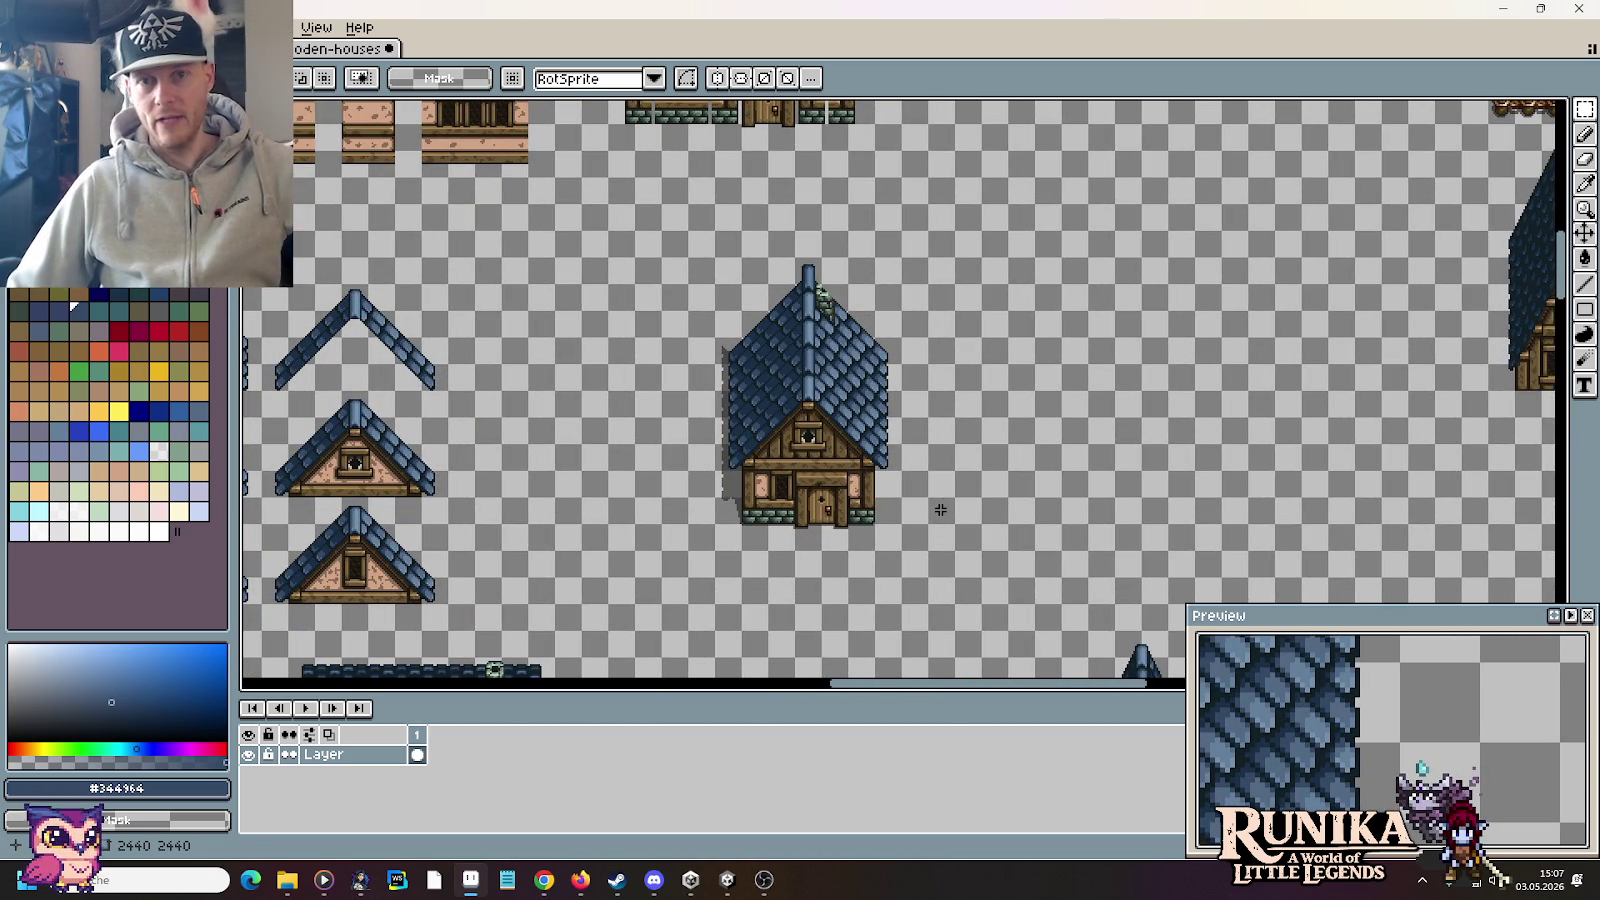
click(550, 880)
mouse_move(580, 880)
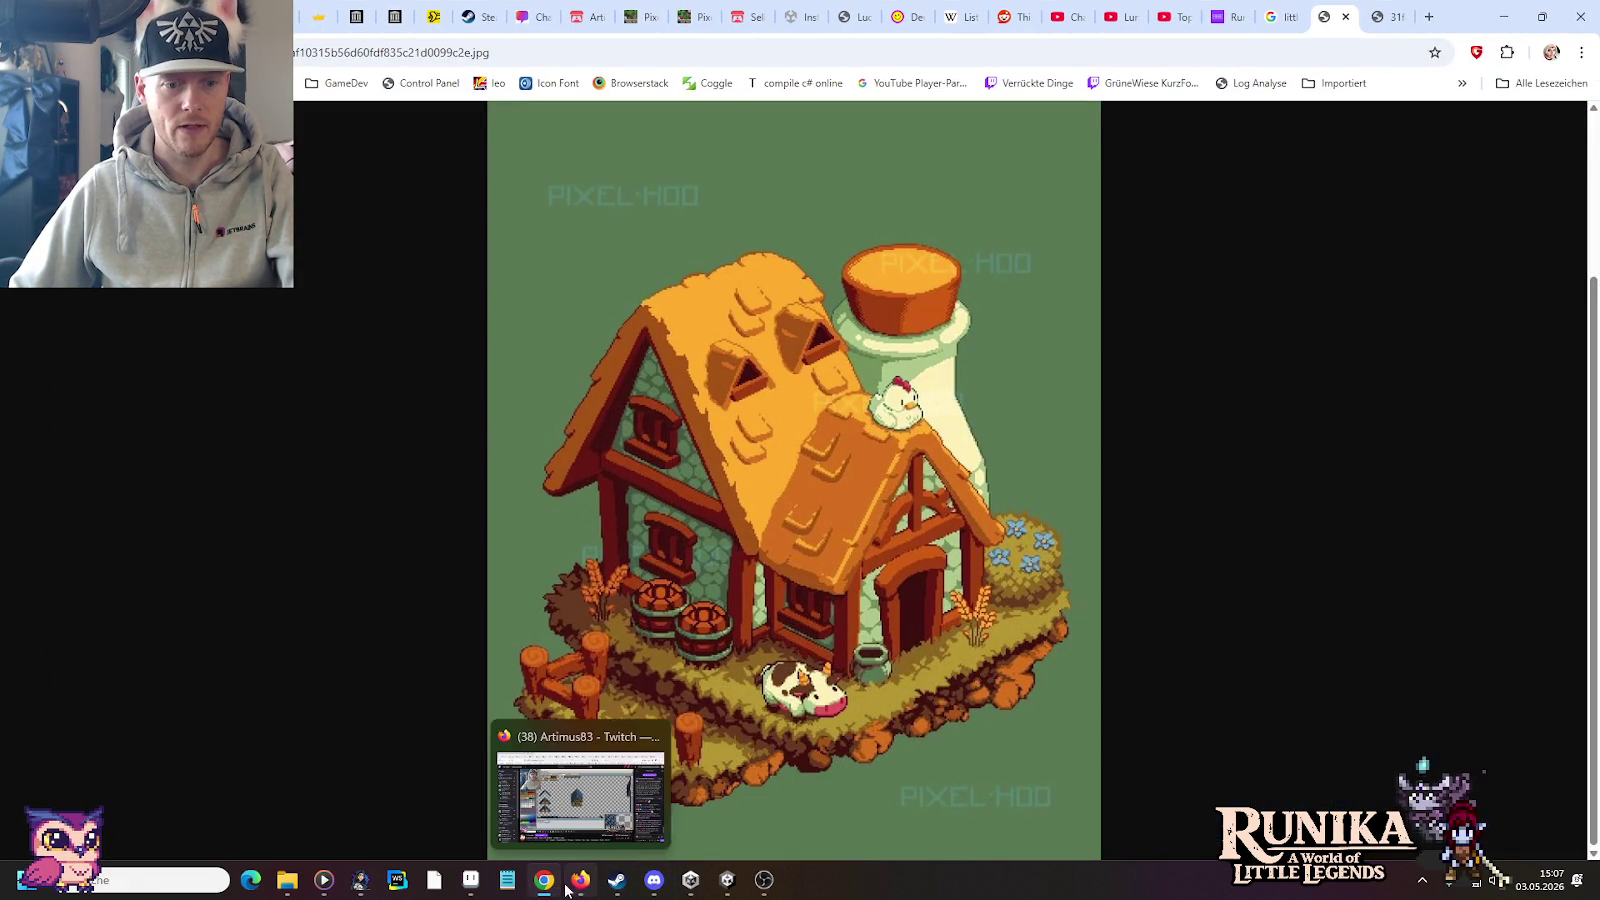
Step: Open the barn-house image's source page from the farmhouse results, close it, and return to Aseprite
click(1280, 17)
key(alt+Left)
key(alt+Left)
key(alt+Left)
key(alt+Left)
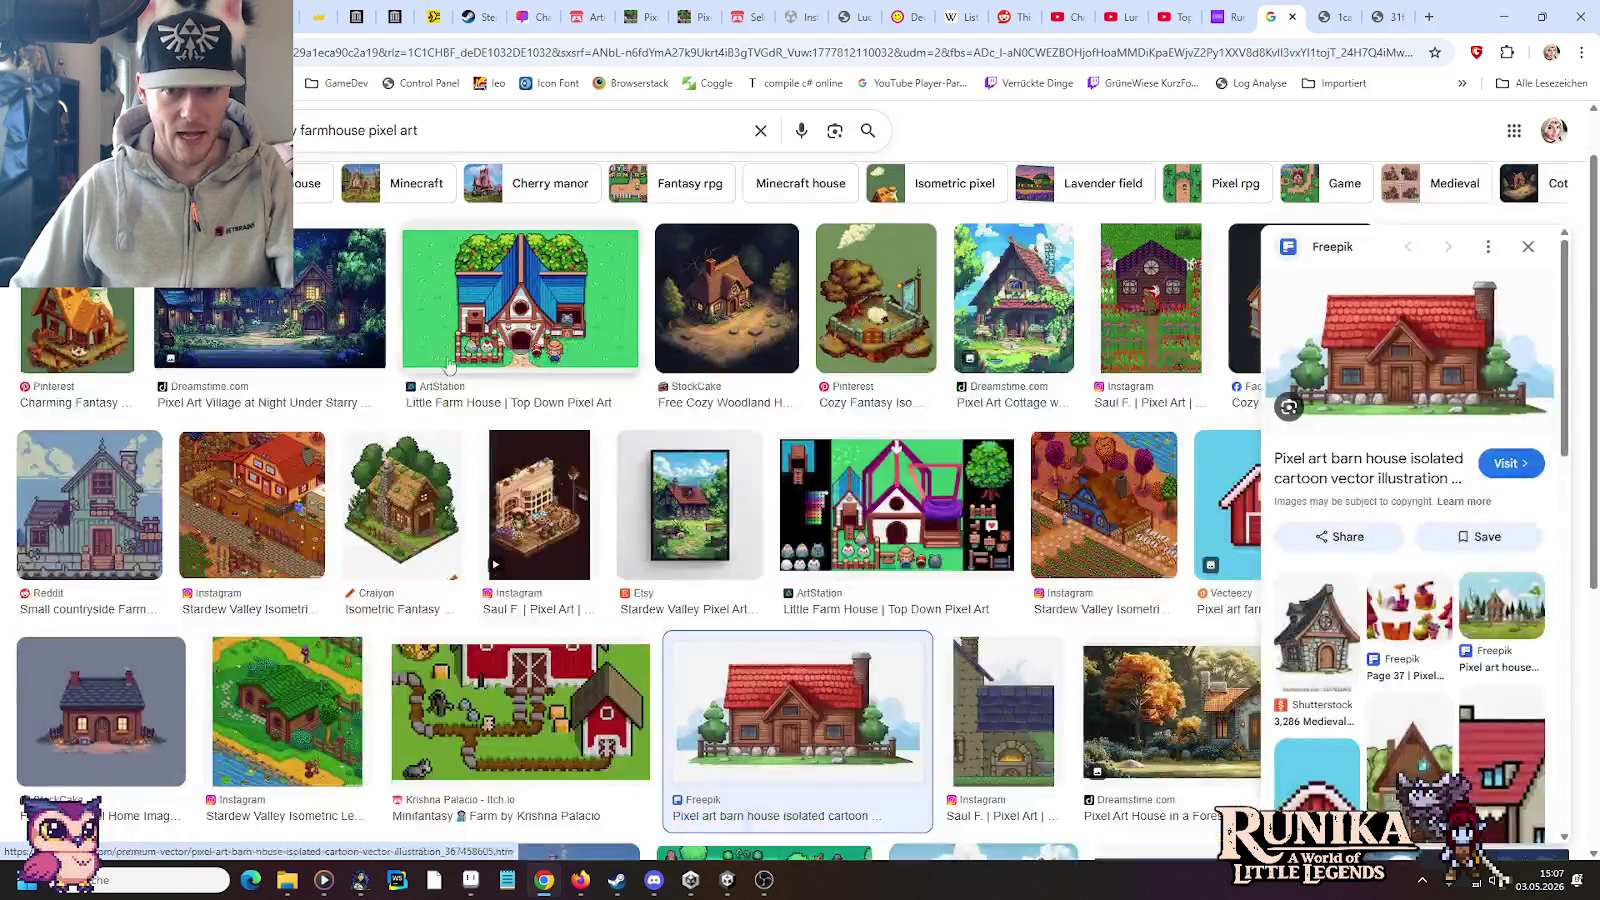
click(1377, 320)
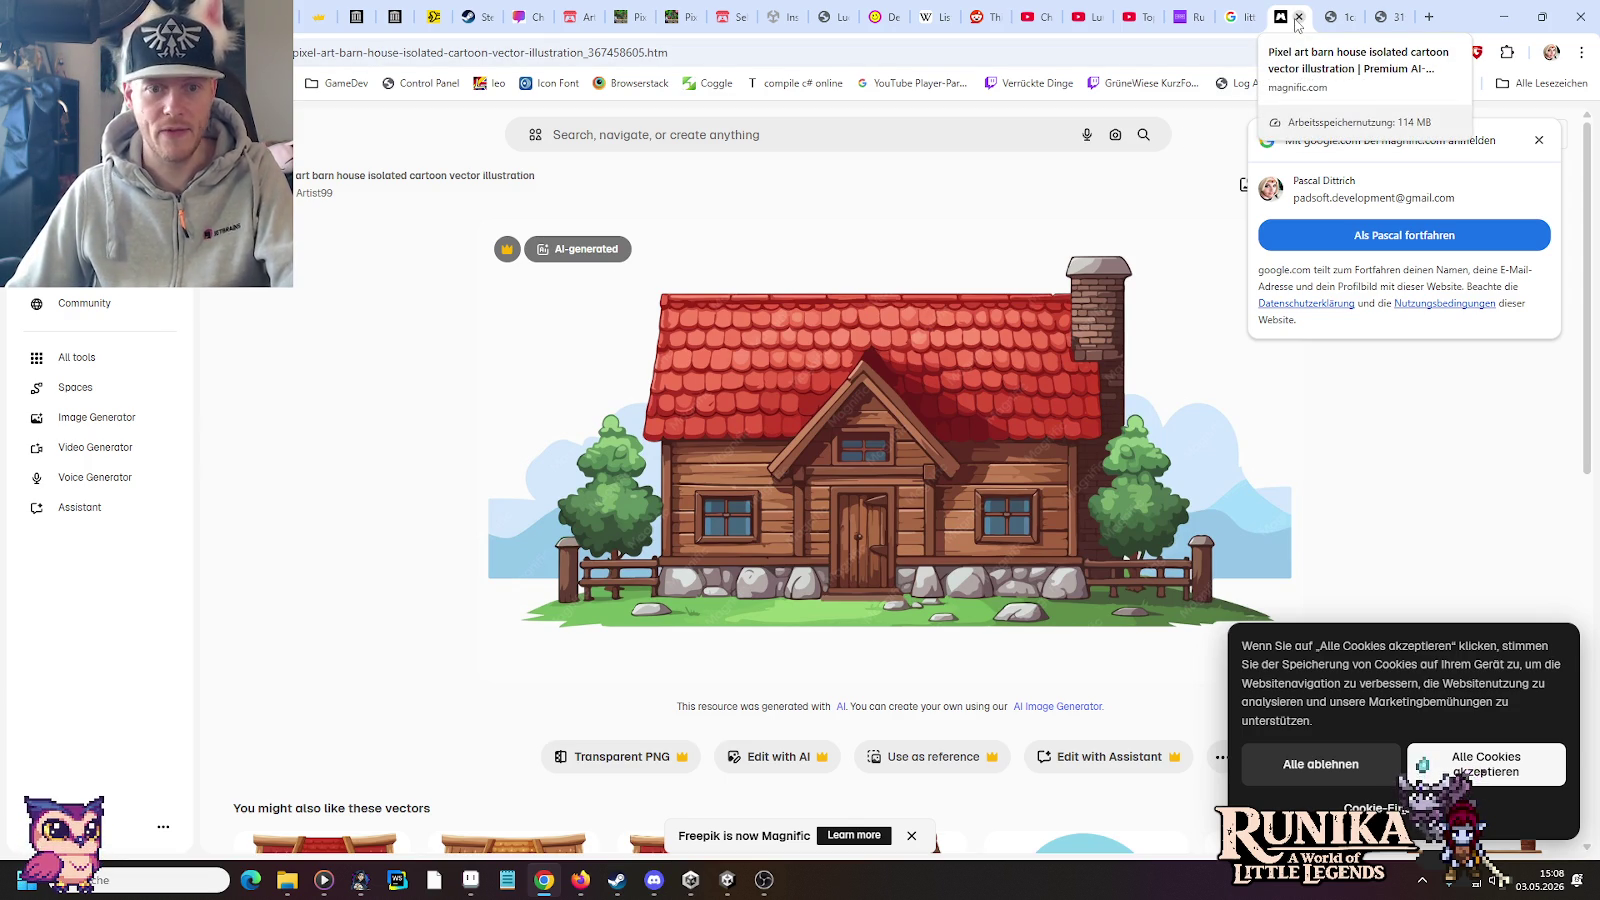
click(1298, 17)
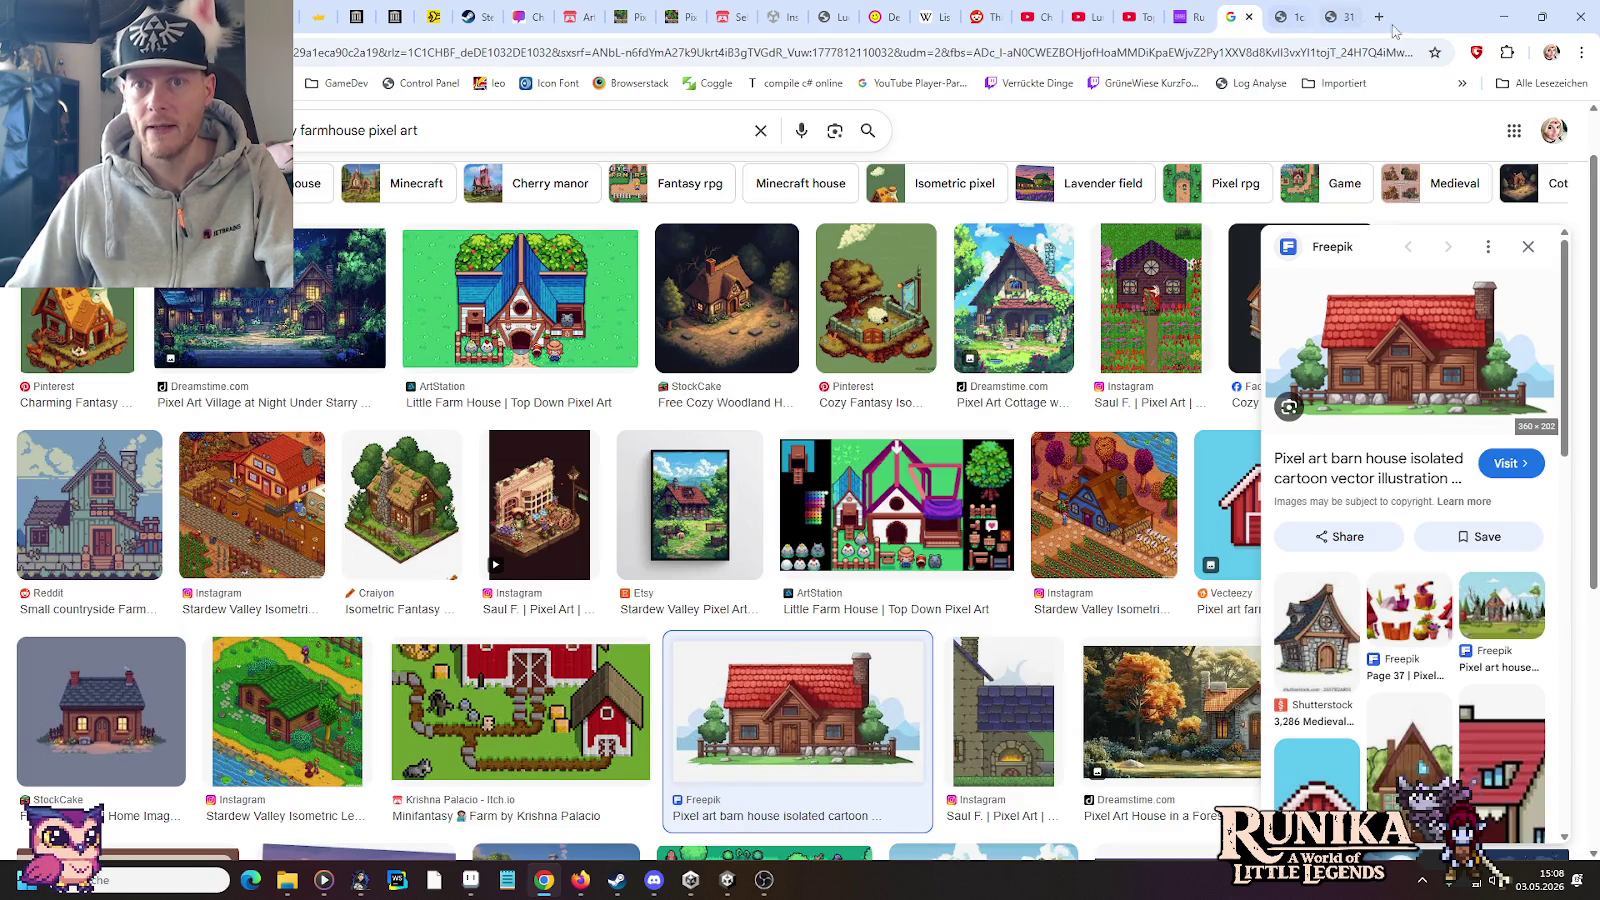
click(1503, 17)
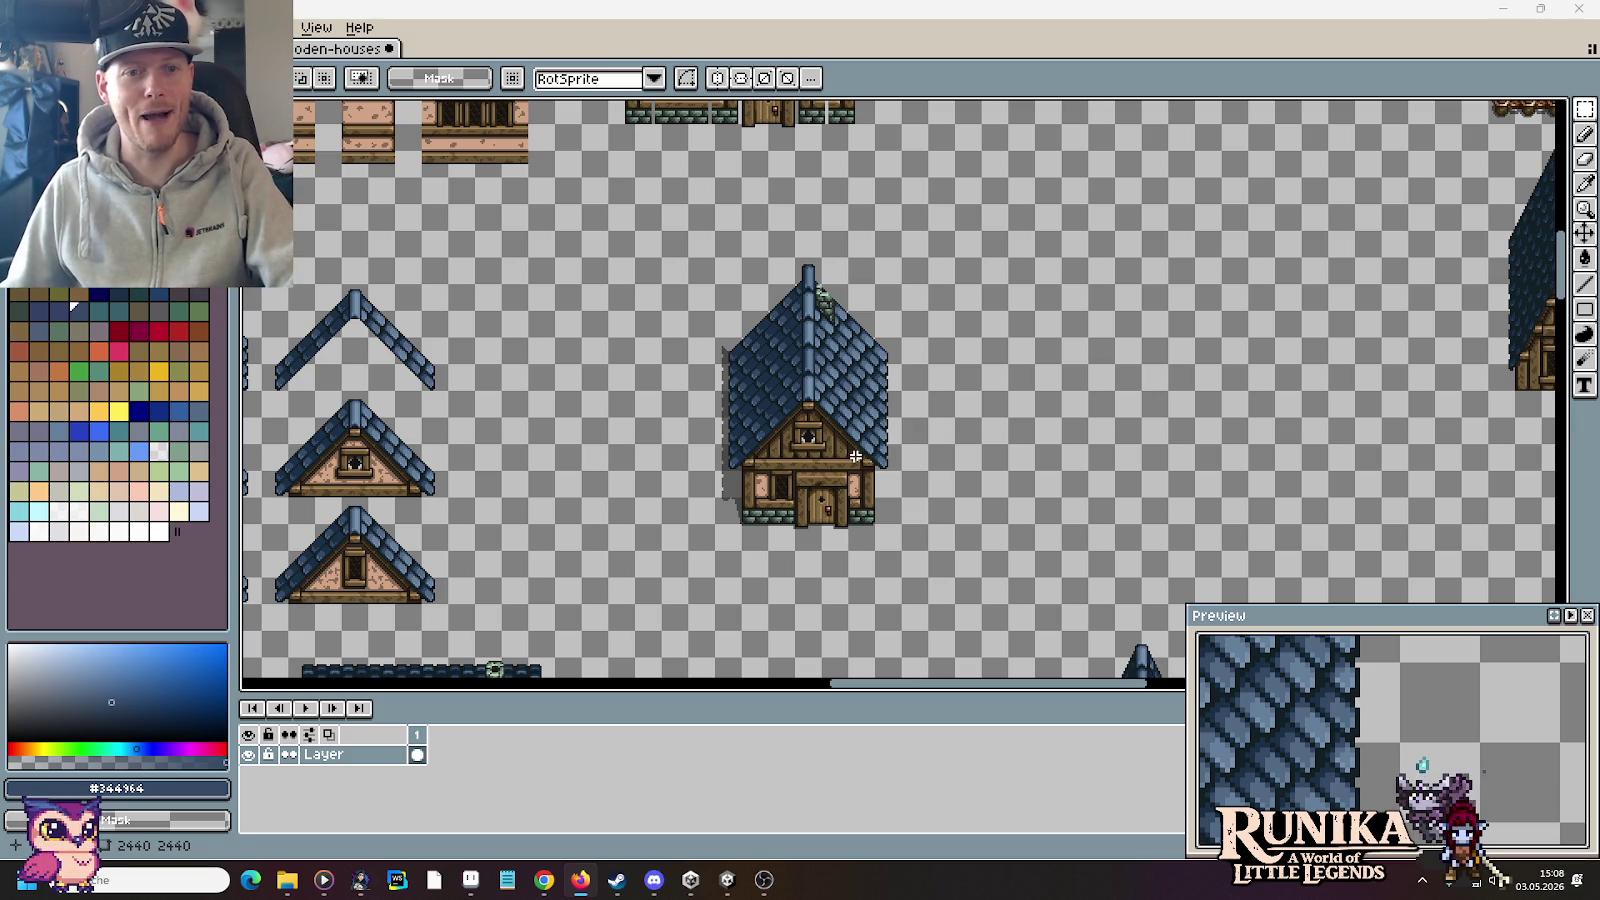
Step: Pan and zoom across the sheet to inspect the fenced dirt patch and the pair of houses
drag(904, 538, 724, 336)
scroll(724, 336, down, 2)
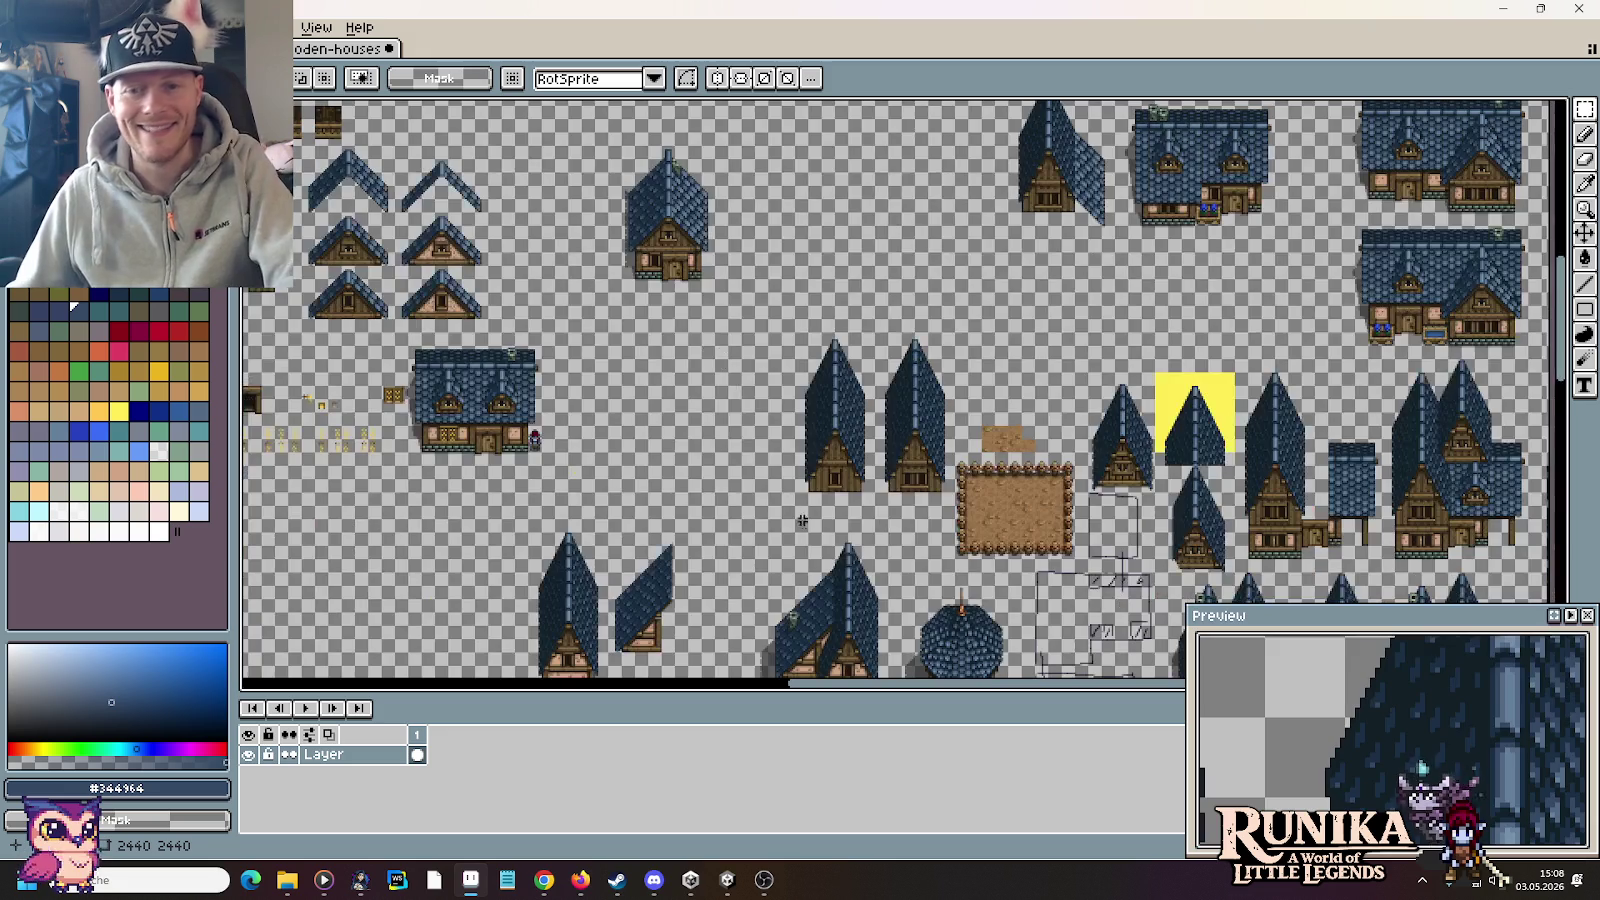
scroll(740, 346, up, 1)
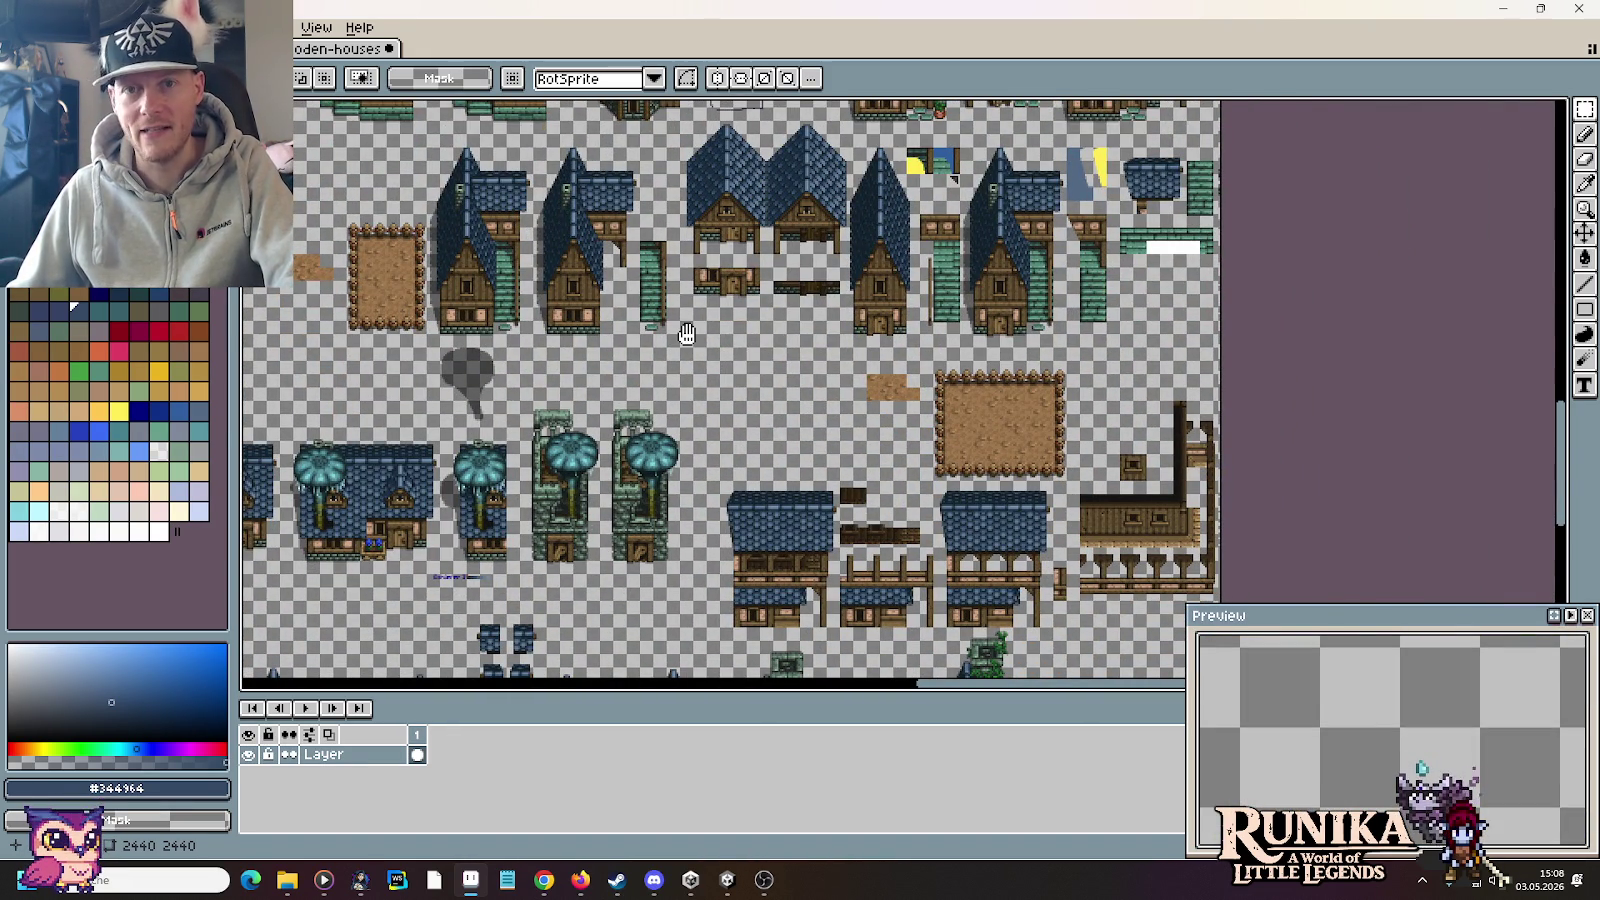
scroll(687, 334, up, 1)
scroll(760, 400, up, 1)
scroll(827, 470, up, 1)
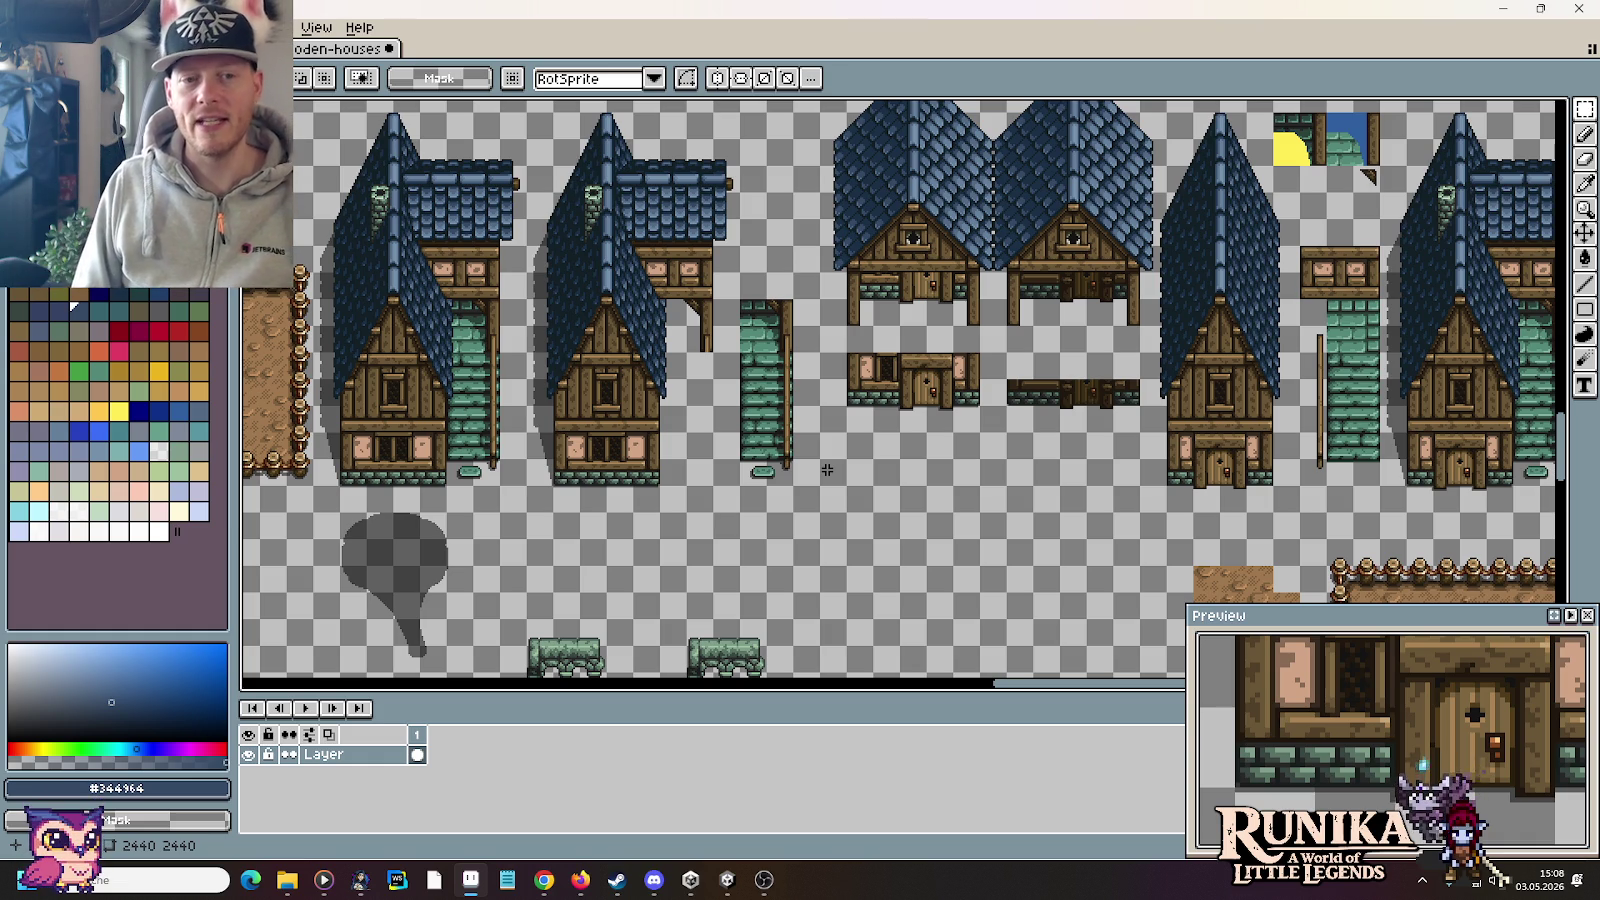
mouse_move(759, 400)
mouse_down()
mouse_move(958, 414)
mouse_move(547, 373)
mouse_up()
drag(978, 350, 640, 362)
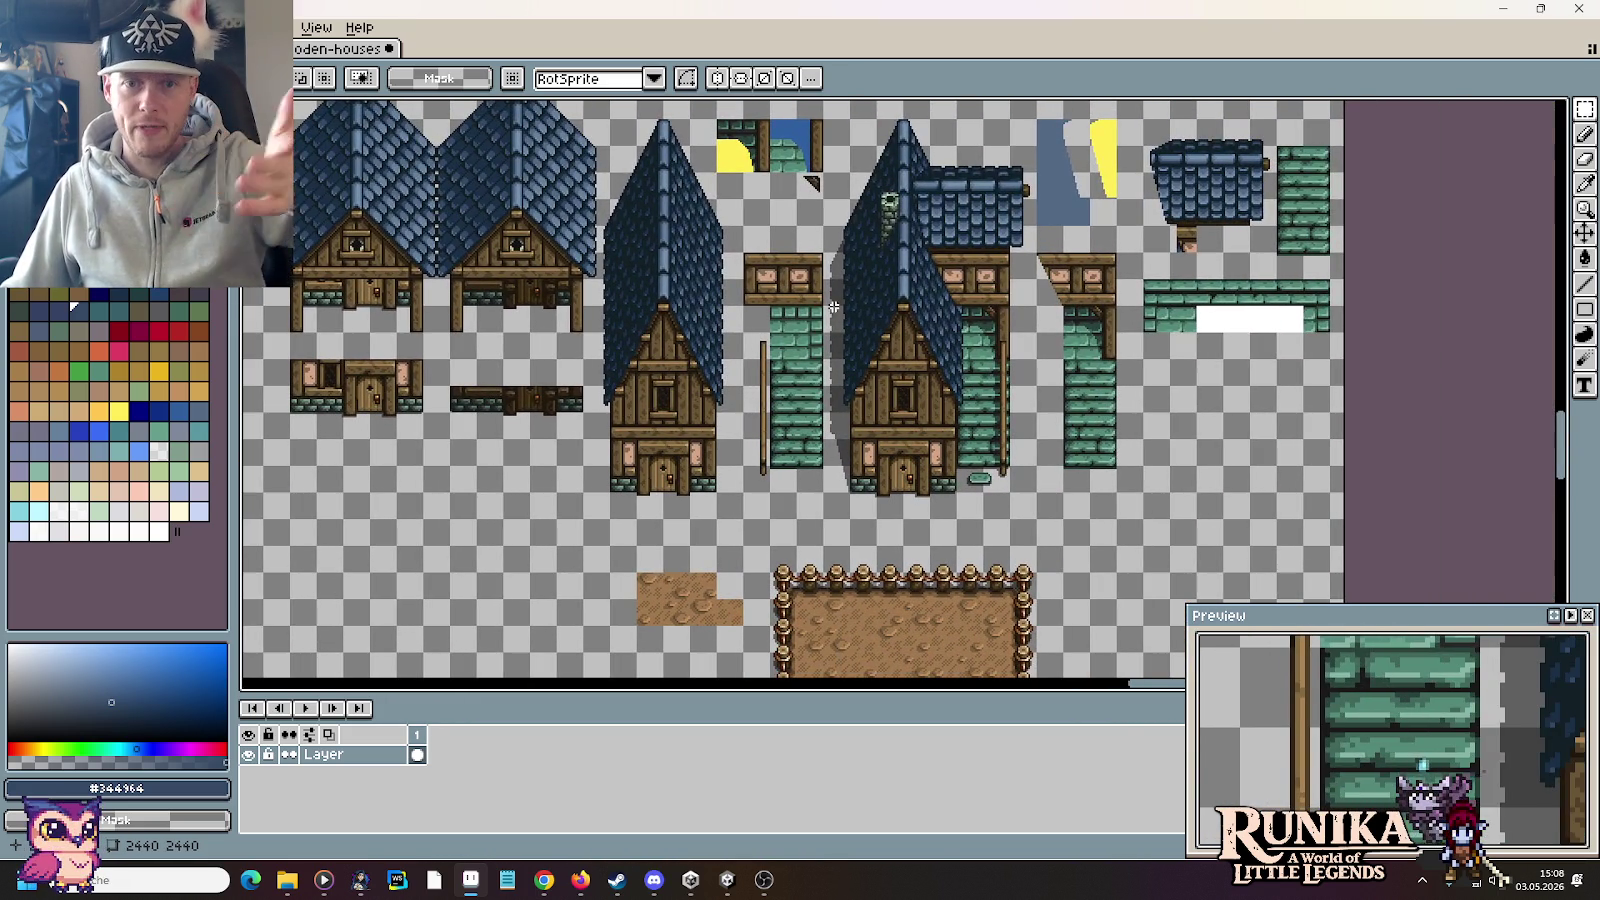
drag(982, 353, 870, 383)
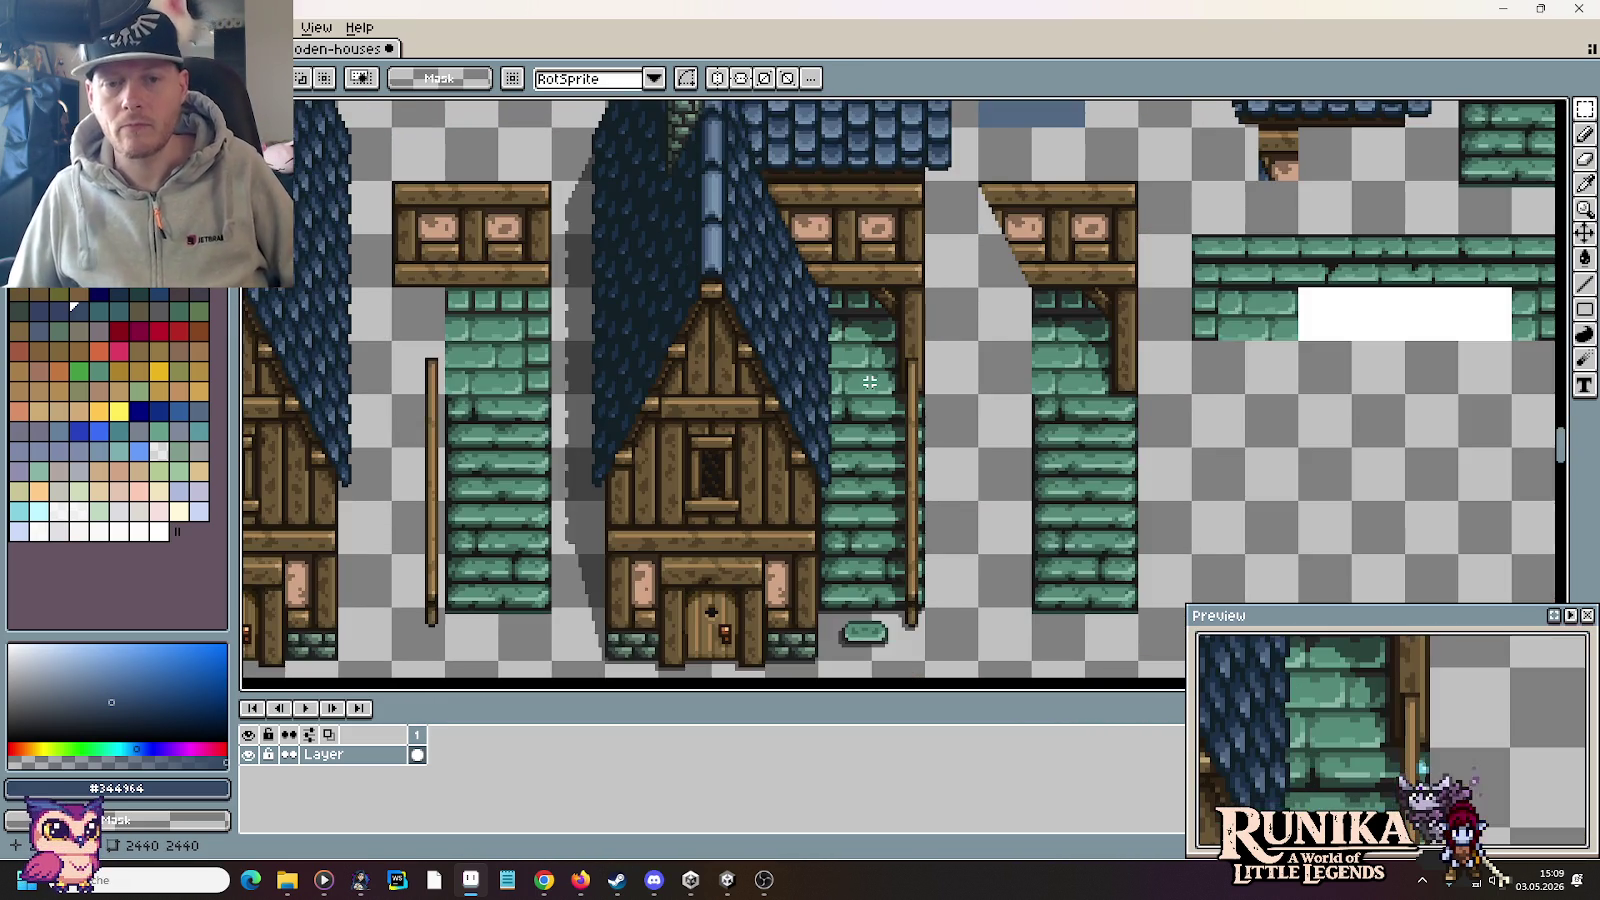
Step: Zoom around the rooftops above the houses, then switch to Unity
scroll(870, 382, up, 1)
scroll(870, 382, down, 1)
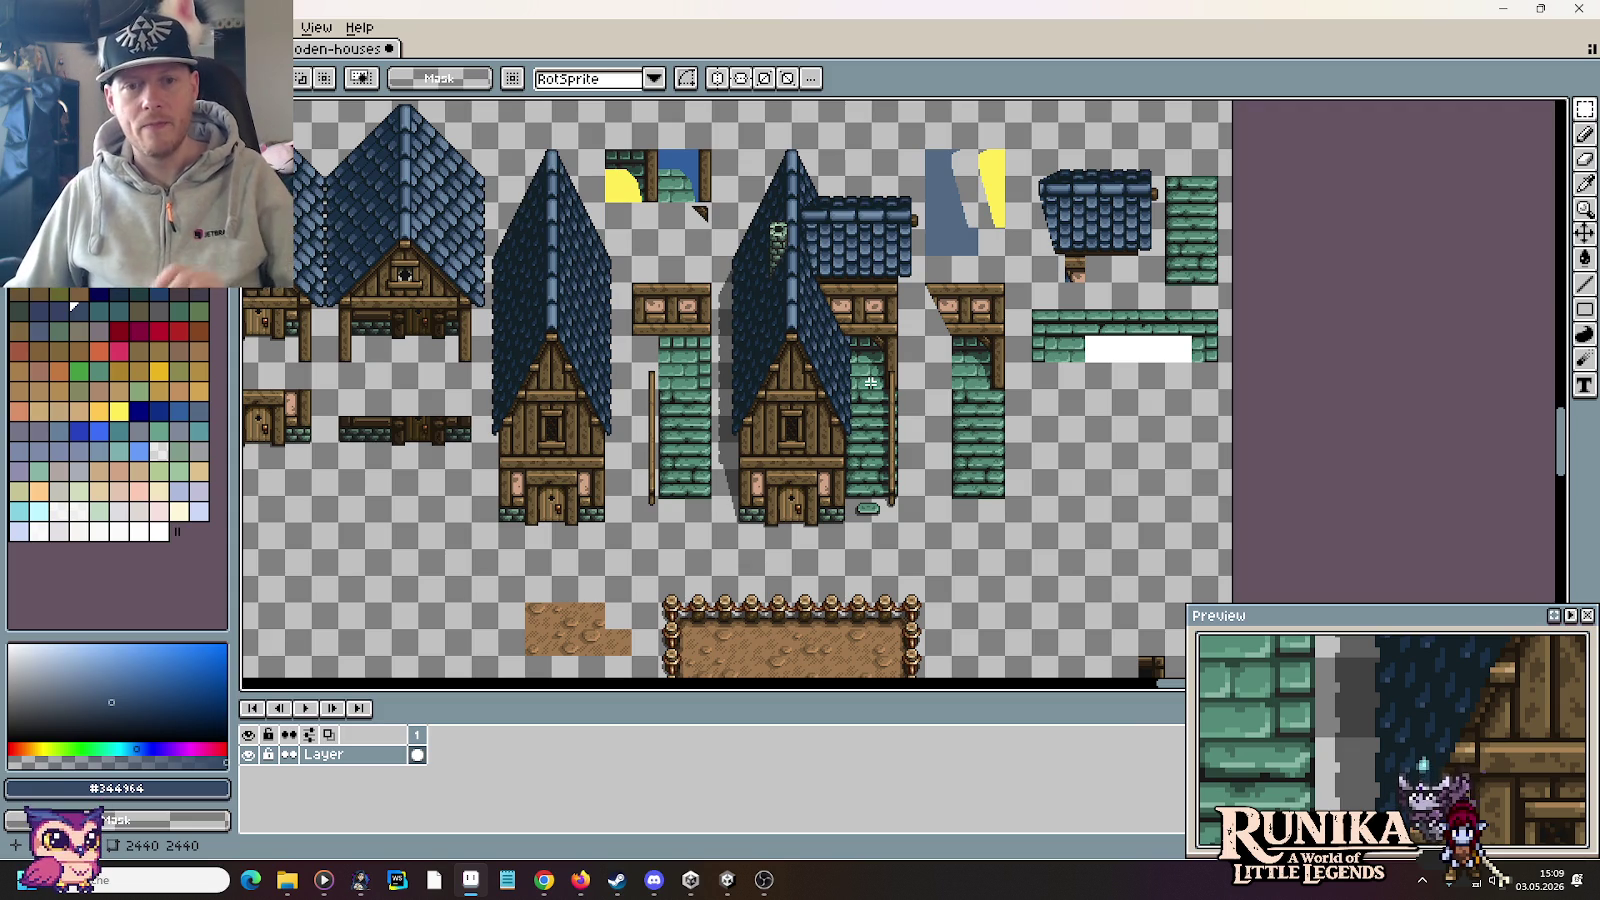
scroll(866, 507, up, 1)
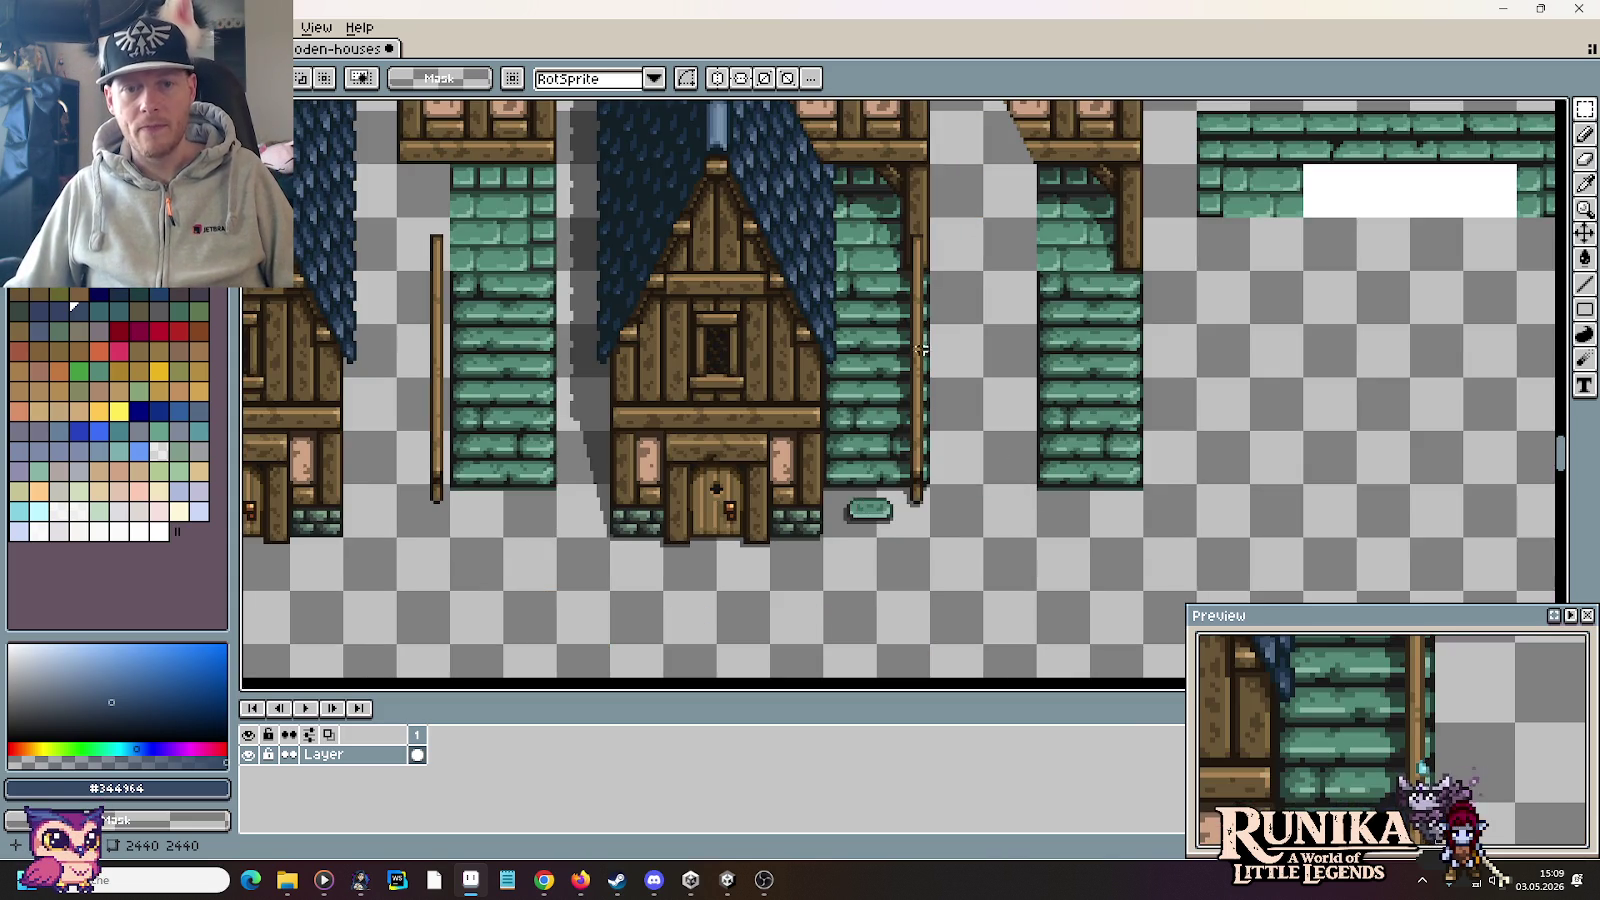
scroll(793, 500, down, 1)
scroll(793, 500, up, 1)
scroll(698, 527, down, 2)
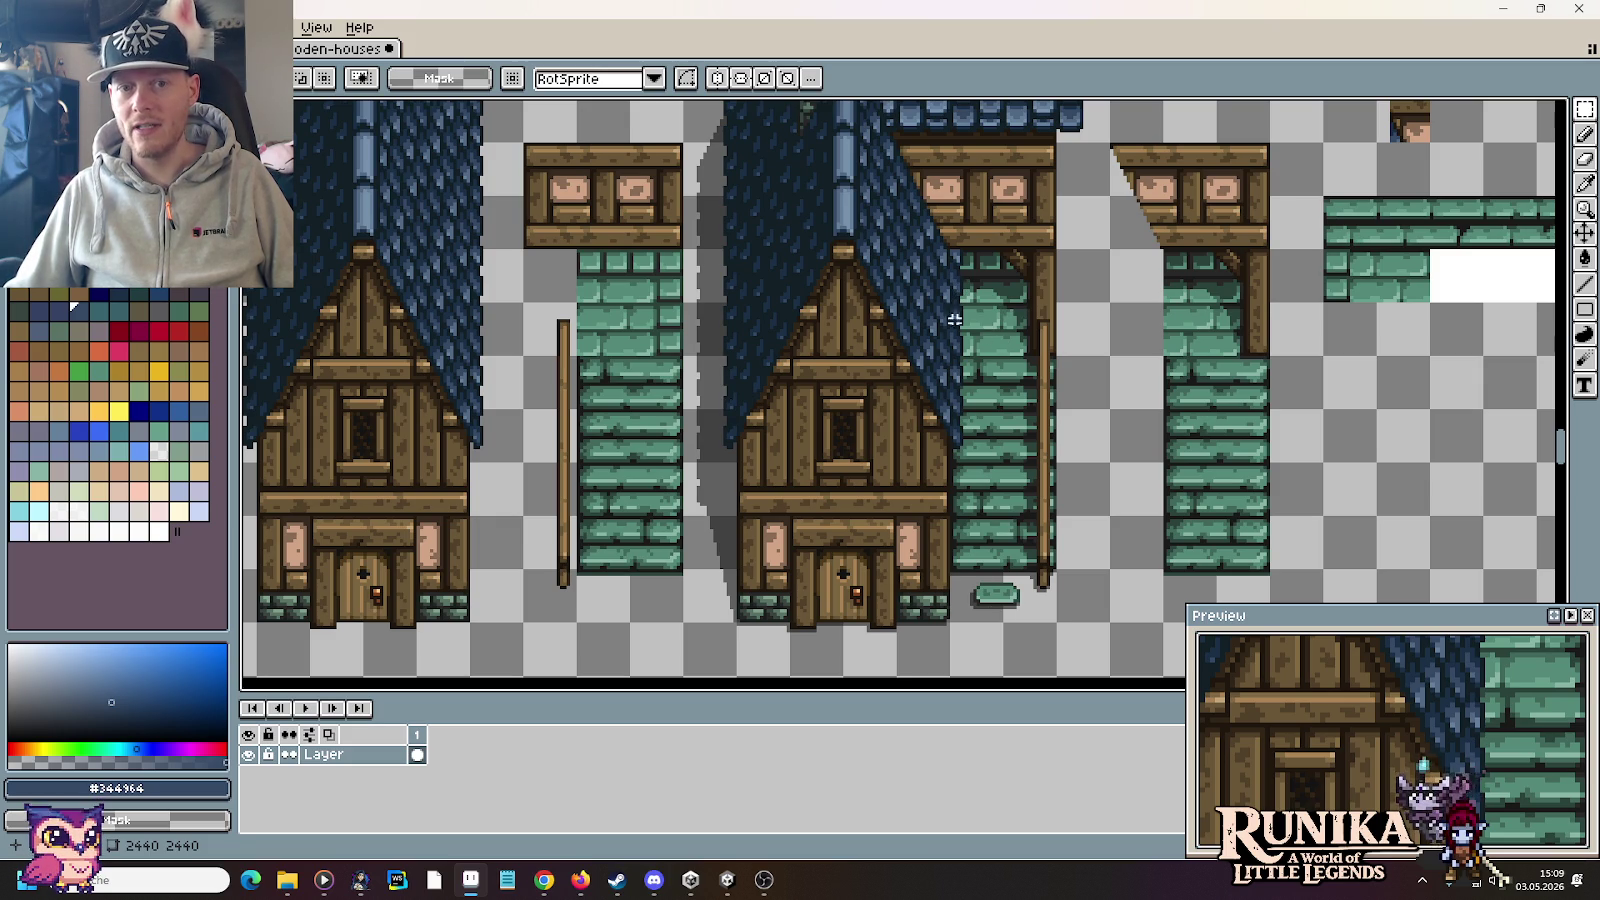
drag(1060, 327, 1017, 520)
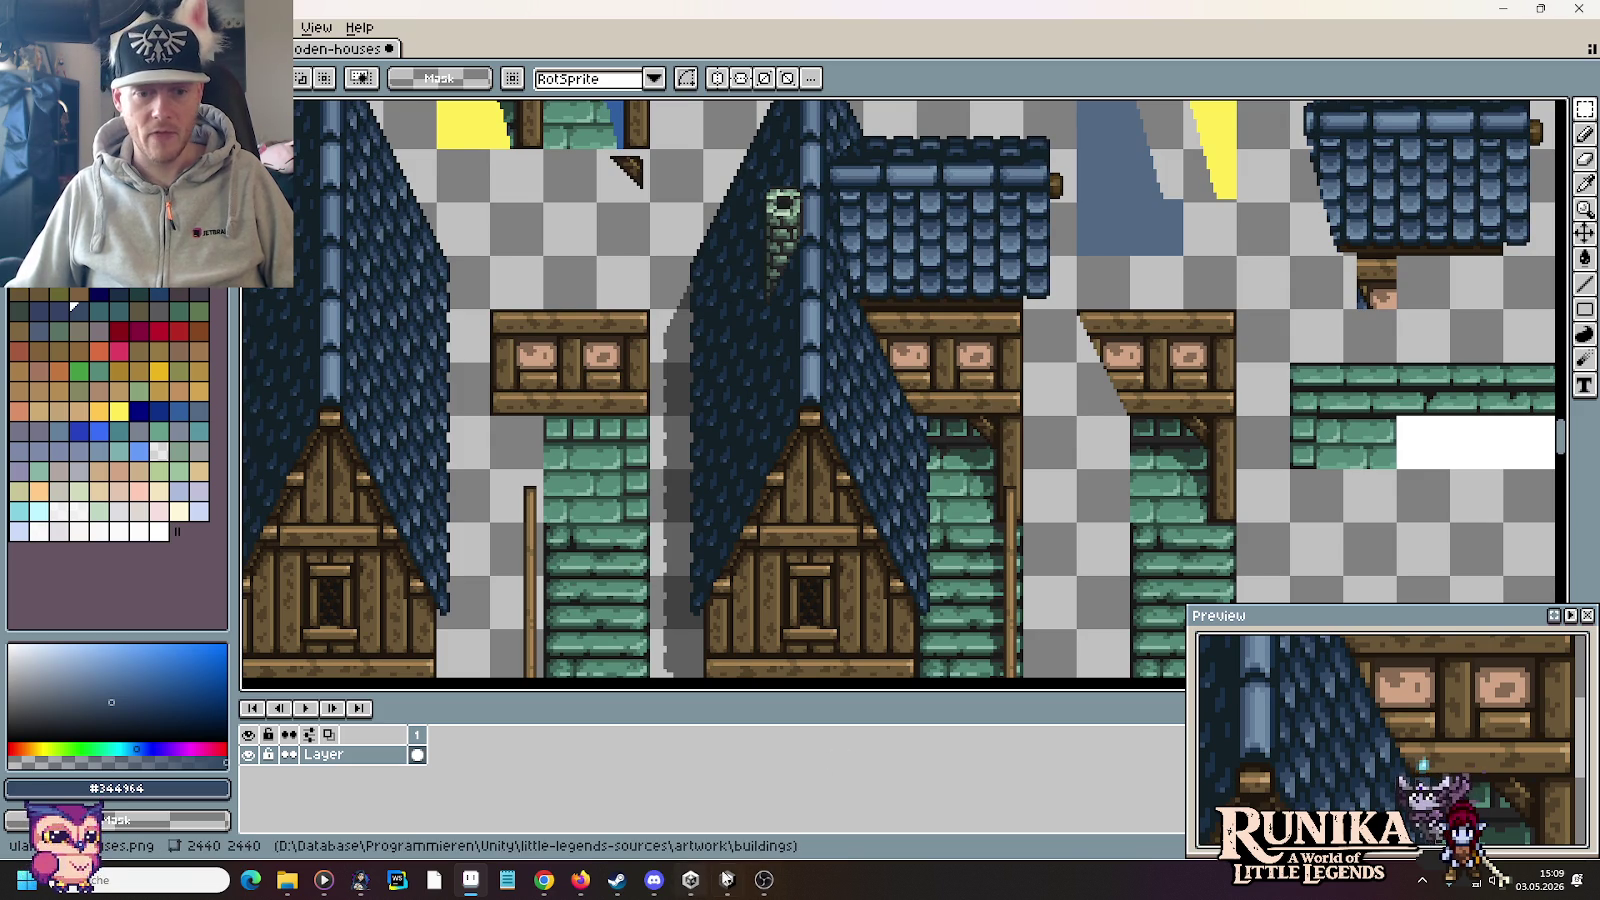
click(727, 880)
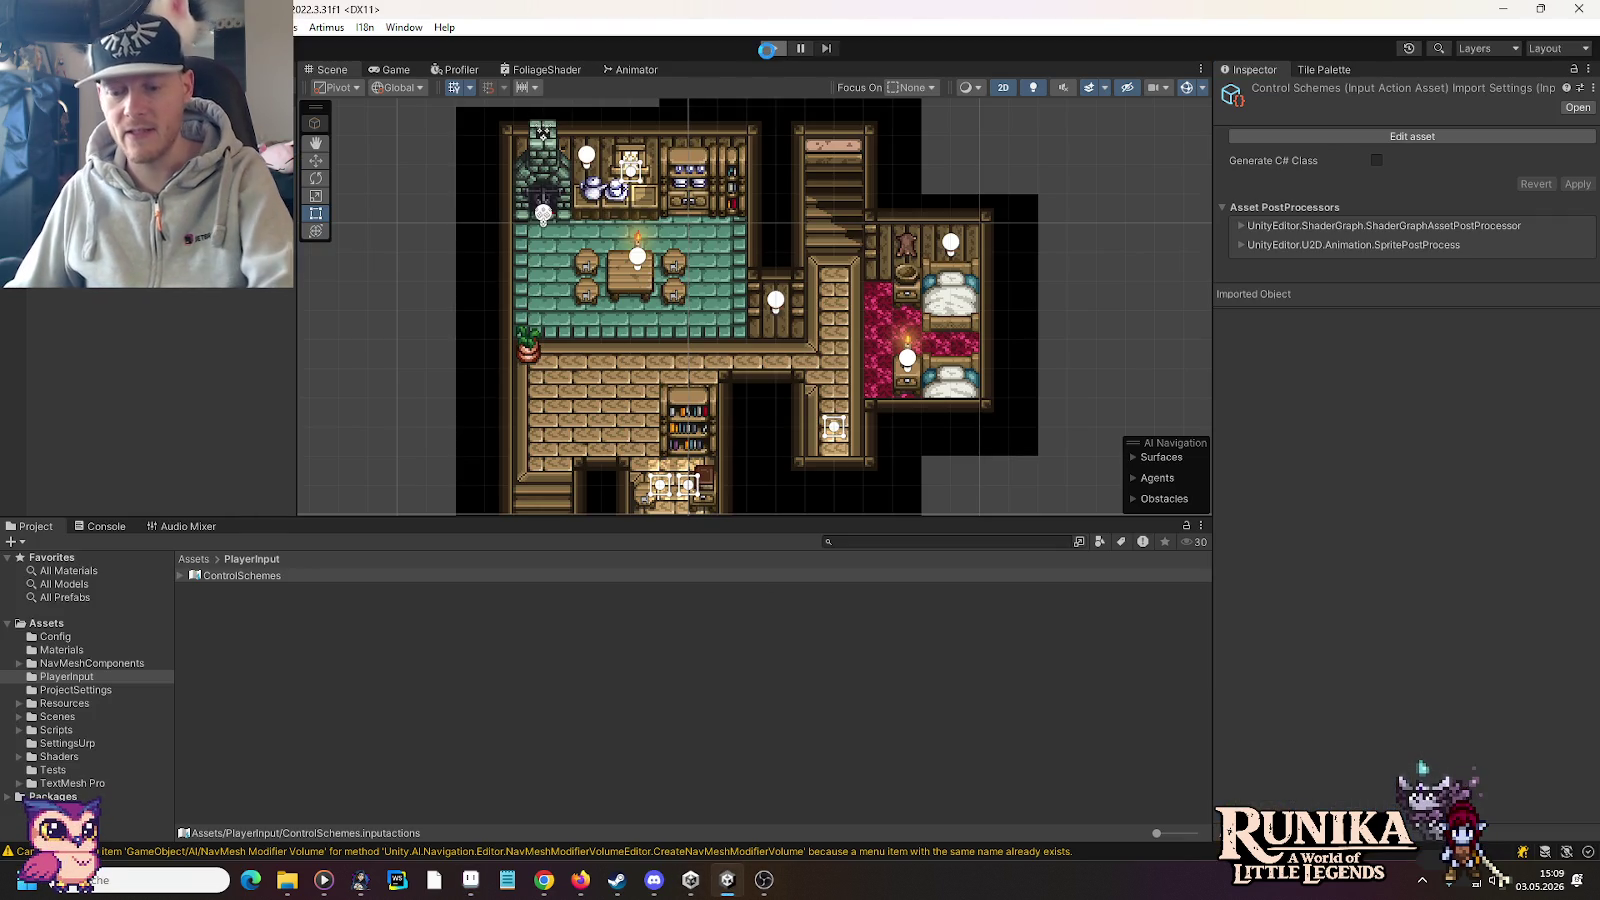
Step: Enter play mode, choose Laden, load the saved game slot, and continue with Weiter
click(767, 48)
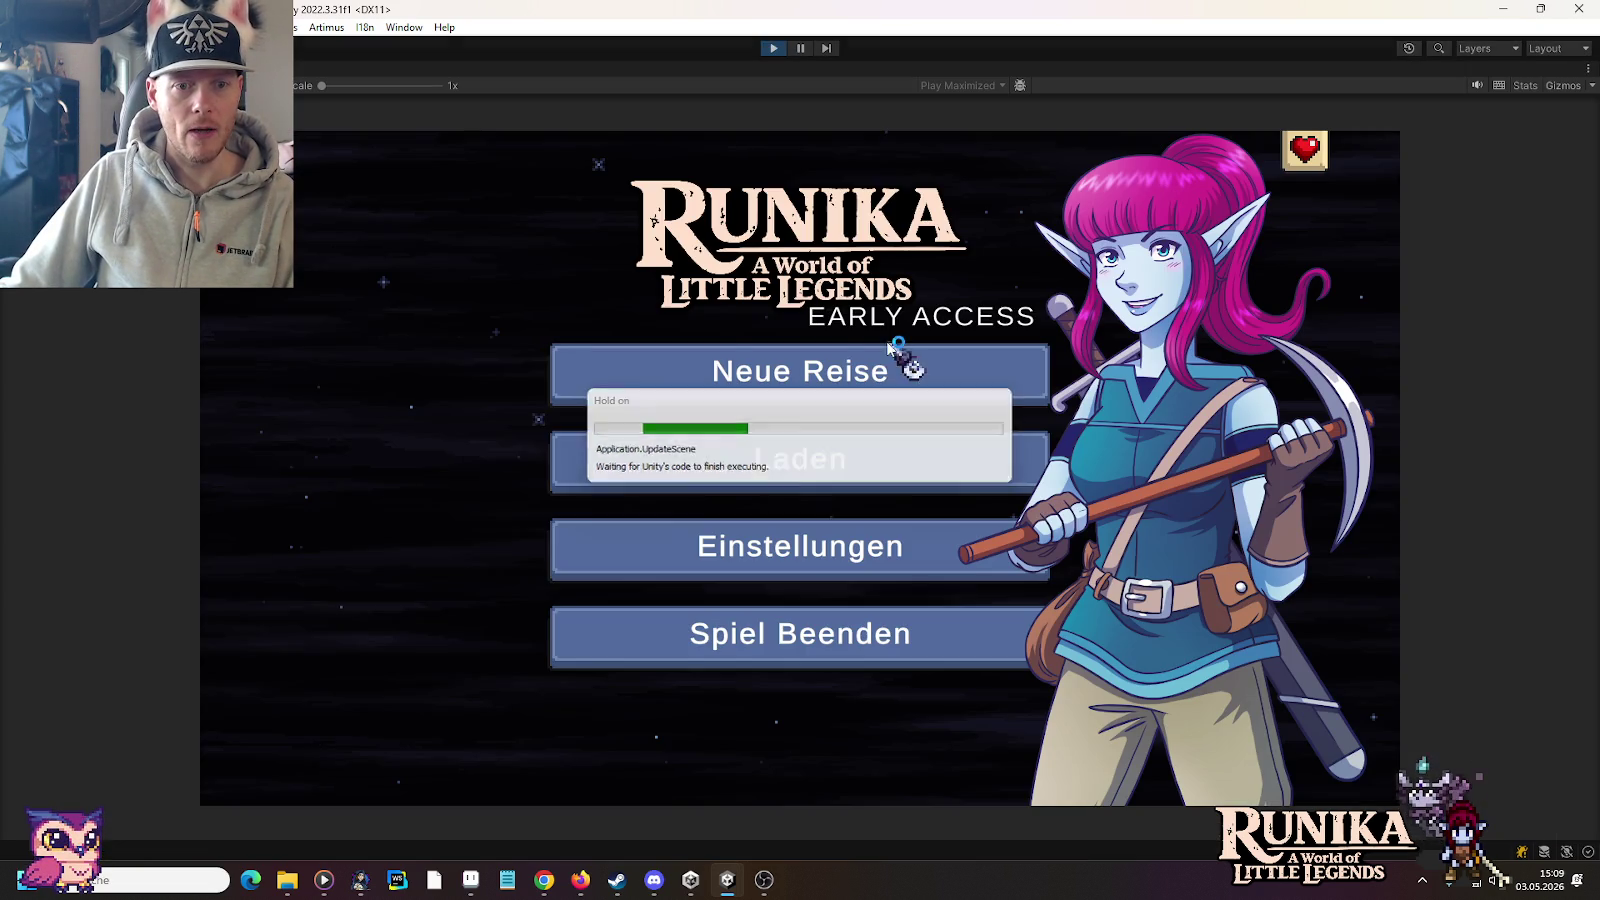
click(818, 468)
click(913, 426)
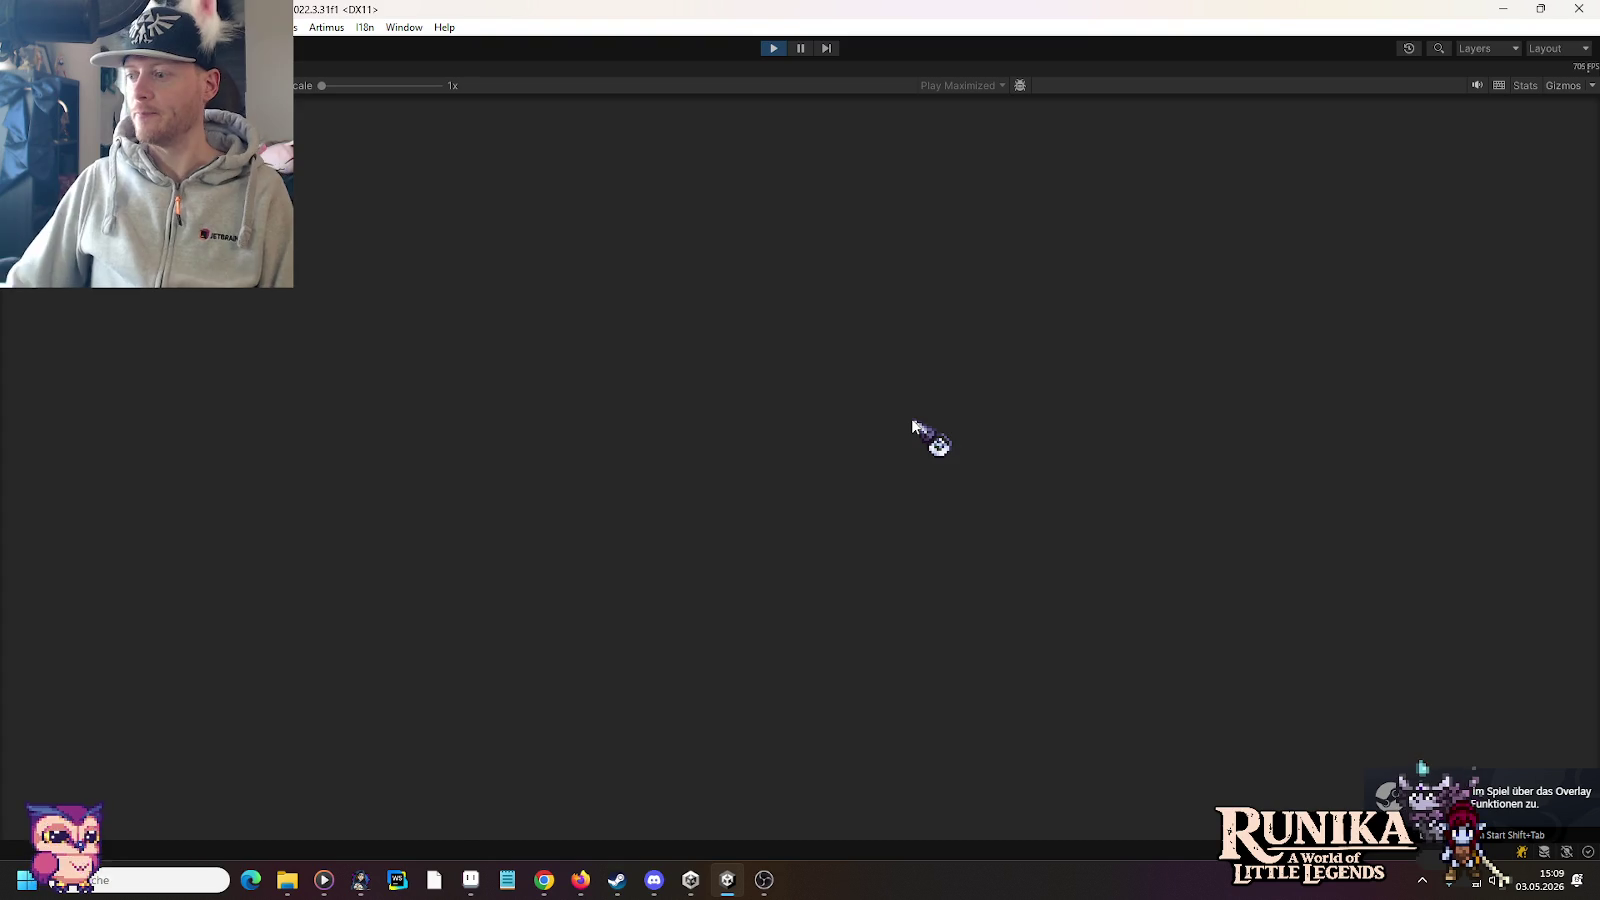
click(866, 666)
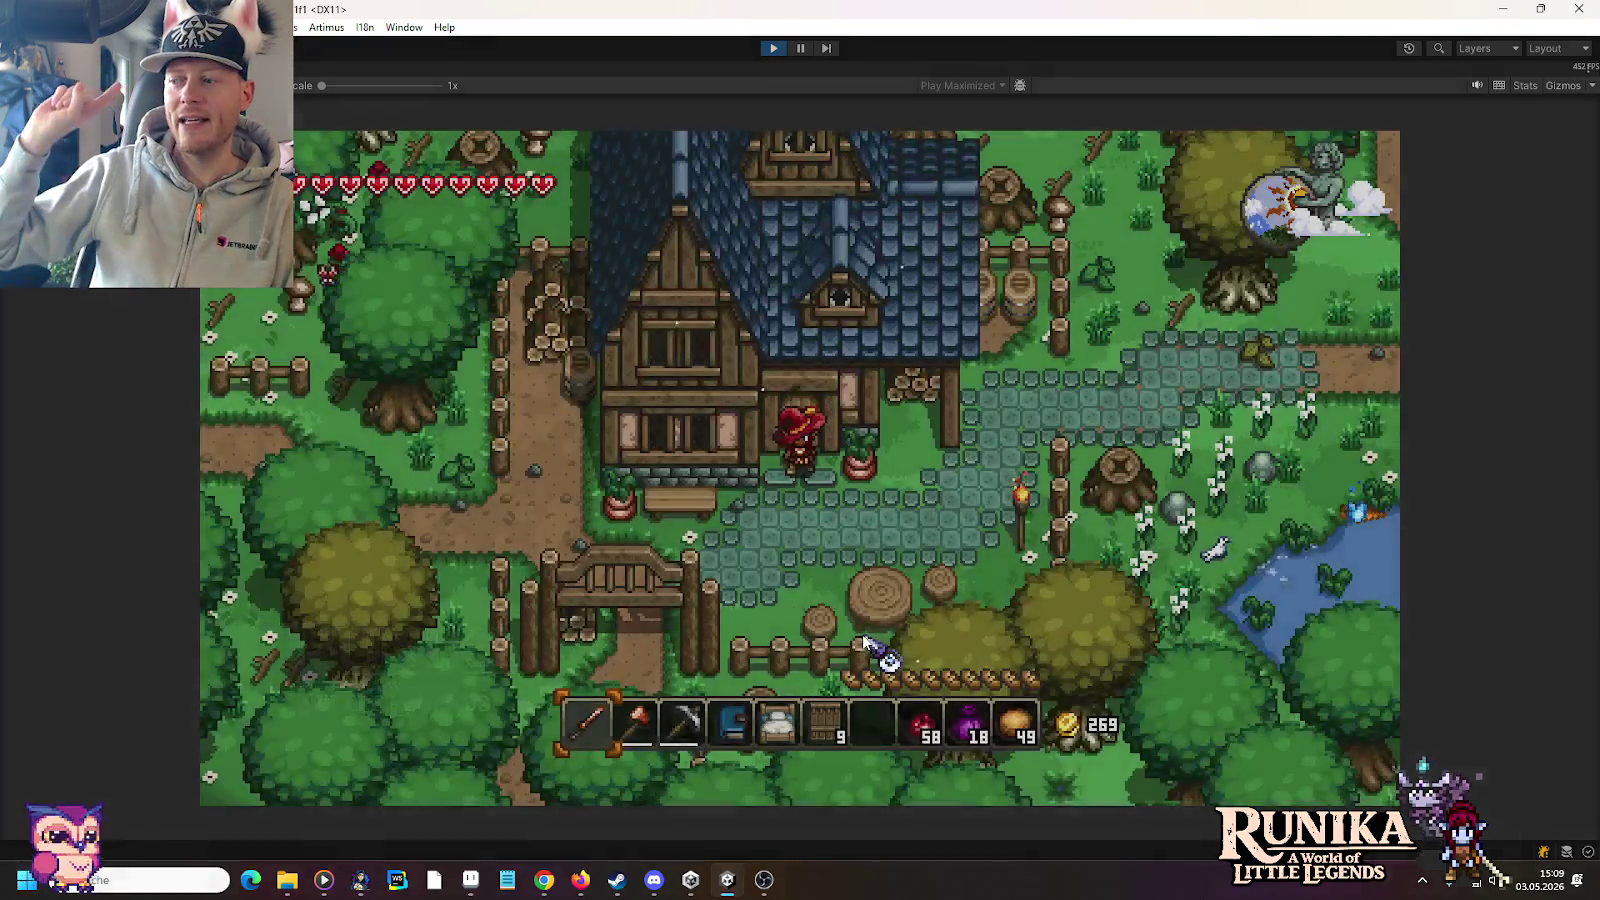
Step: Walk the character right through Weldheim toward the central tree
key(d)
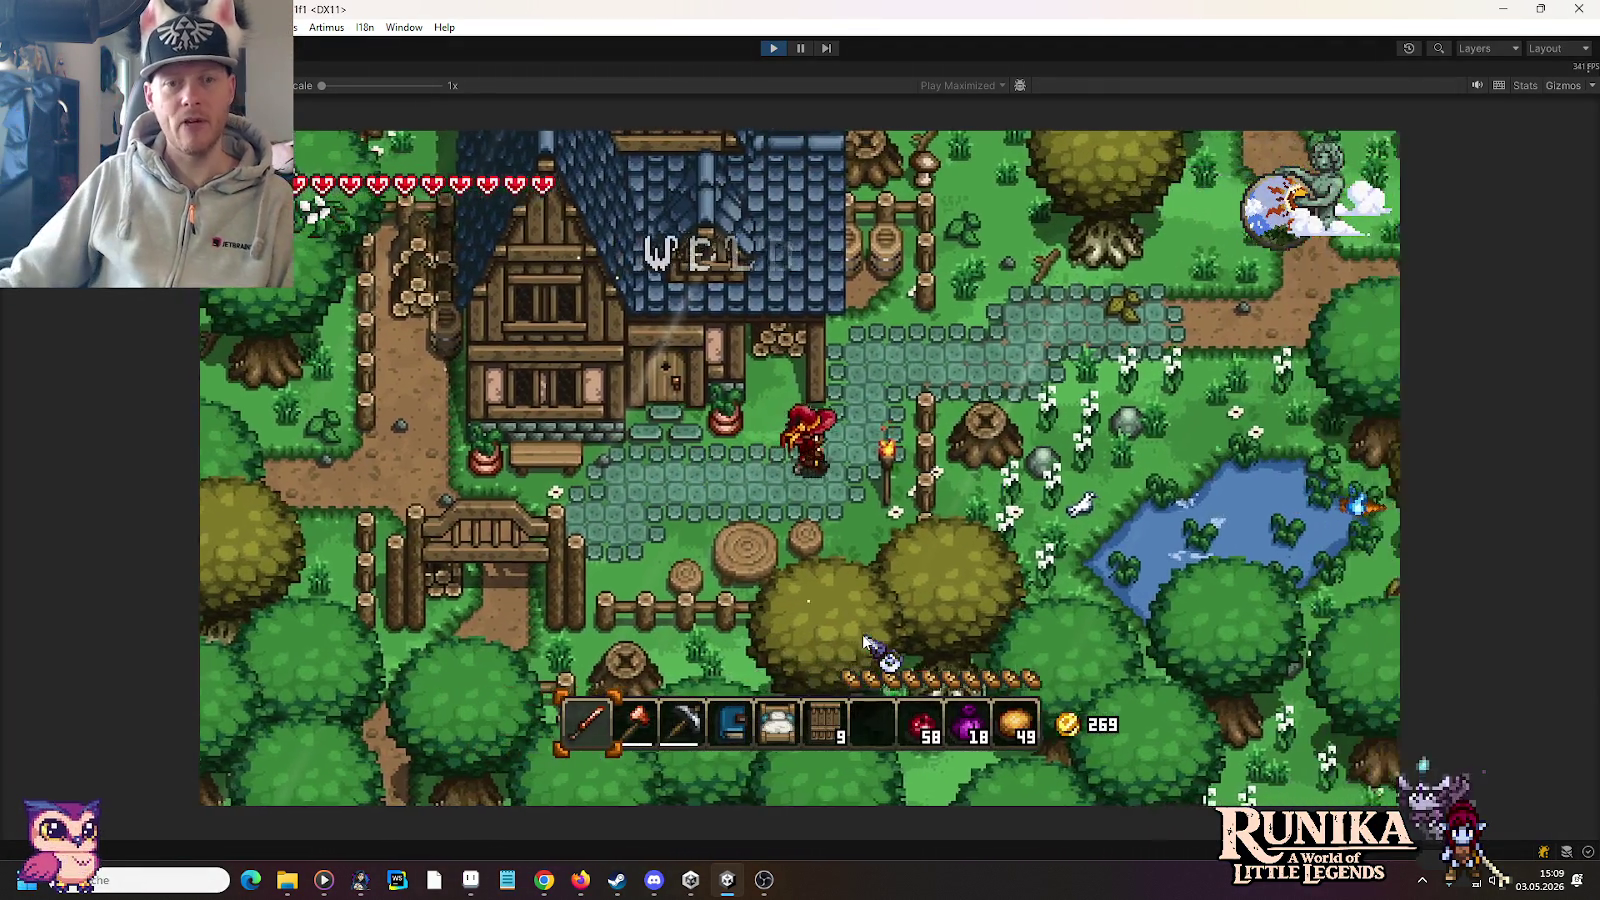
key(d)
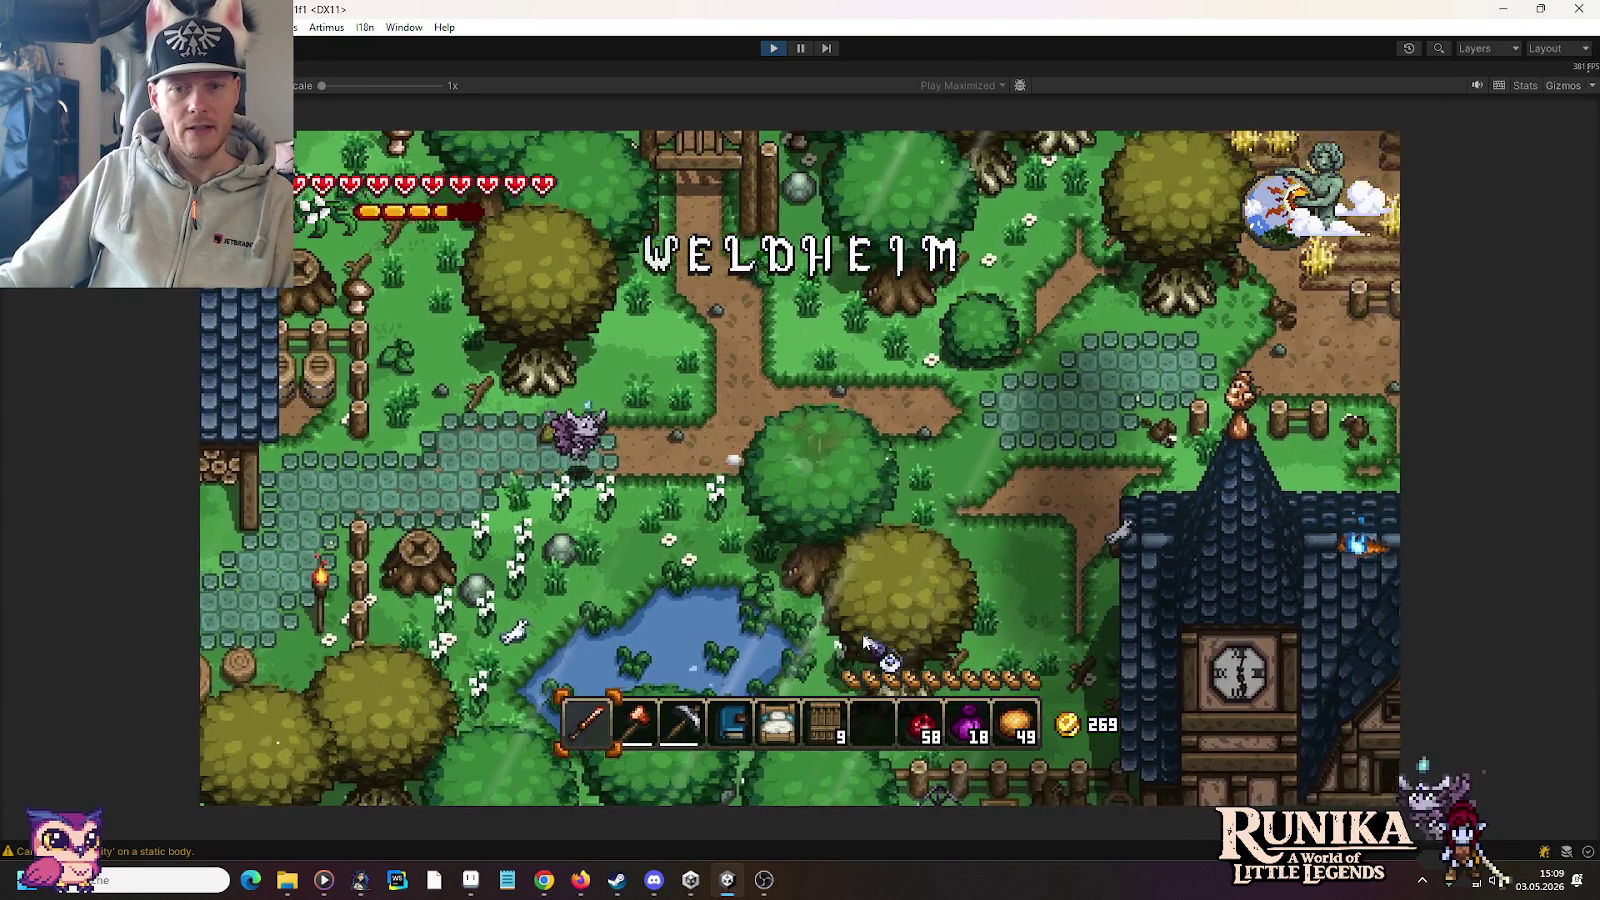
key(d)
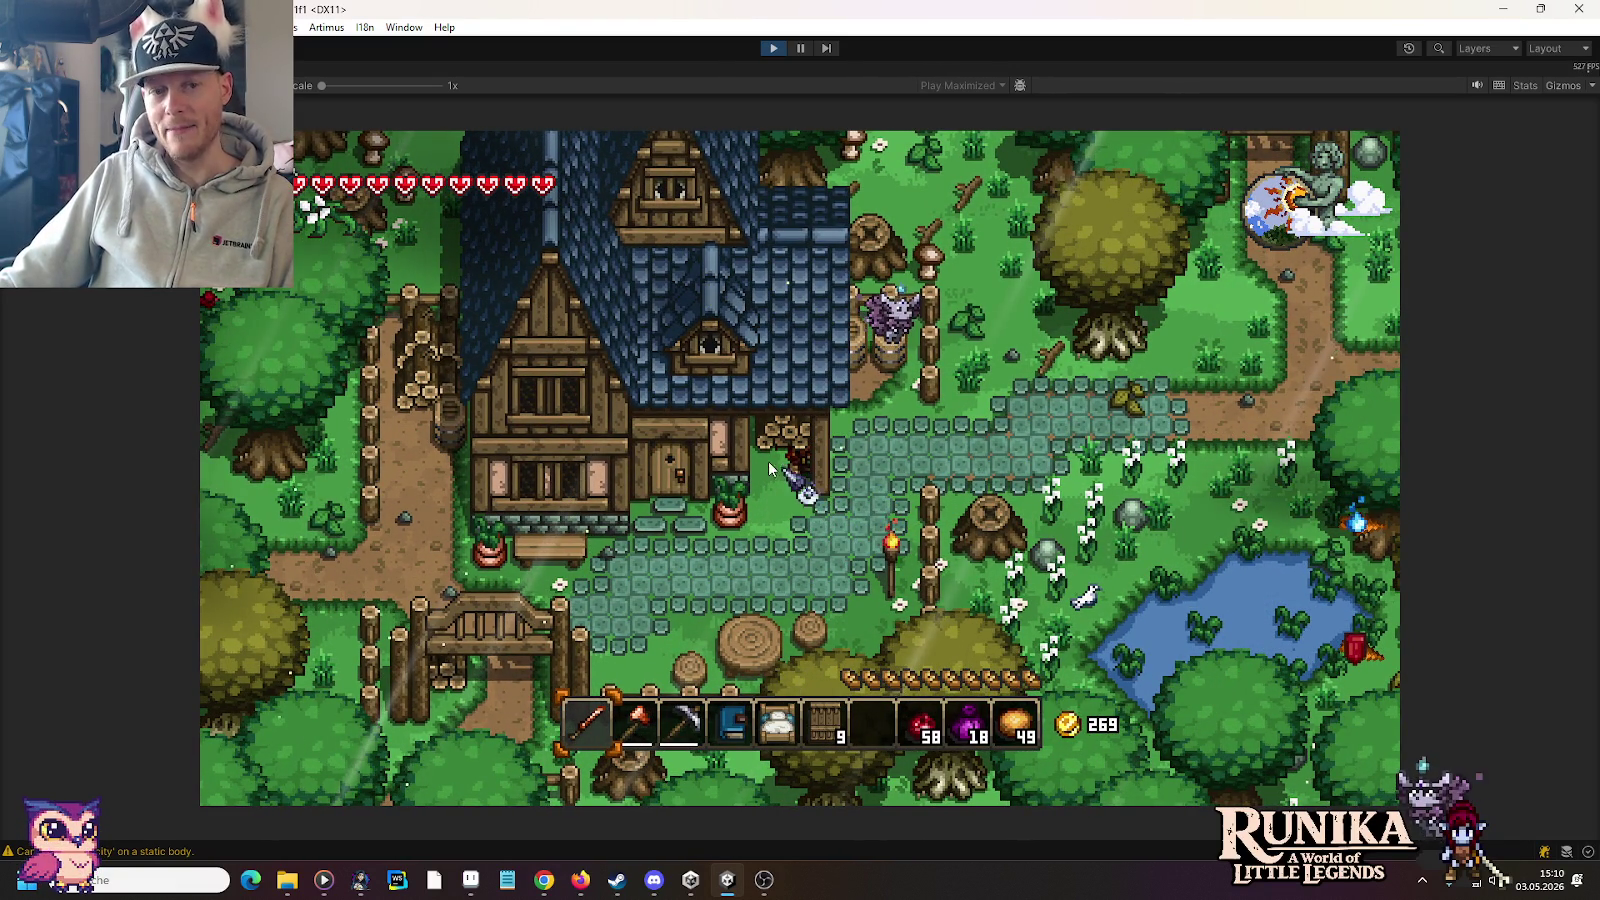
Step: Walk back down-left, then up into the blue-roofed house's doorway
key(s)
key(a)
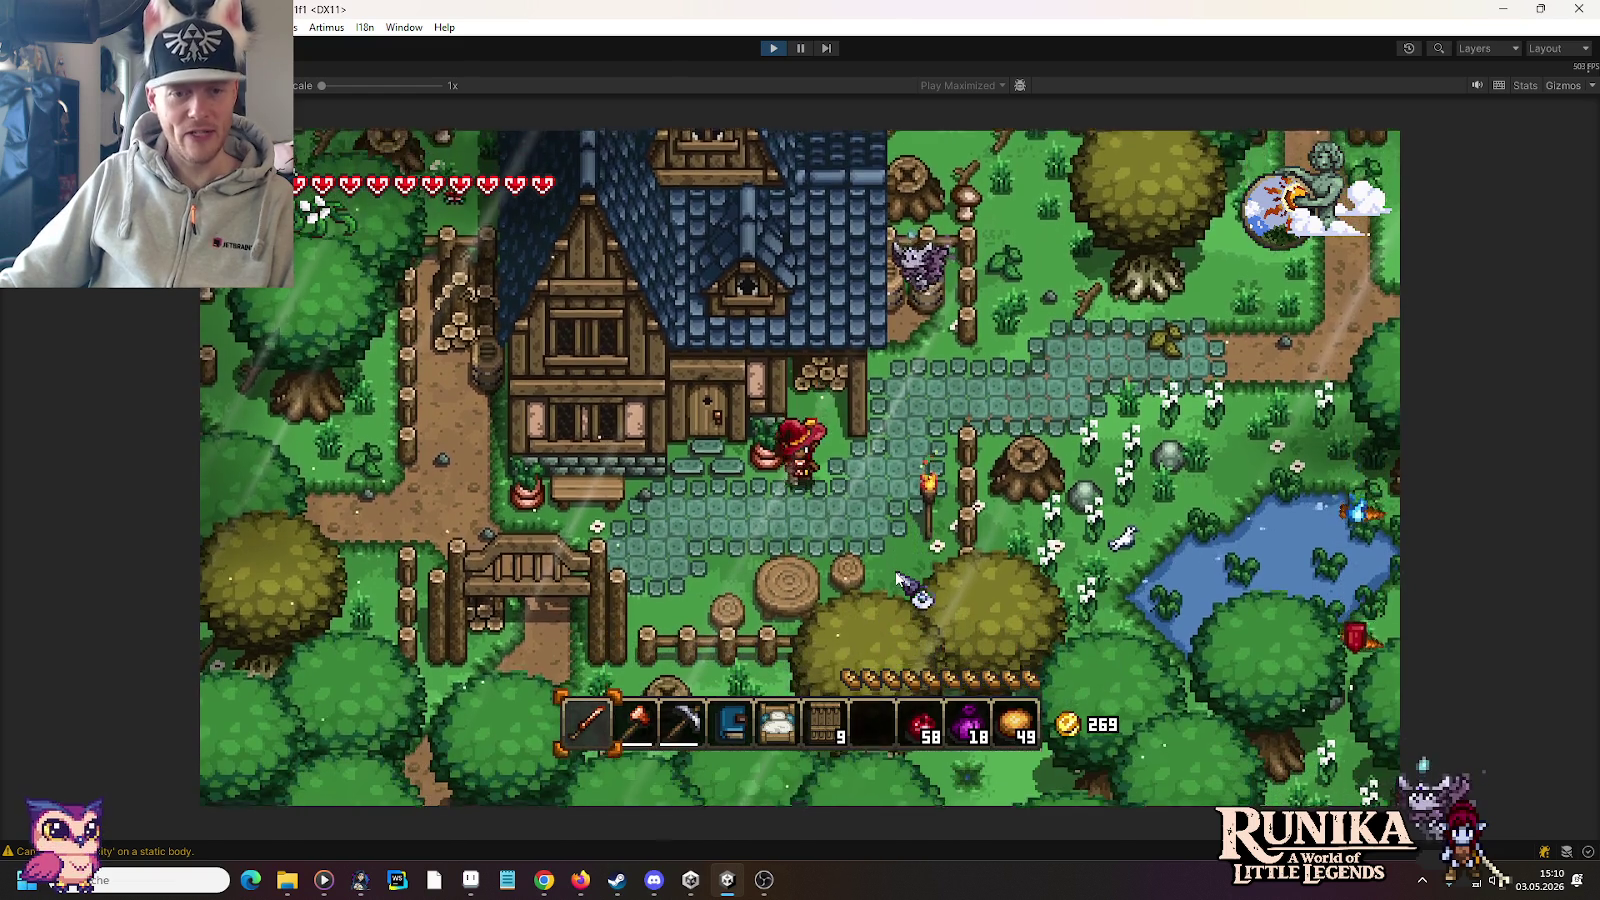
key(w)
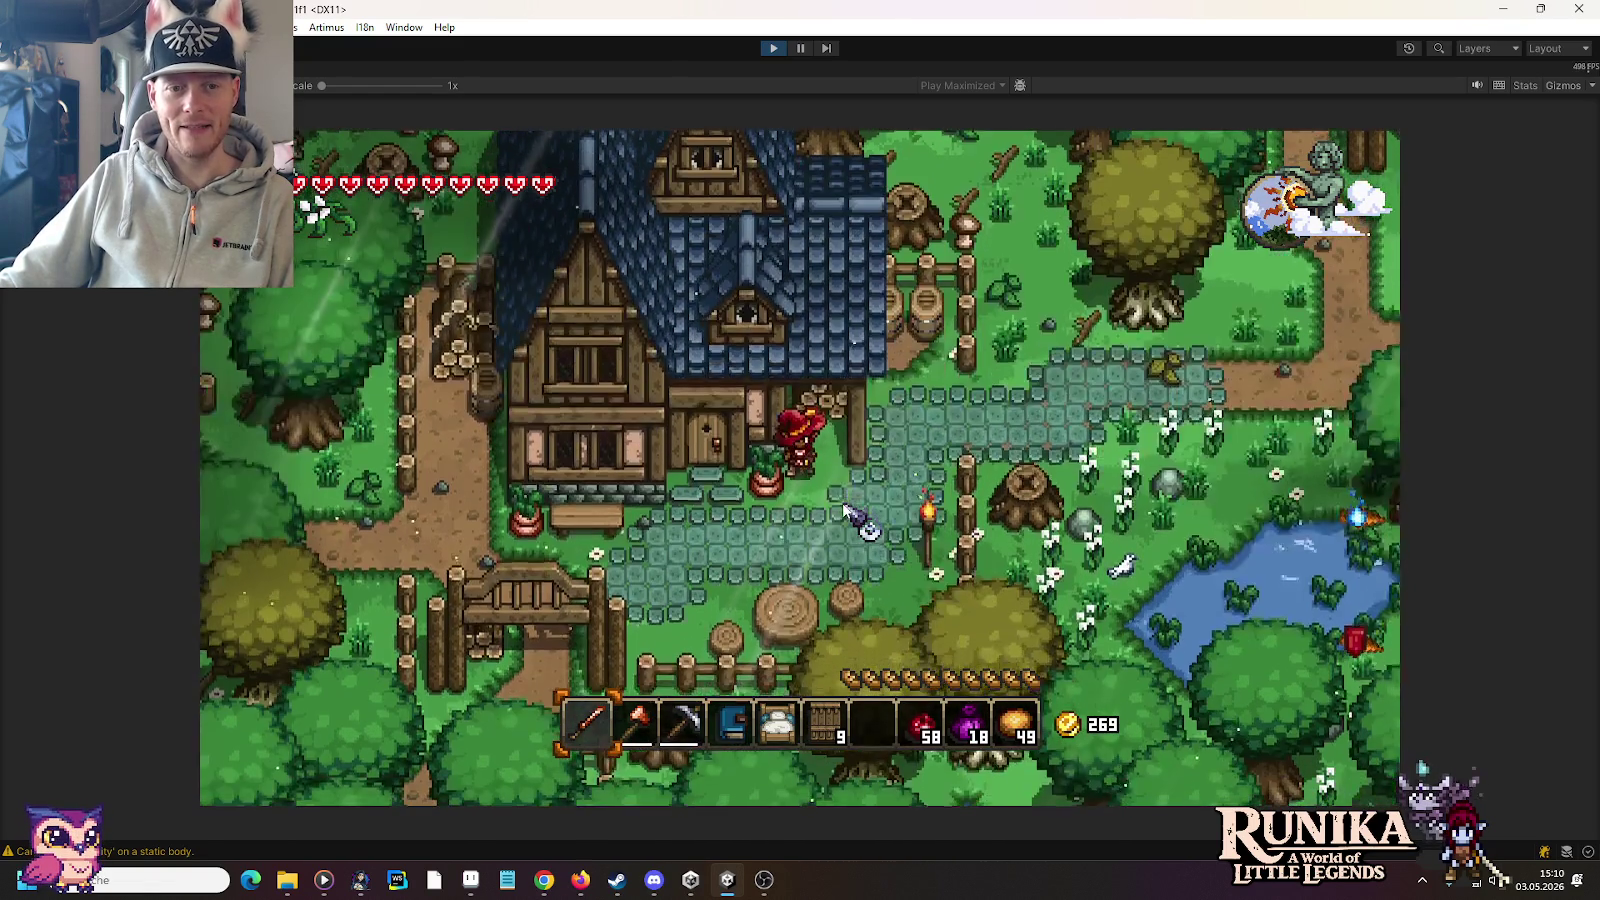
key(w)
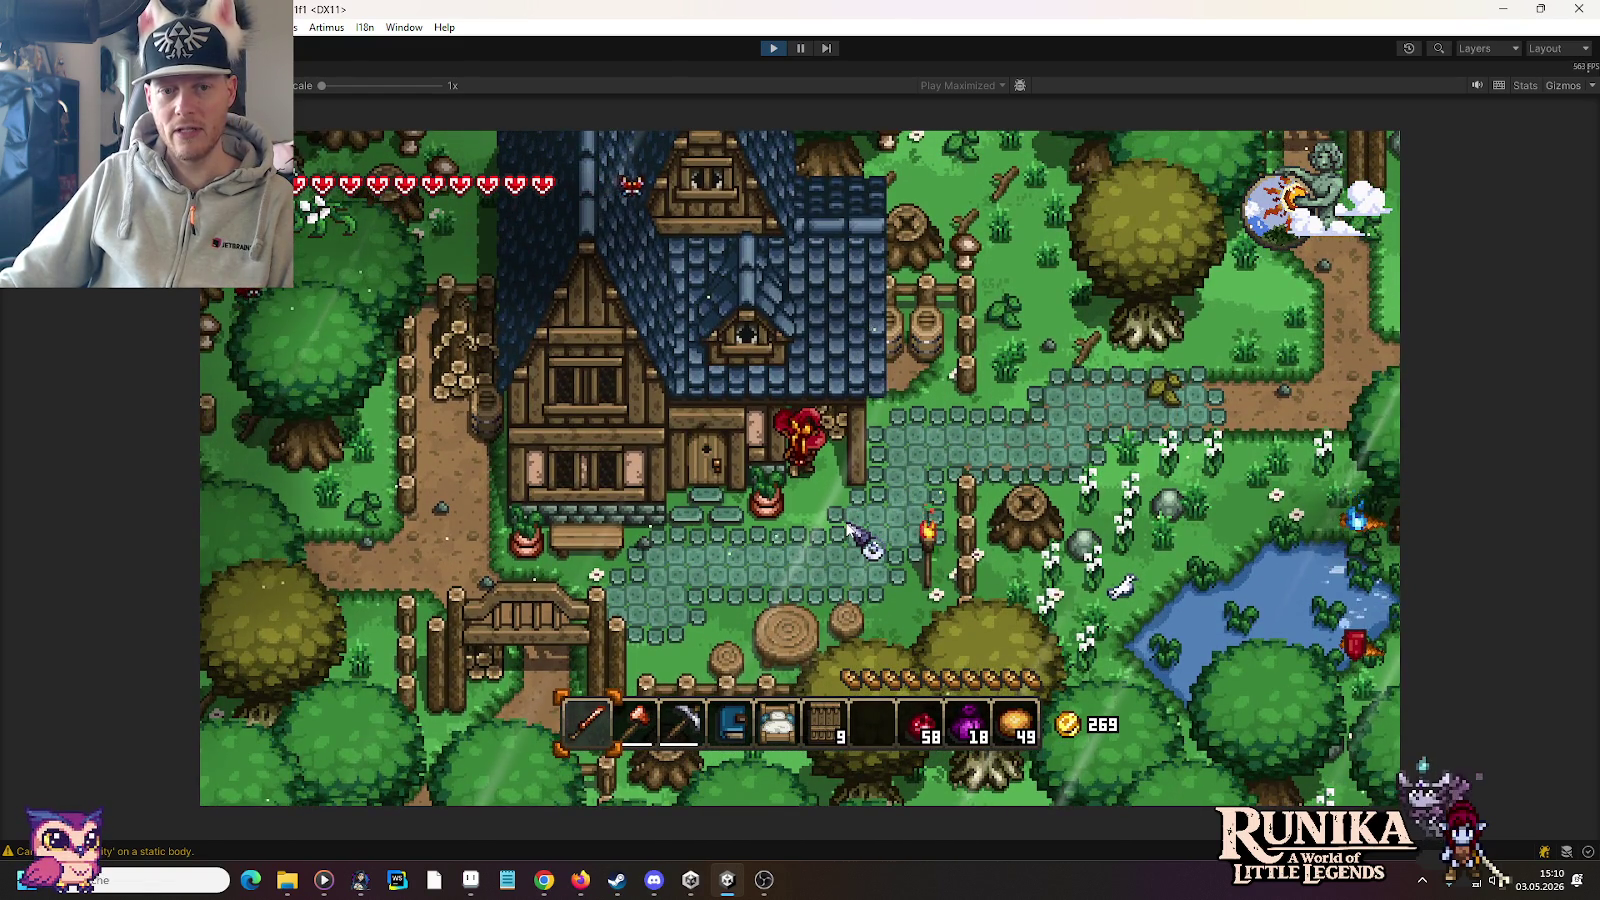
key(w)
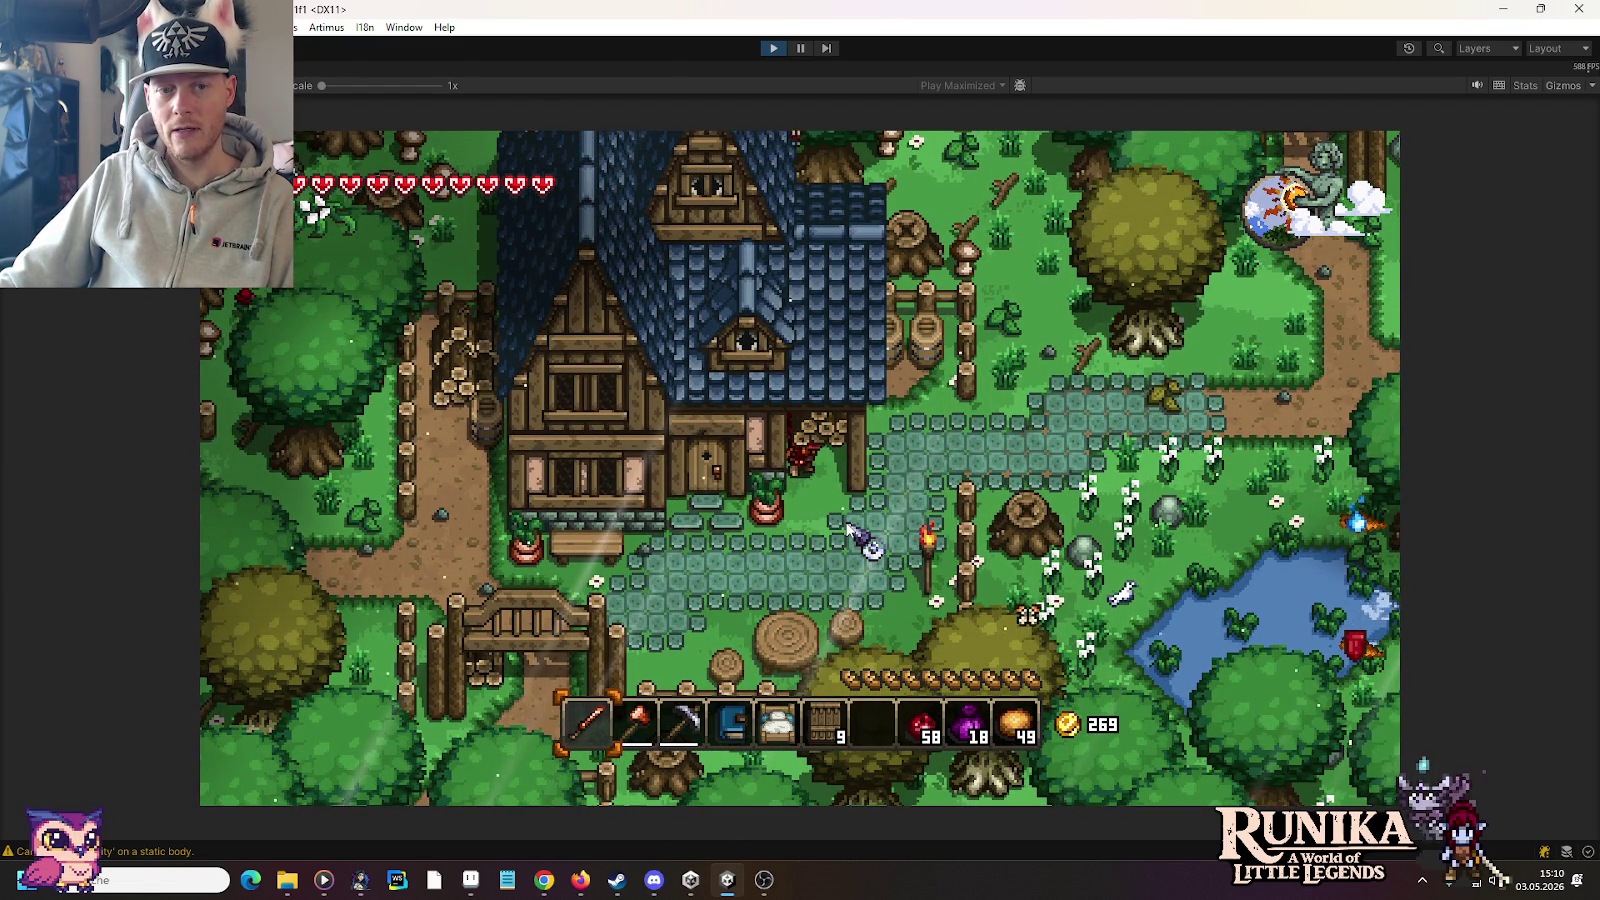
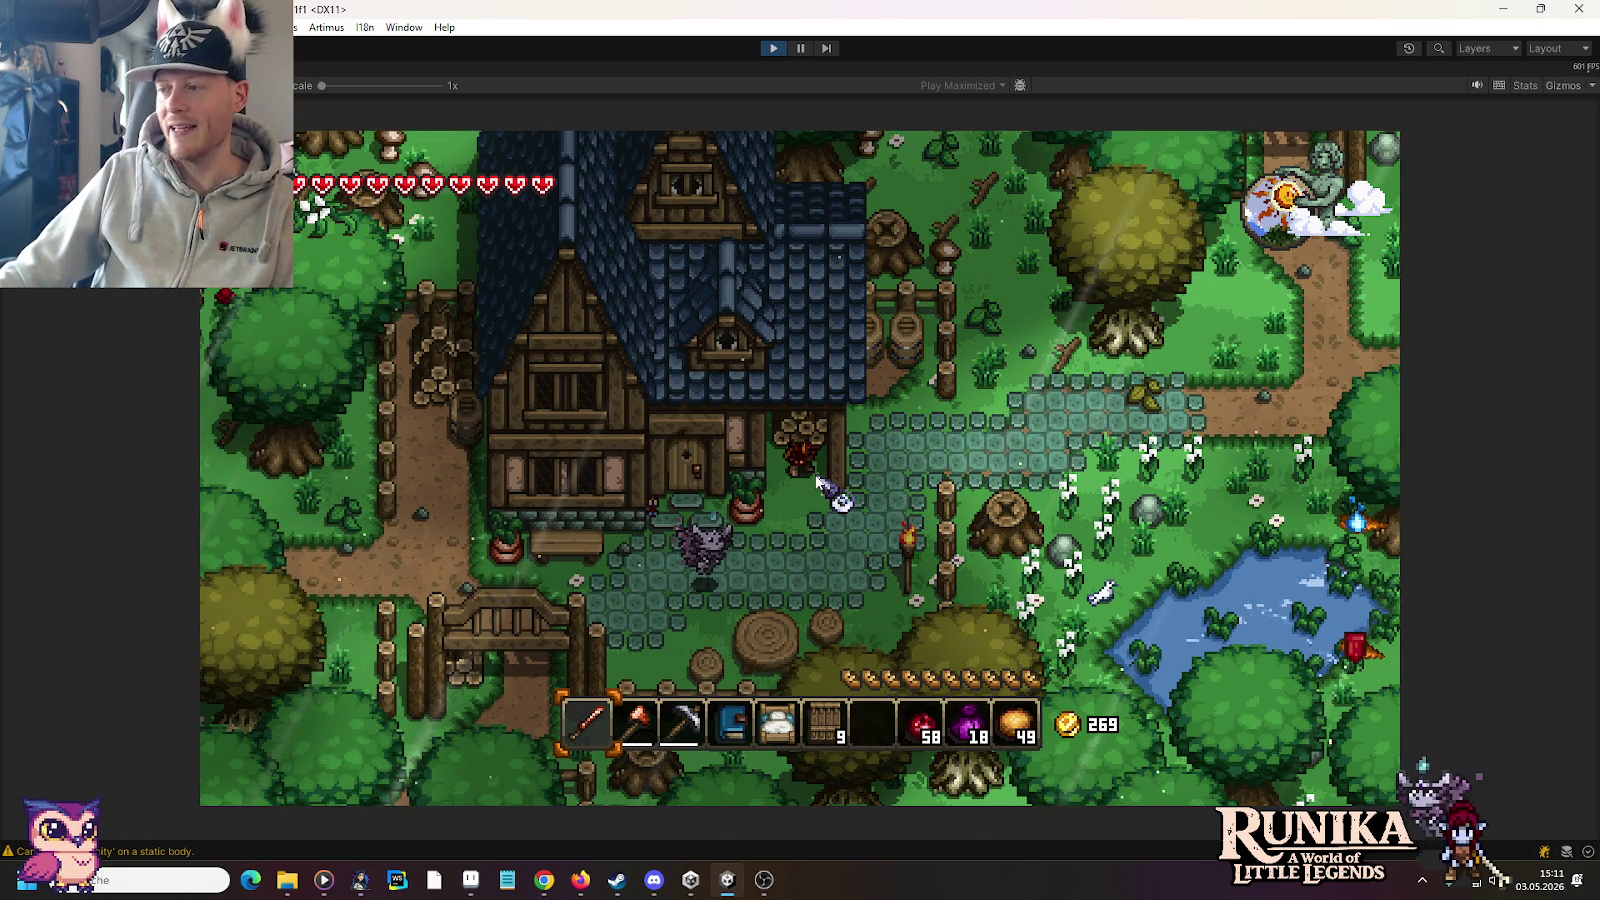
Step: Walk the hero around the house, moving left, up and down beside it
key(a)
key(s)
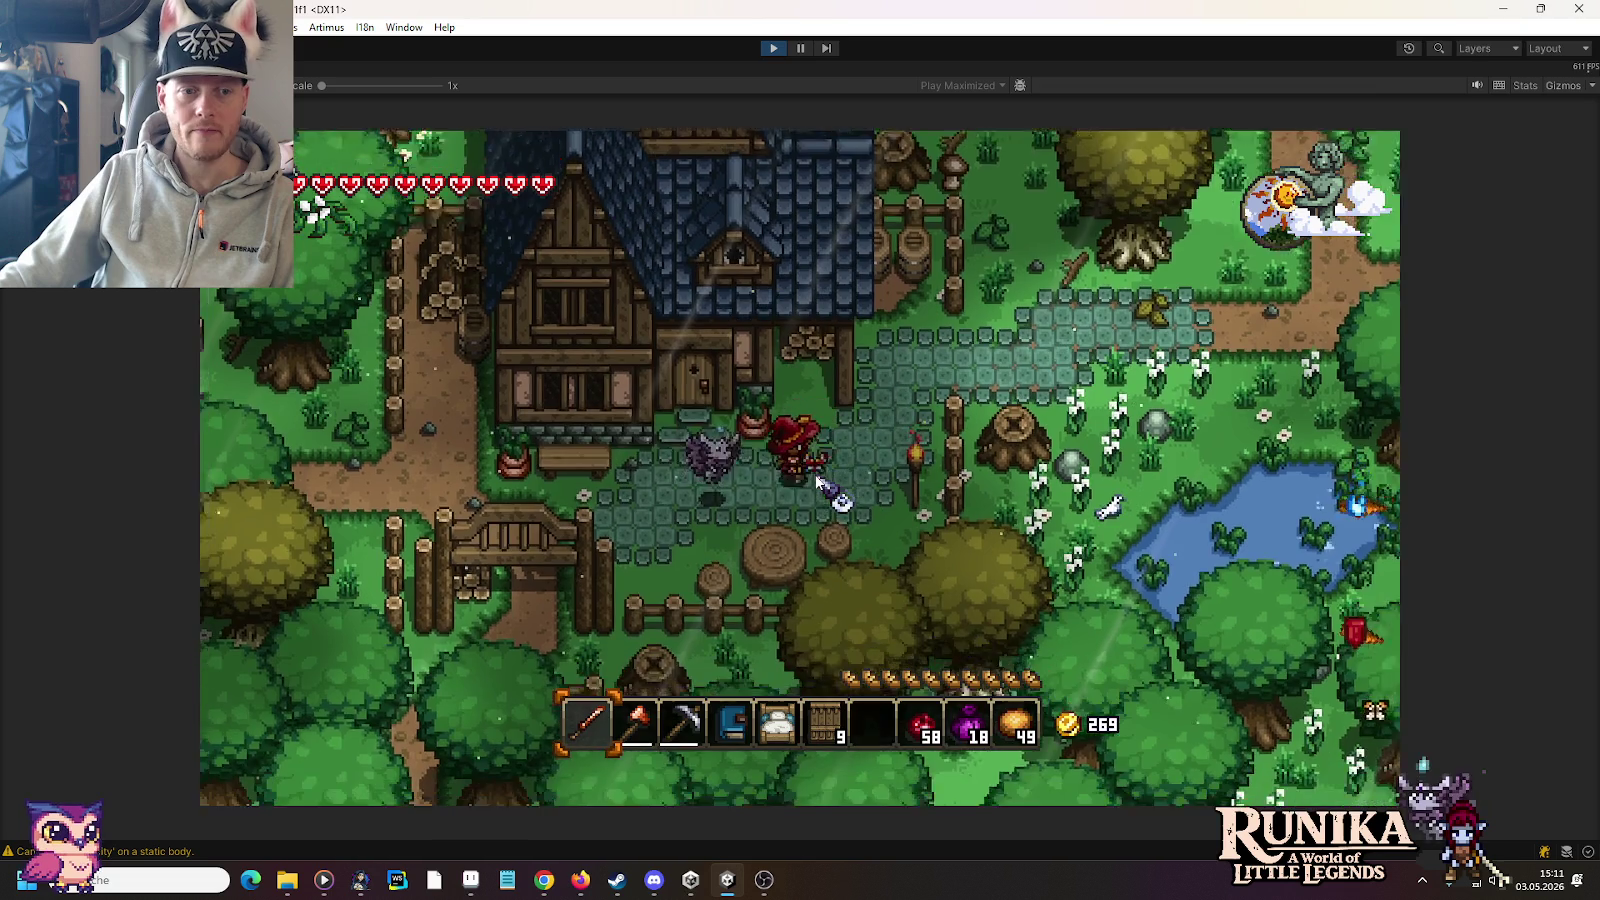
key(w)
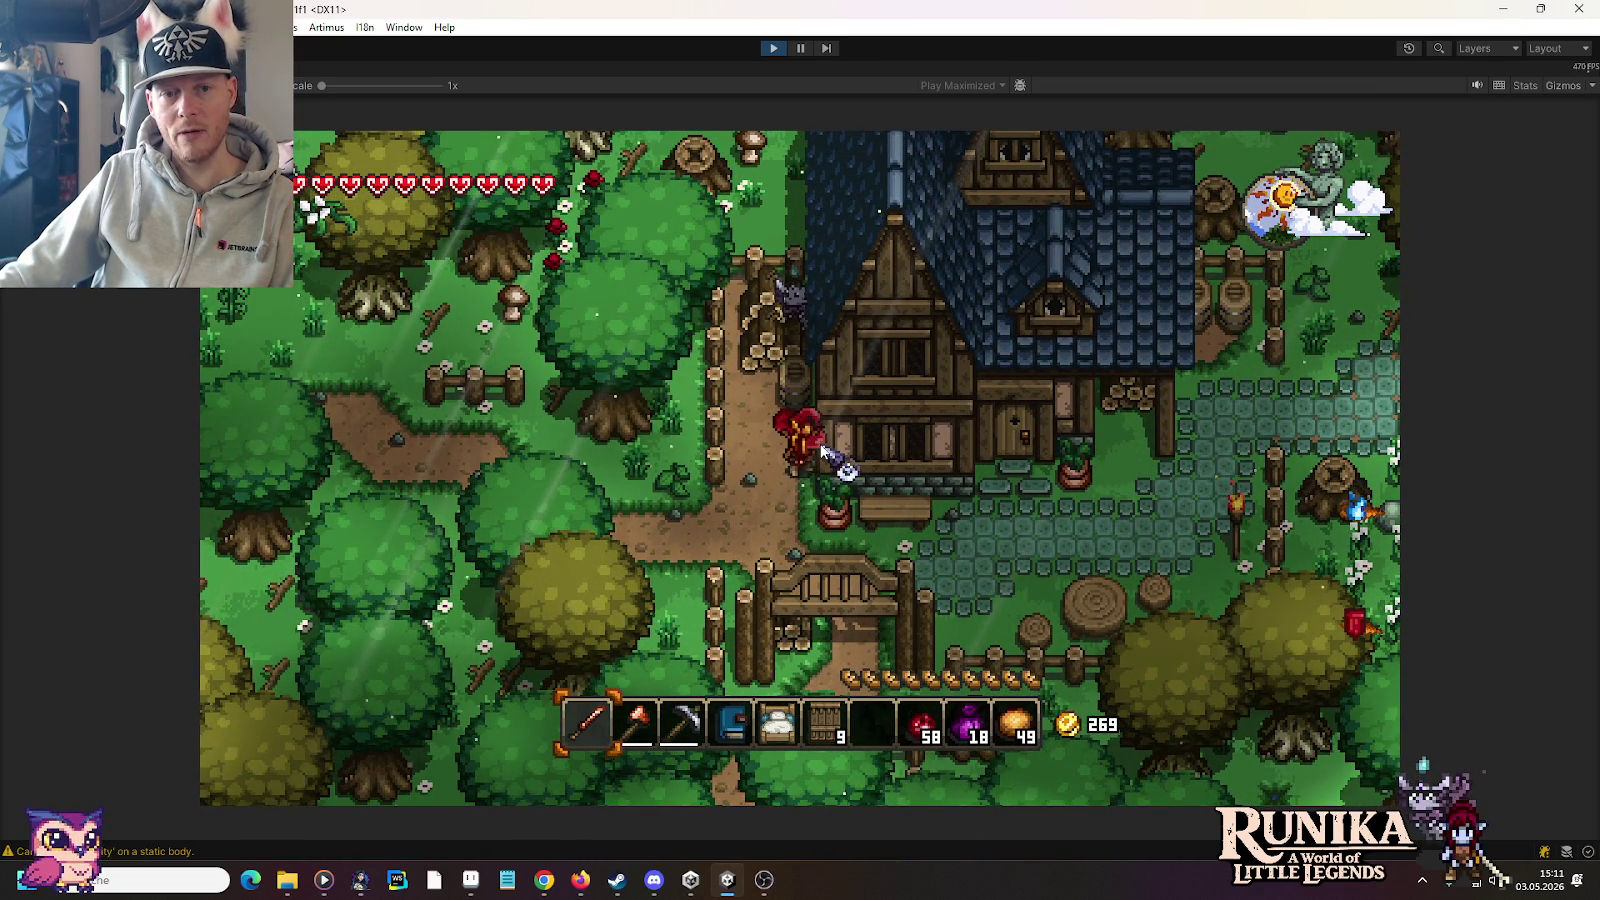
key(w)
key(w)
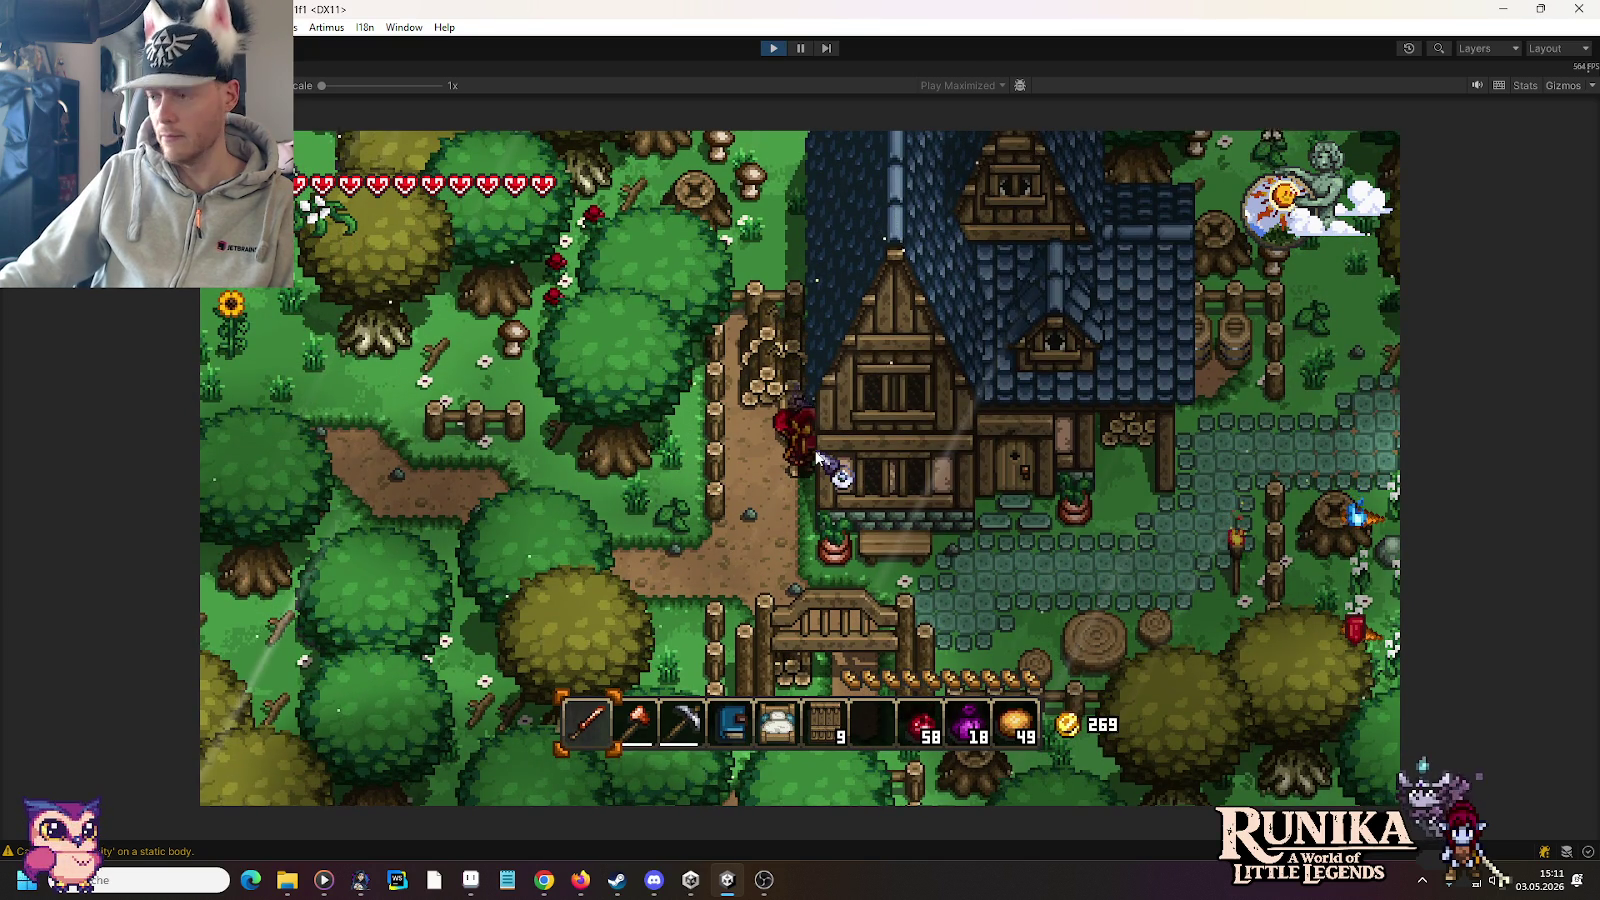
key(s)
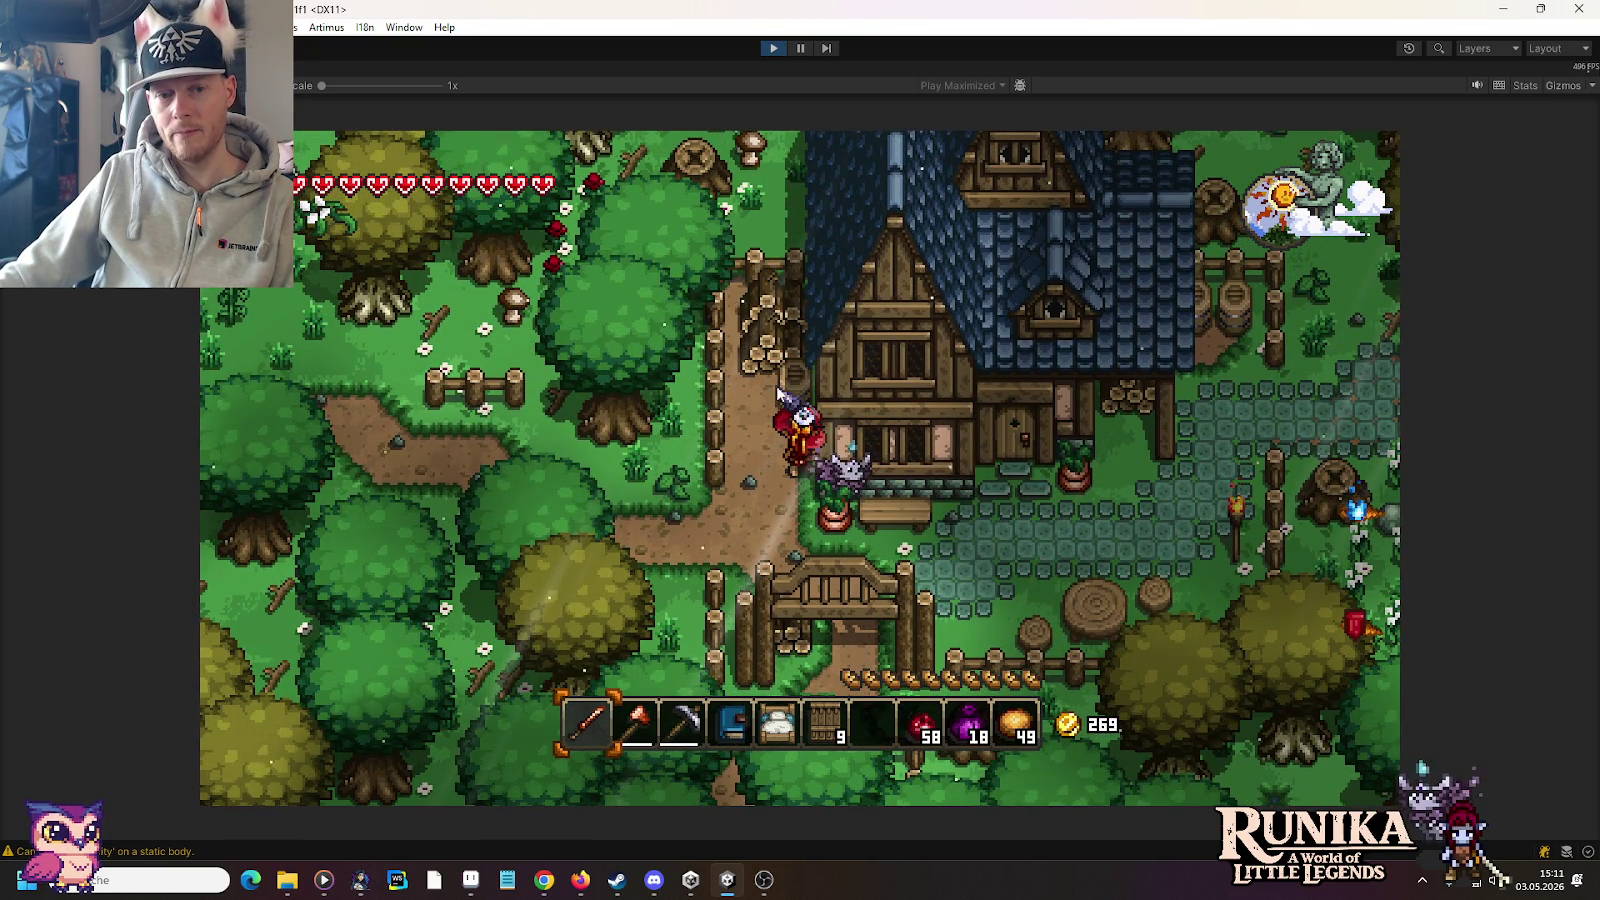
key(w)
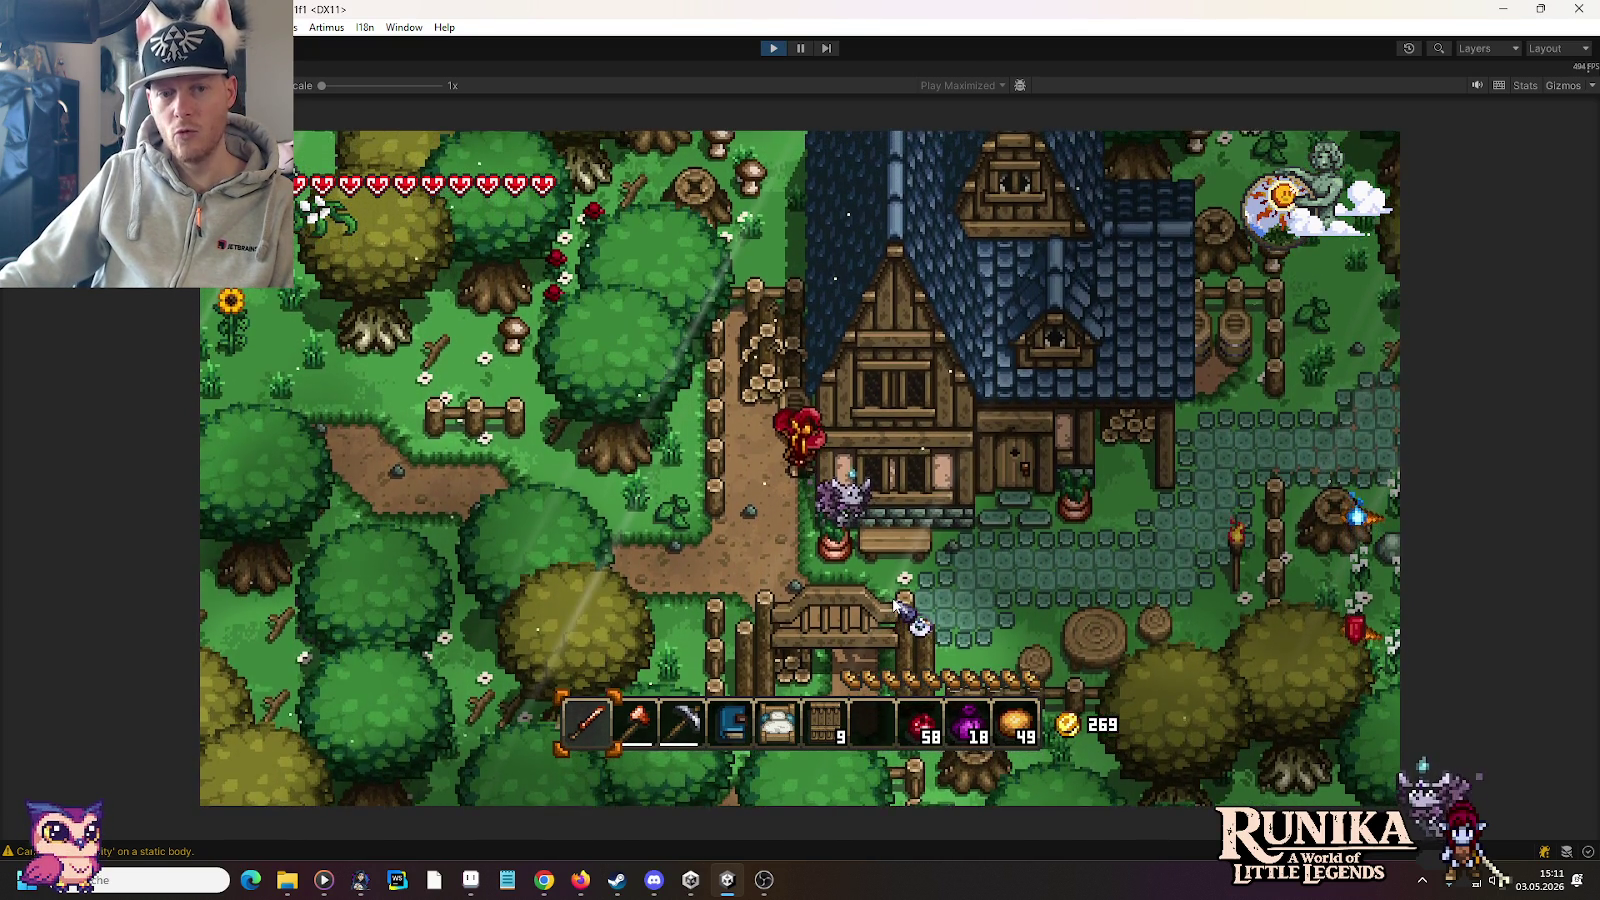
Step: Walk the hero down past the gate, then right toward the wheat fields
key(s)
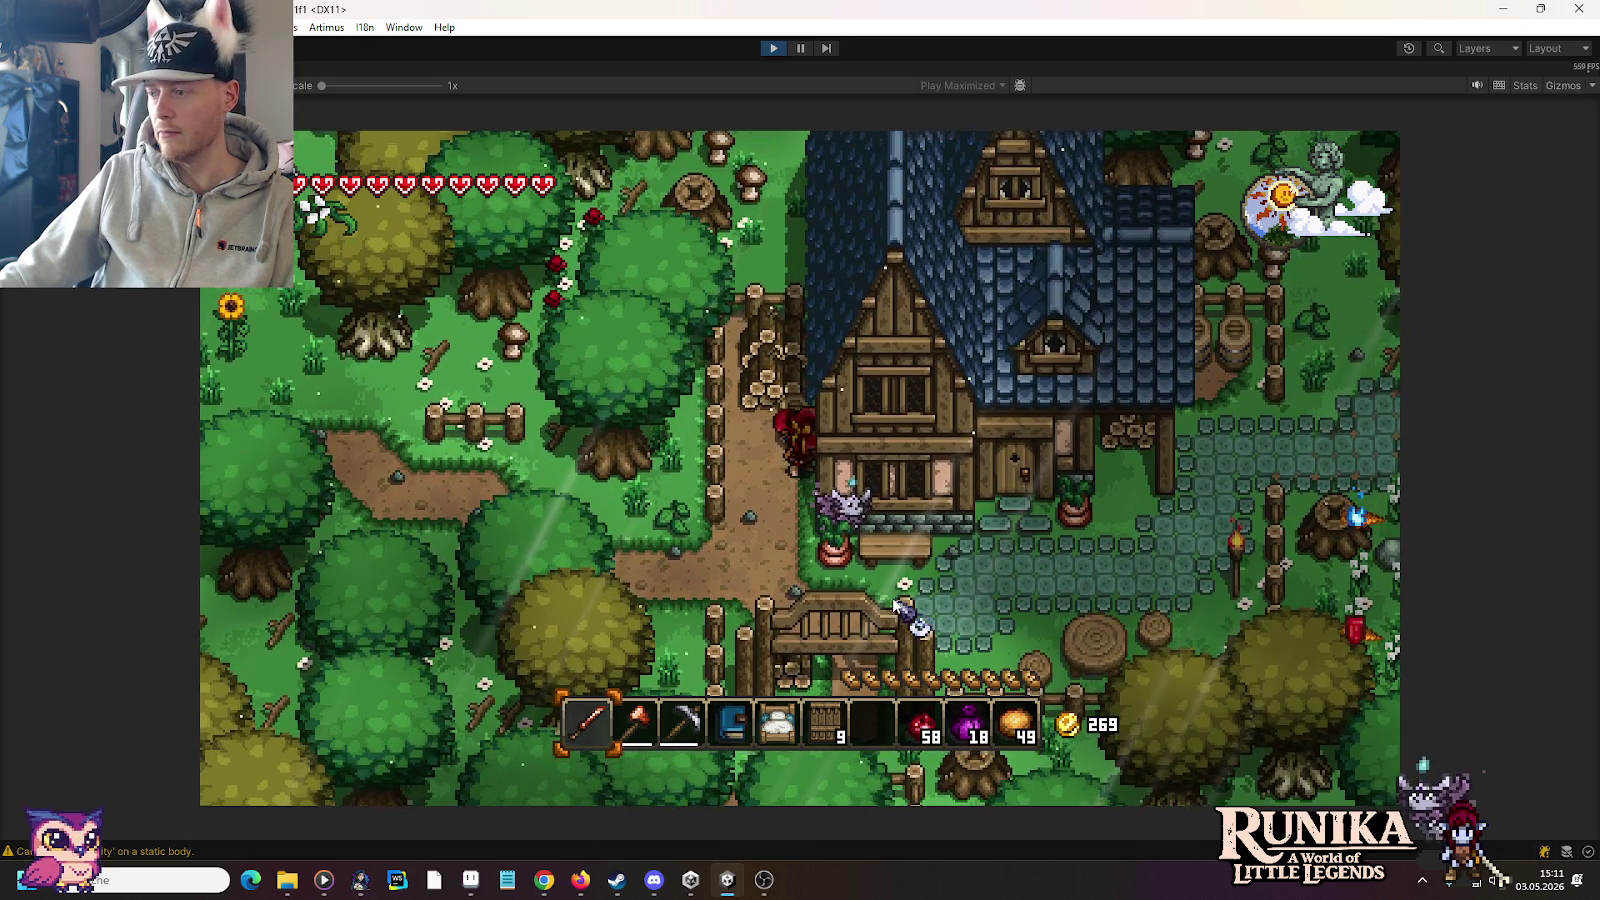
key(s)
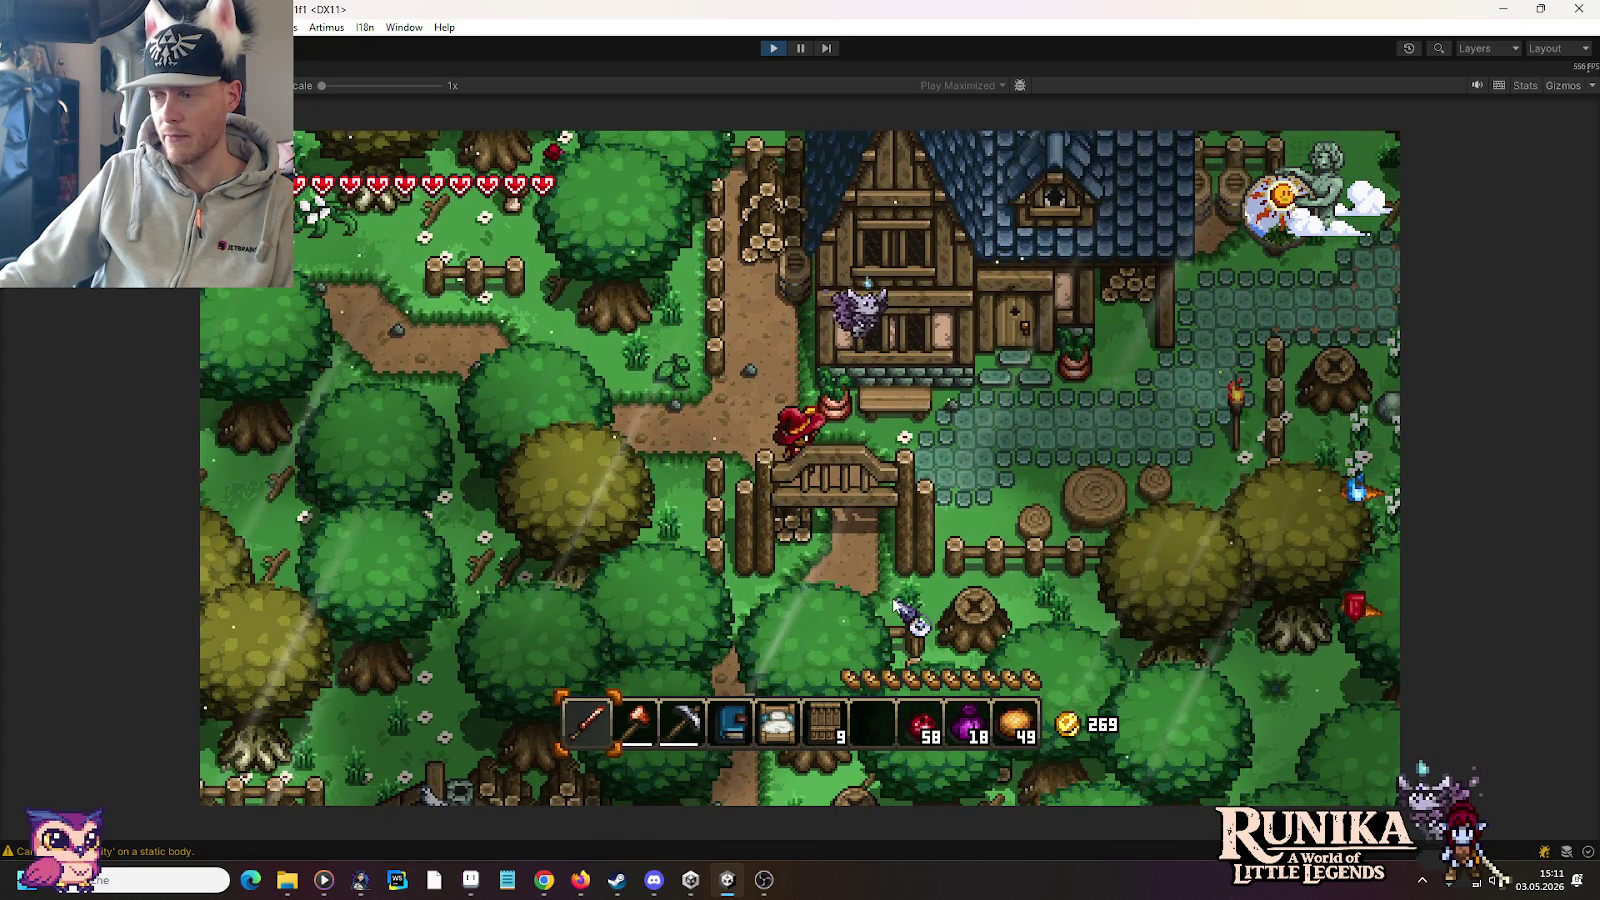
key(d)
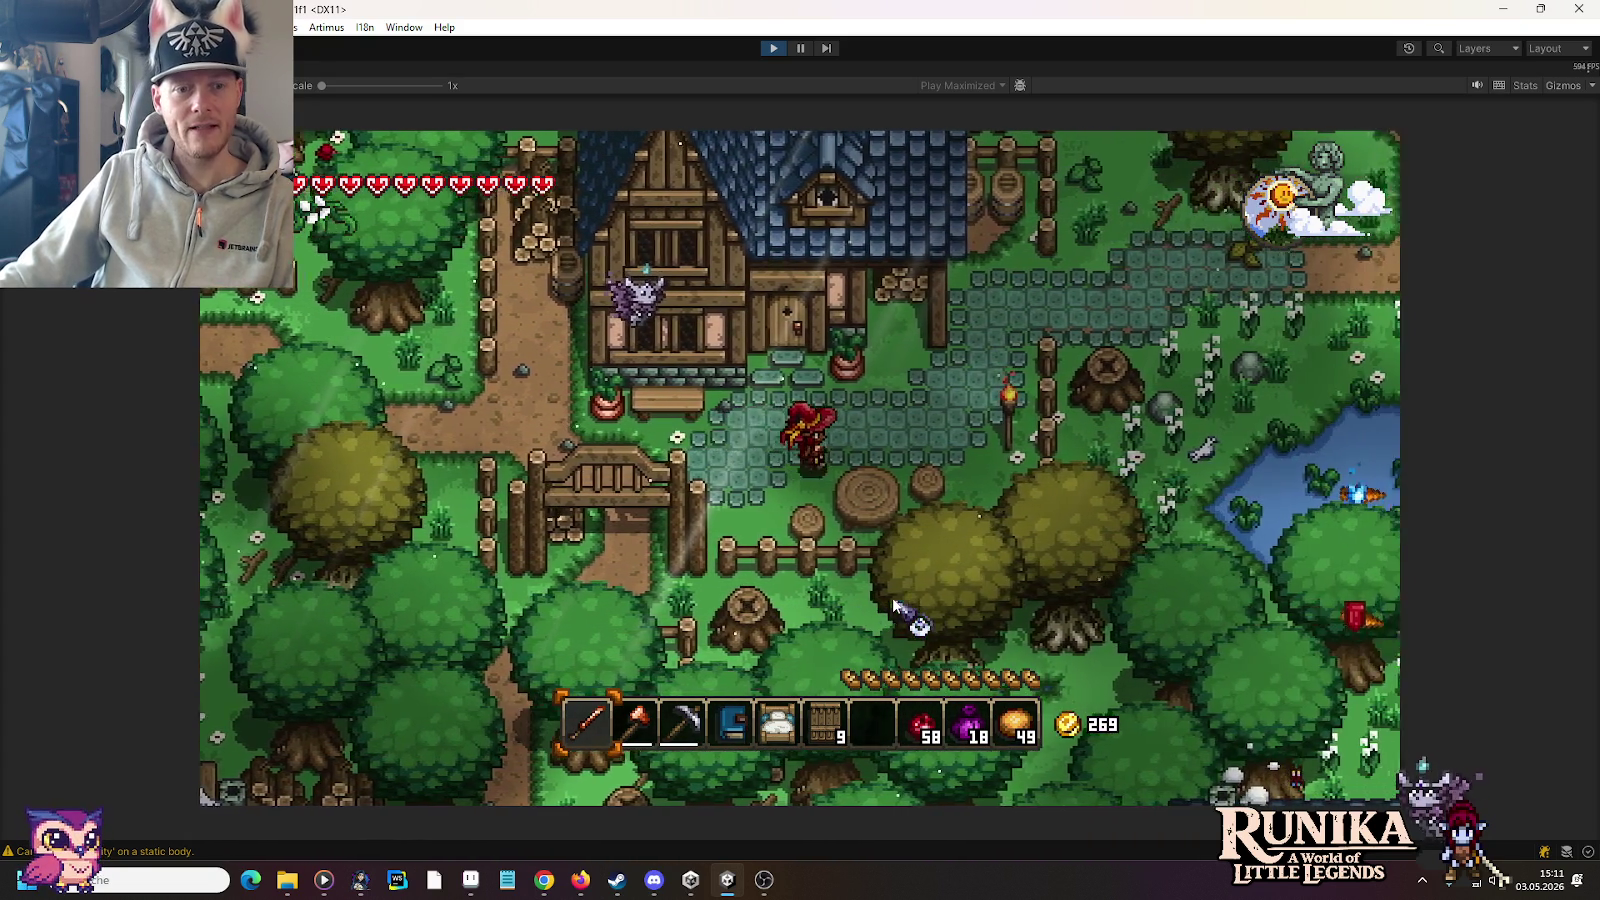
key(w)
key(d)
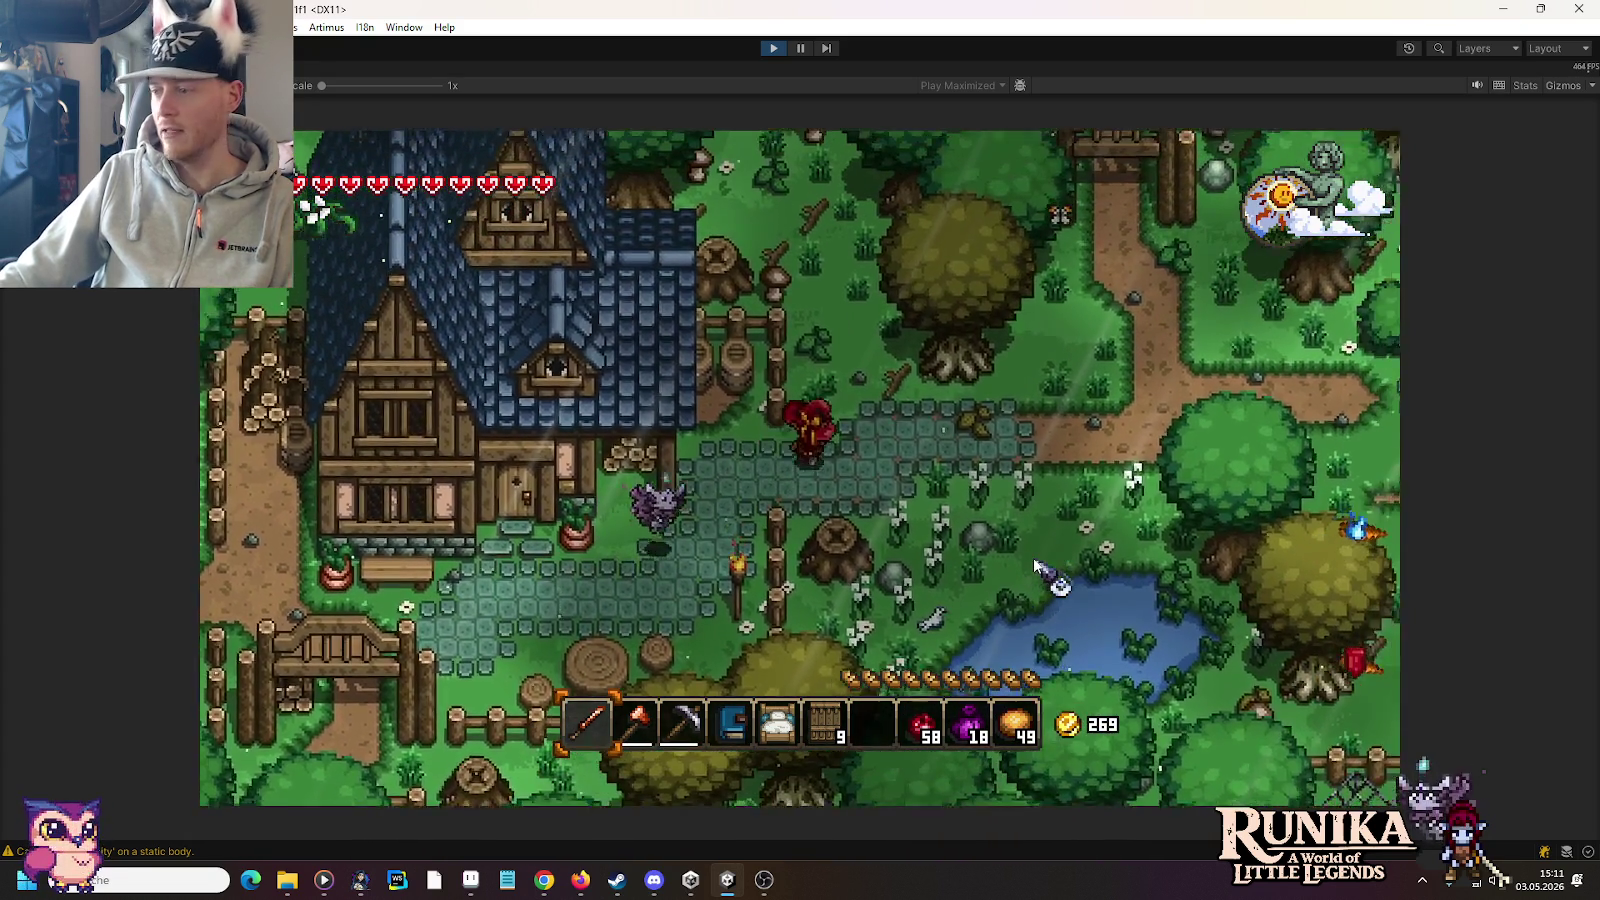
key(d)
key(d)
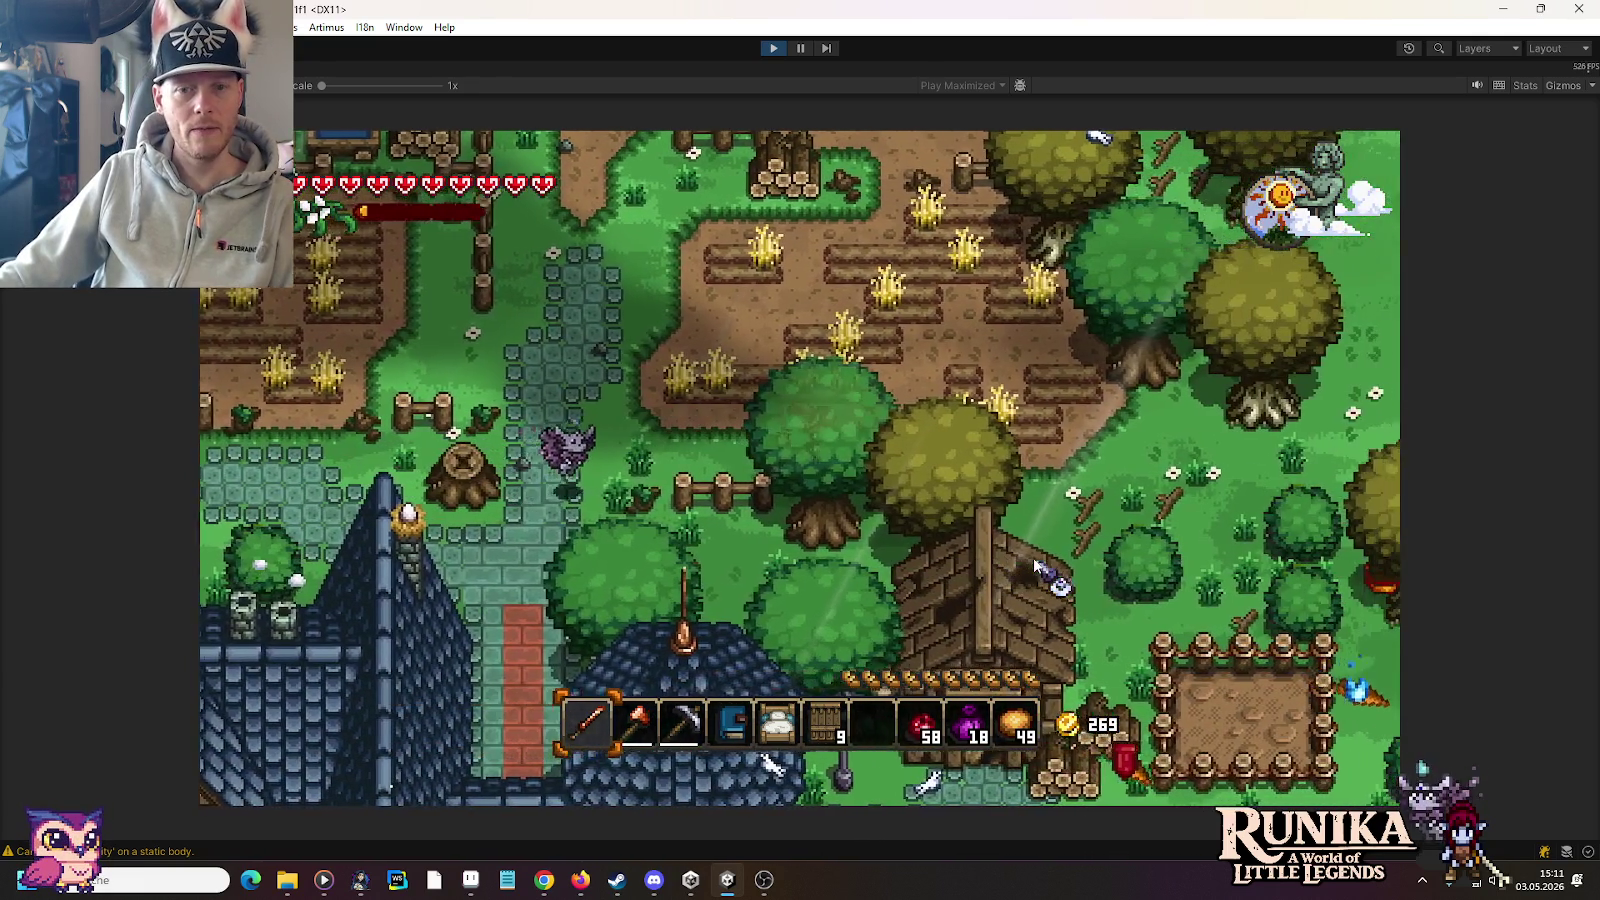
key(d)
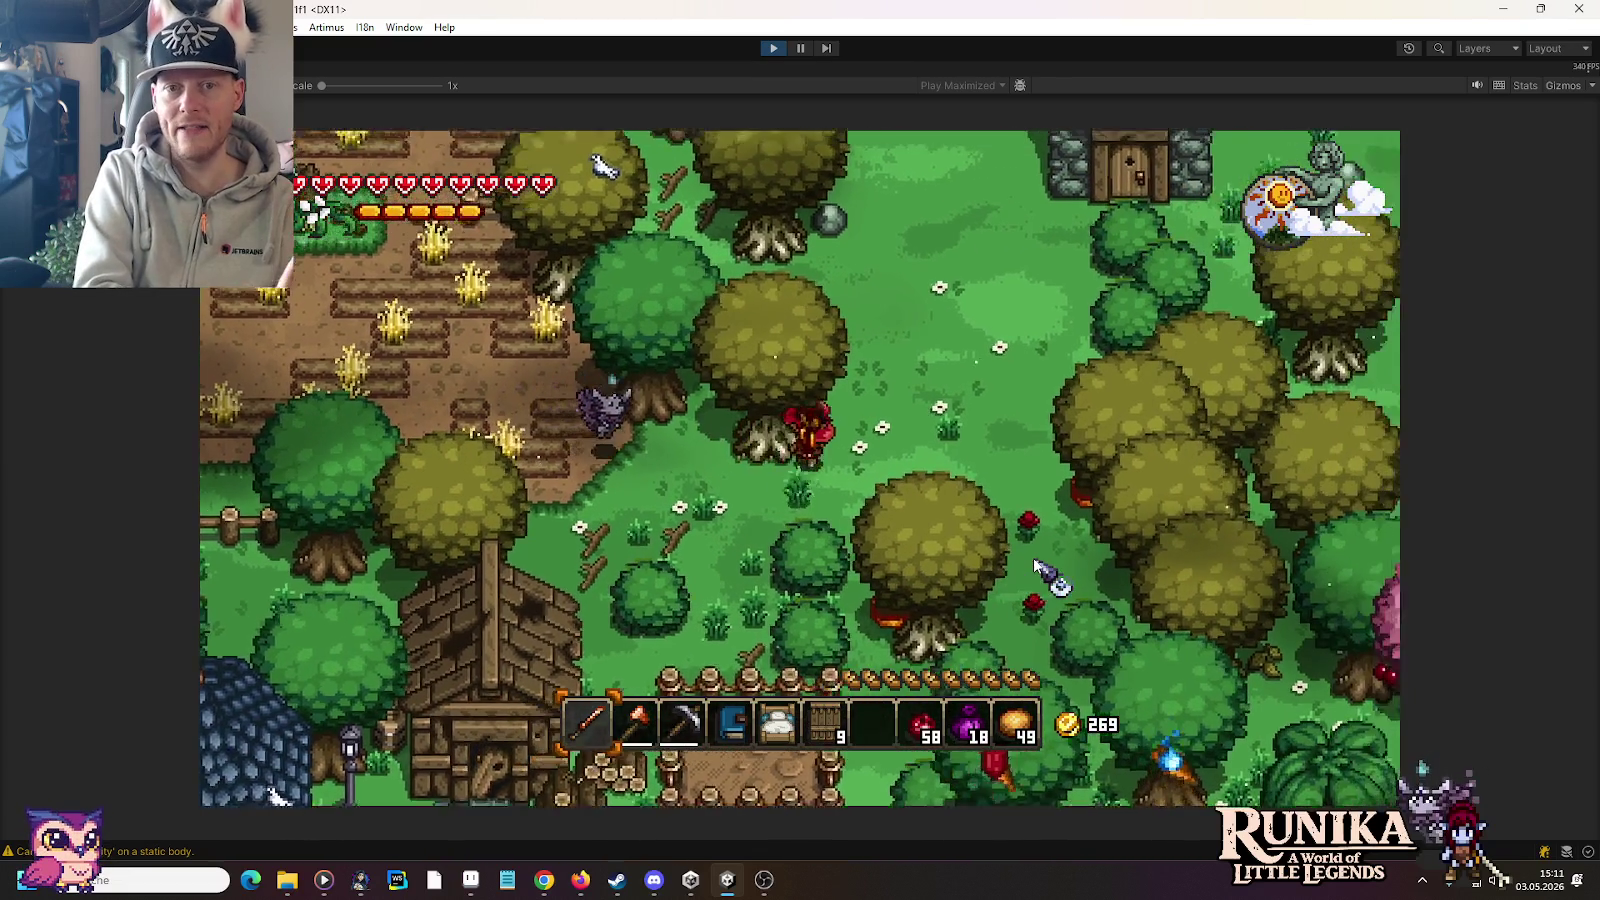
Step: Walk the hero north into the village houses and back south past the house
key(w)
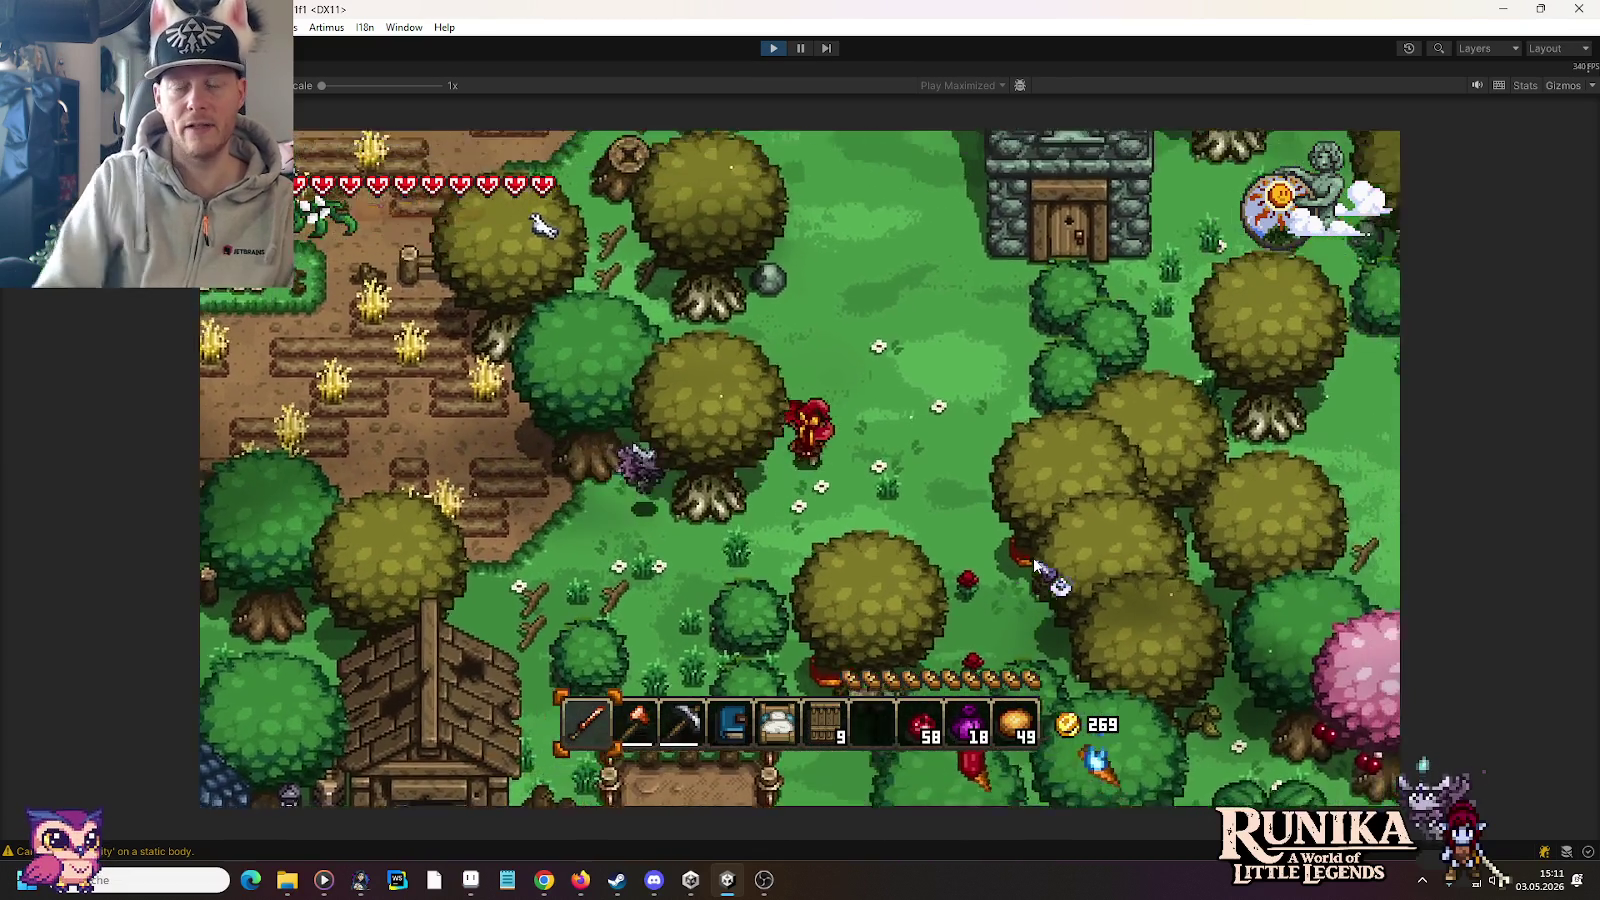
key(w)
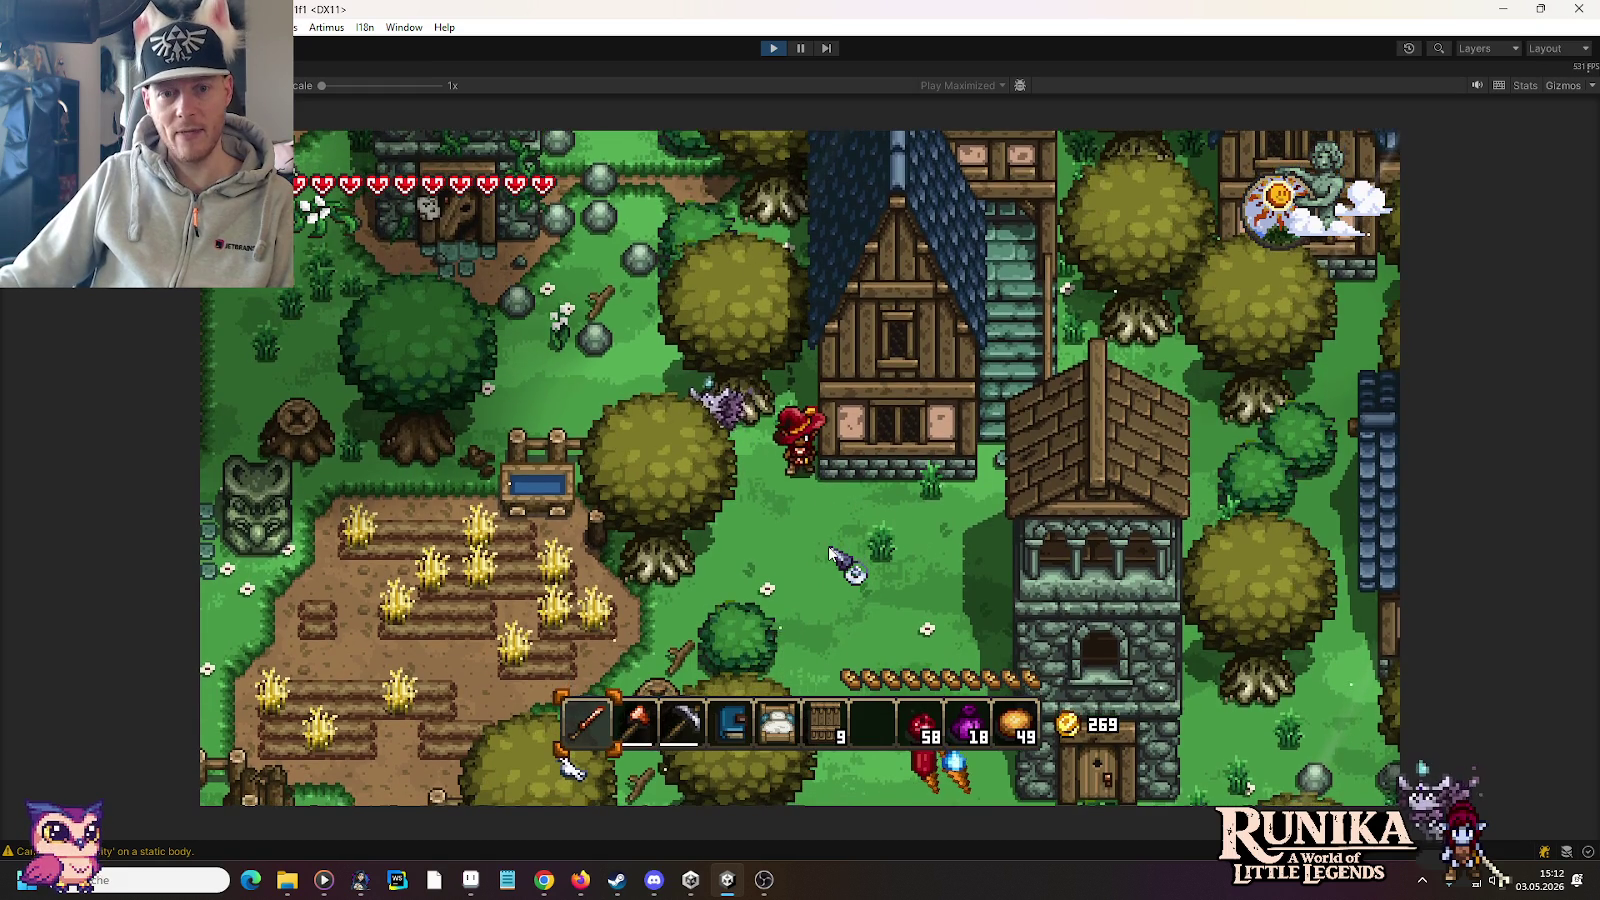
key(w)
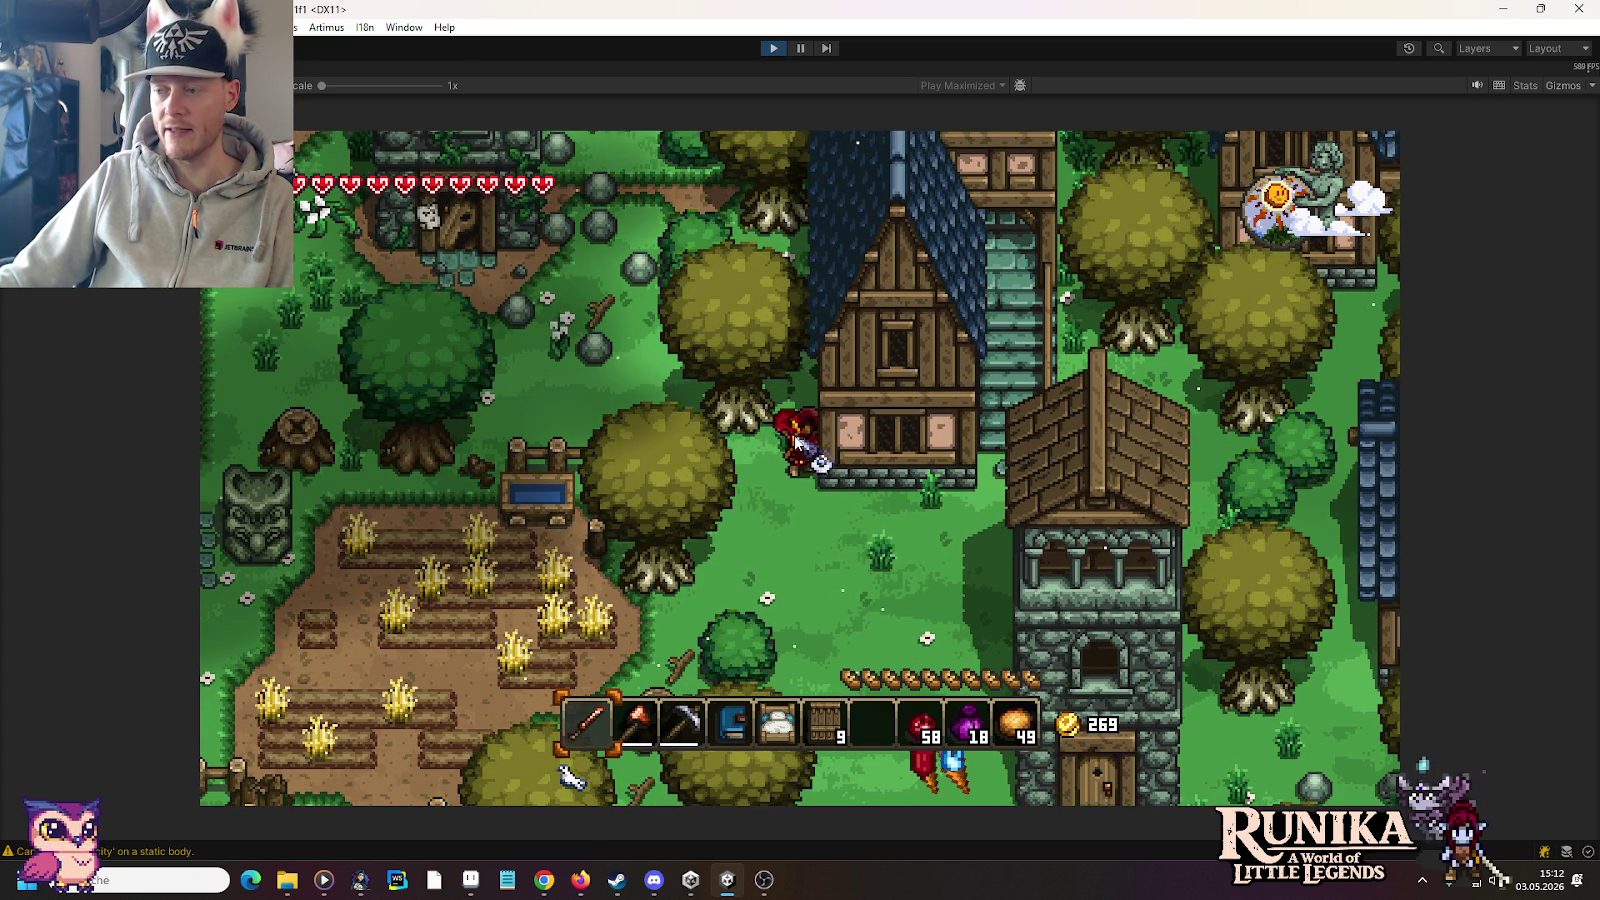
key(w)
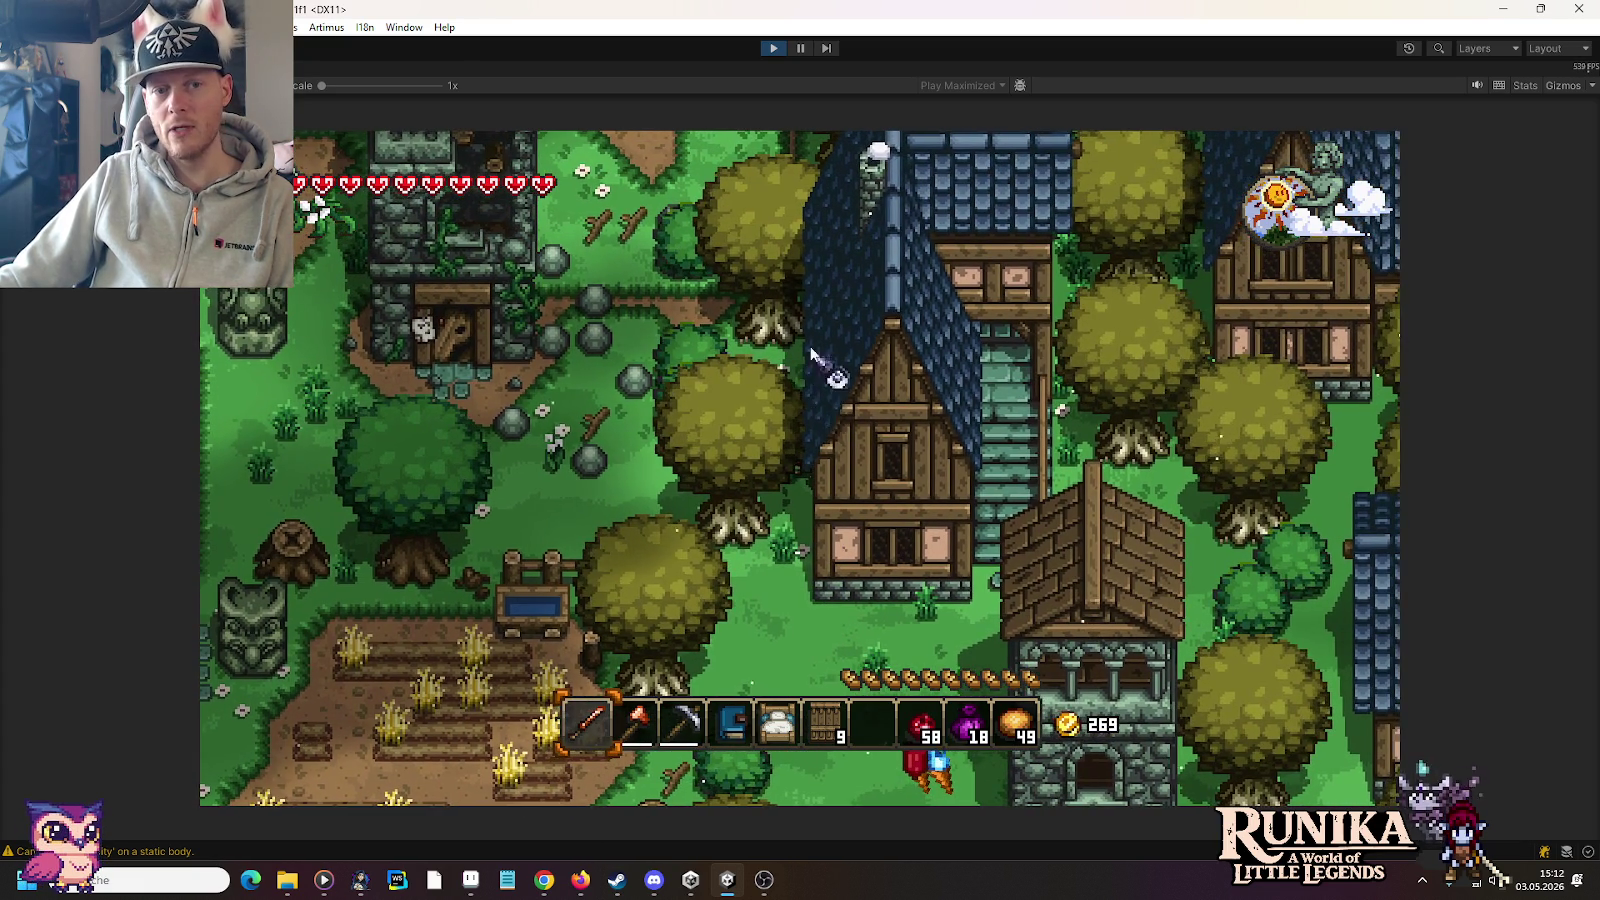
key(w)
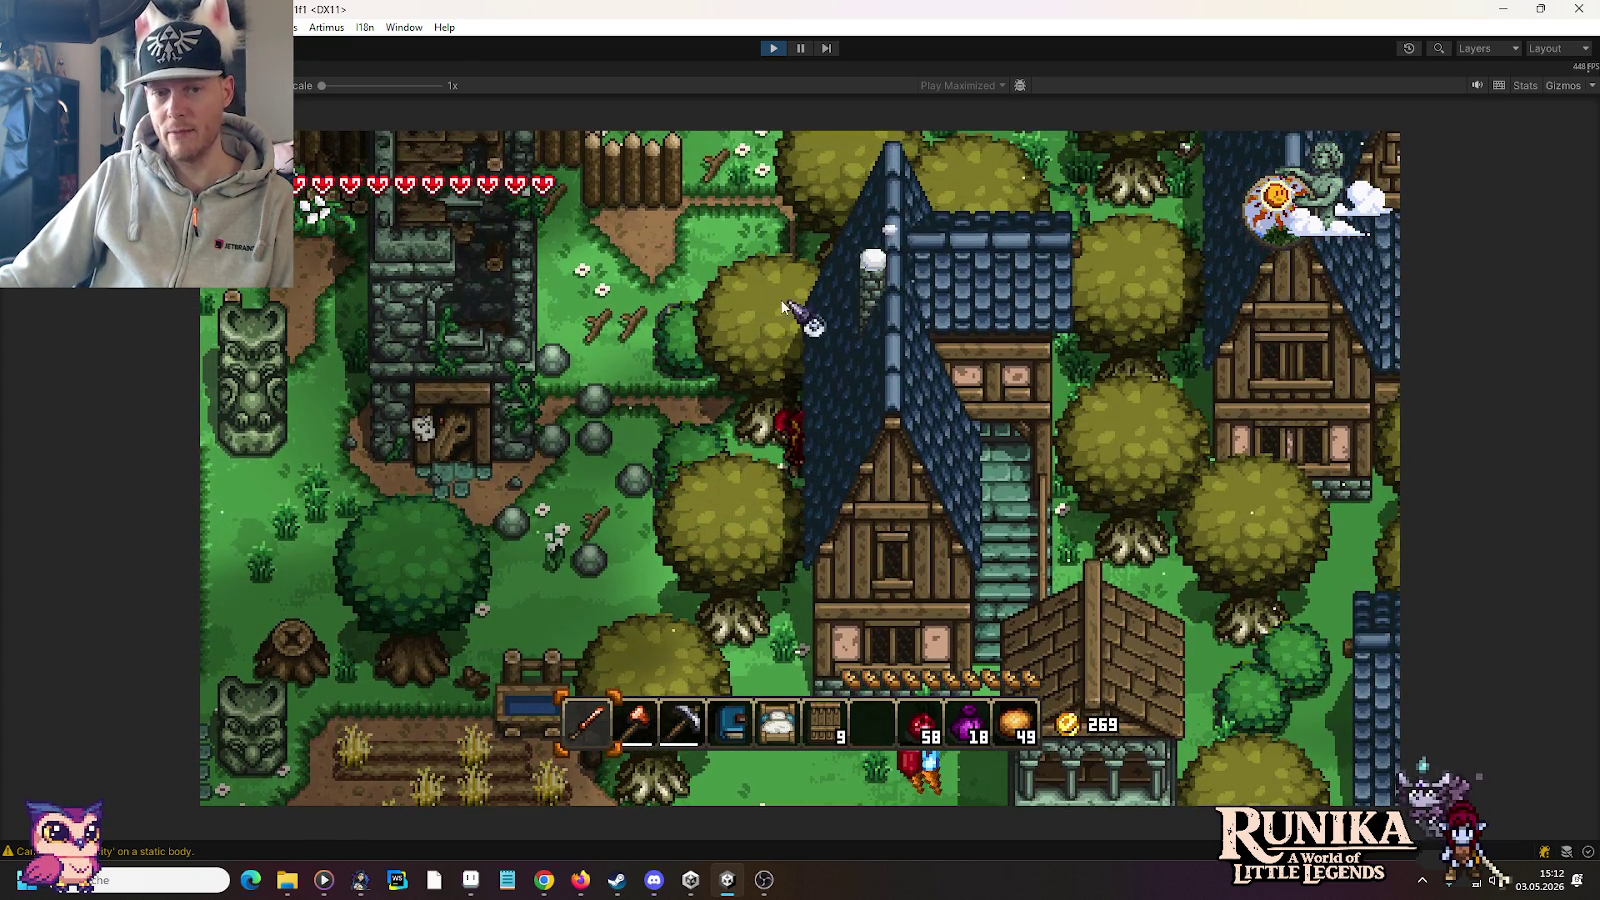
key(s)
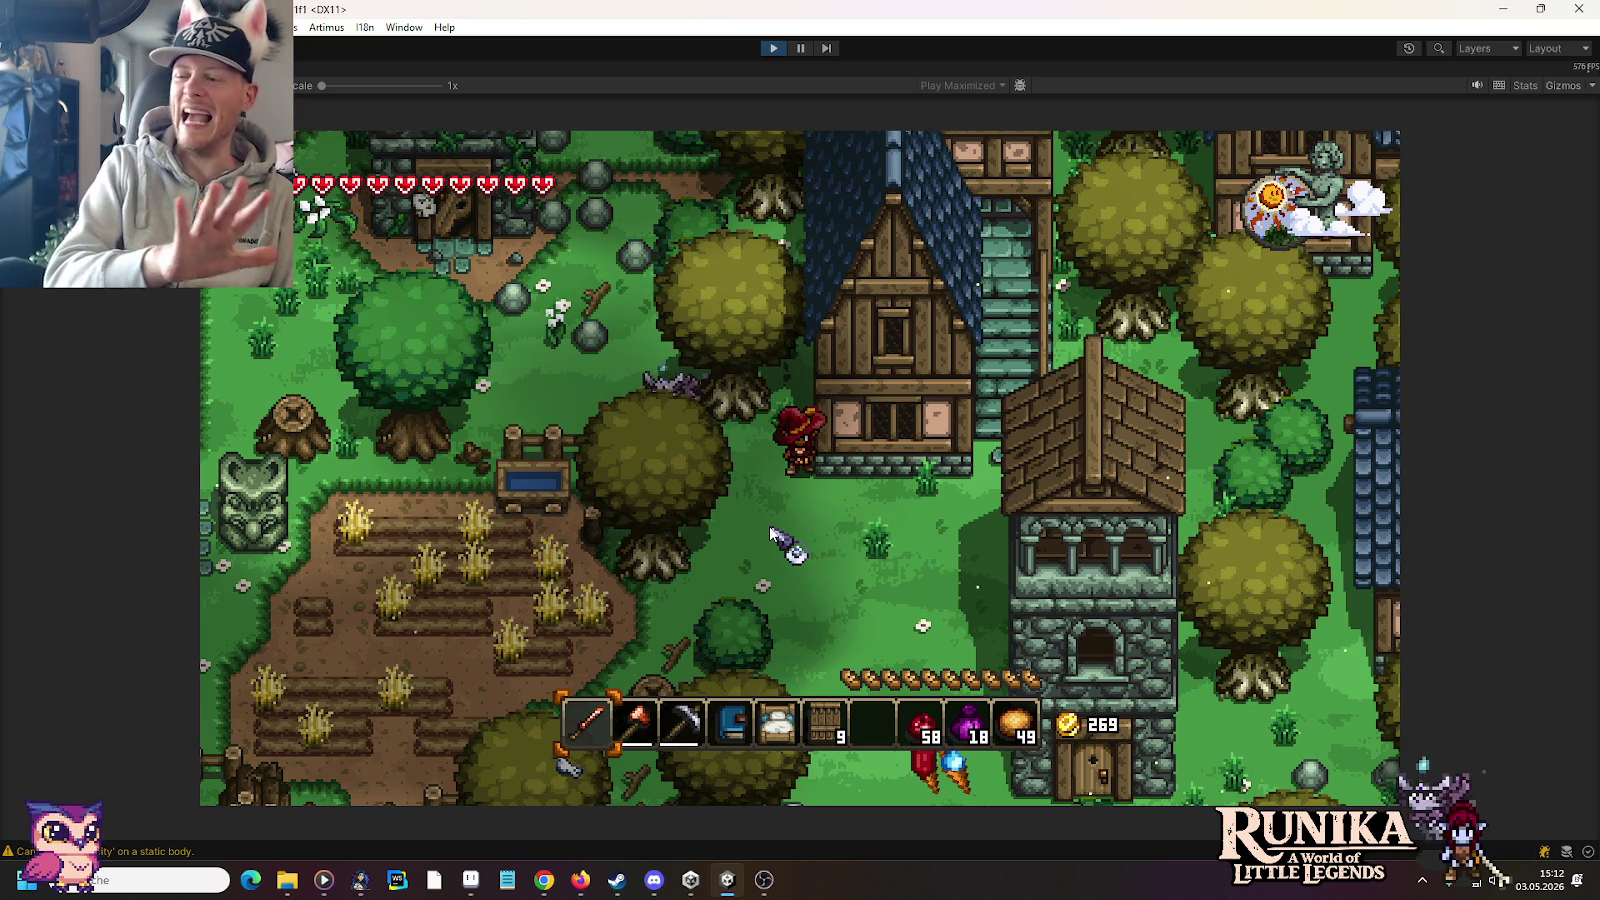
Step: Walk the hero through the village up the stone stairs, then switch to the house sprite sheet
key(d)
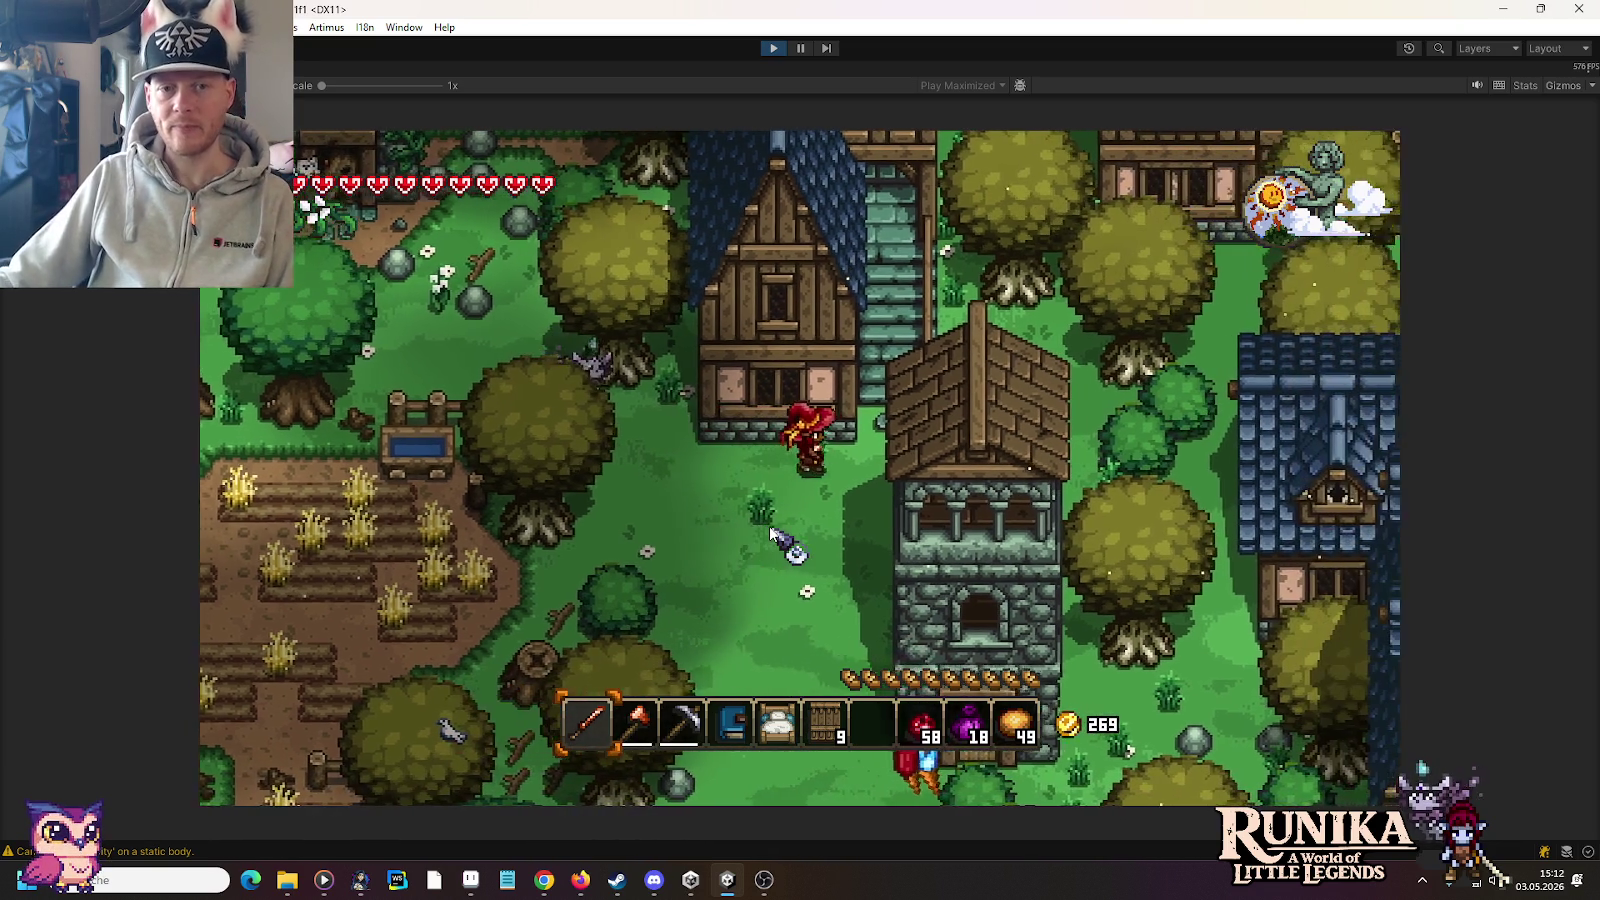
key(w)
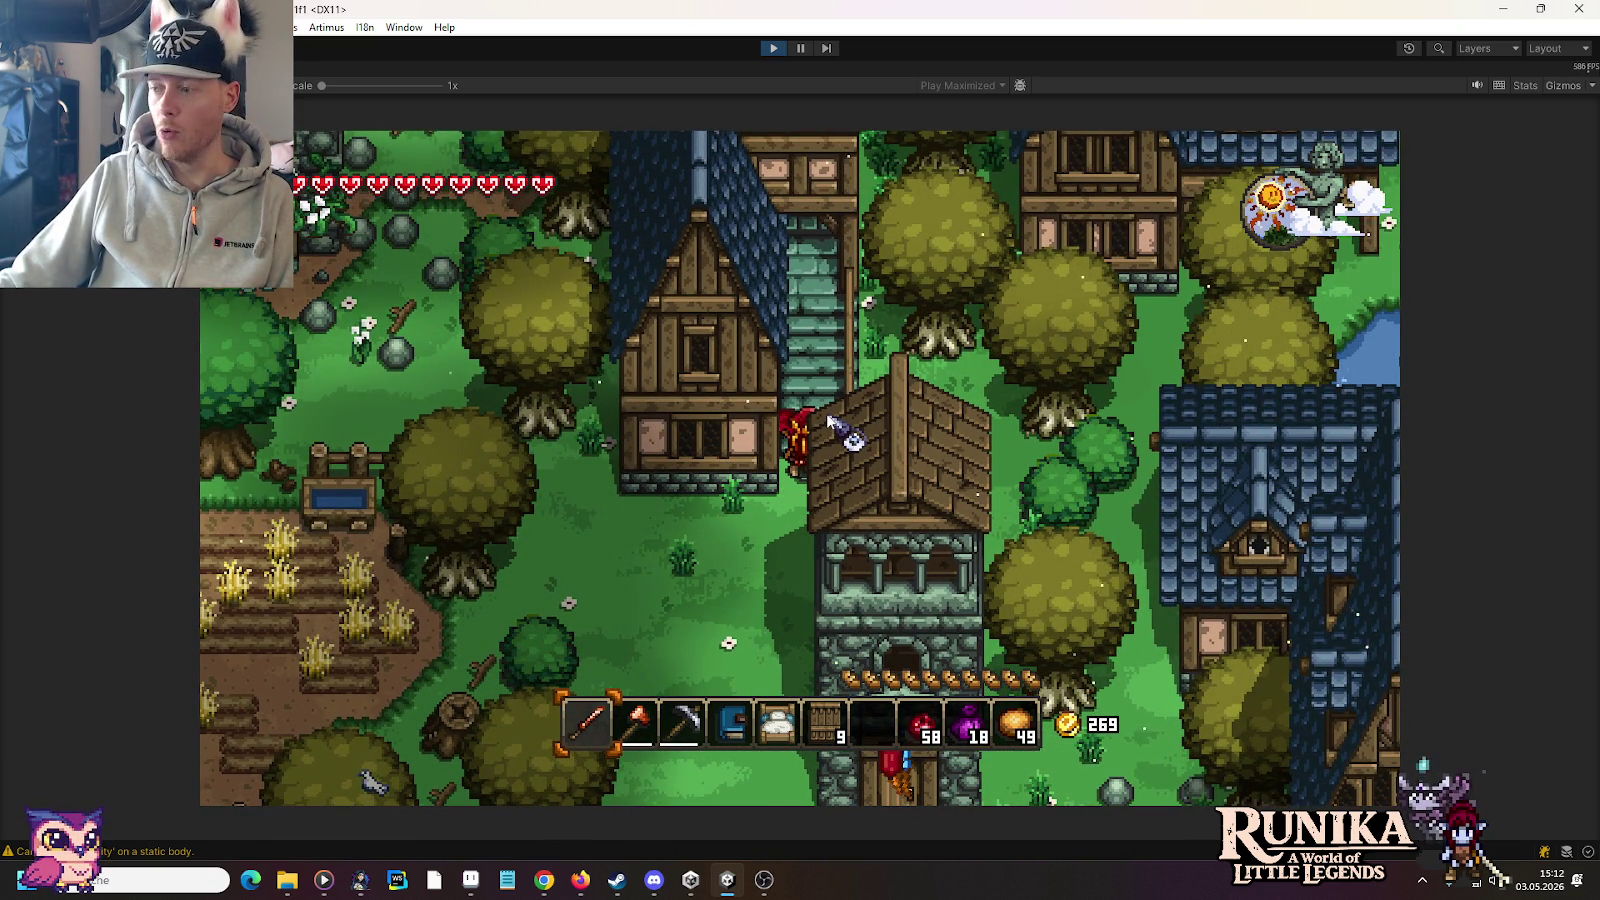
key(w)
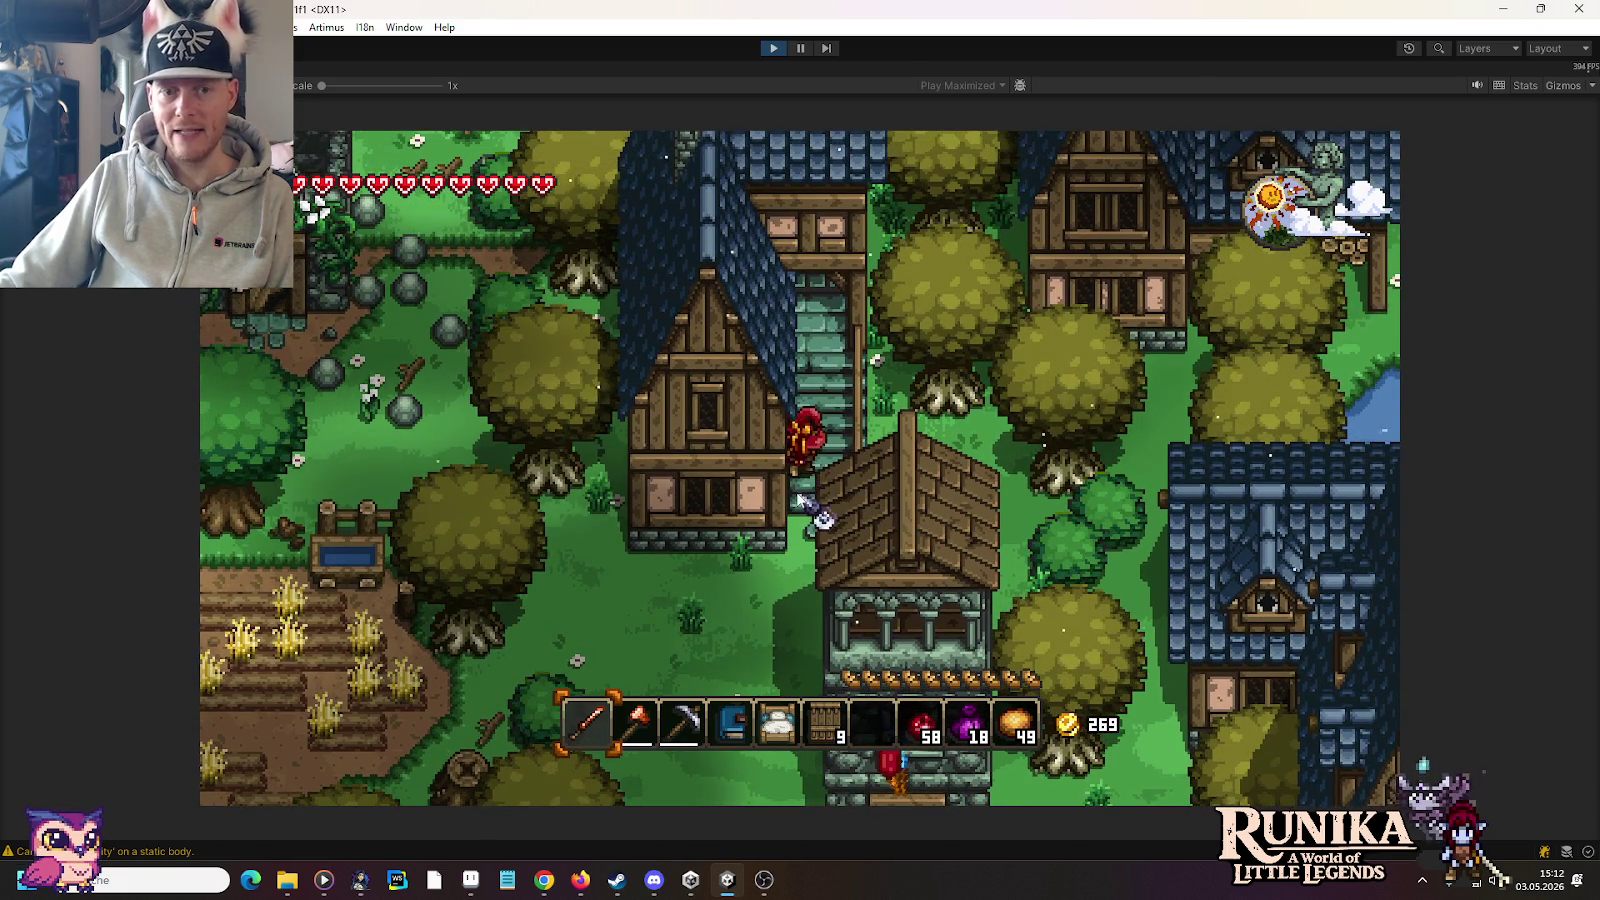
key(w)
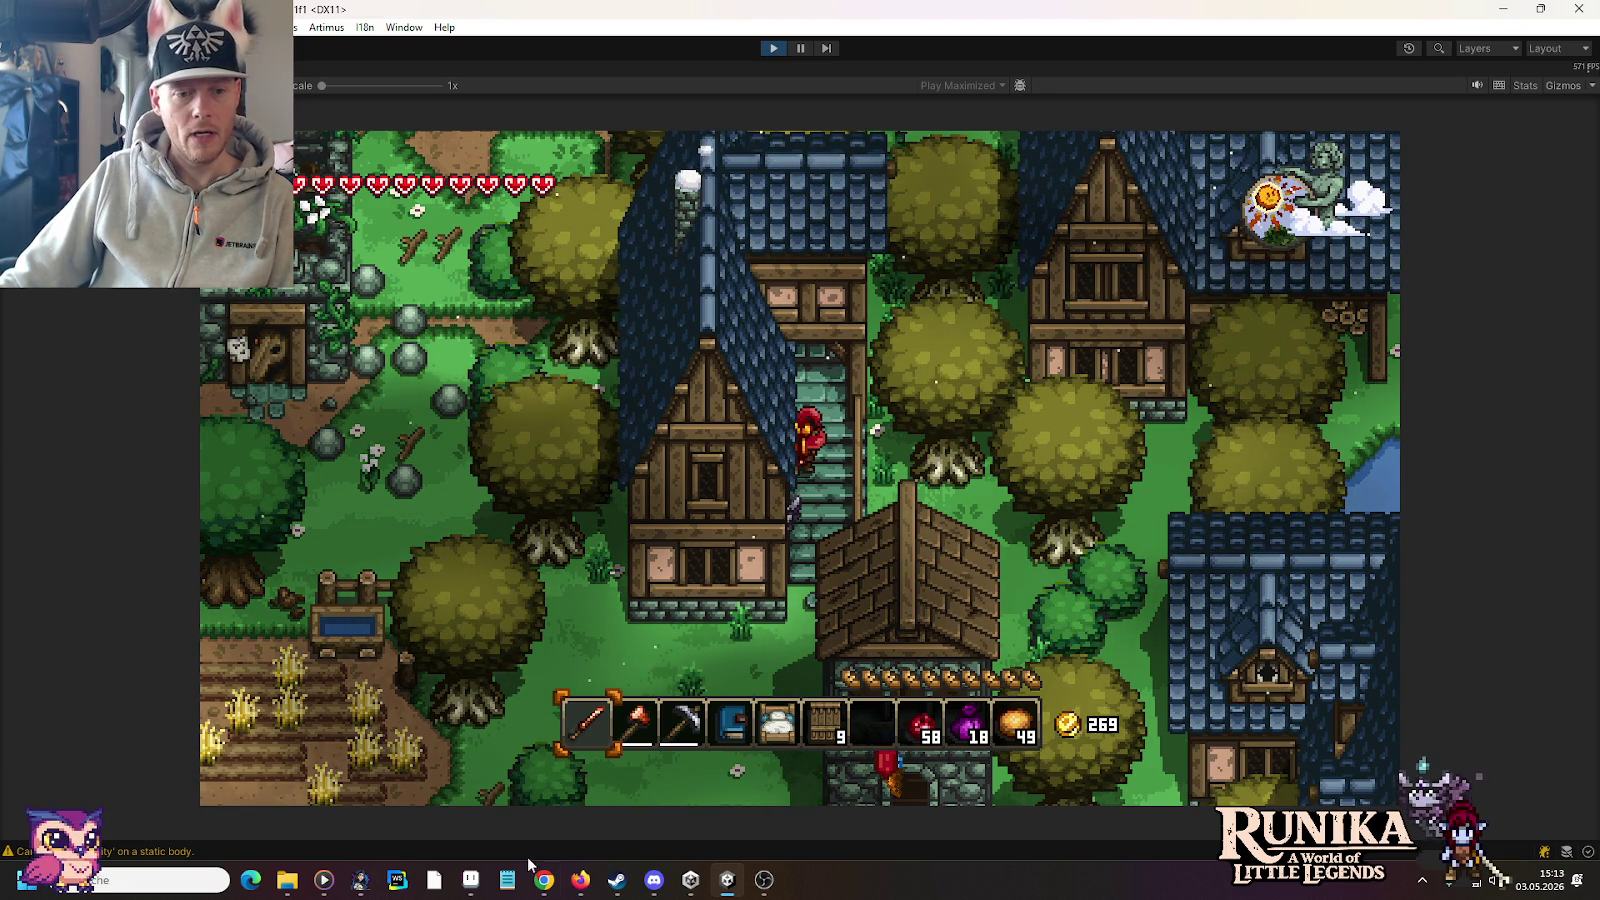
click(471, 880)
Step: Zoom and pan the wooden-house sheet to the left-hand houses, then return to the Unity game
scroll(1072, 355, up, 2)
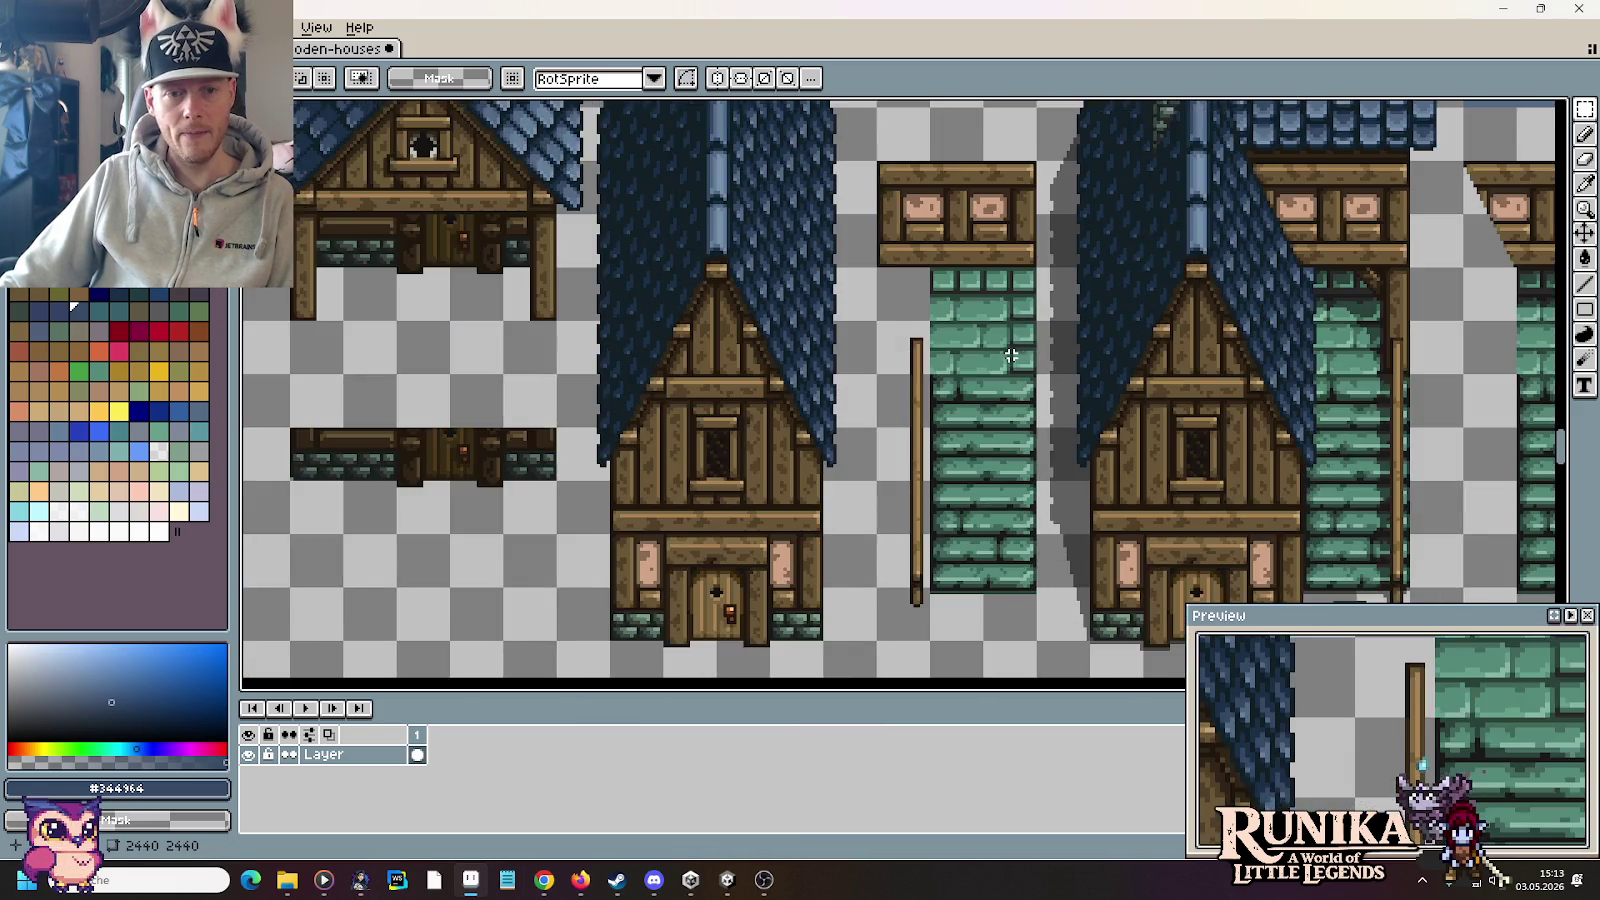
scroll(1072, 355, down, 3)
scroll(1072, 355, up, 1)
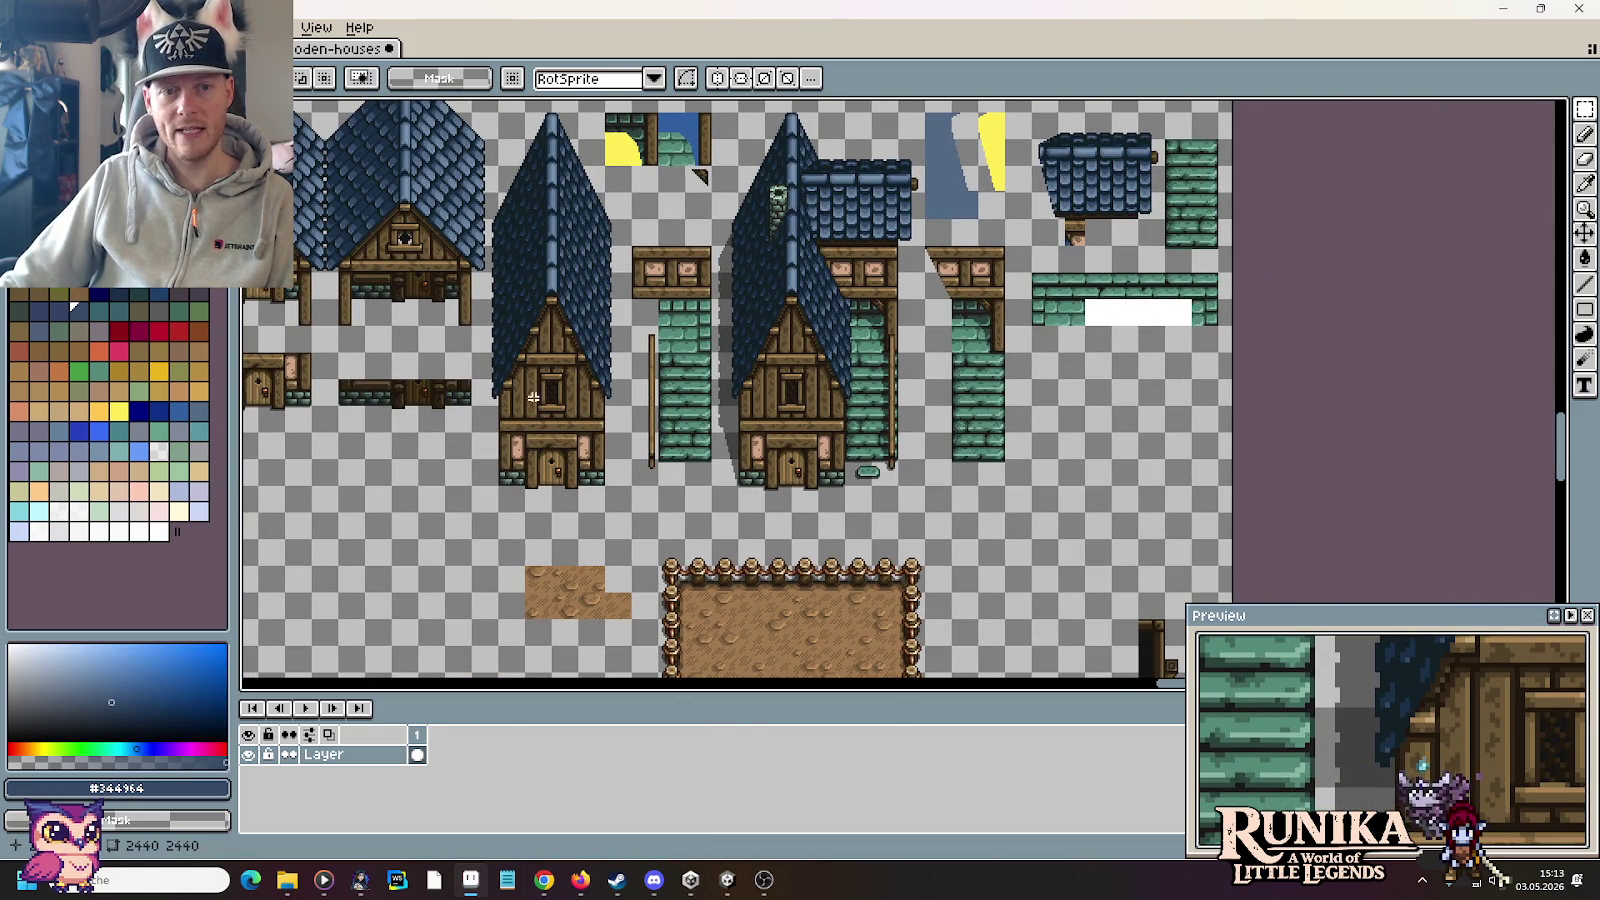
drag(649, 483, 1003, 483)
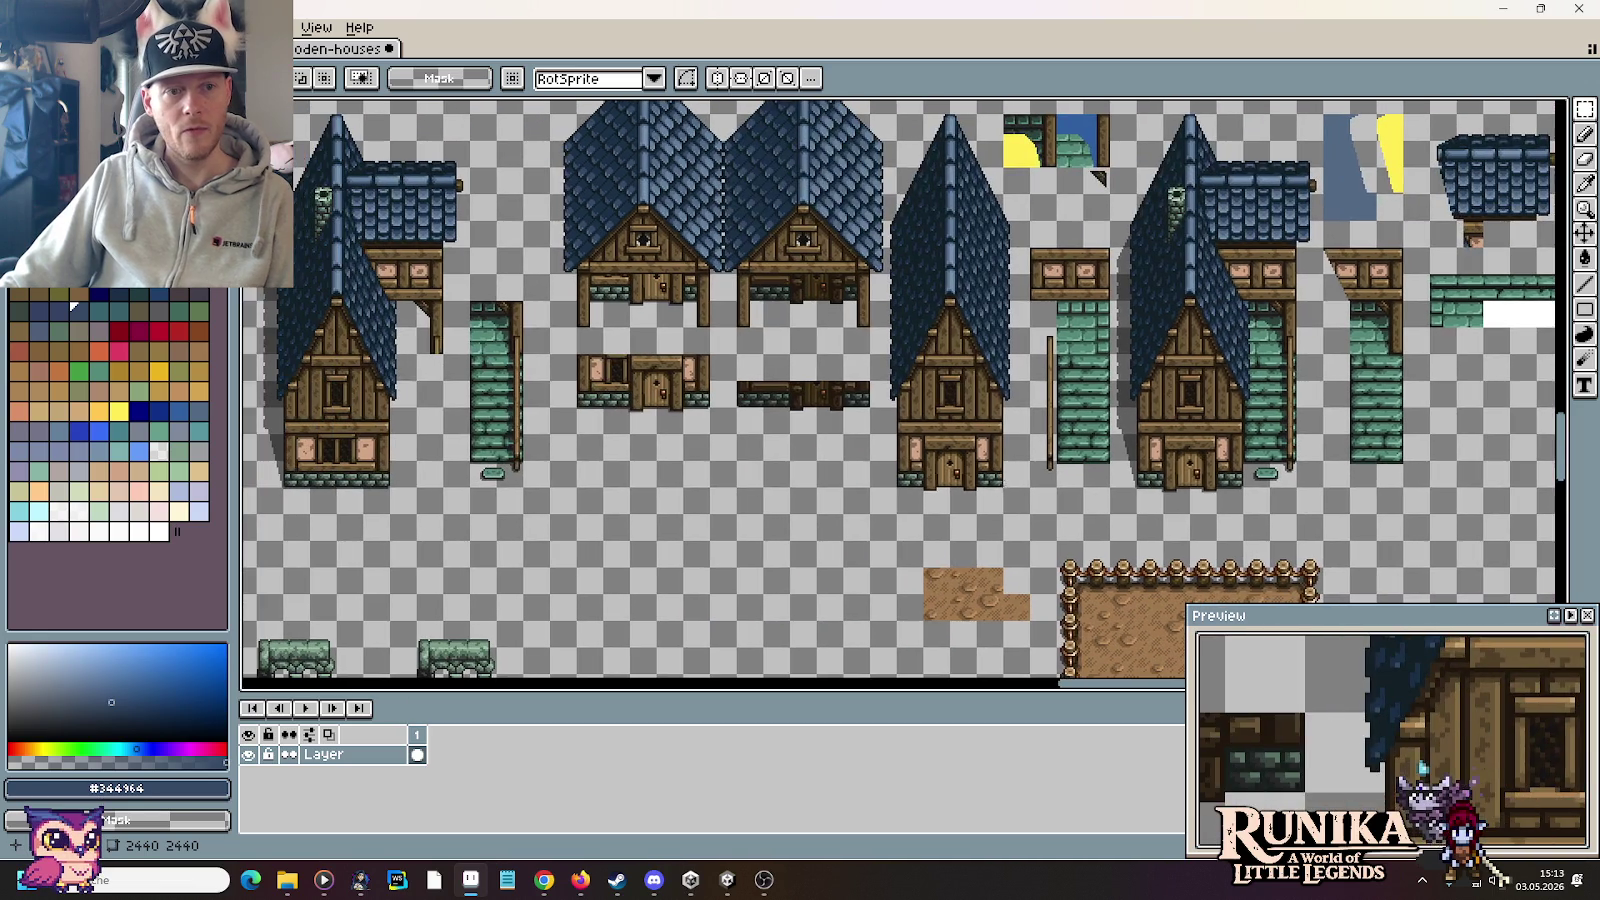
scroll(740, 346, up, 2)
scroll(820, 329, up, 1)
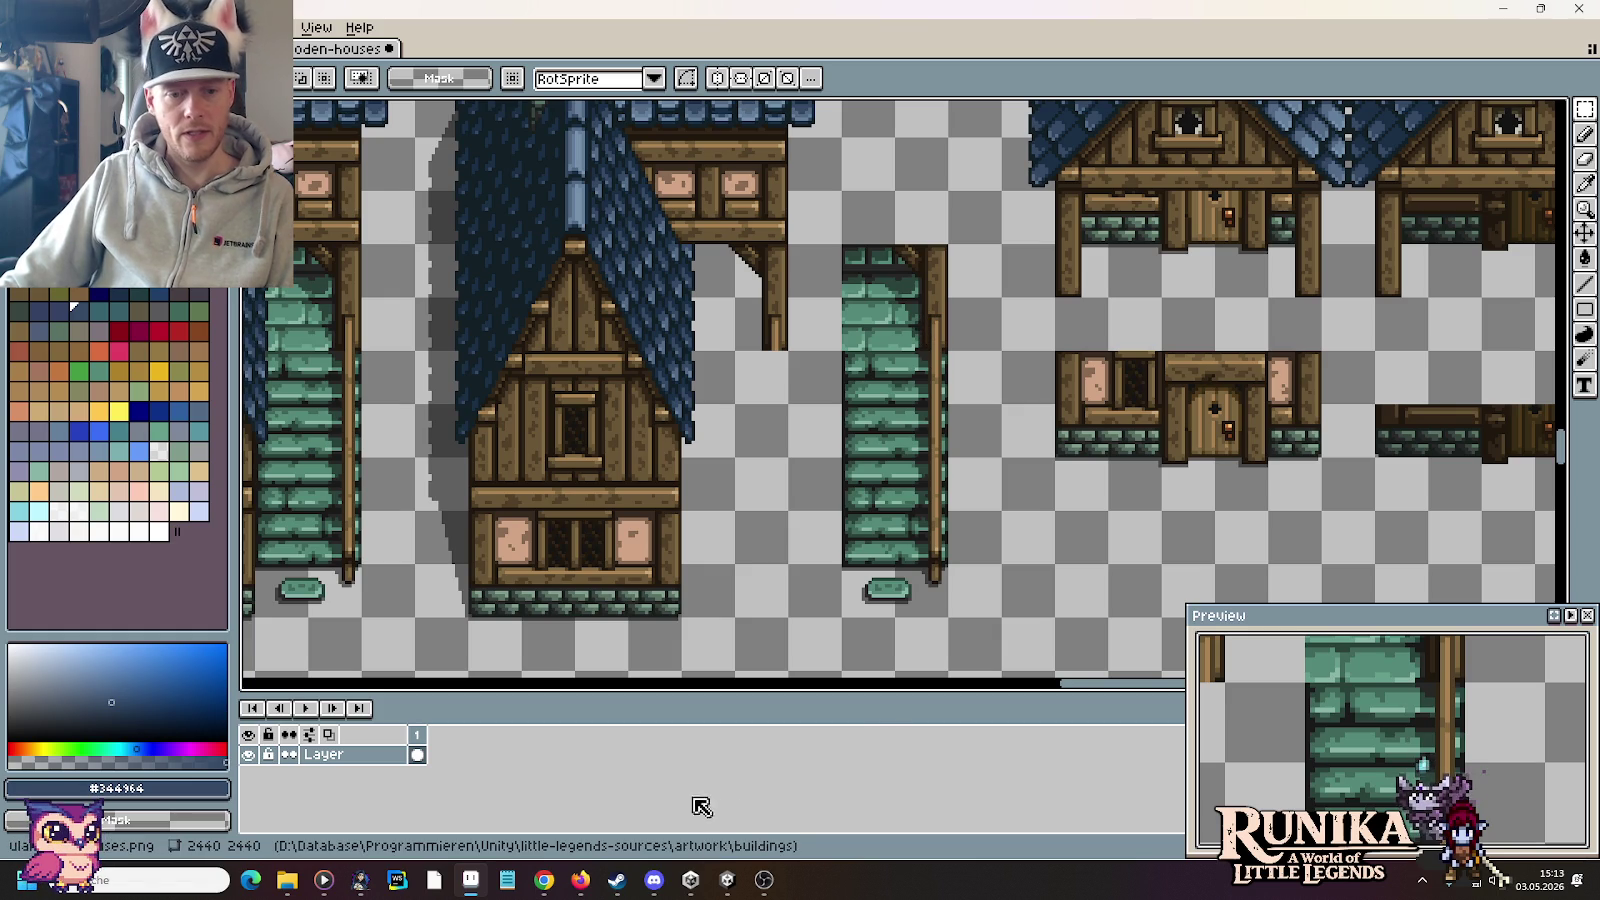
click(726, 893)
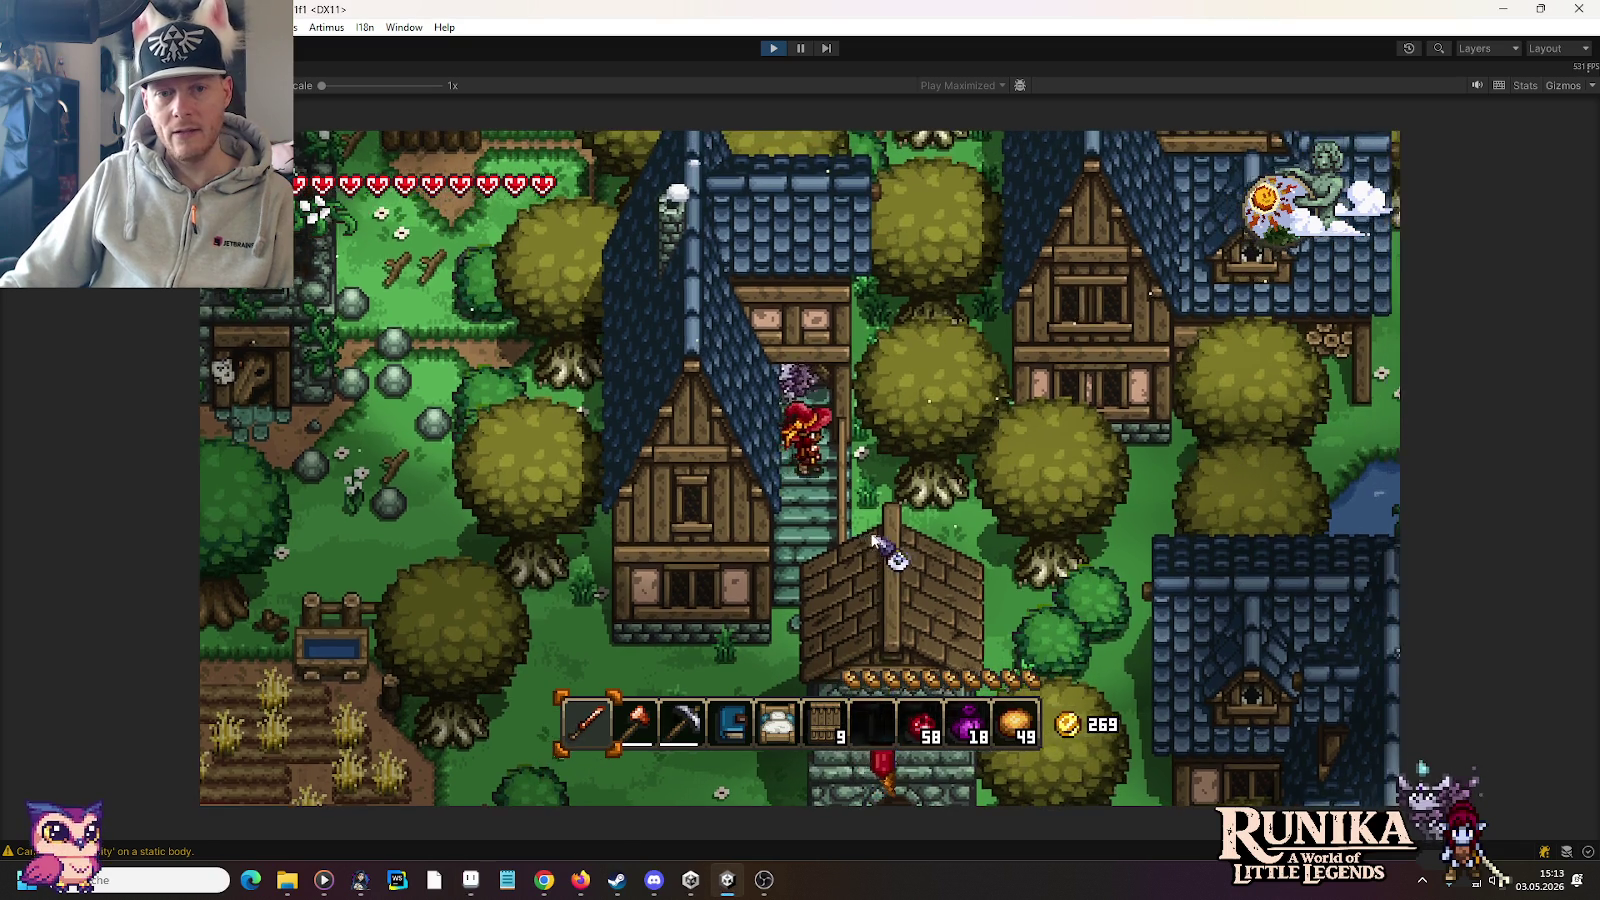
Step: Walk the hero up the green stairs, then Alt+Tab to the house sprite sheet in Aseprite
key(w)
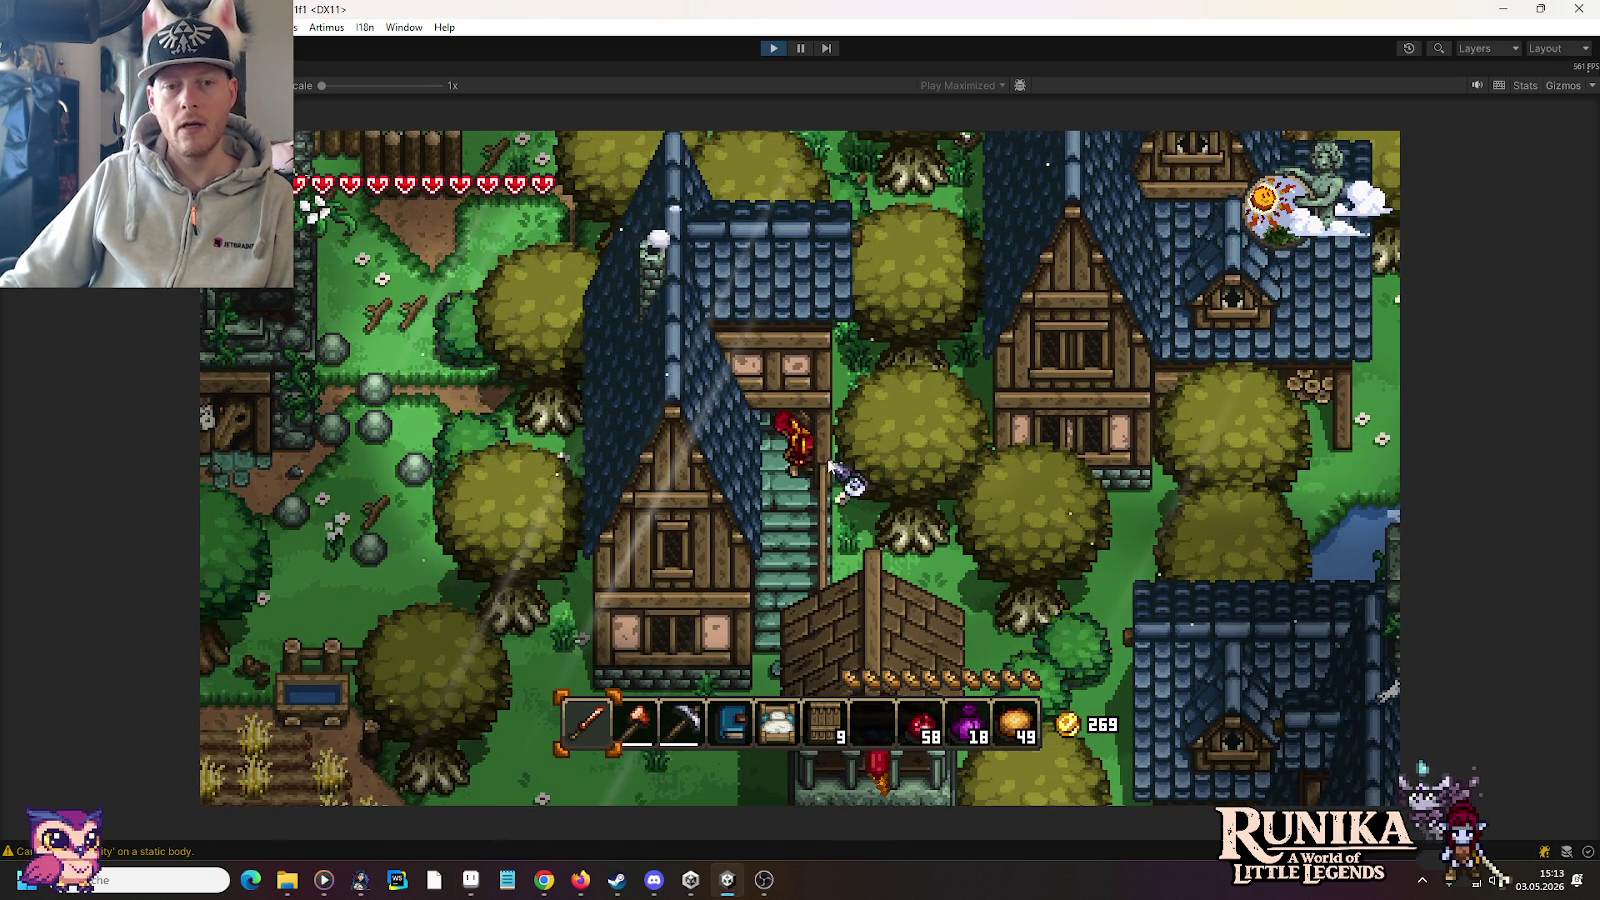
key(alt+Tab)
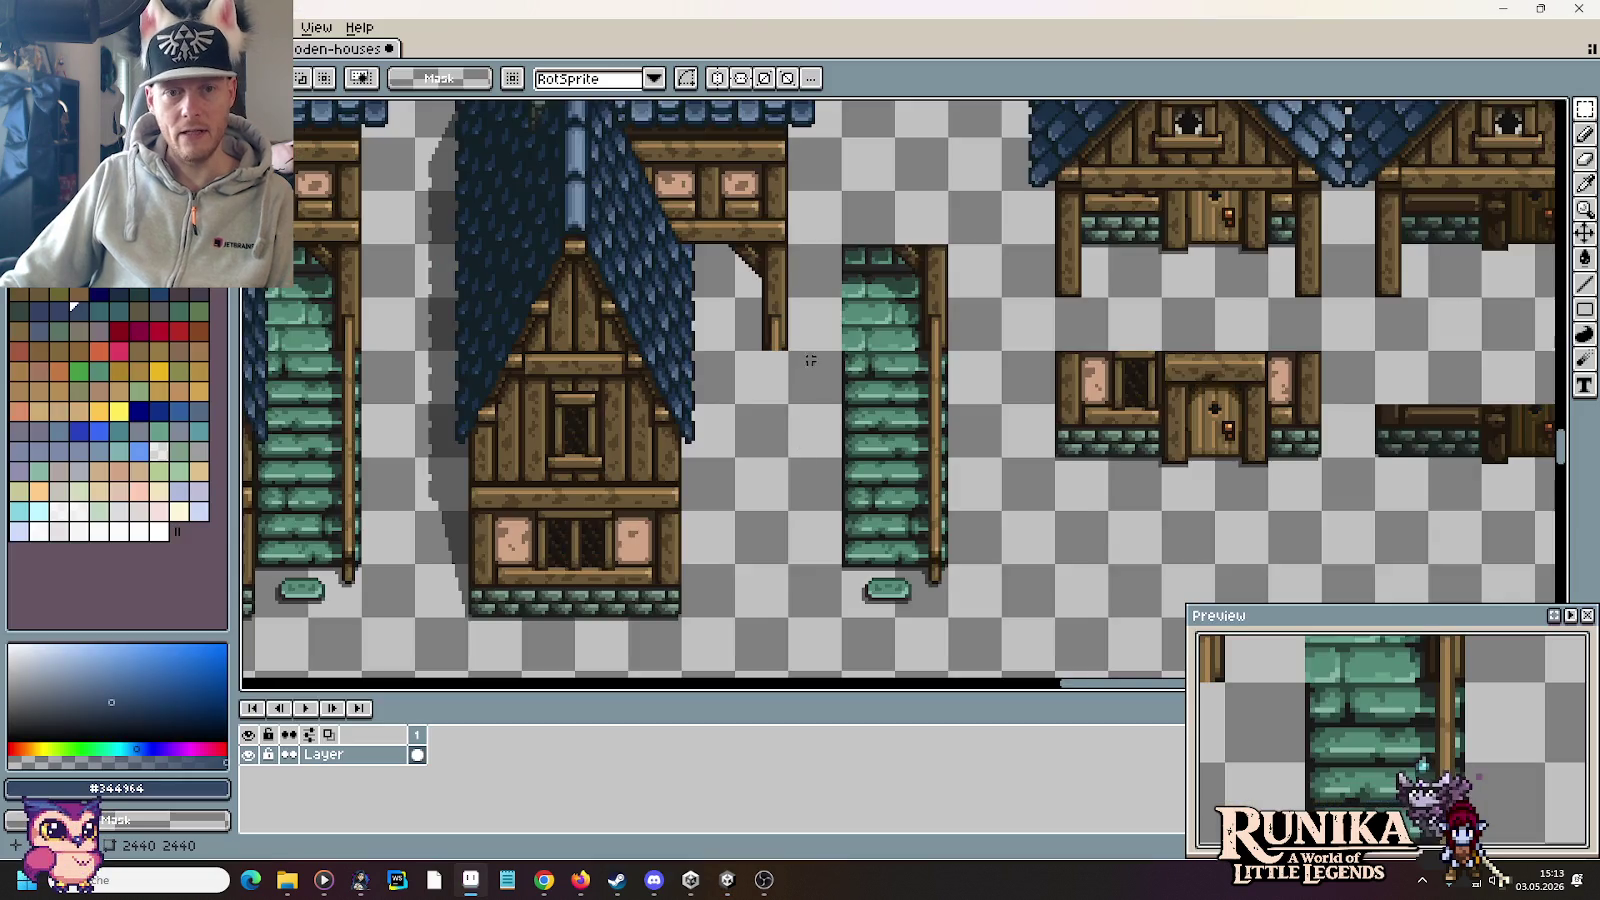
Step: Pan and zoom over the upper house sprites and blue-roofed houses, then Alt+Tab to Unity
scroll(786, 375, up, 1)
scroll(786, 375, down, 2)
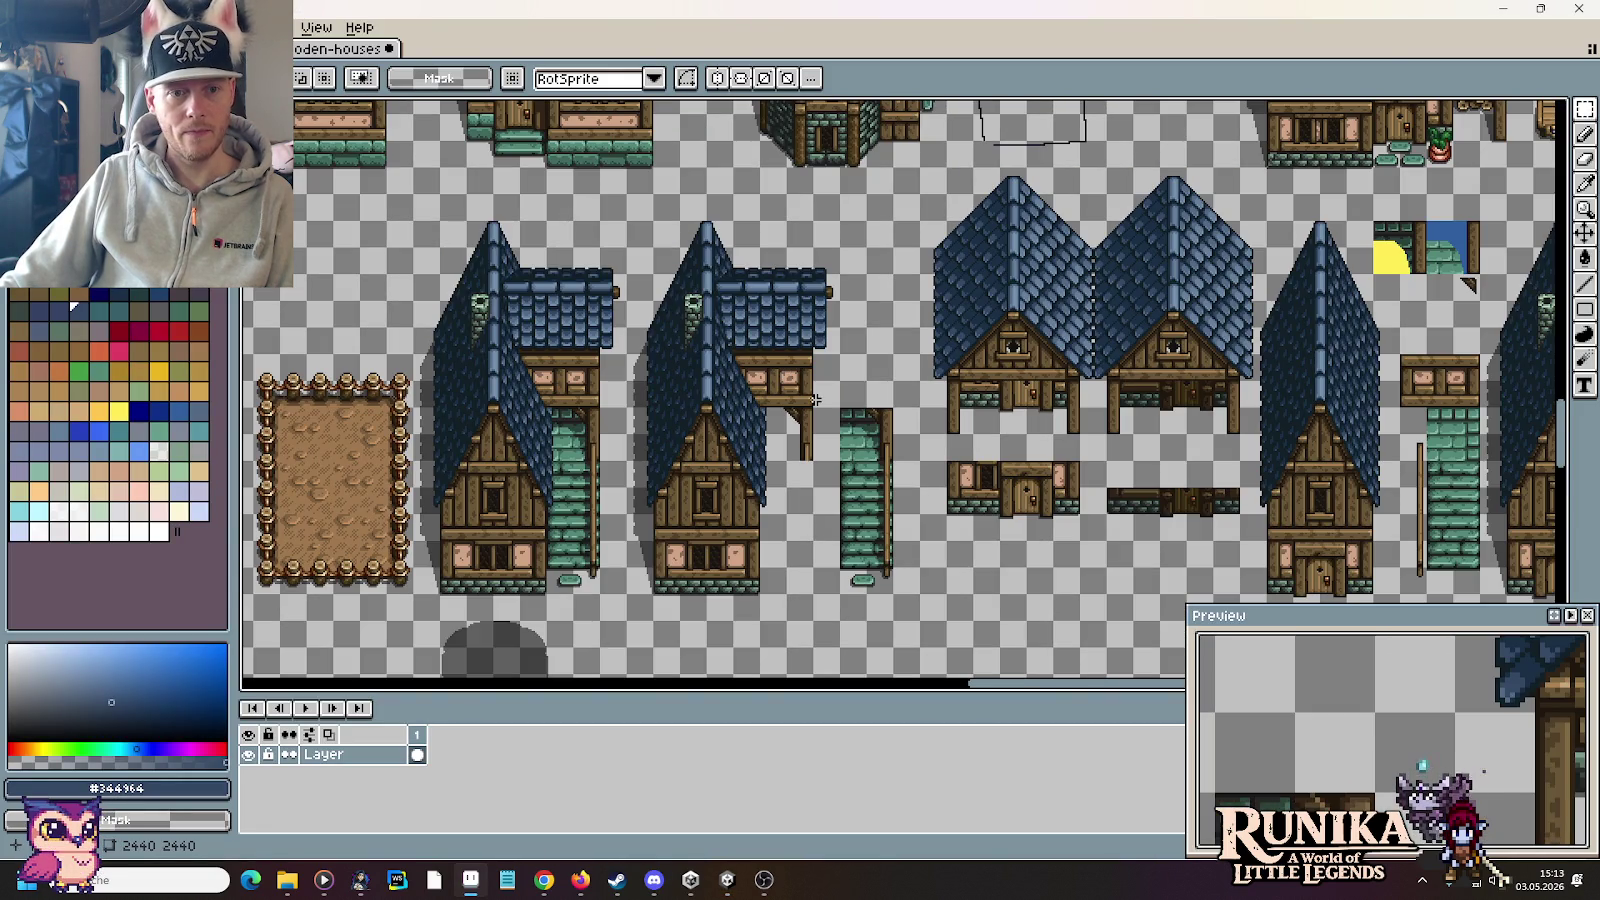
mouse_move(1027, 418)
mouse_down()
mouse_move(963, 414)
mouse_move(968, 340)
mouse_up()
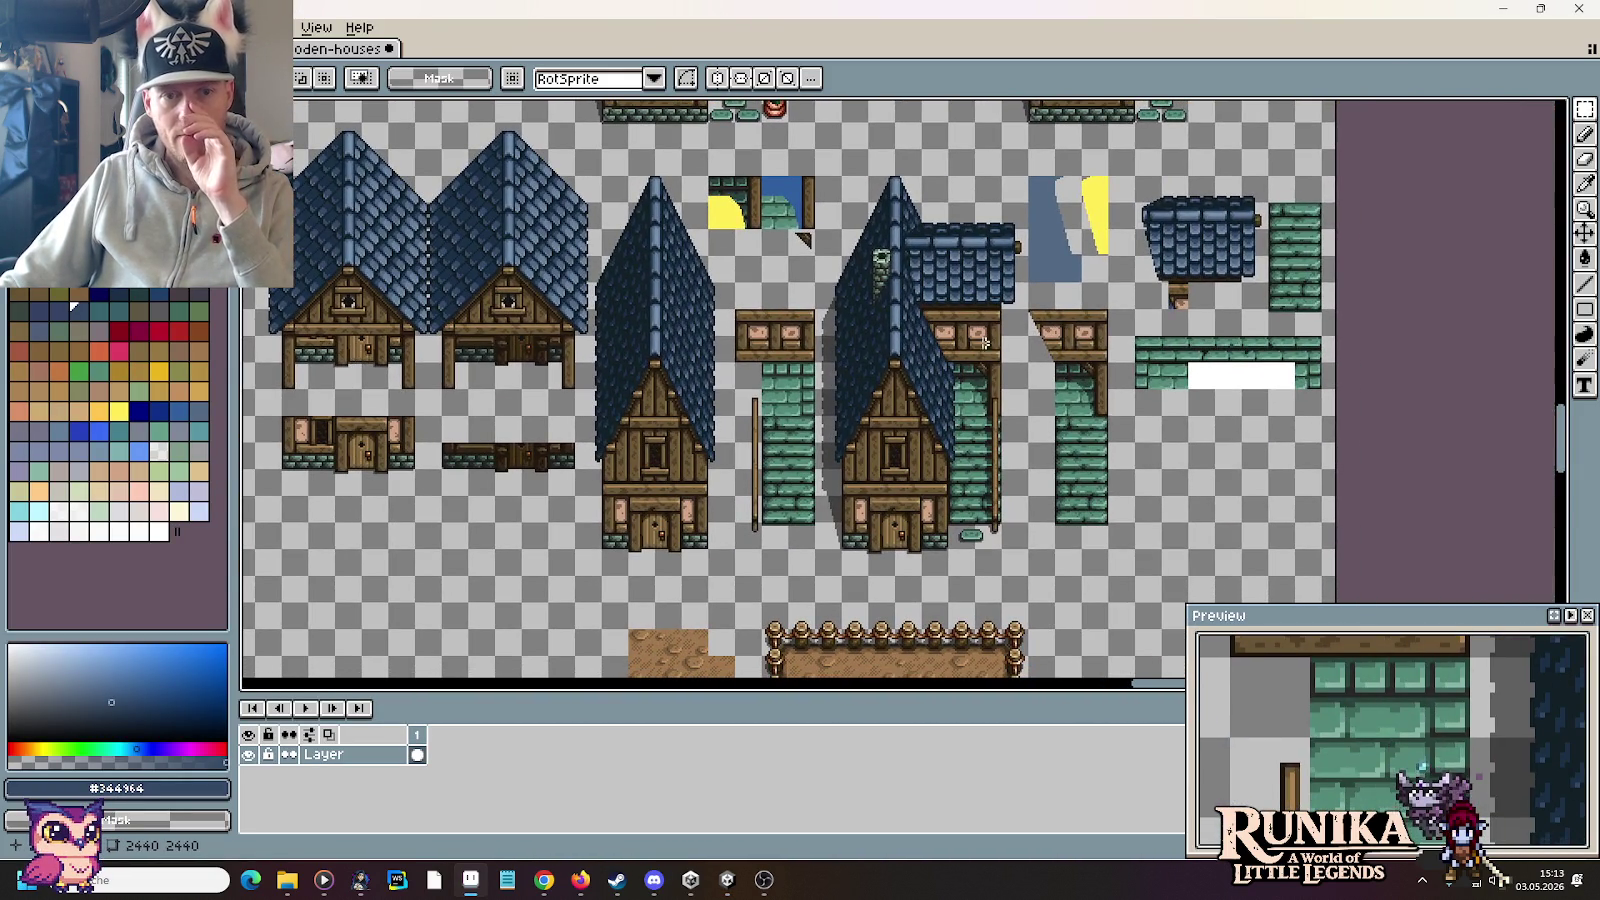
scroll(621, 427, down, 1)
mouse_move(944, 316)
mouse_down()
mouse_move(970, 617)
mouse_move(895, 515)
mouse_move(825, 512)
mouse_up()
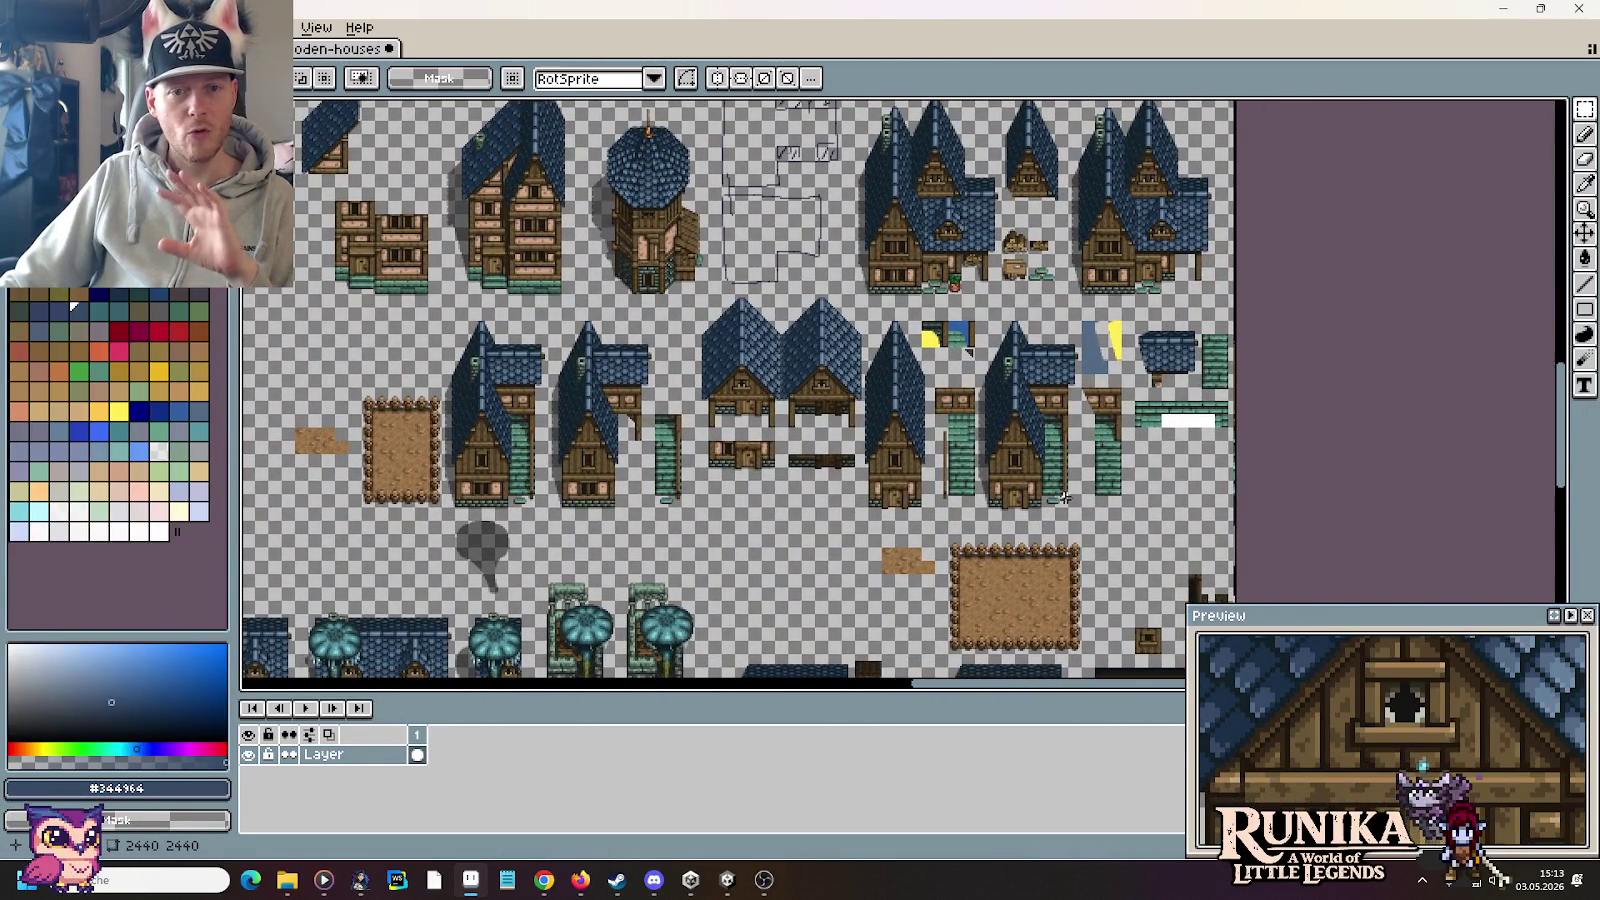
scroll(1065, 497, up, 1)
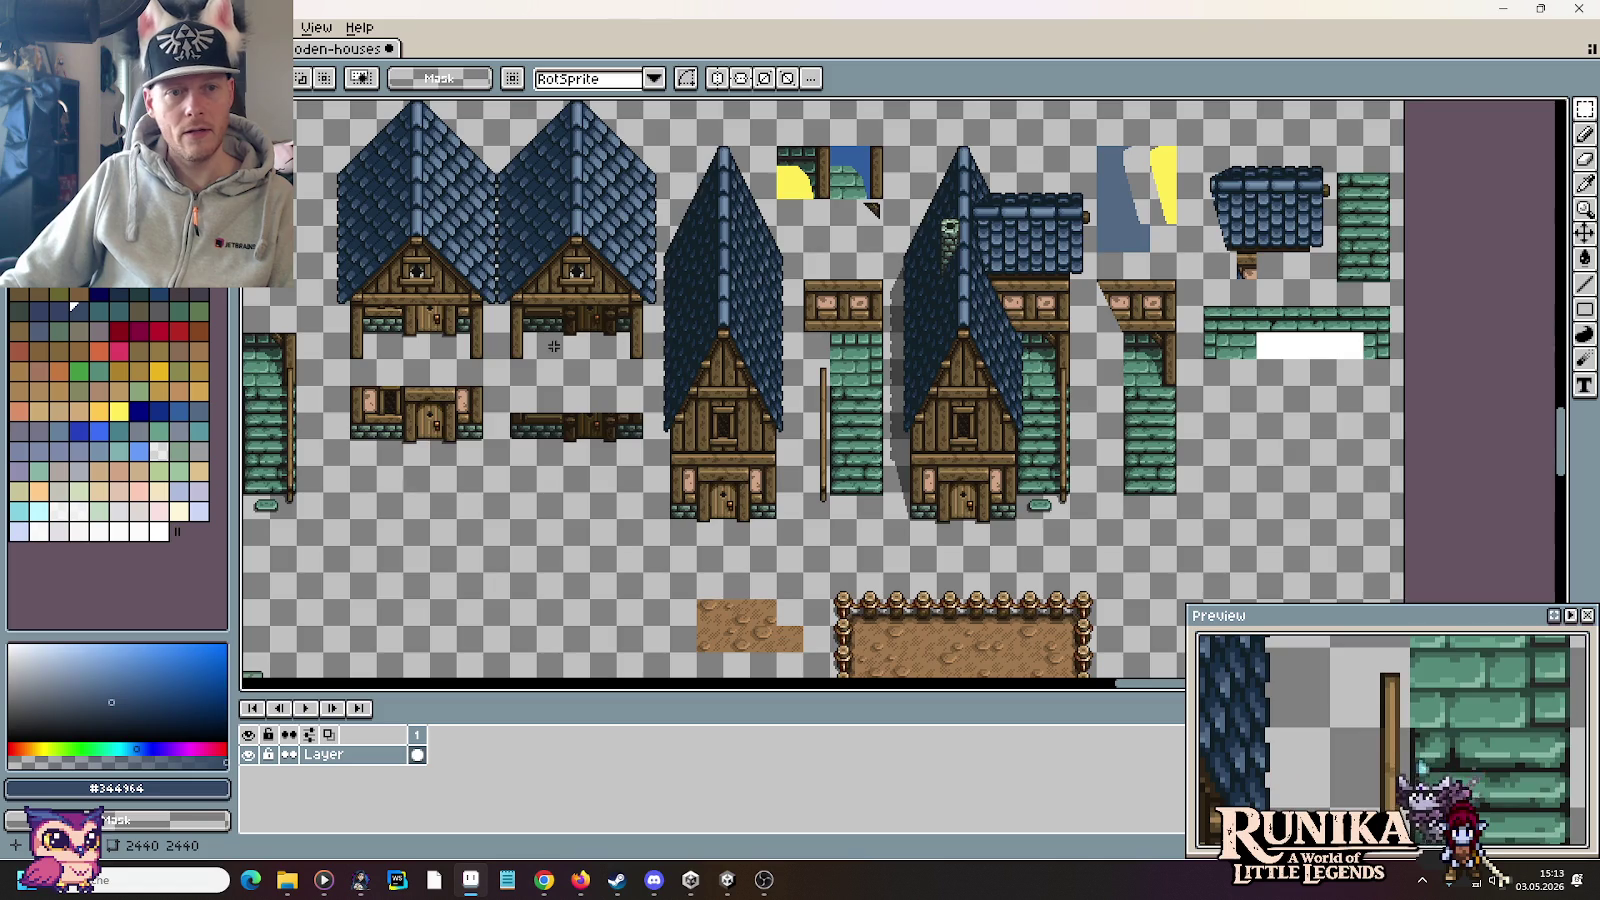
drag(554, 346, 1093, 328)
key(alt+Tab)
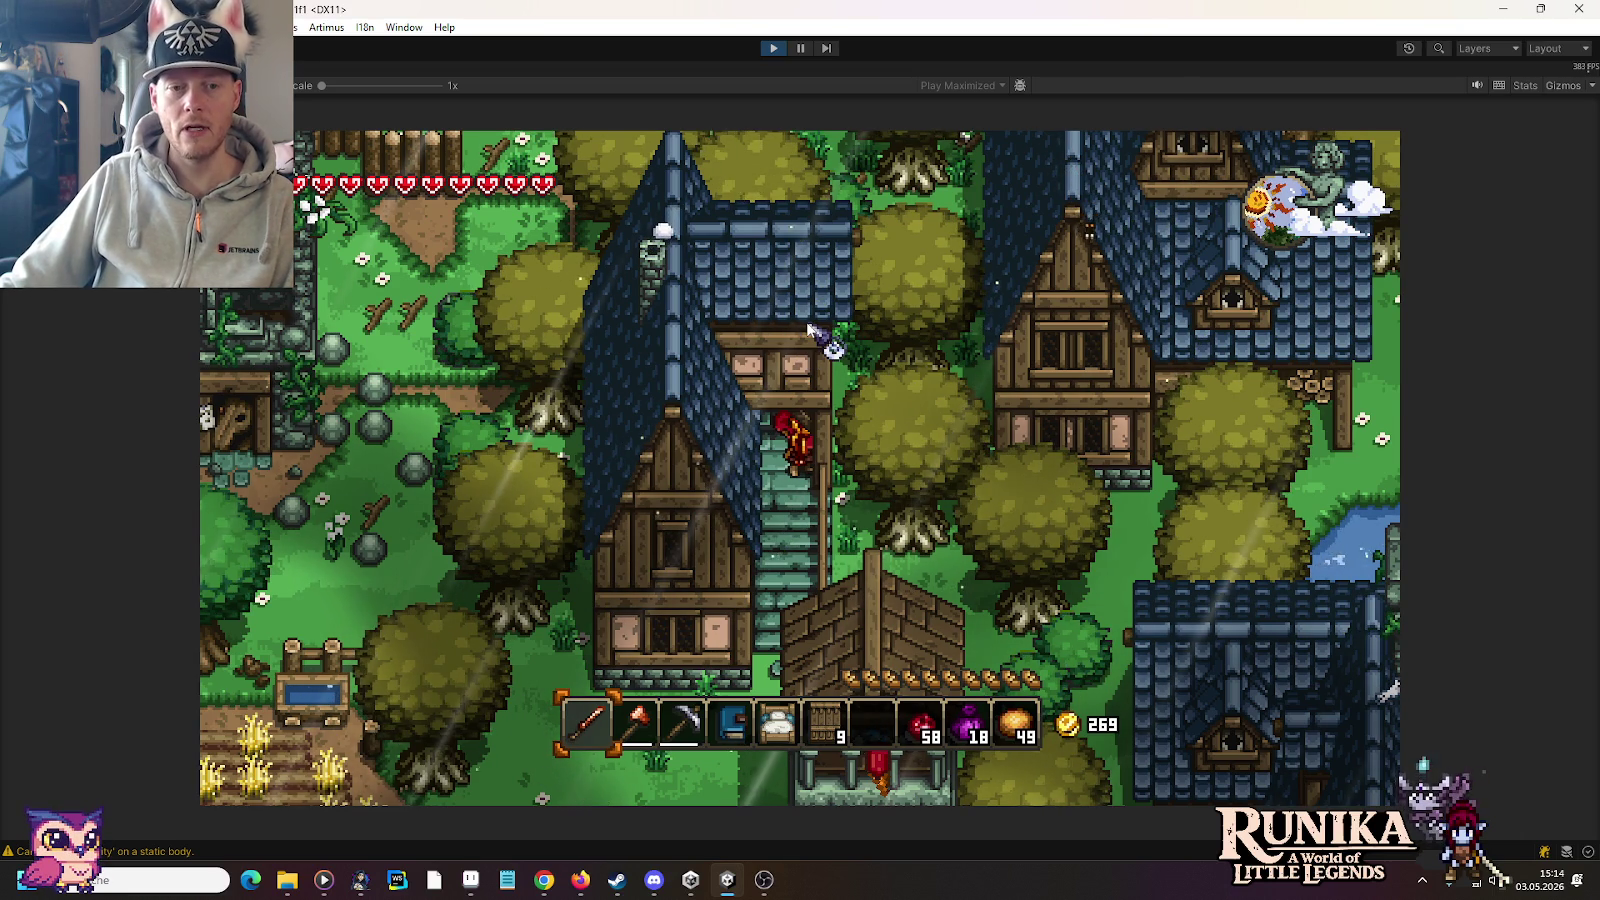
Step: Walk the character off the stairs, past the stone tower and into the forest
key(s)
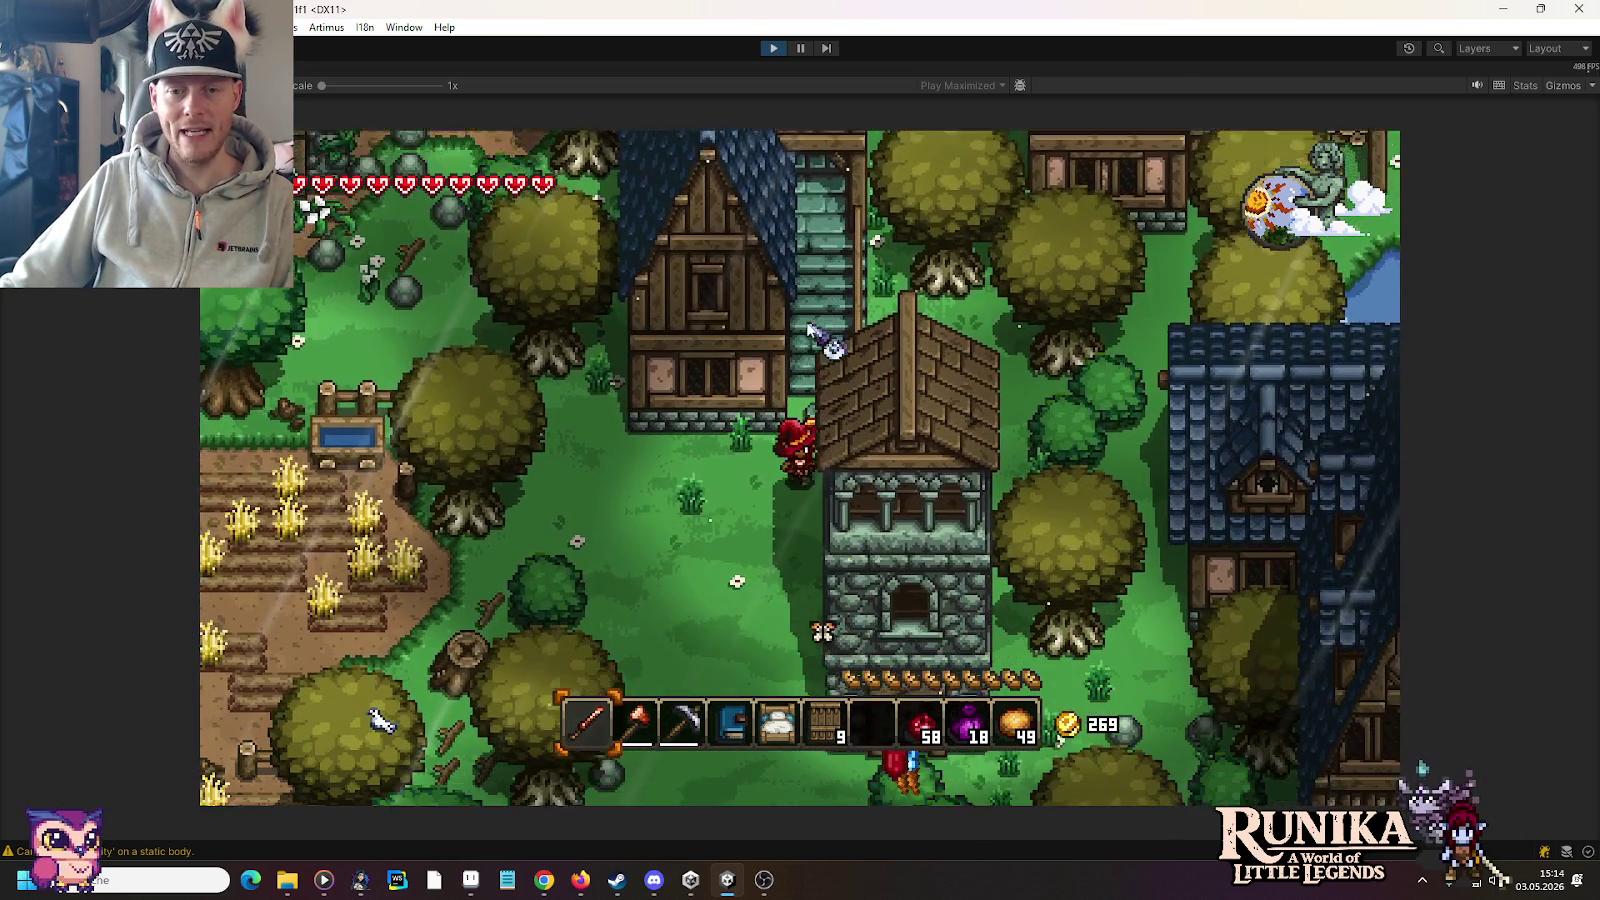
key(a)
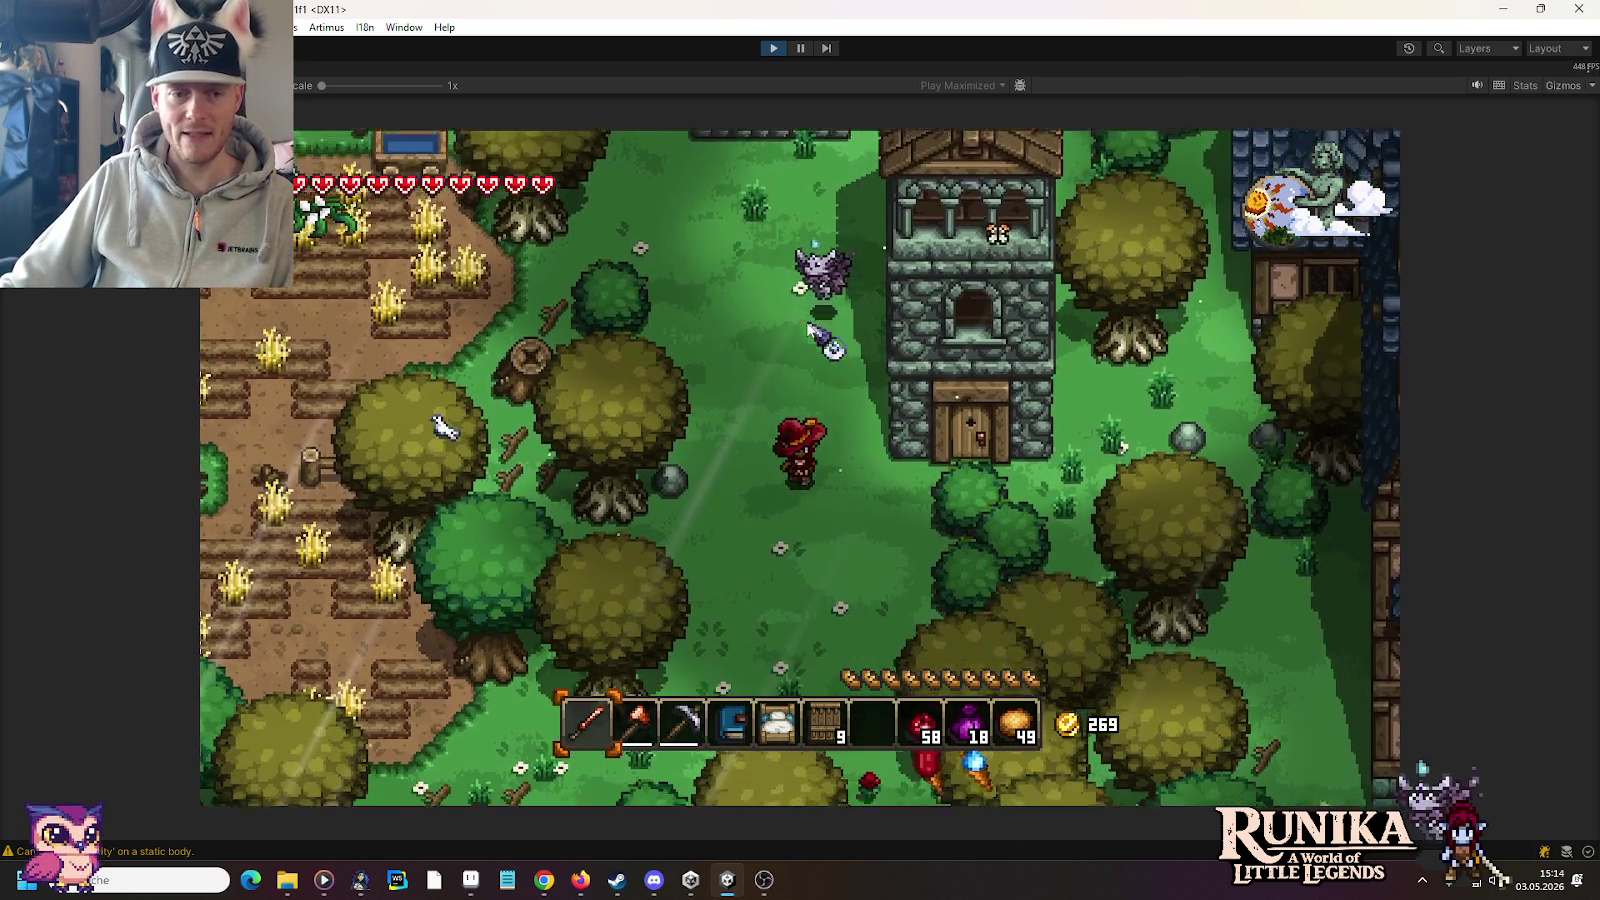
key(s)
key(a)
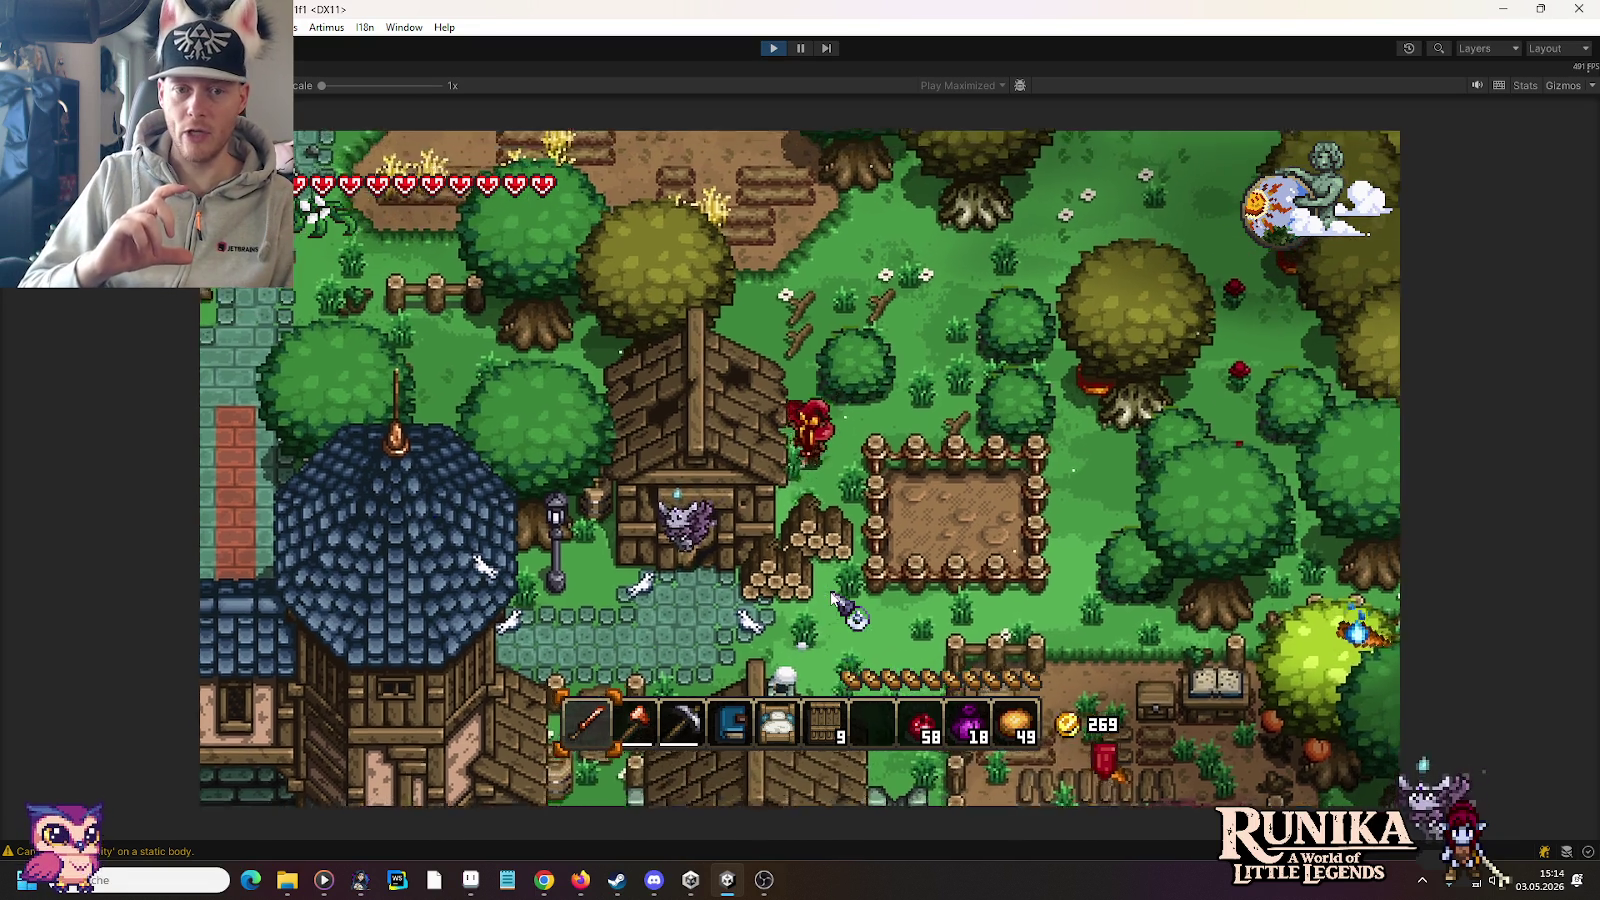
Step: Walk the character up and right, then down and left through the farm
key(w+d)
key(d)
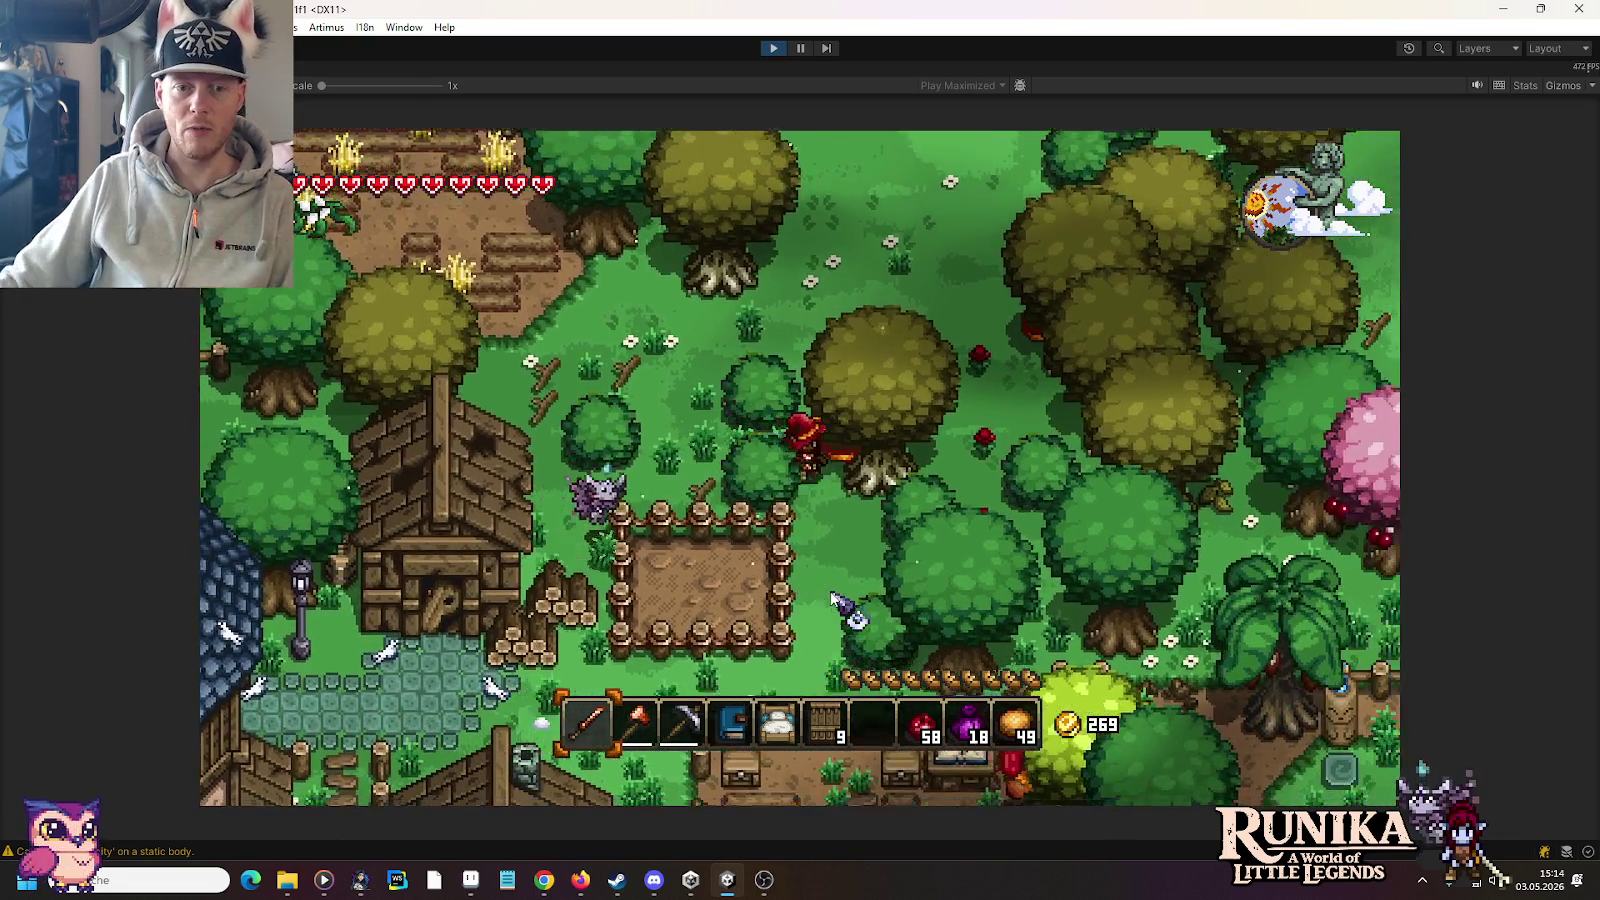
key(s)
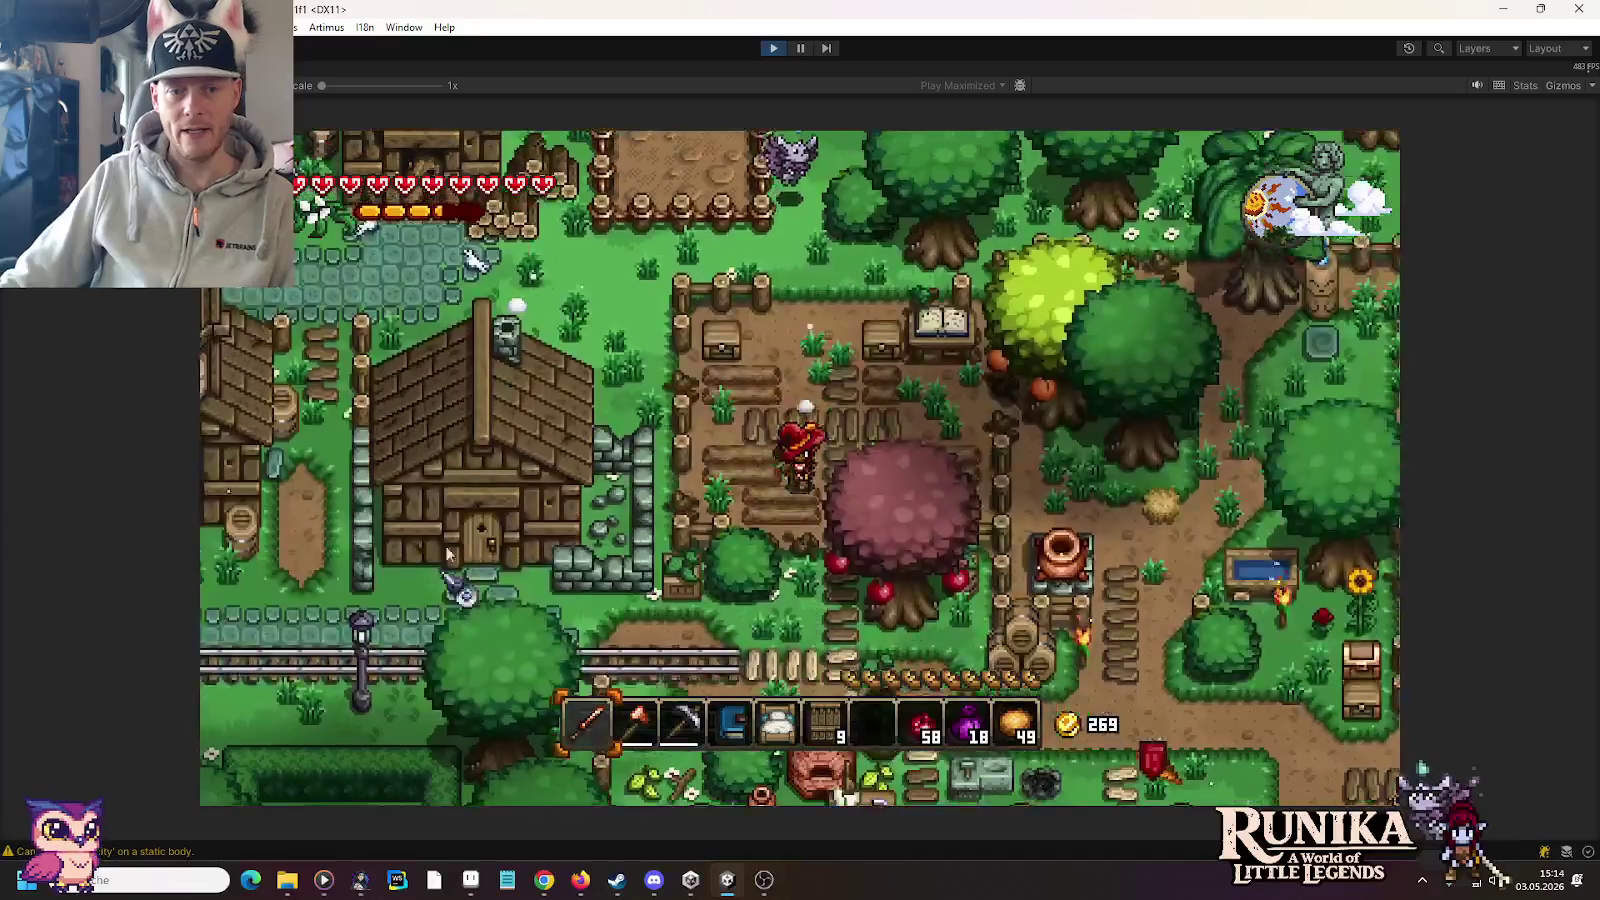
key(s)
key(a)
key(a)
key(w)
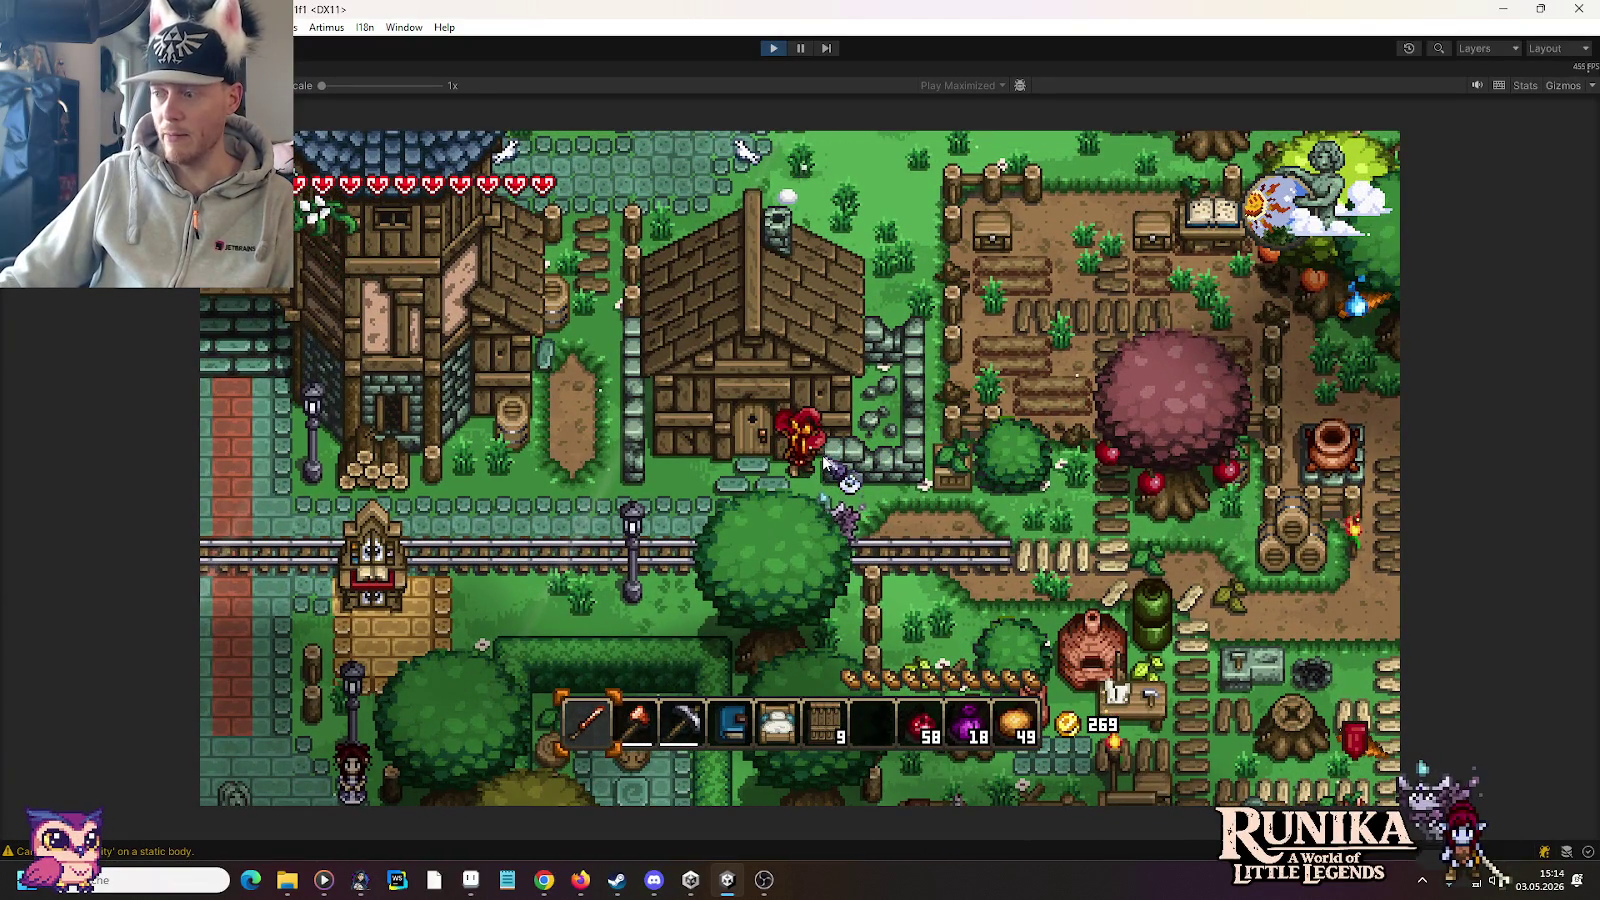
Step: Walk the character around and left along the front of the wooden house
key(s)
key(d)
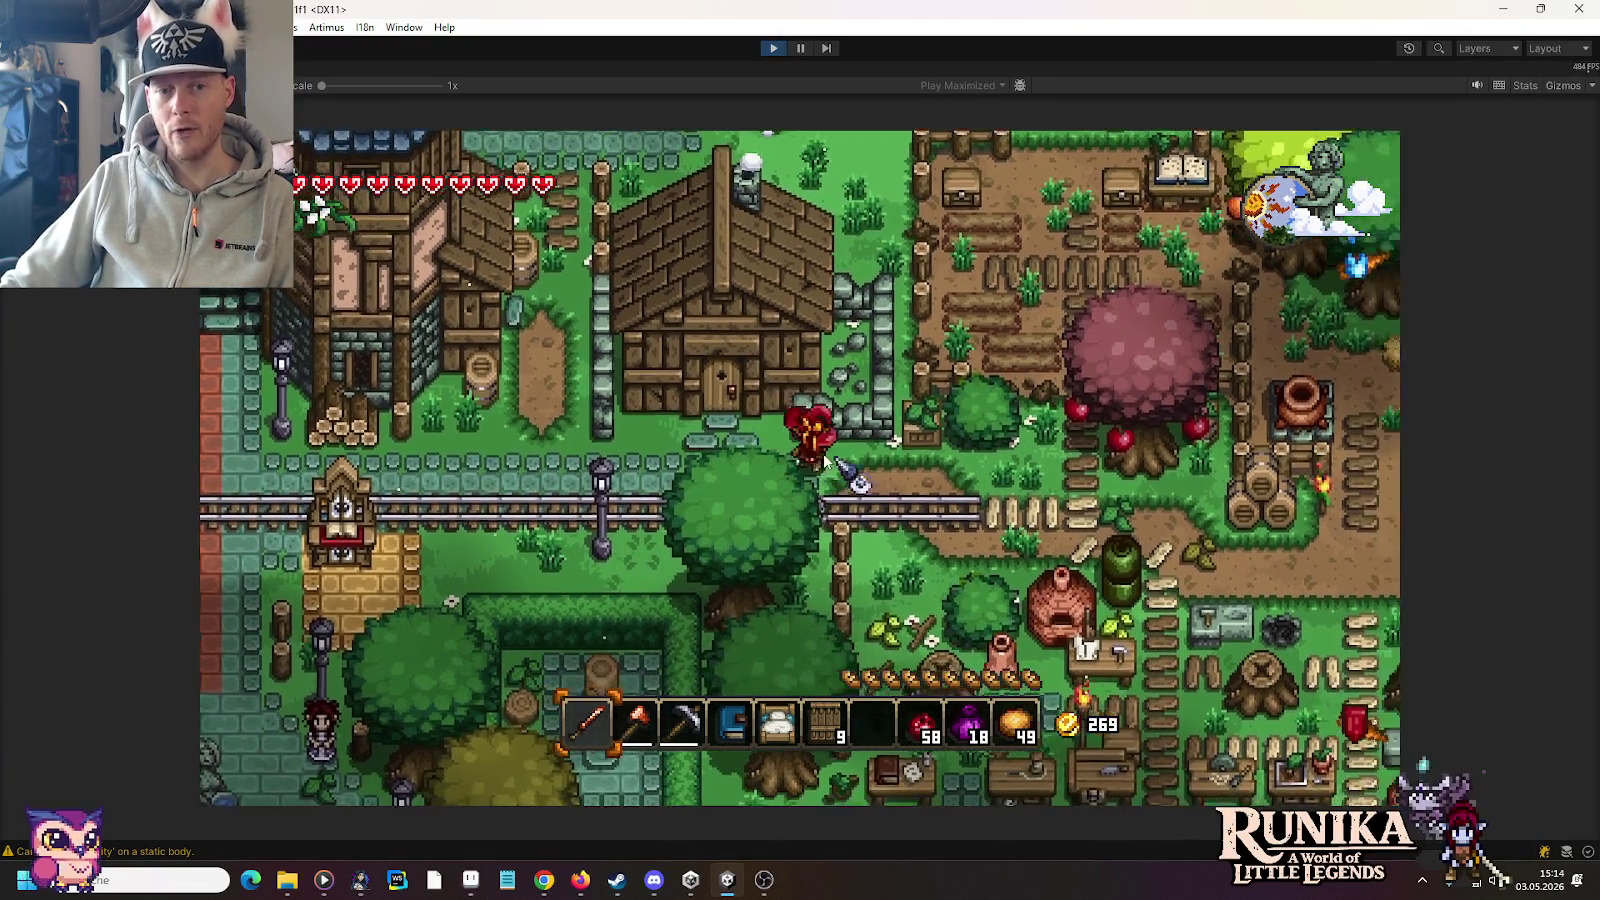
key(w)
key(a)
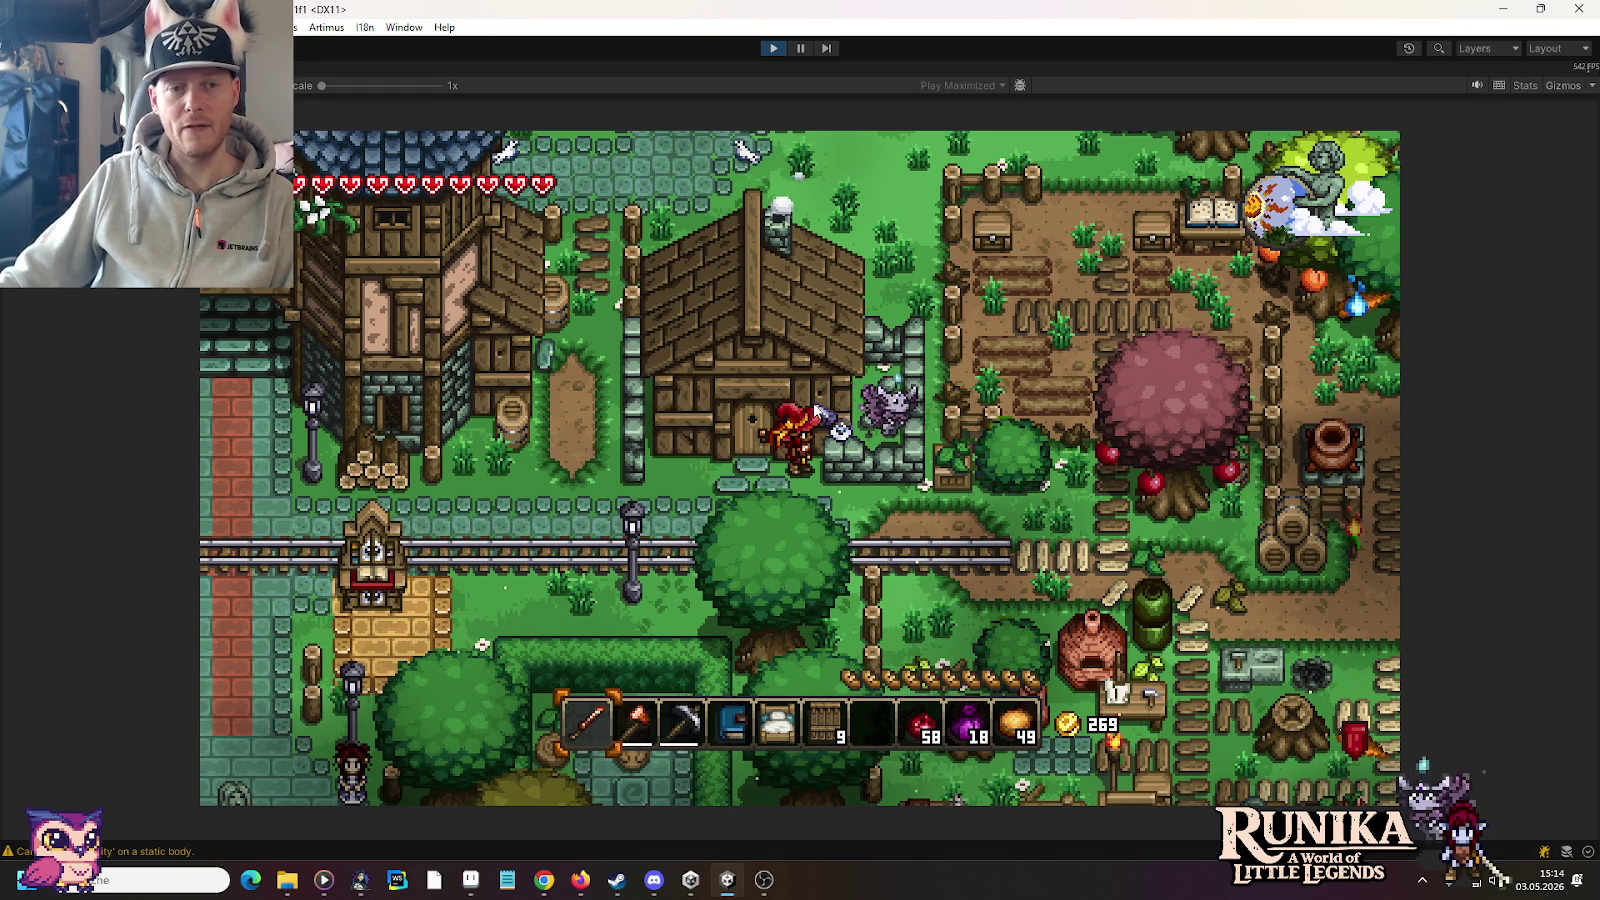
key(s)
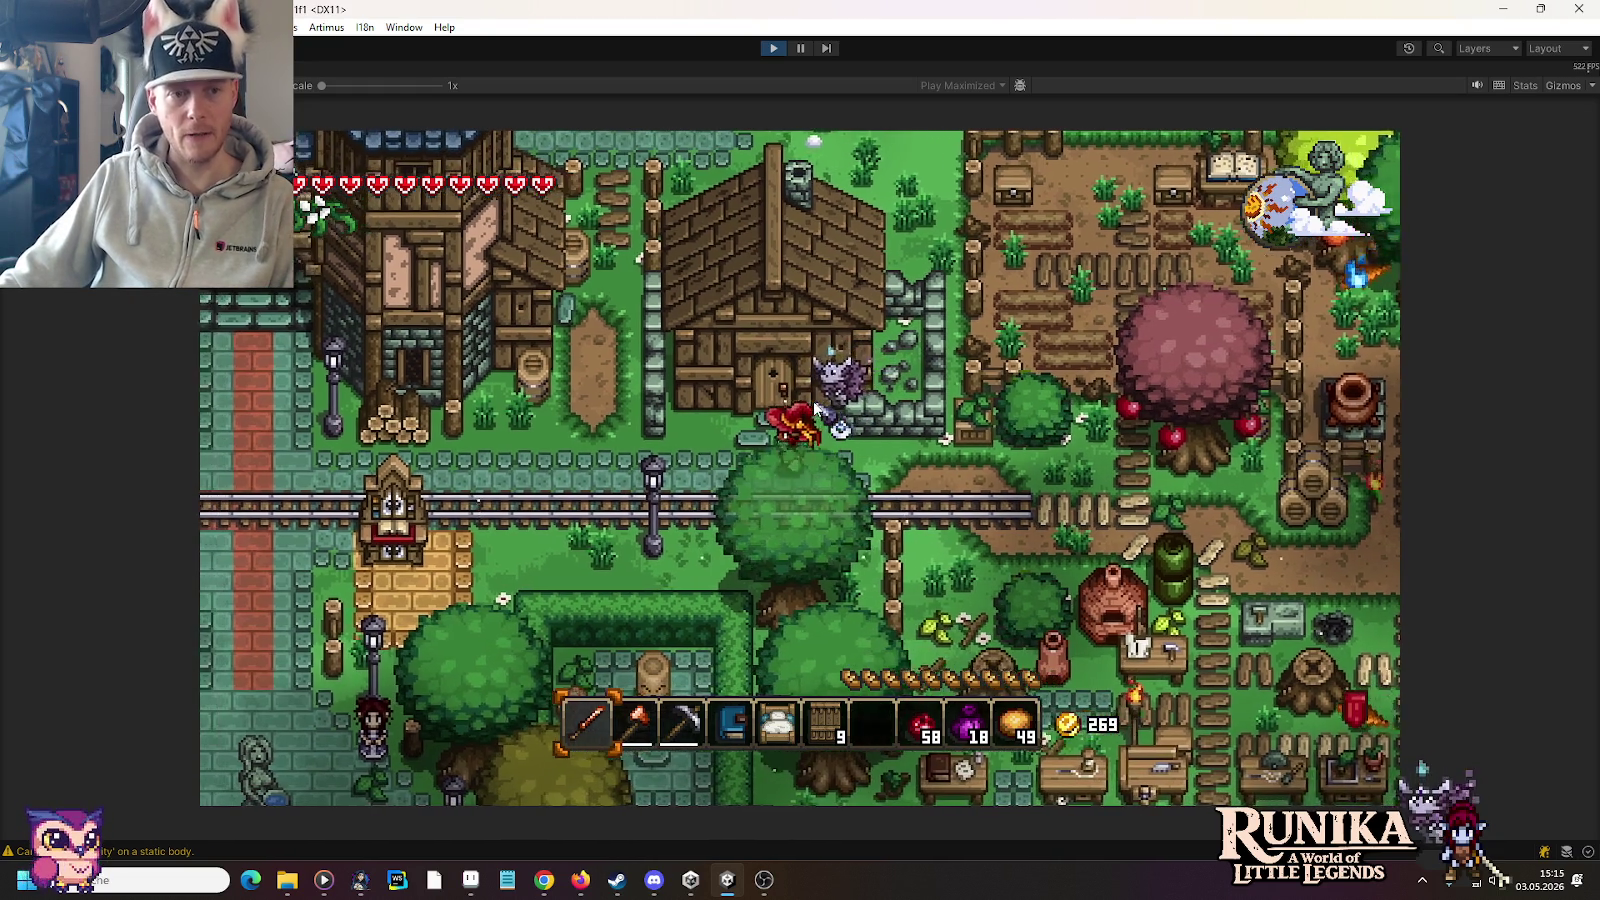
key(a)
Step: Walk up past the tiled-roof tower, then down the brick path between timber houses
key(w)
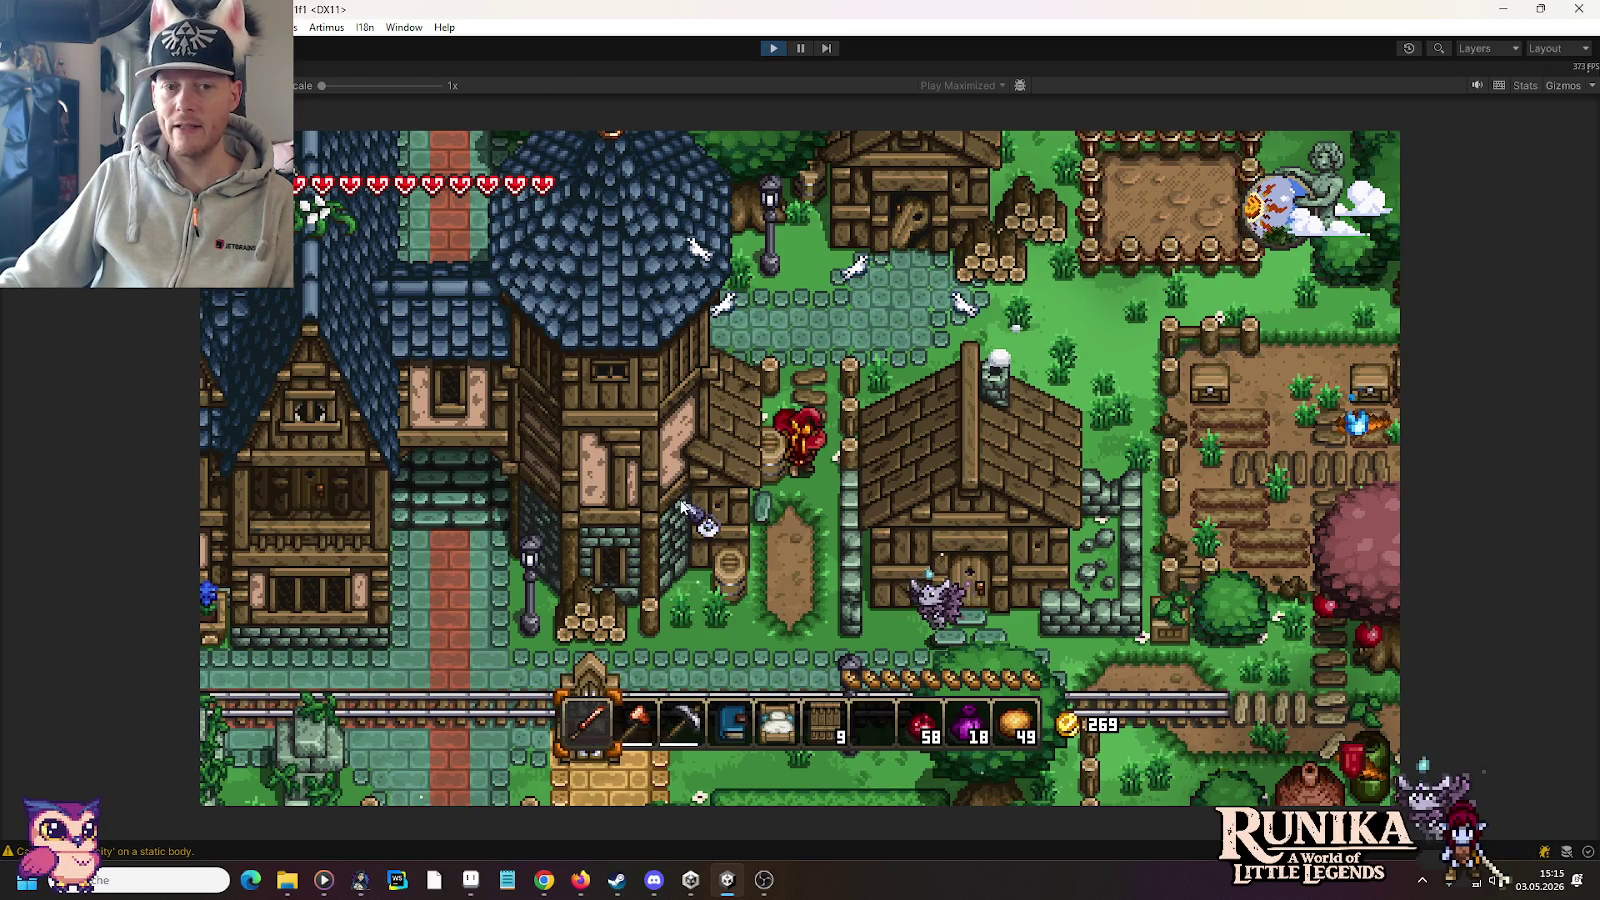
key(w)
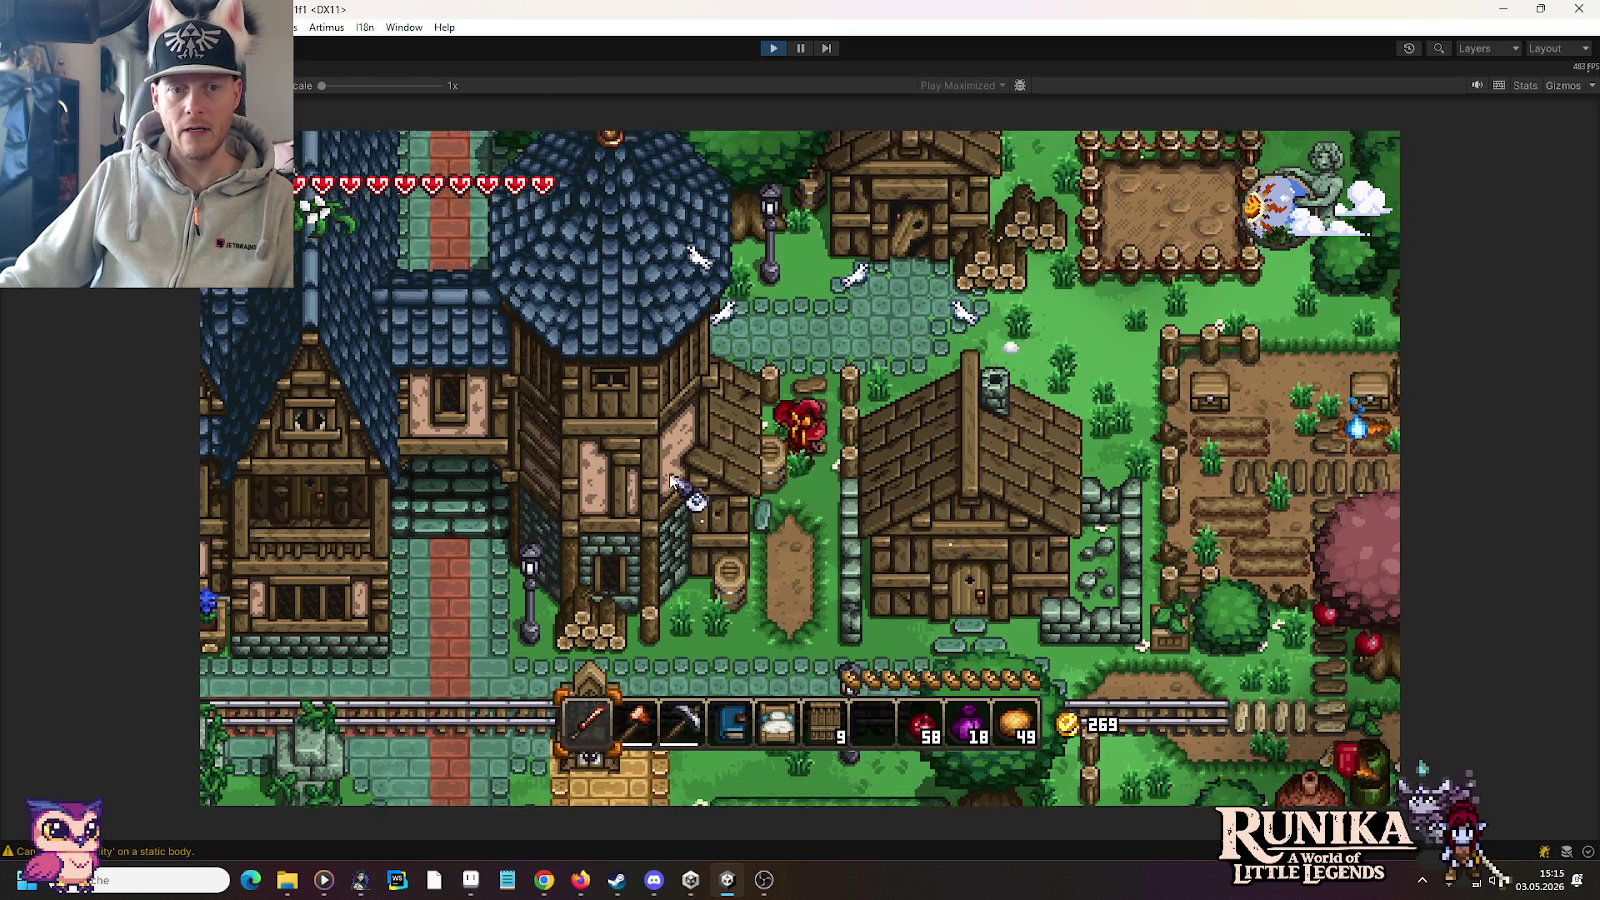
key(a)
key(s)
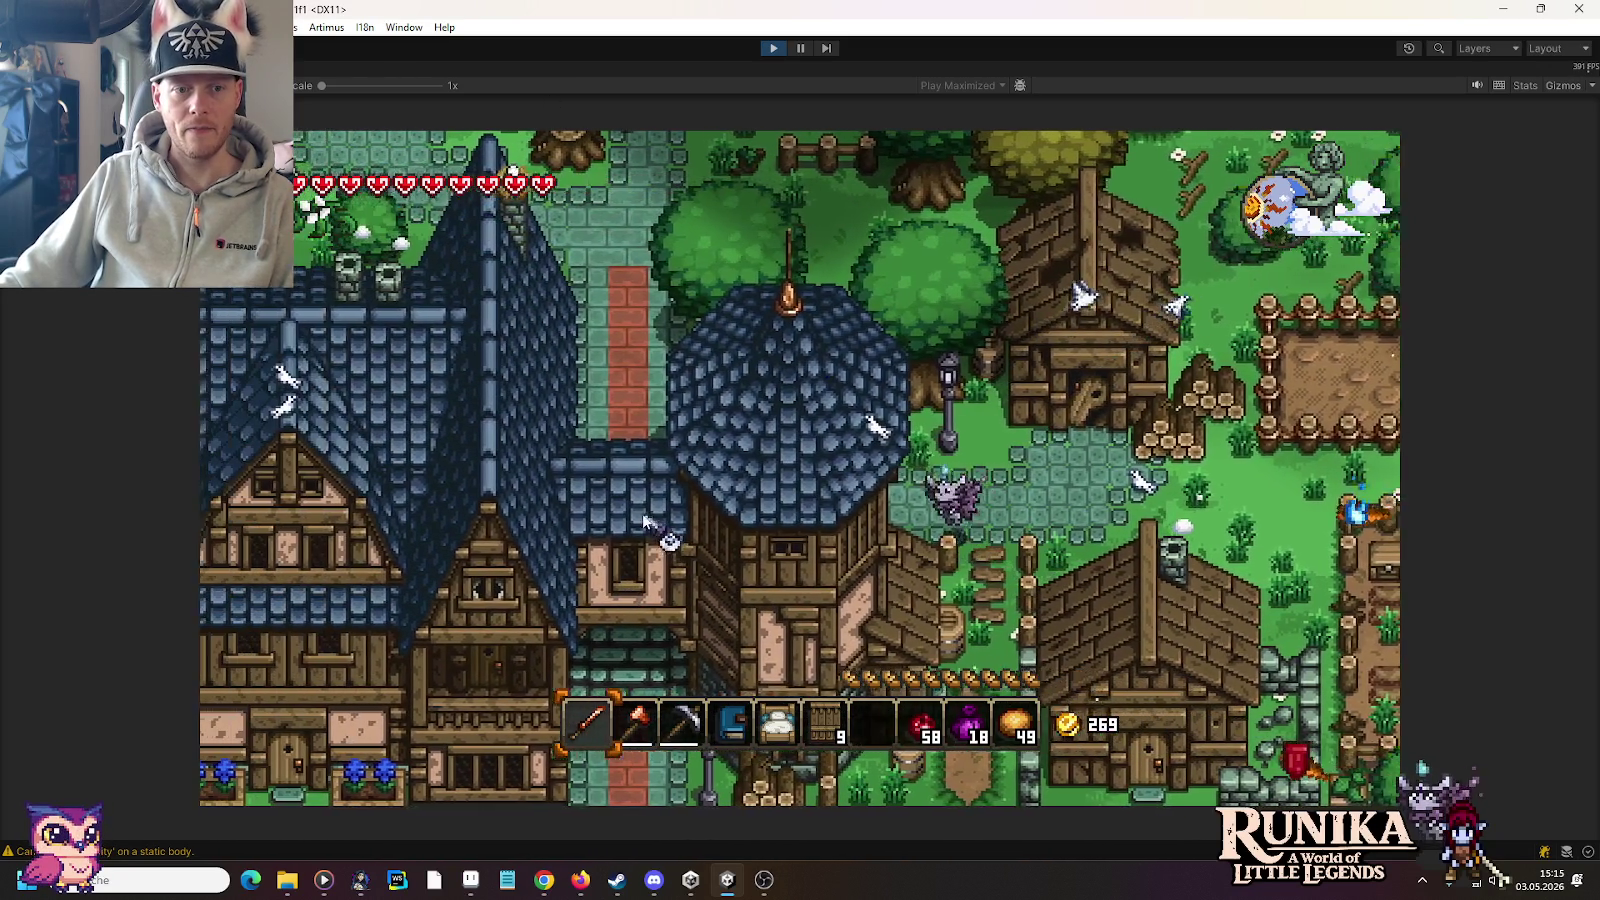
key(s)
key(a)
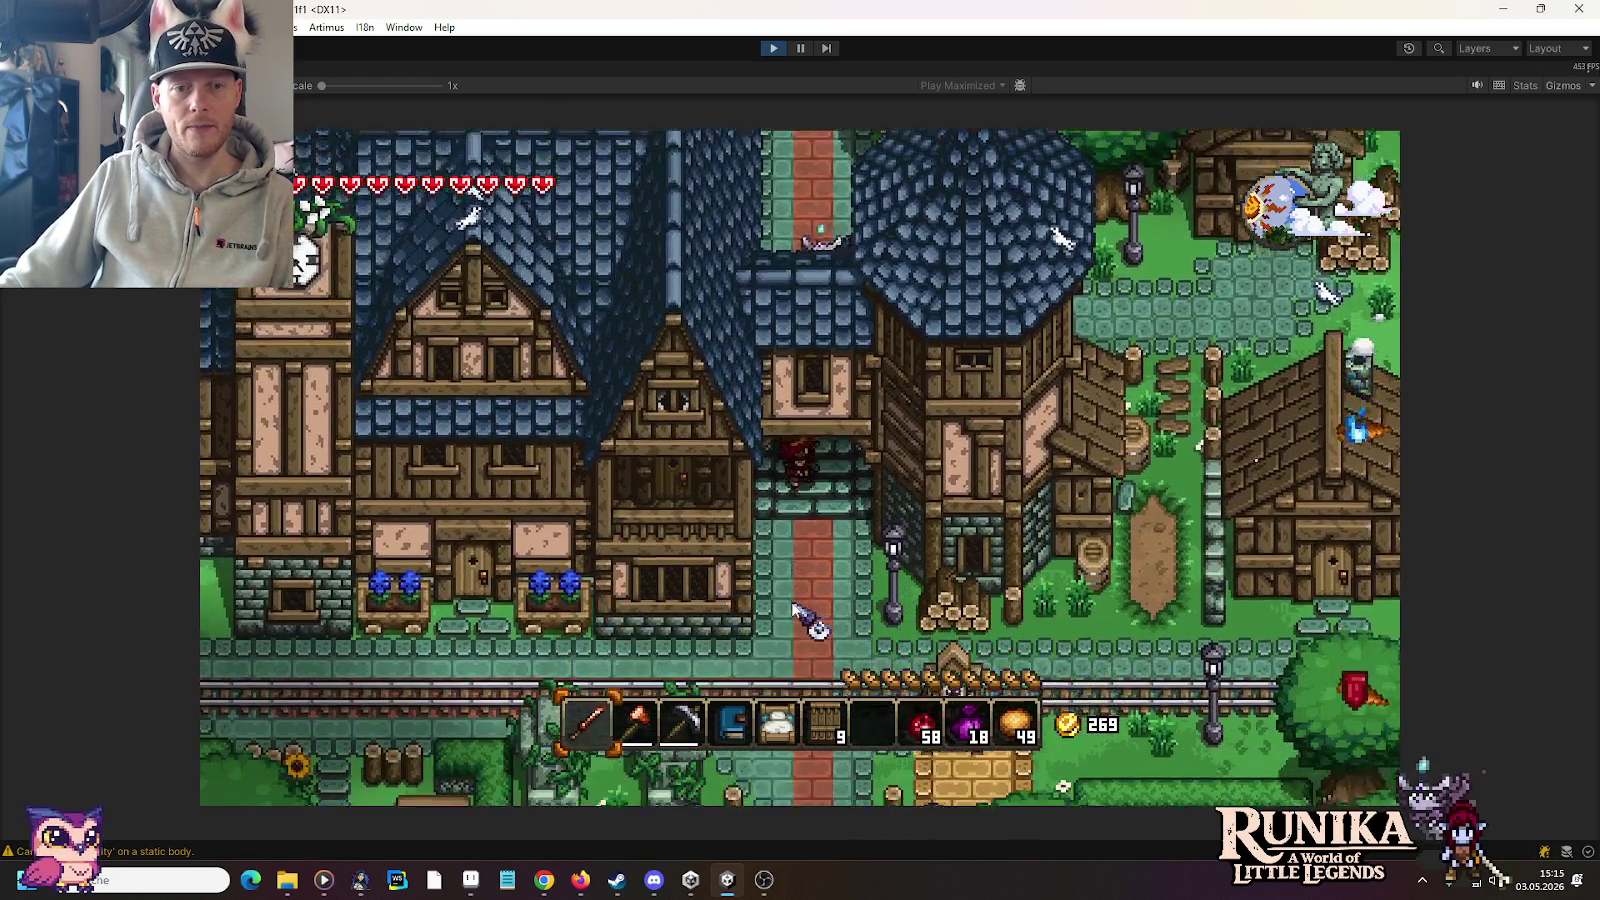
Step: Walk left along the houses past the flower boxes to the blue-roofed cottage
key(a)
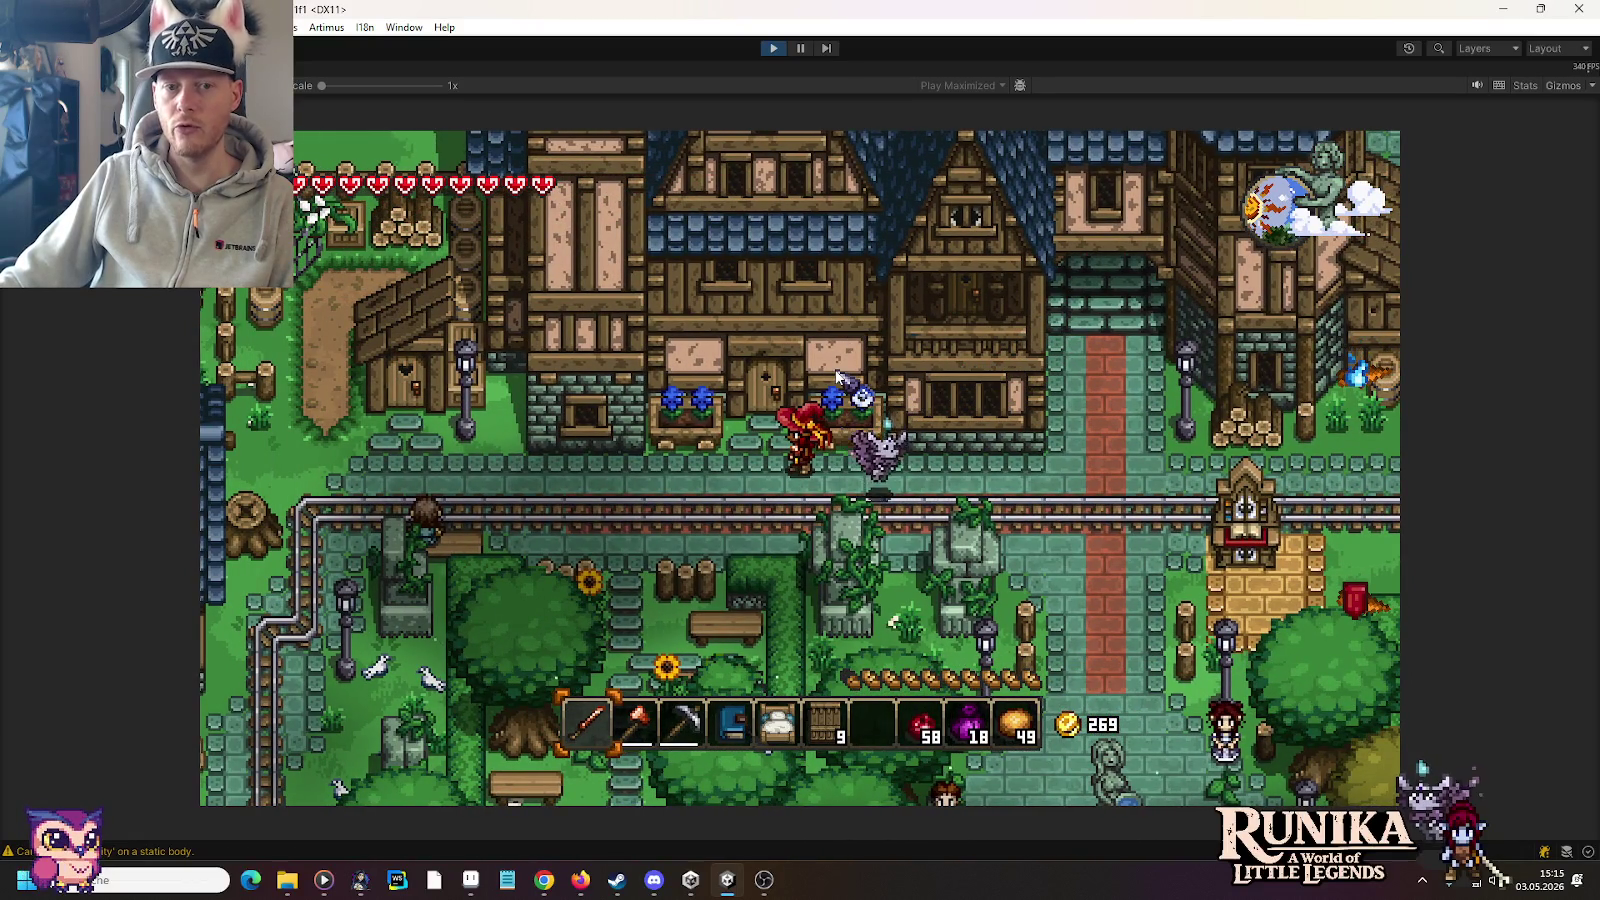
key(a)
key(a)
key(s)
key(s)
key(a)
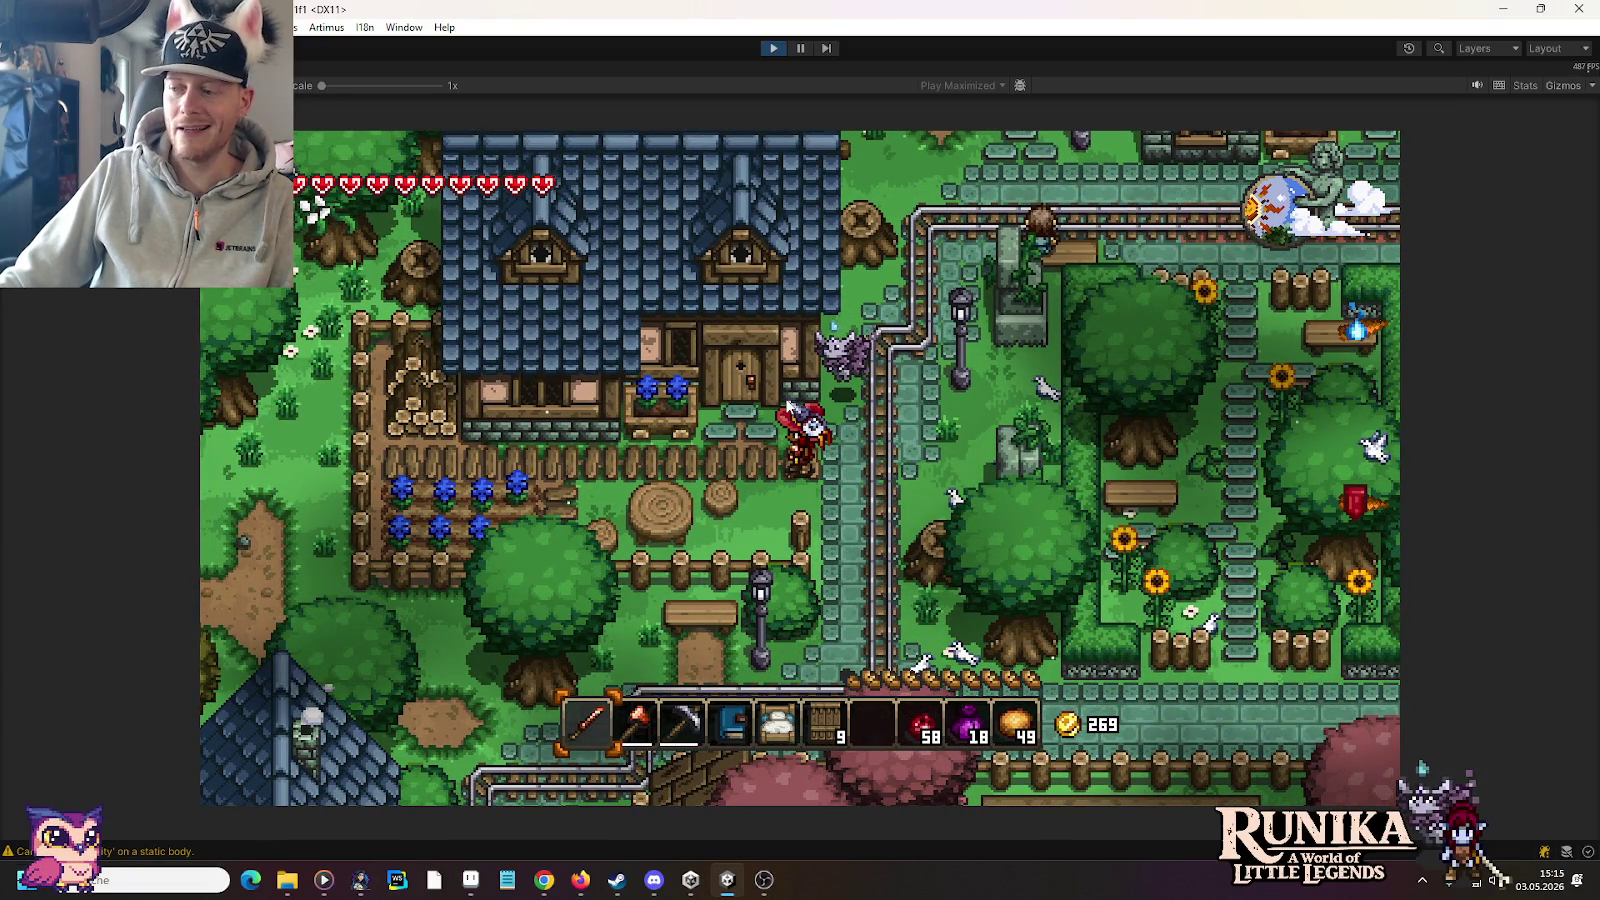
Step: Walk north behind the cottage roof, back south, then left and down
key(w)
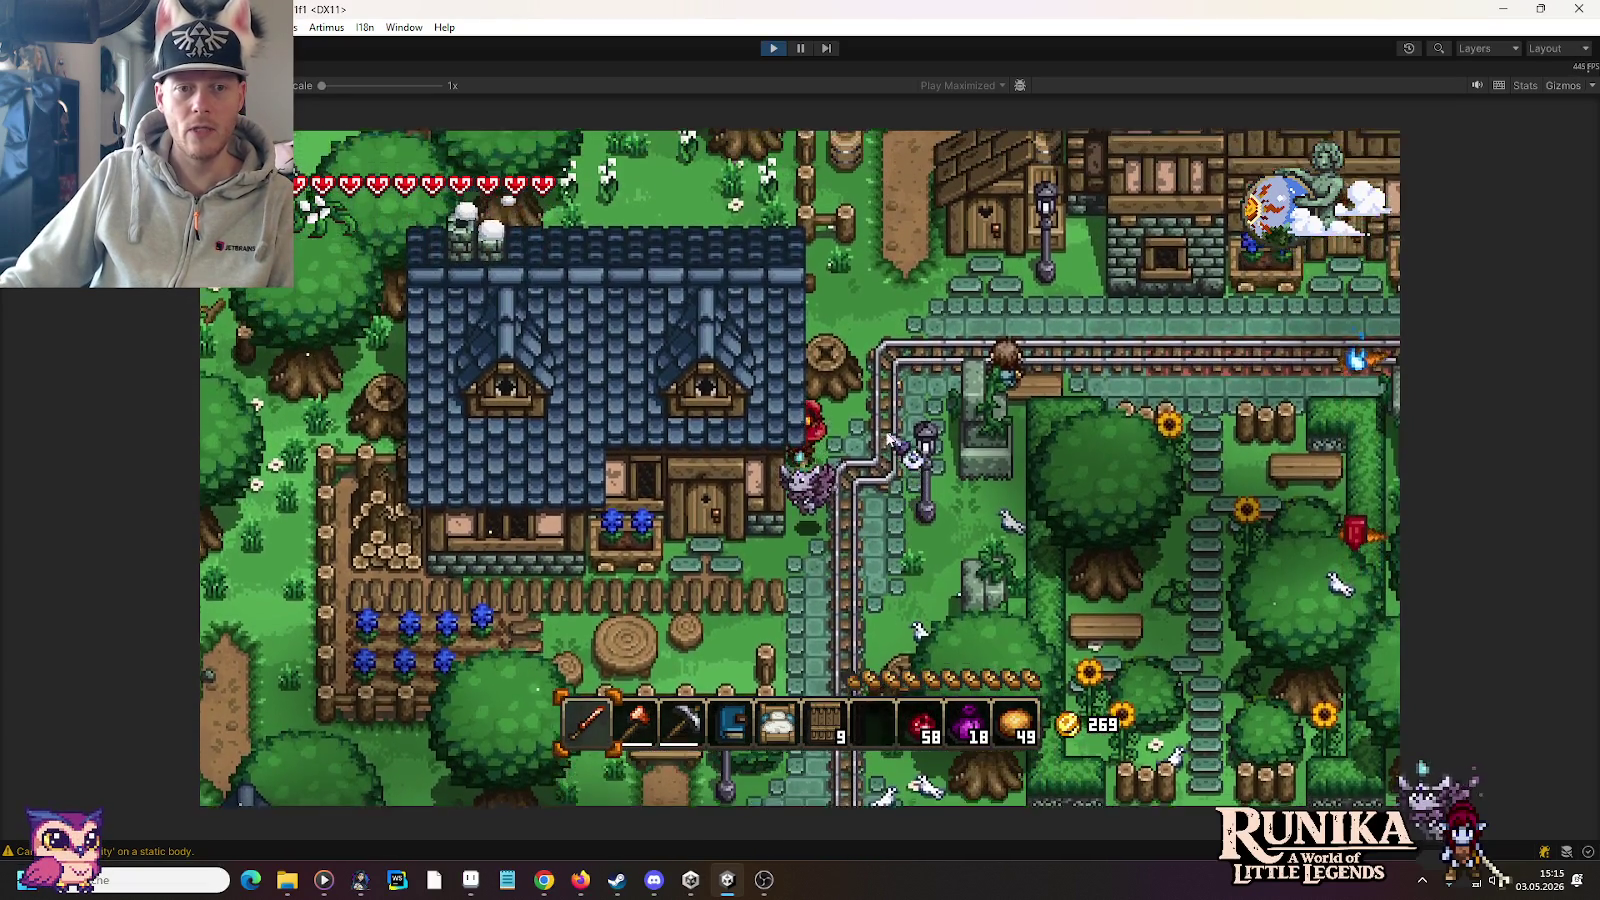
key(s)
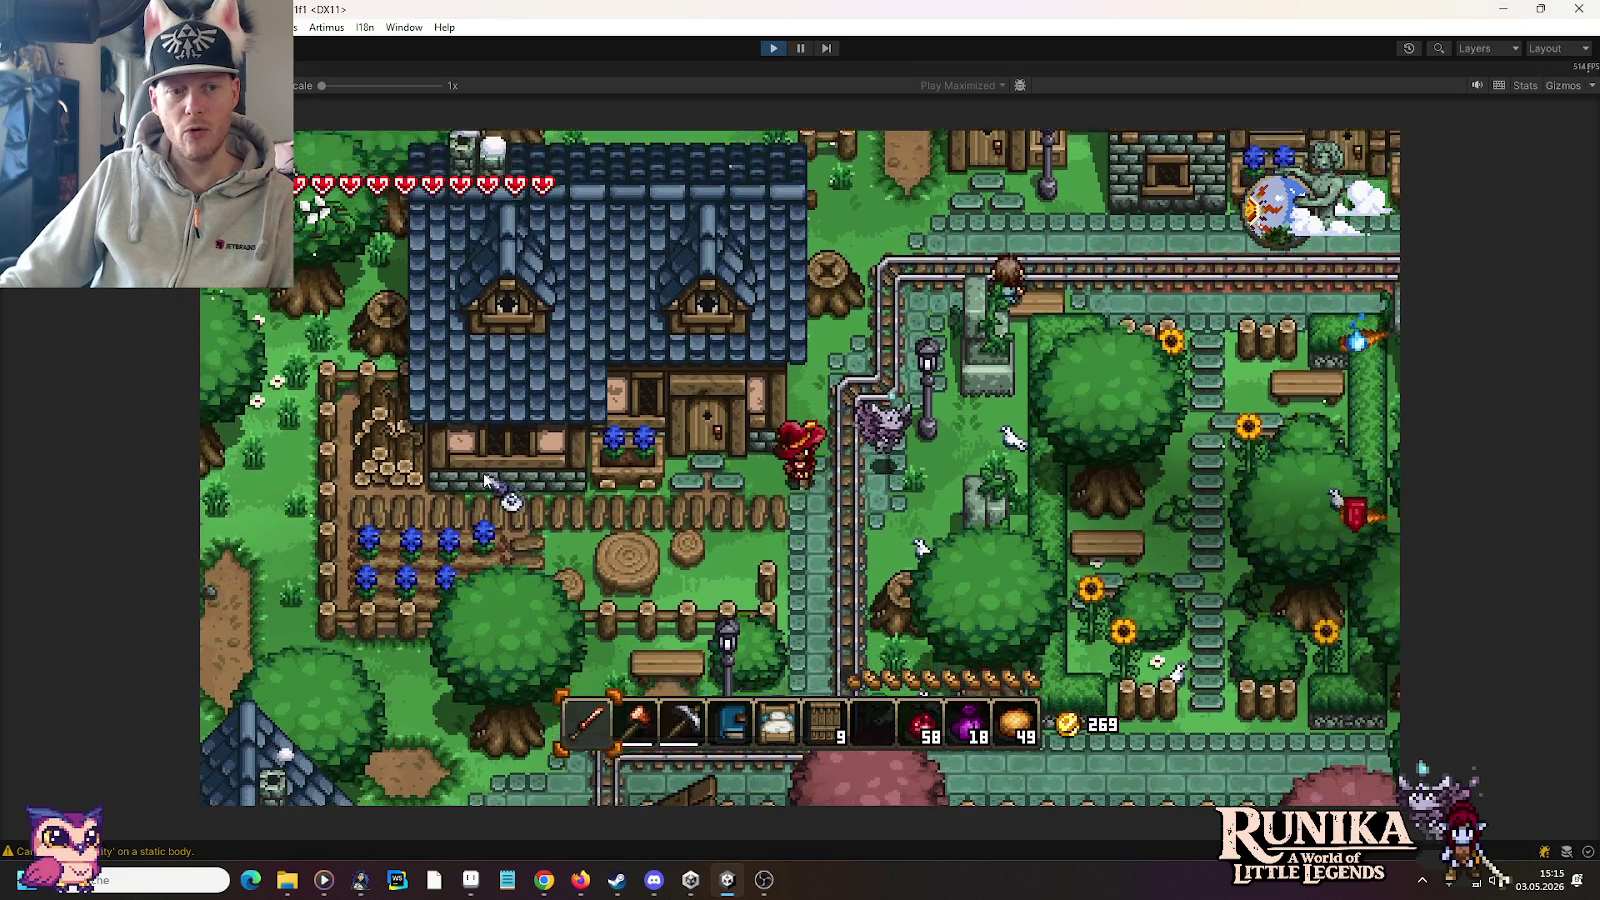
key(a)
key(s)
Step: Equip the hammer with key 2 and walk along the garden fence in front of the cottage
key(2)
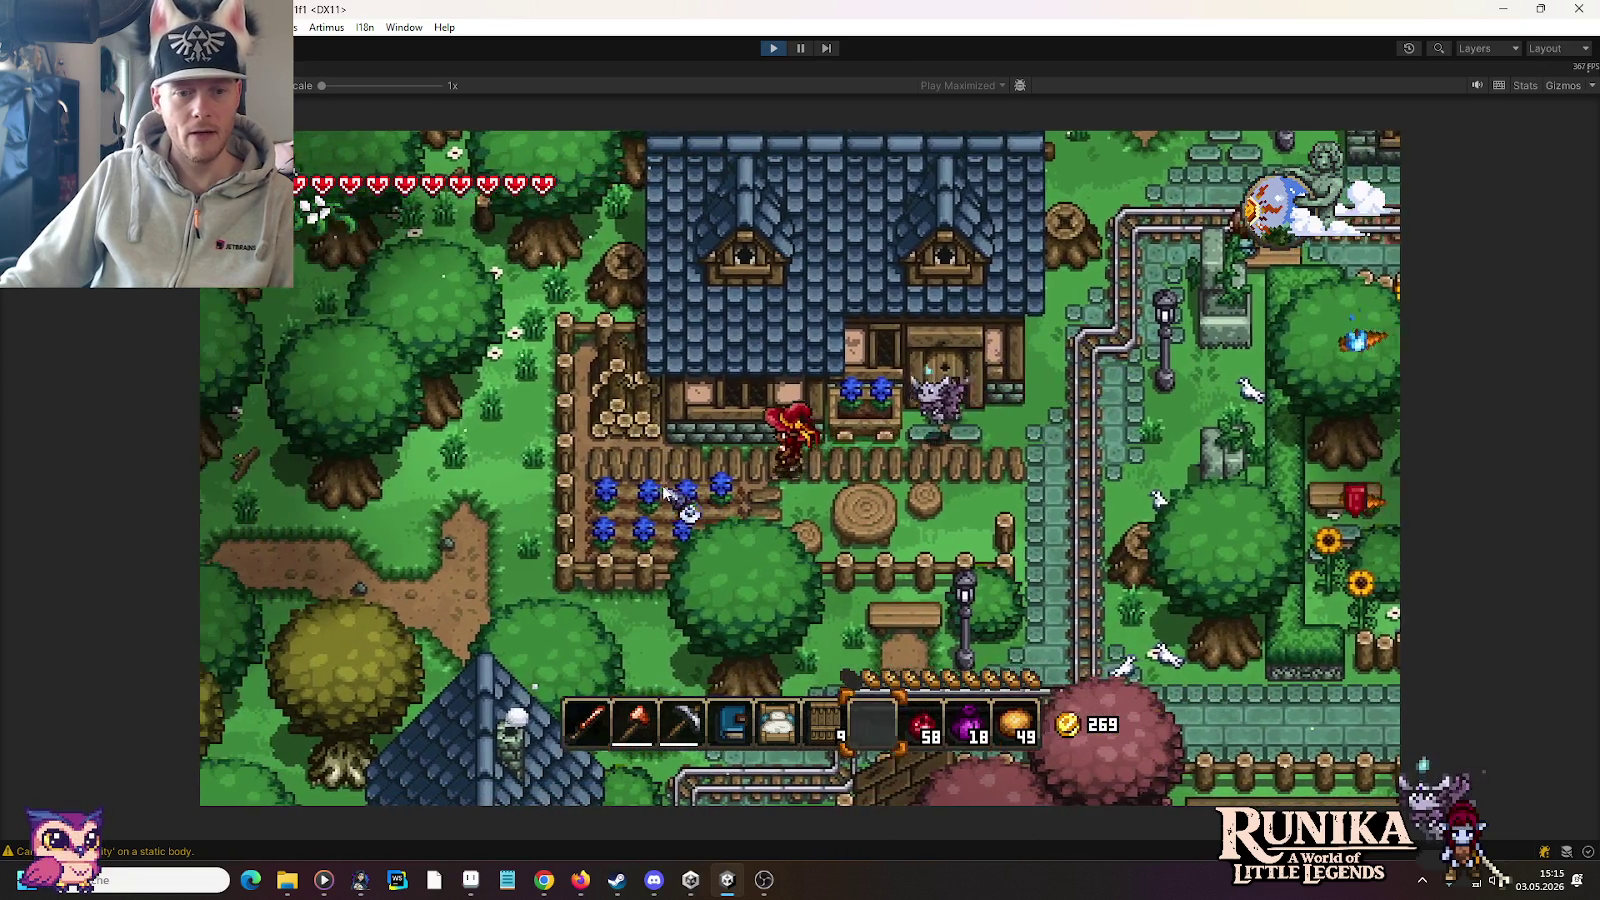
key(a)
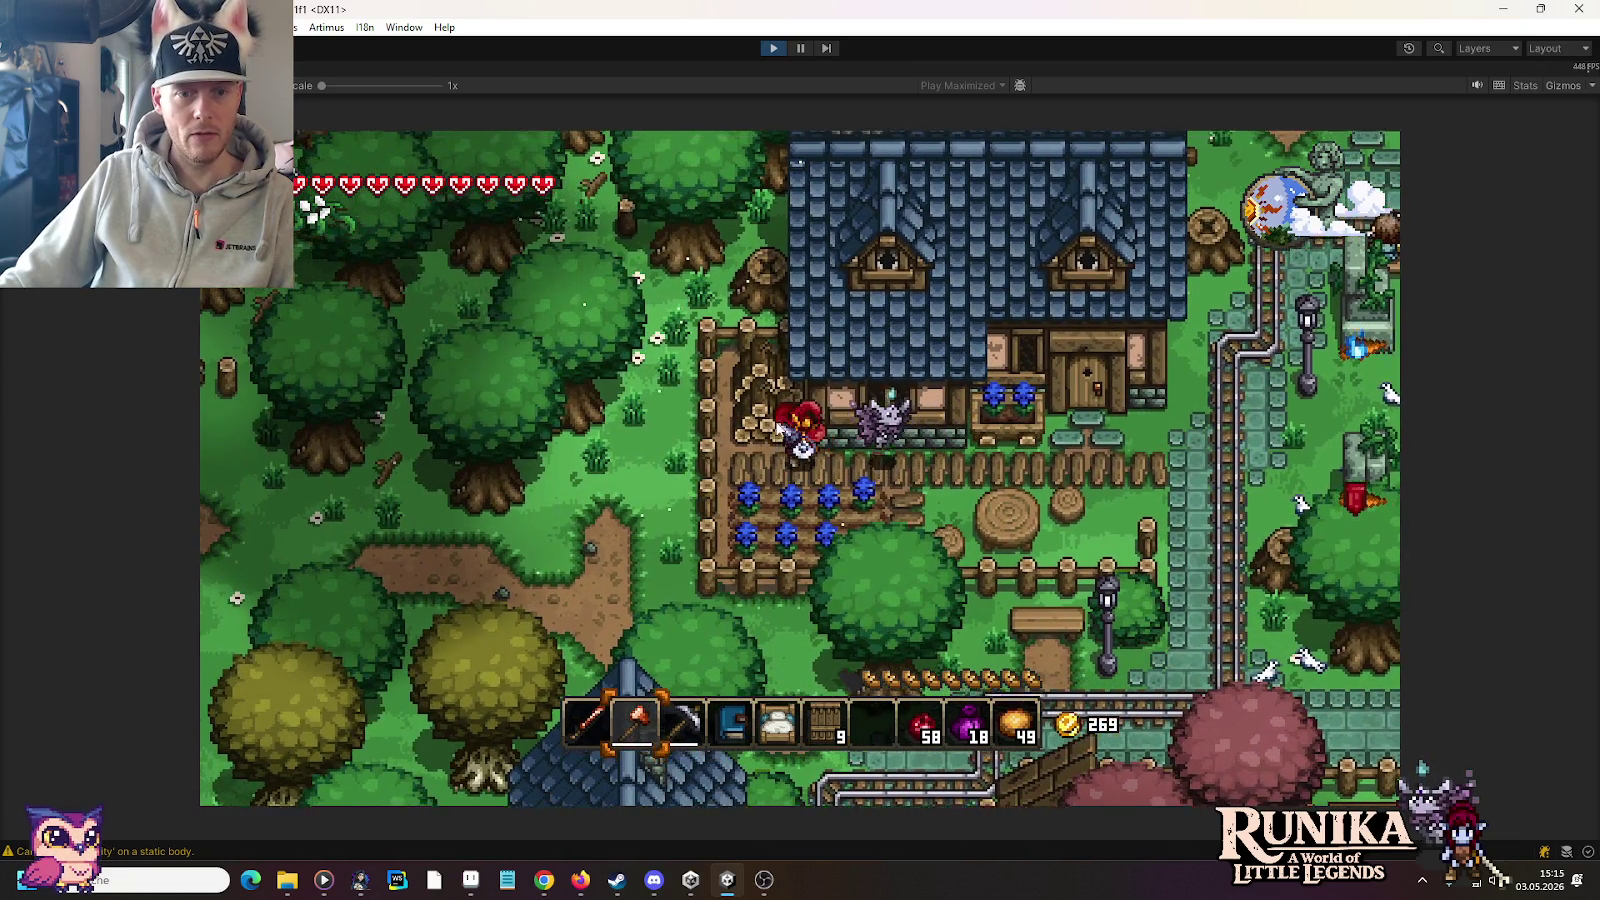
key(w)
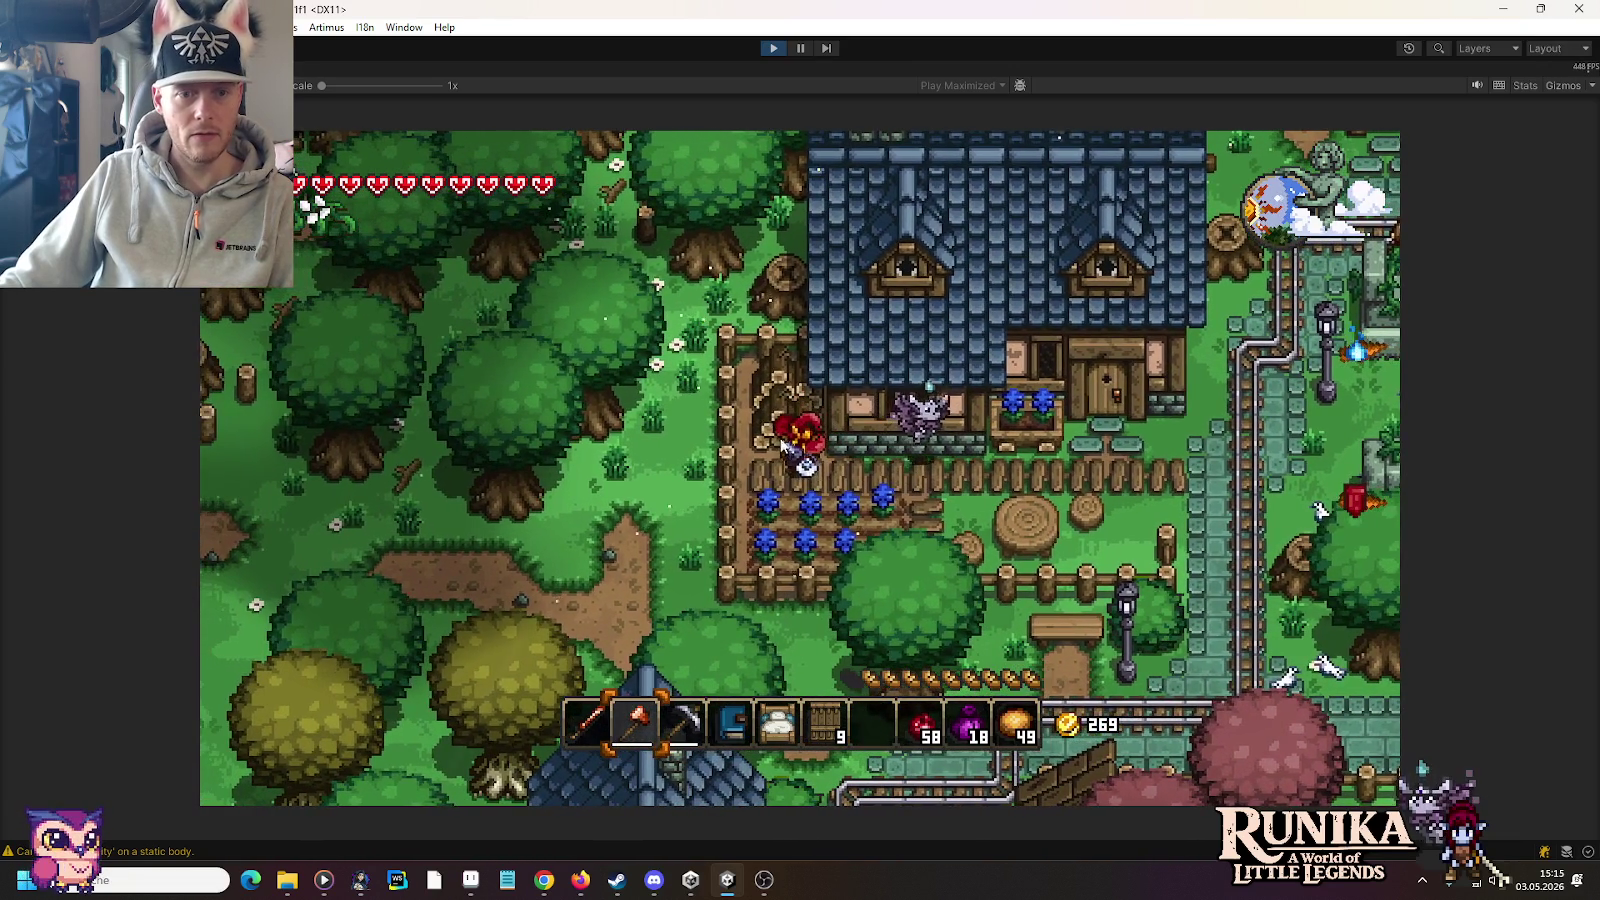
key(d)
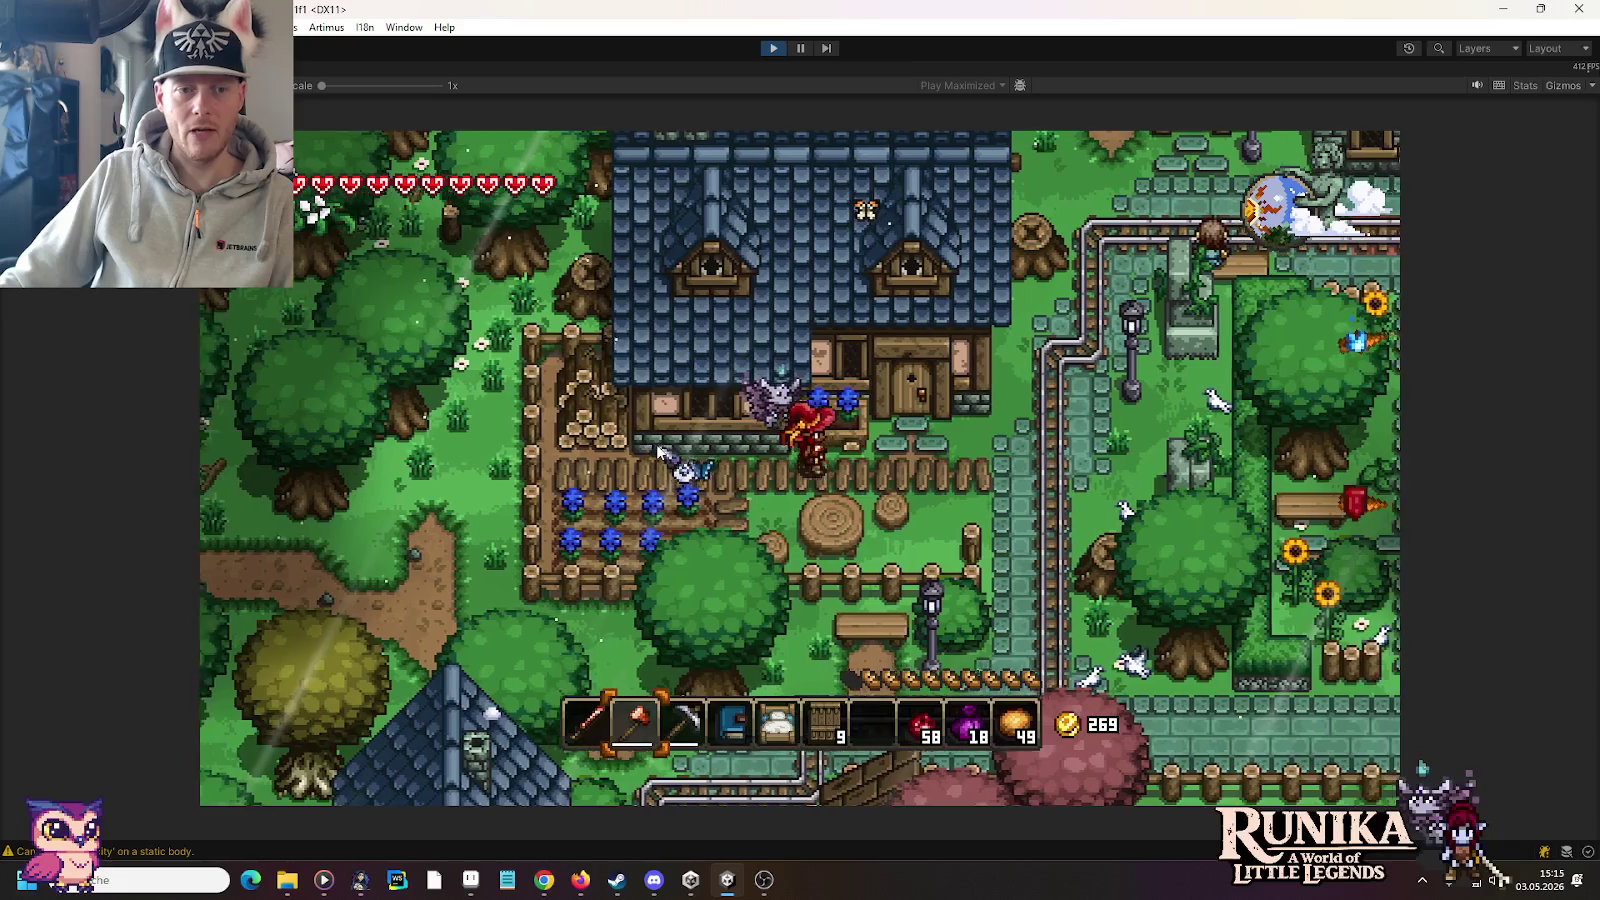
key(d)
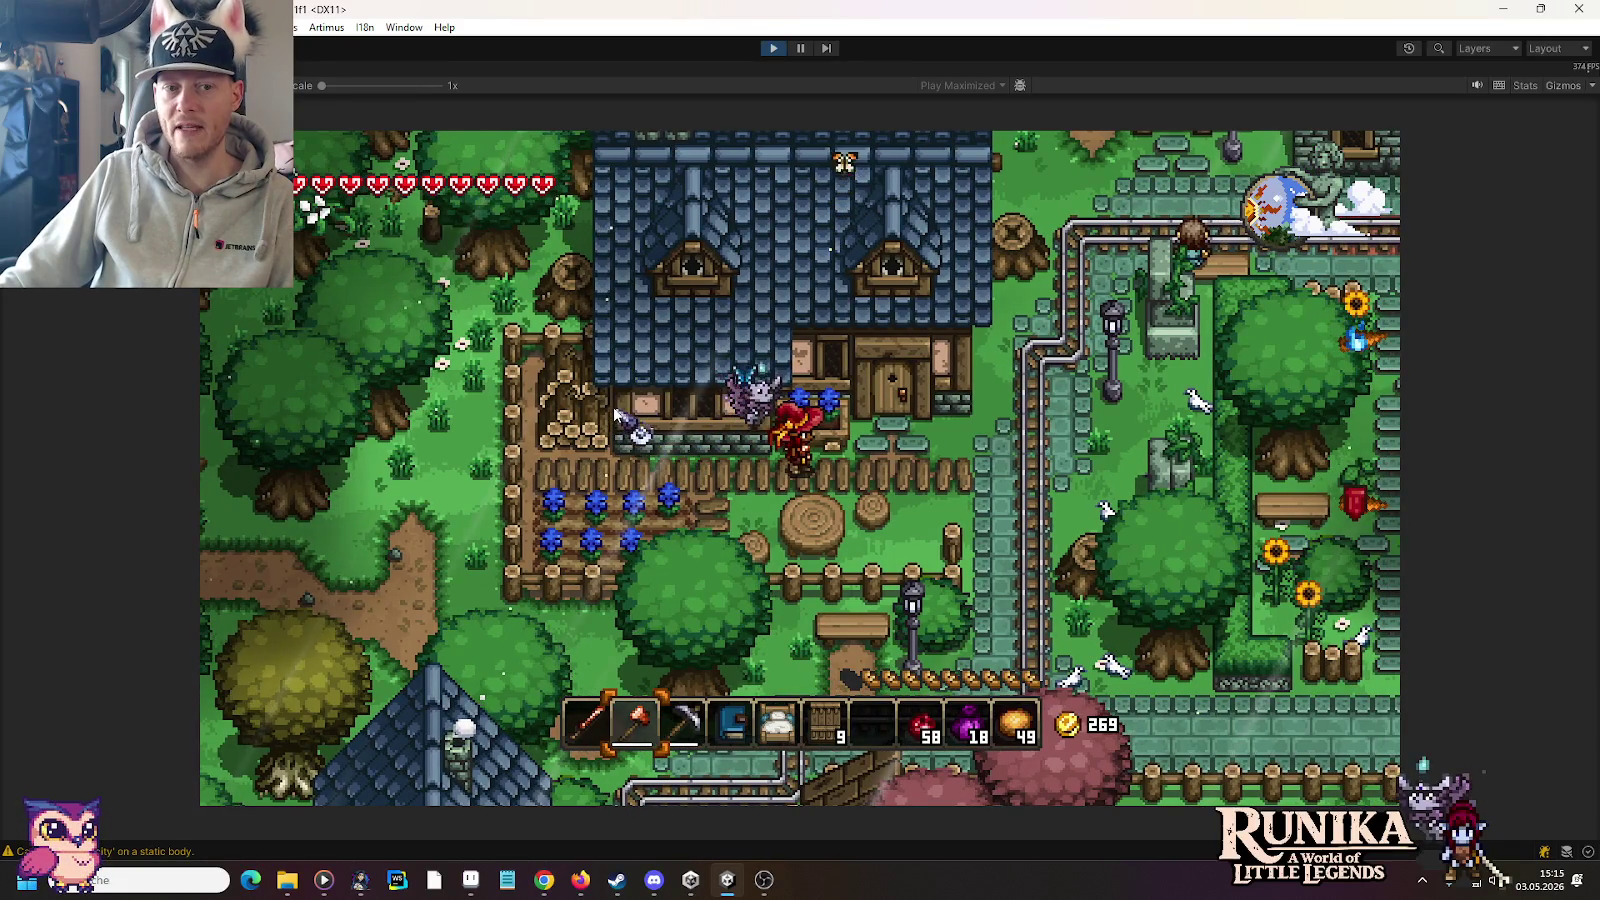
key(a)
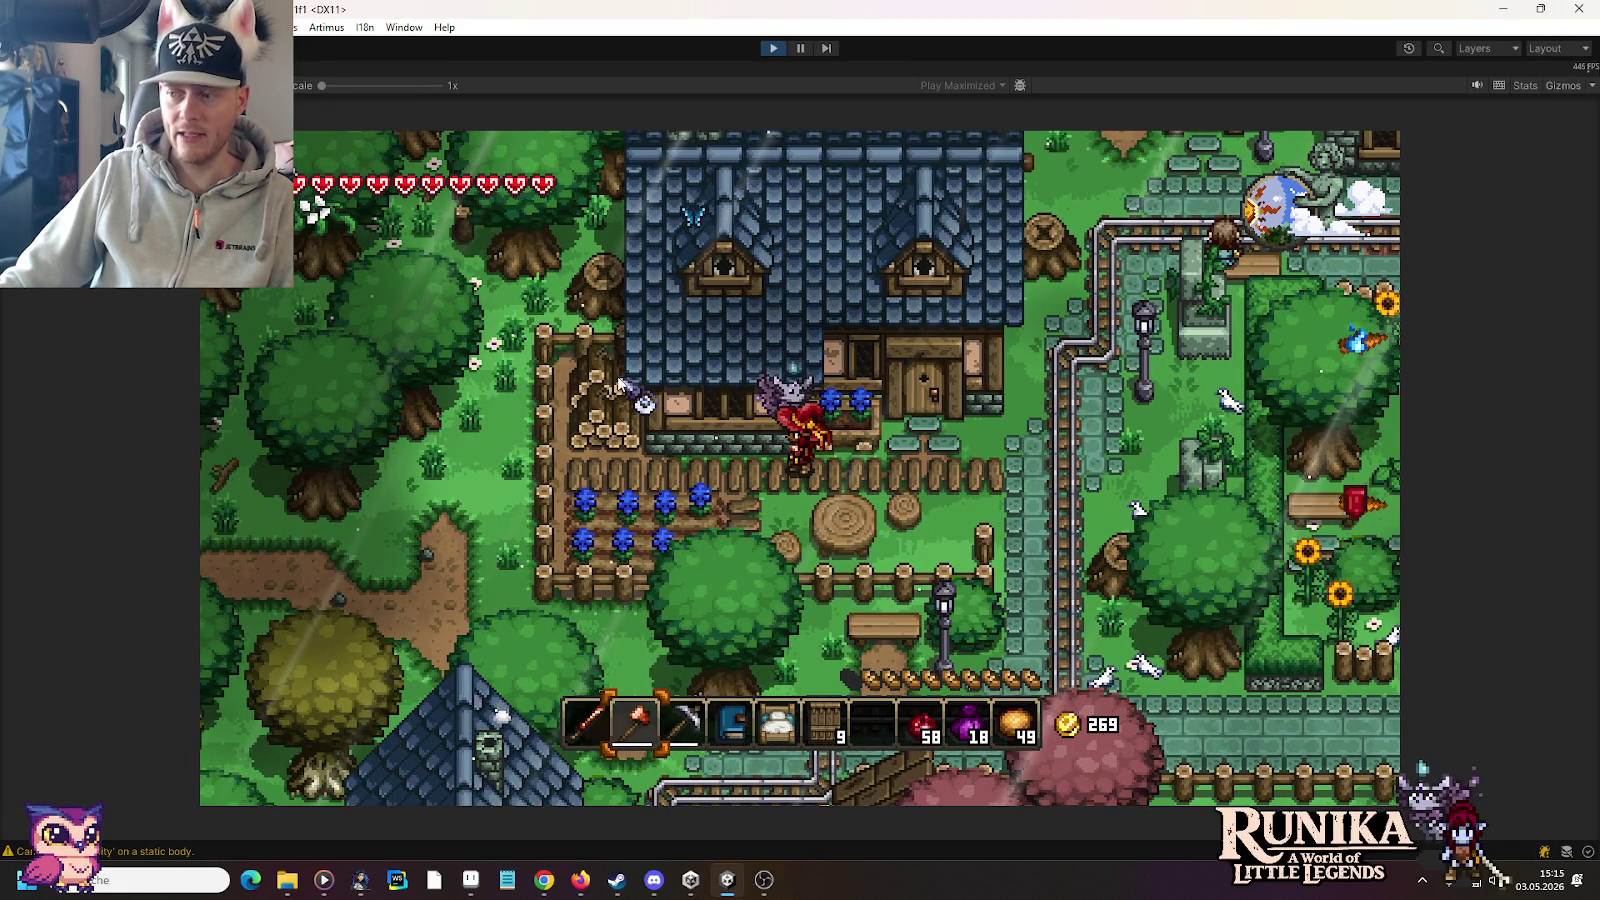
key(d)
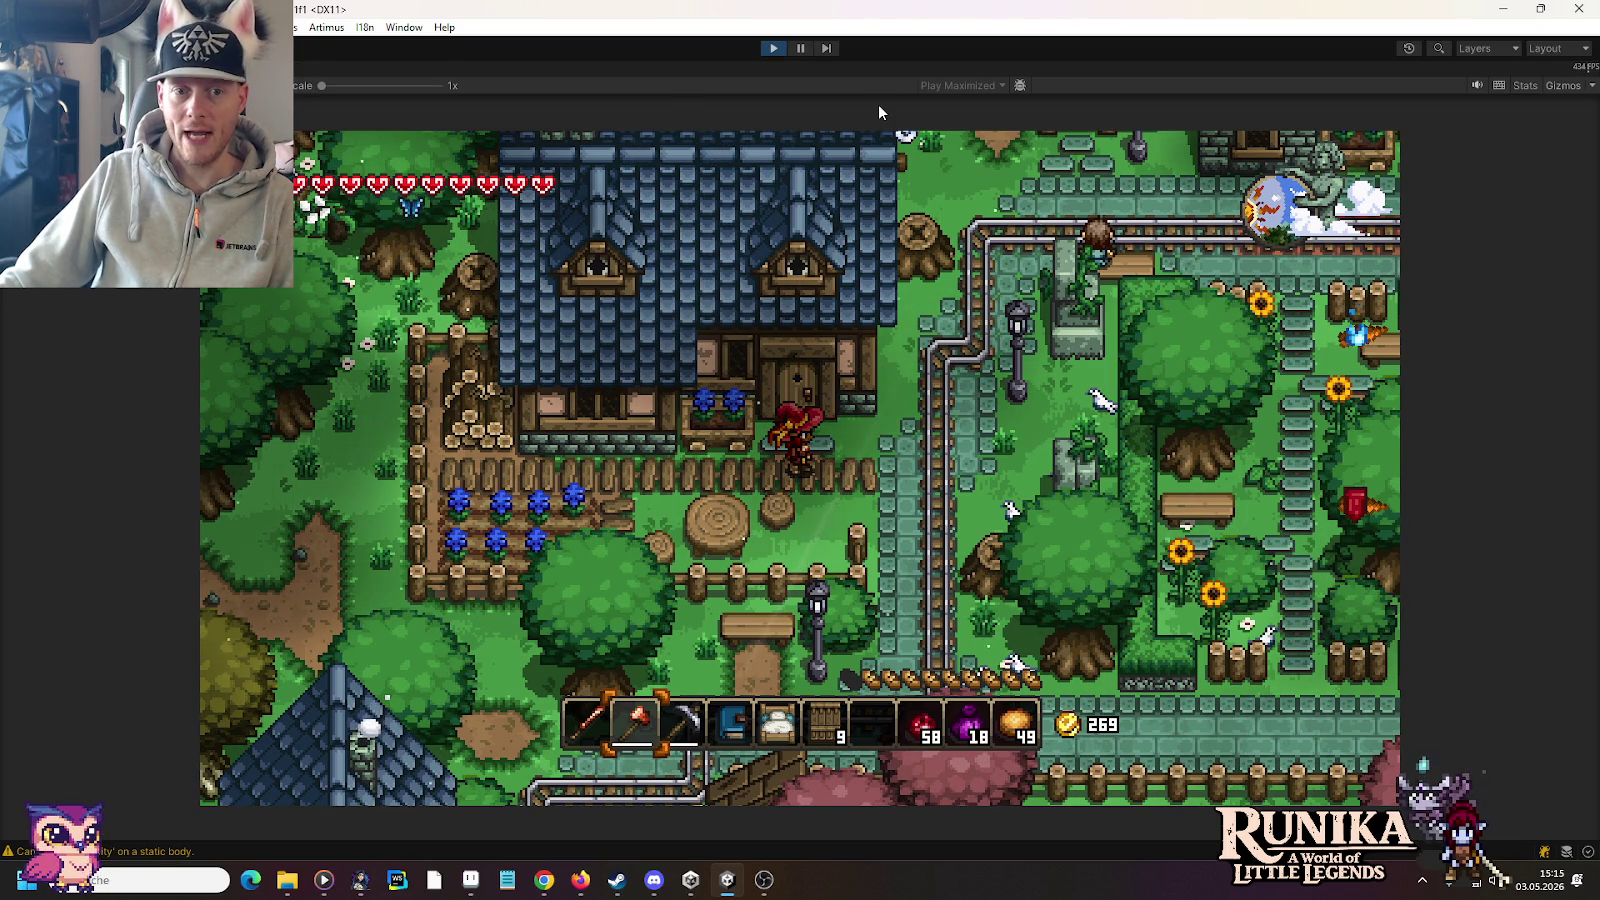
Step: Walk the character down to the rails and left beside the companion creature
key(d)
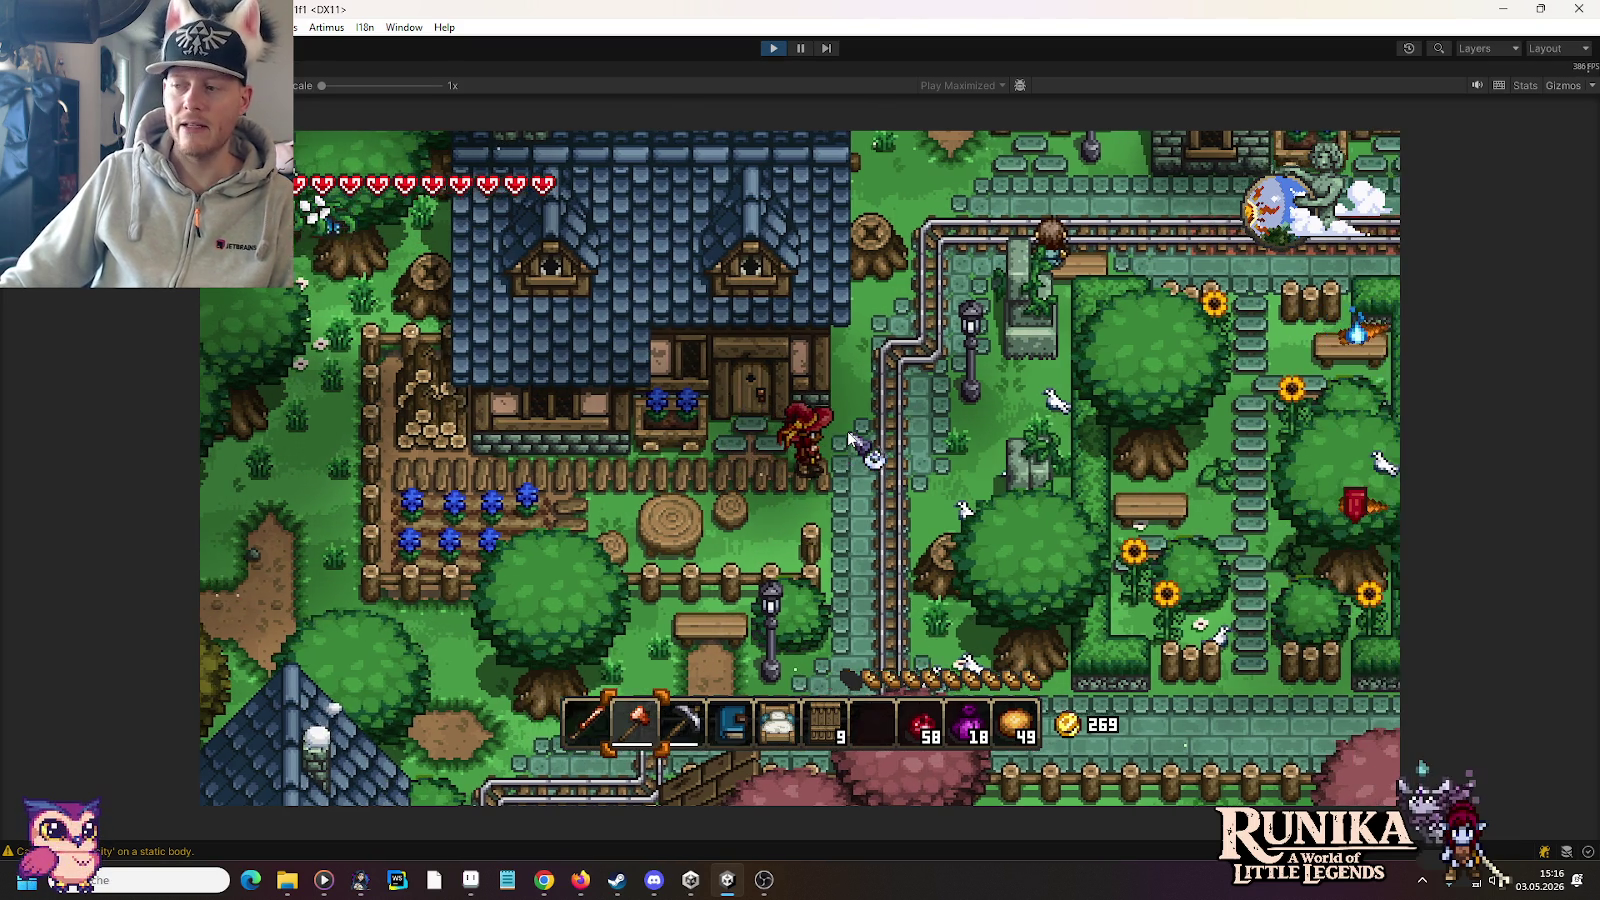
key(s)
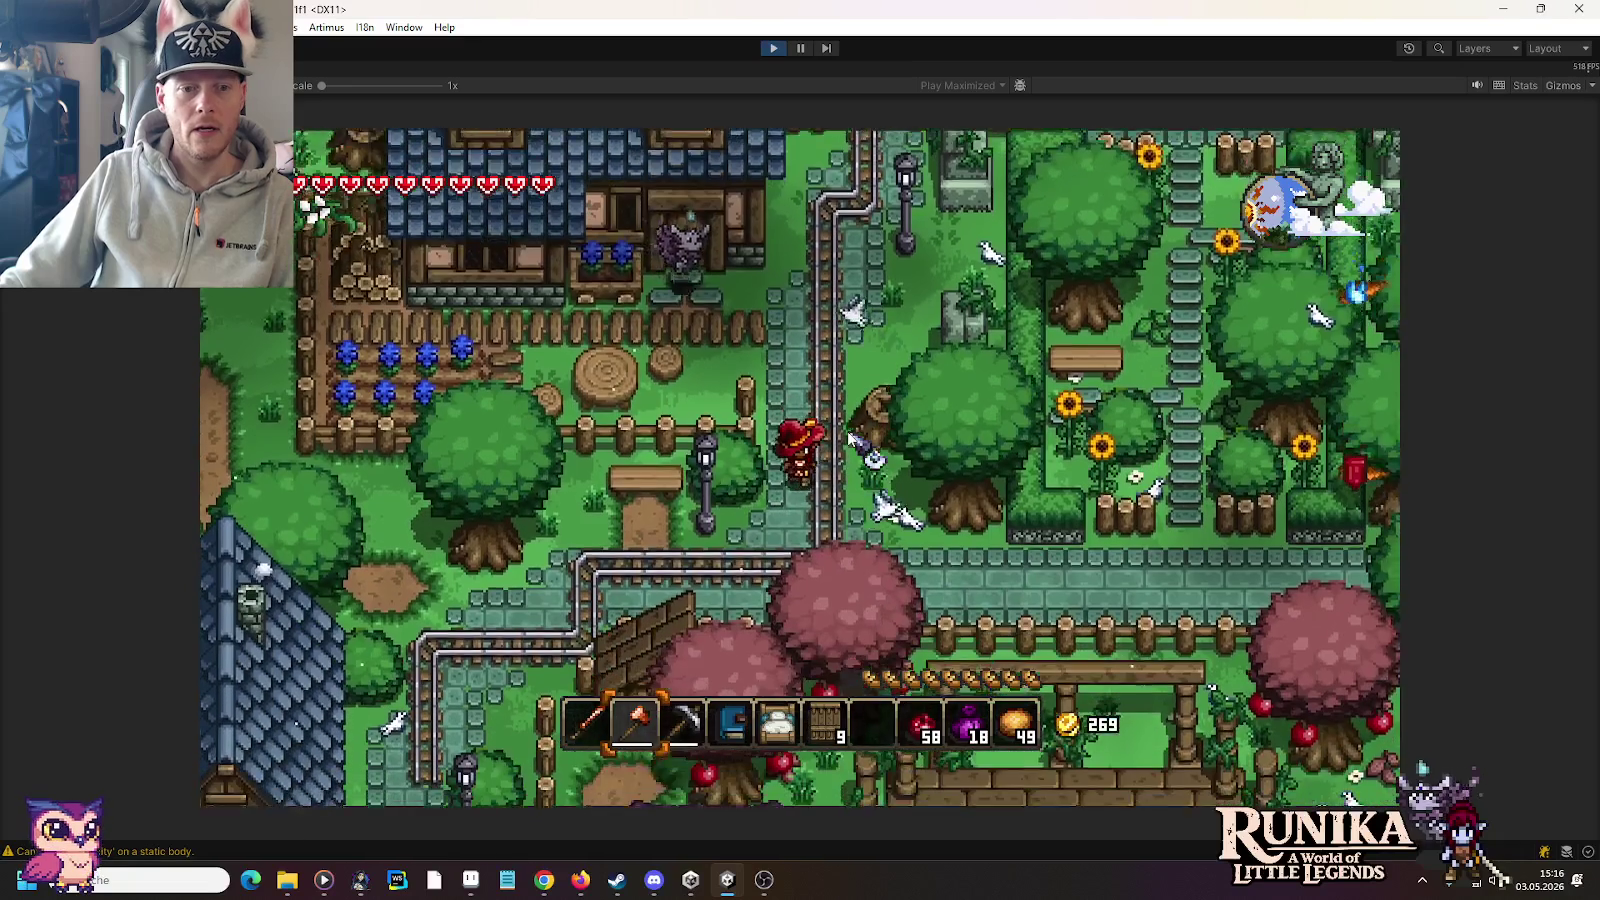
key(a)
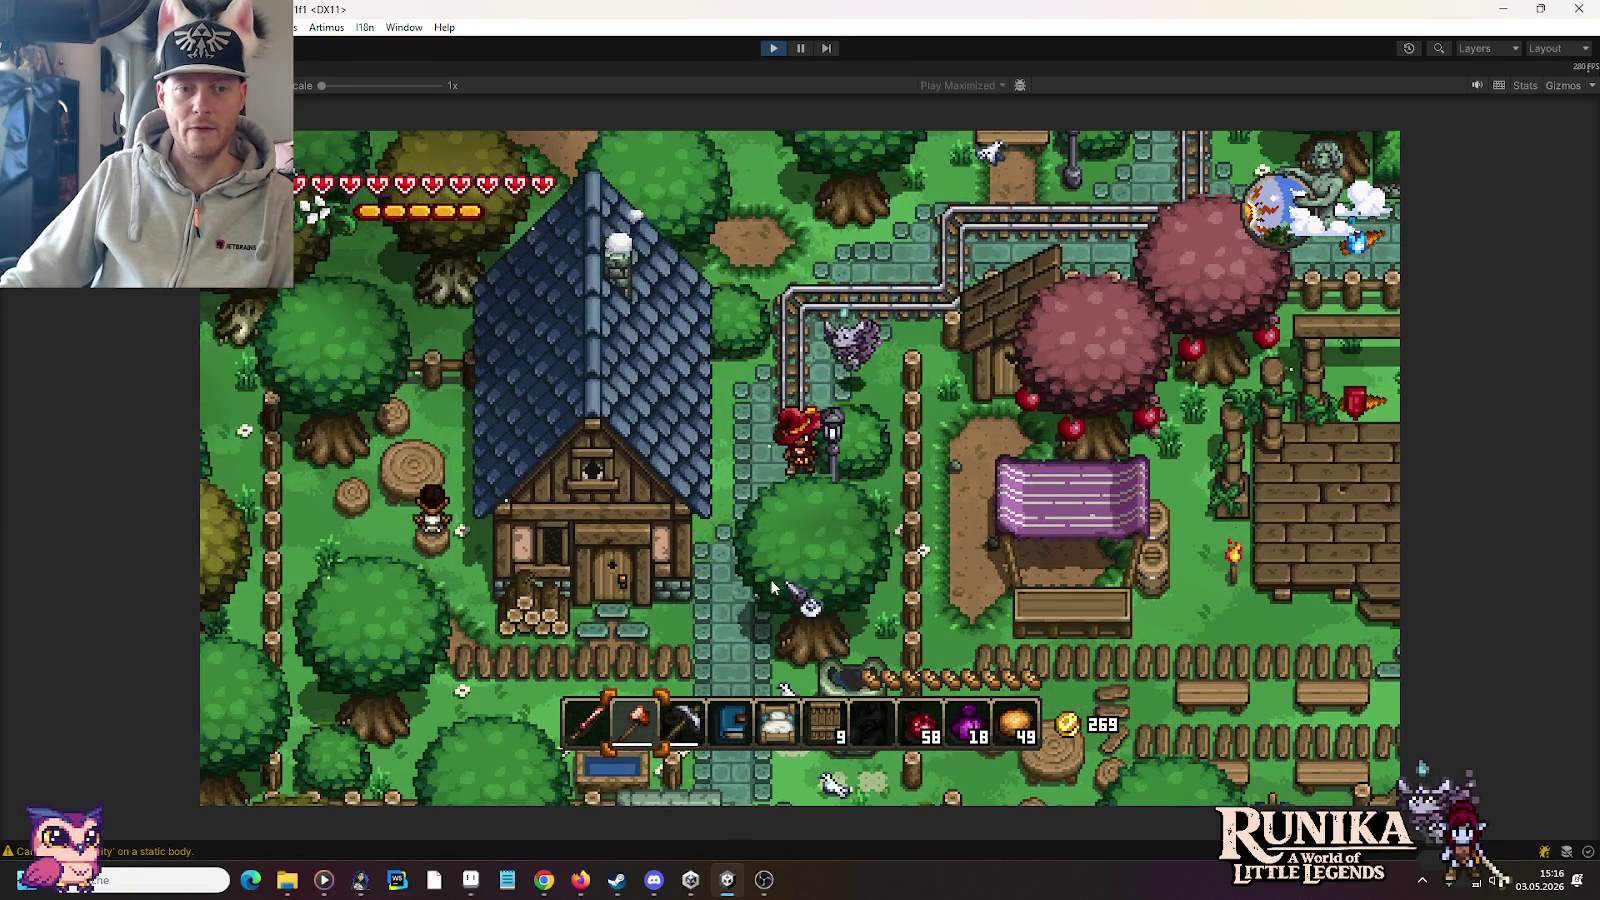
key(a)
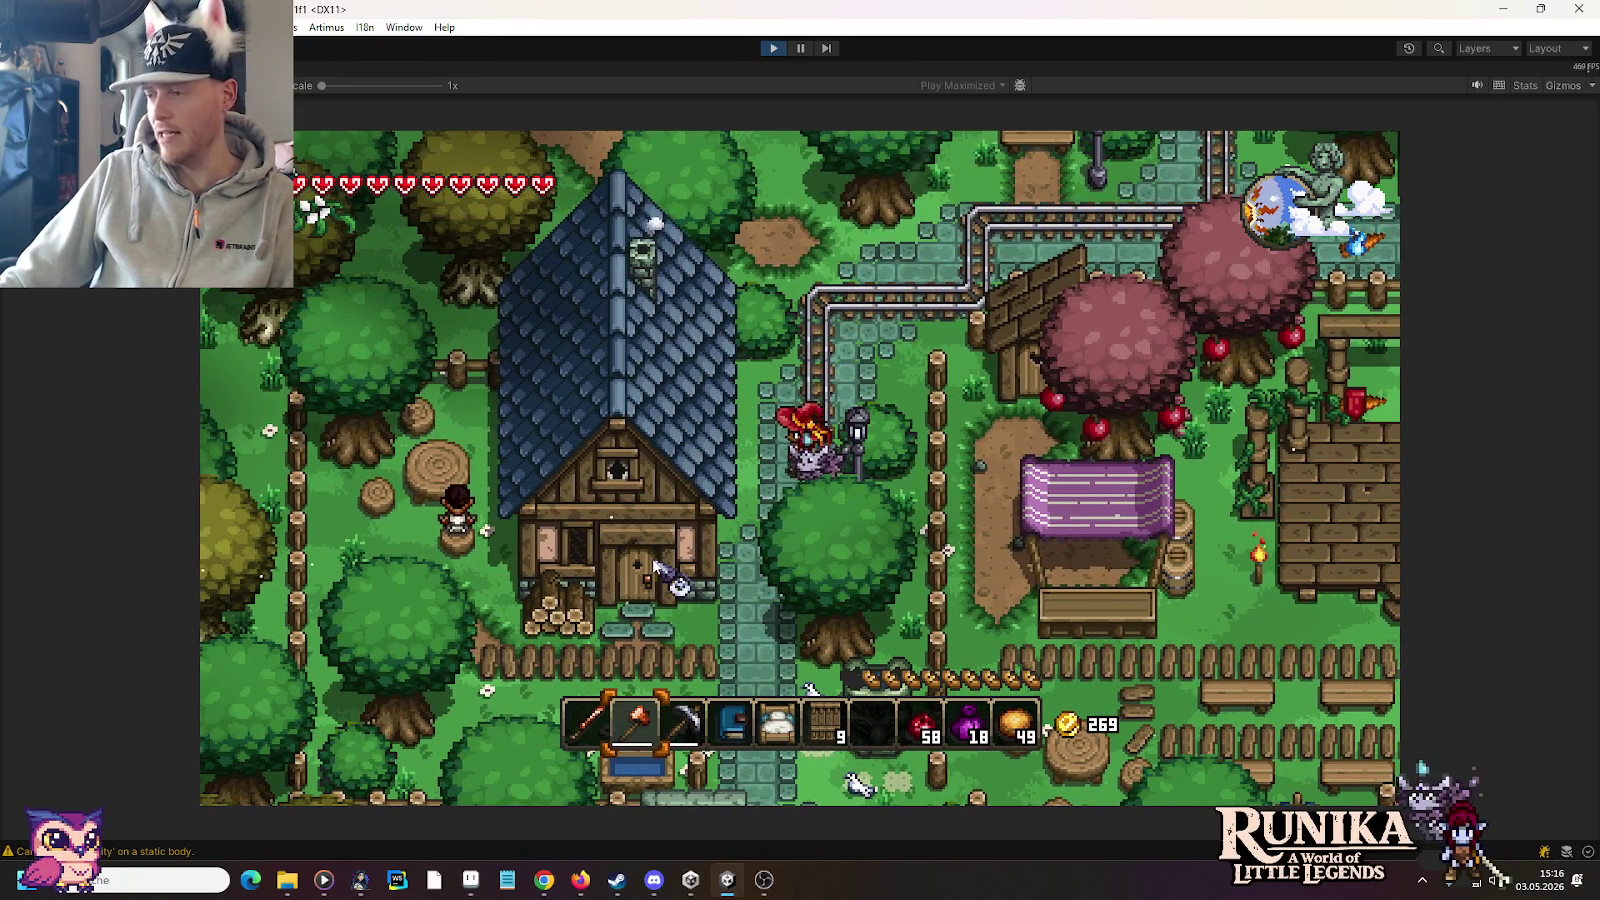
key(w)
key(d)
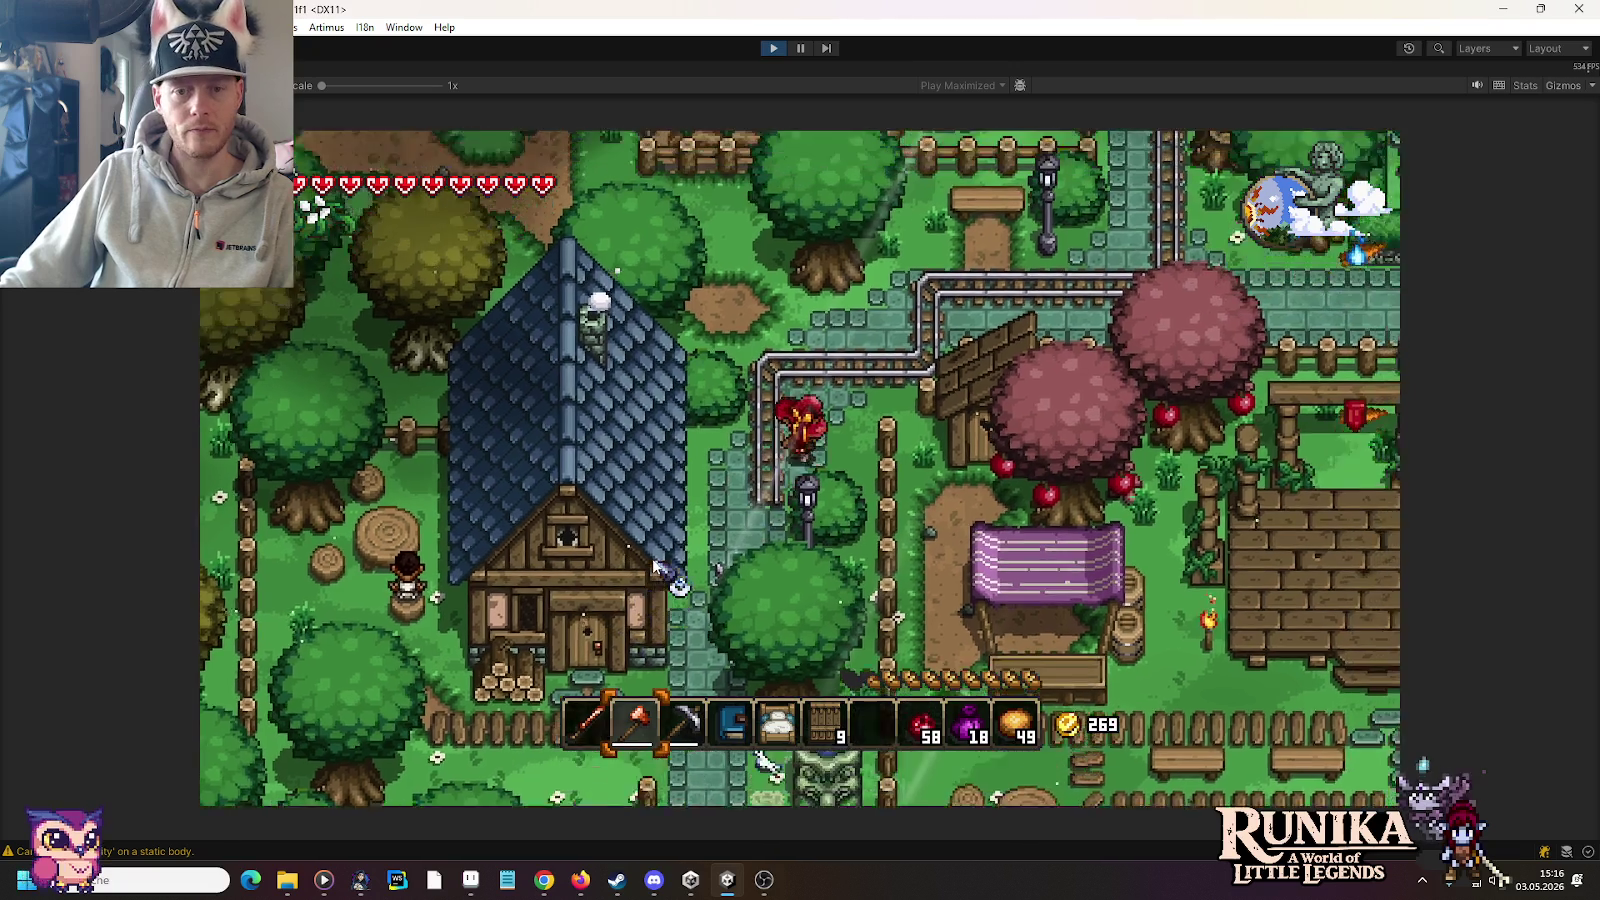
Step: Follow the rails up and right, then walk right along the fence path past the houses
key(w)
key(d)
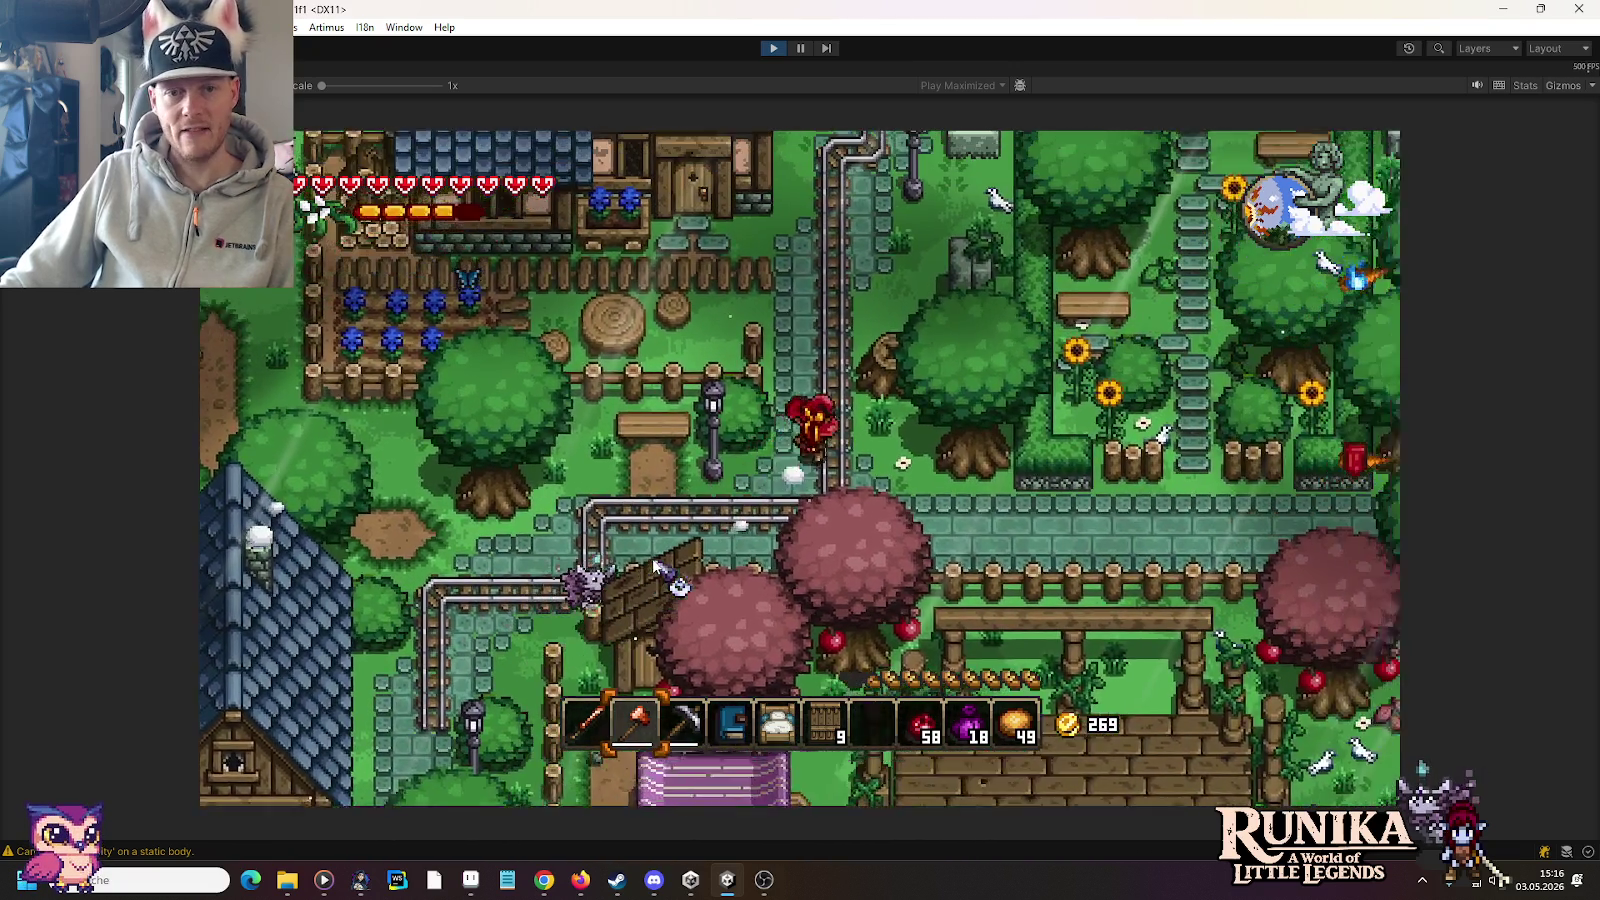
key(w)
key(d)
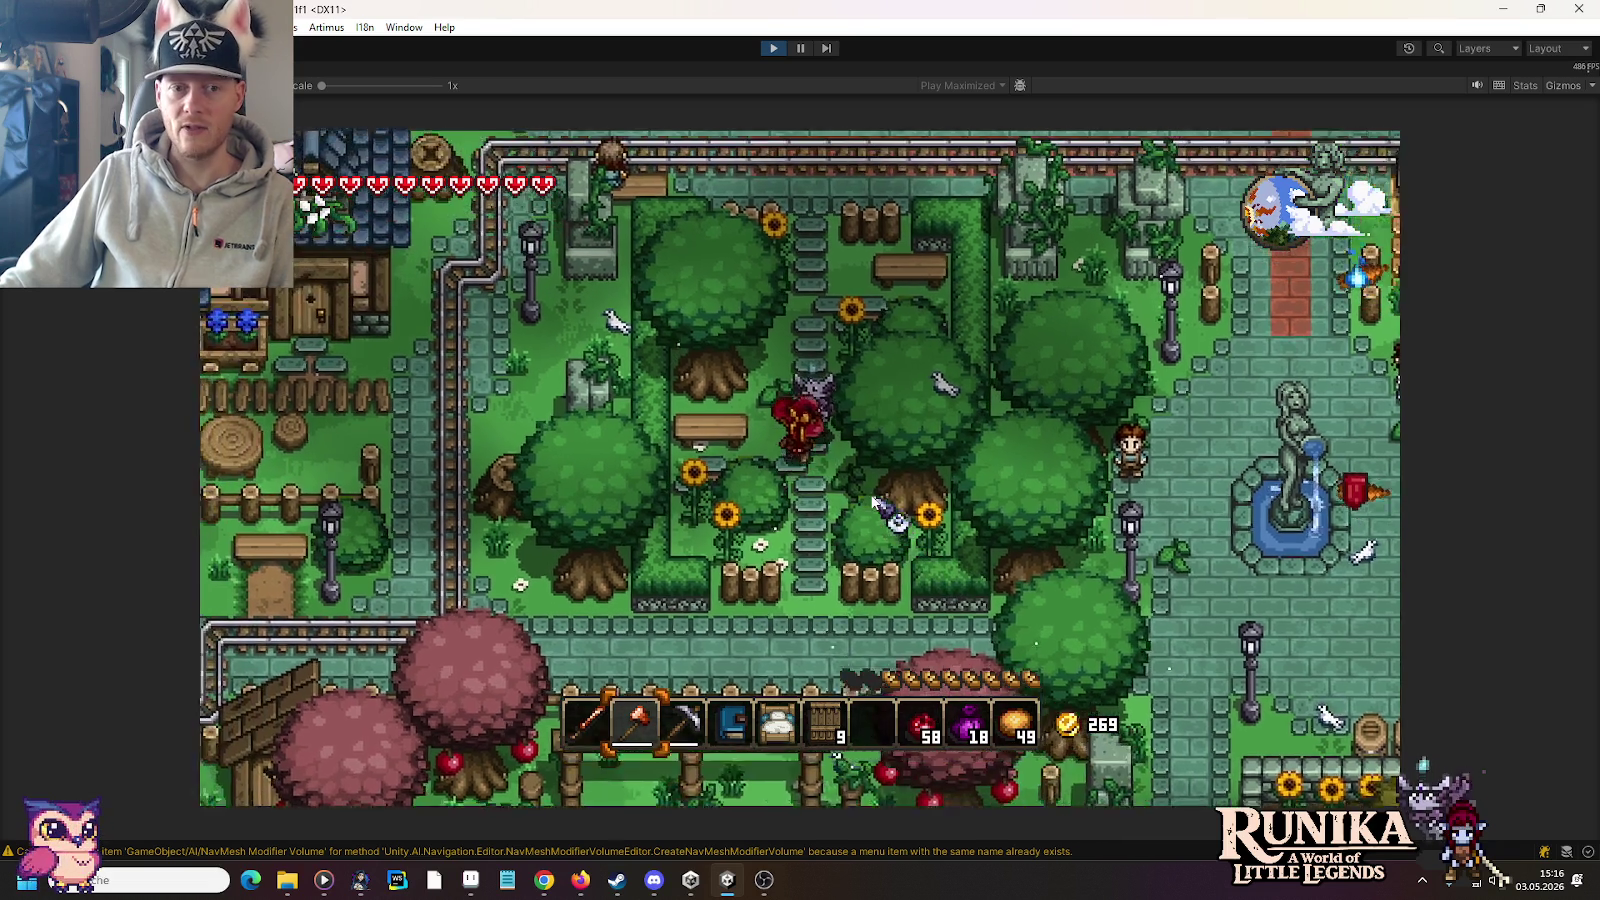
key(d)
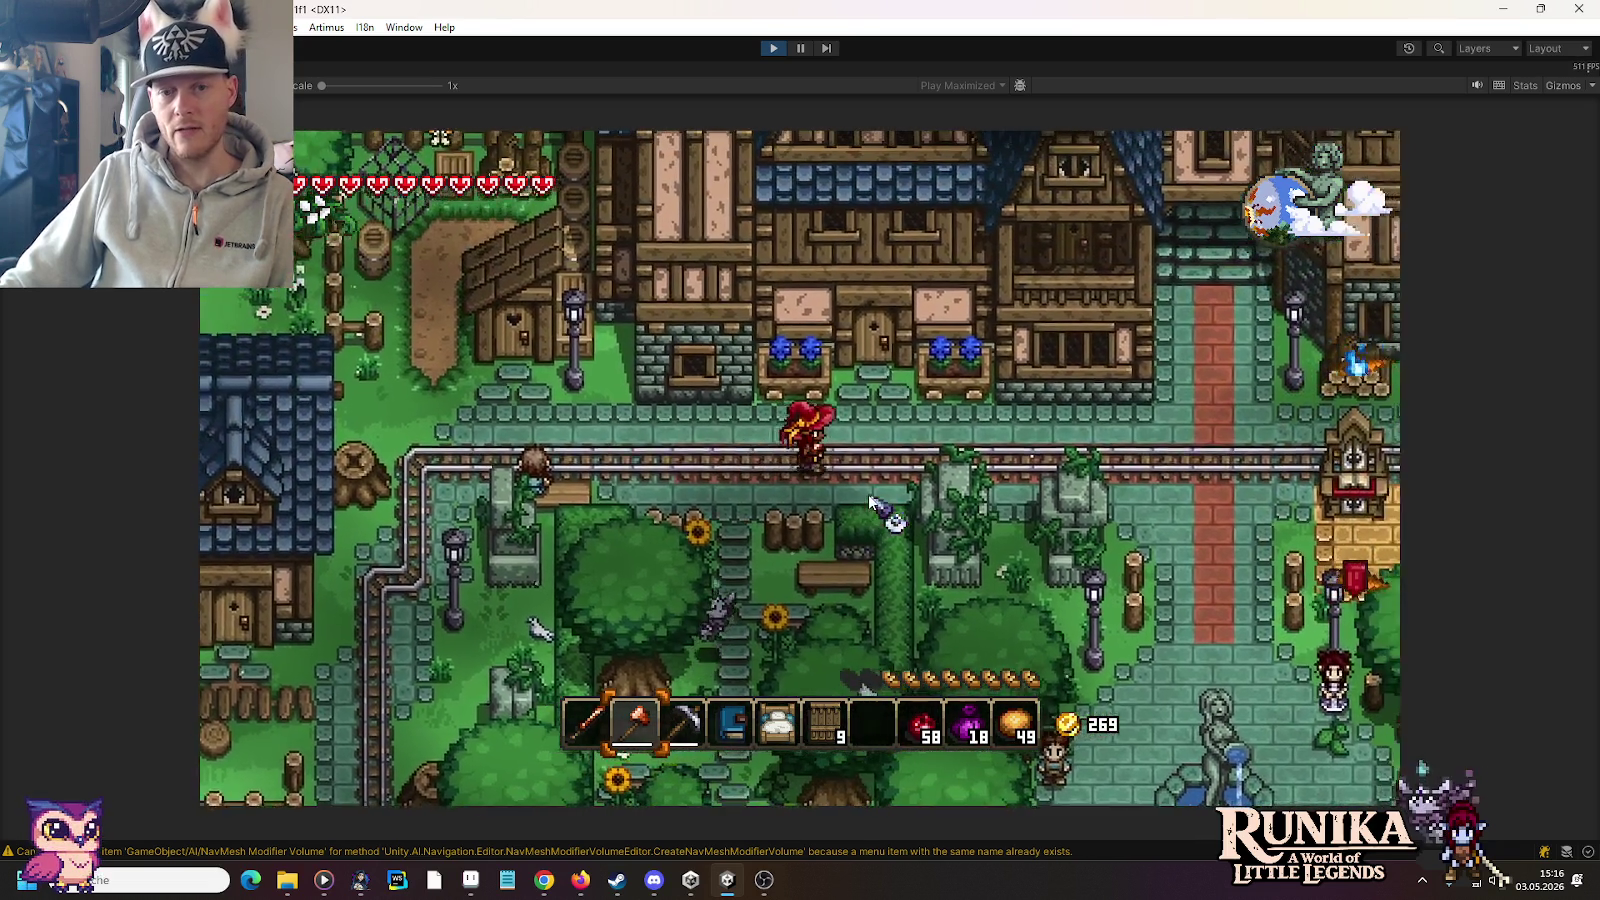
key(d)
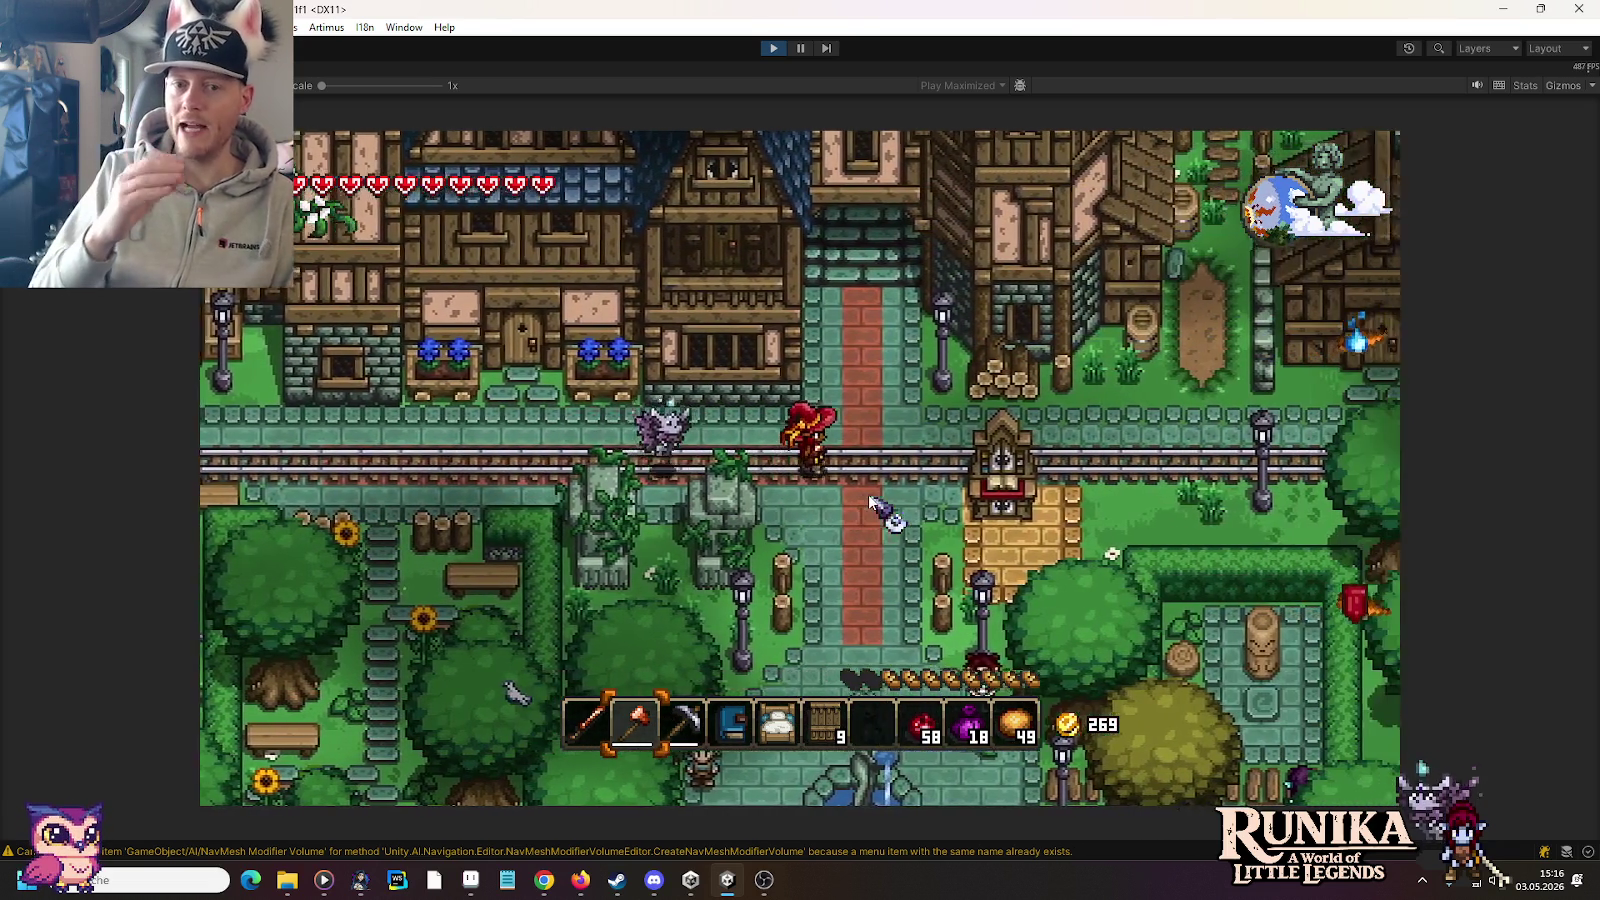
Step: Walk north past the wooden house and farm plot into the forest toward the tower
key(w)
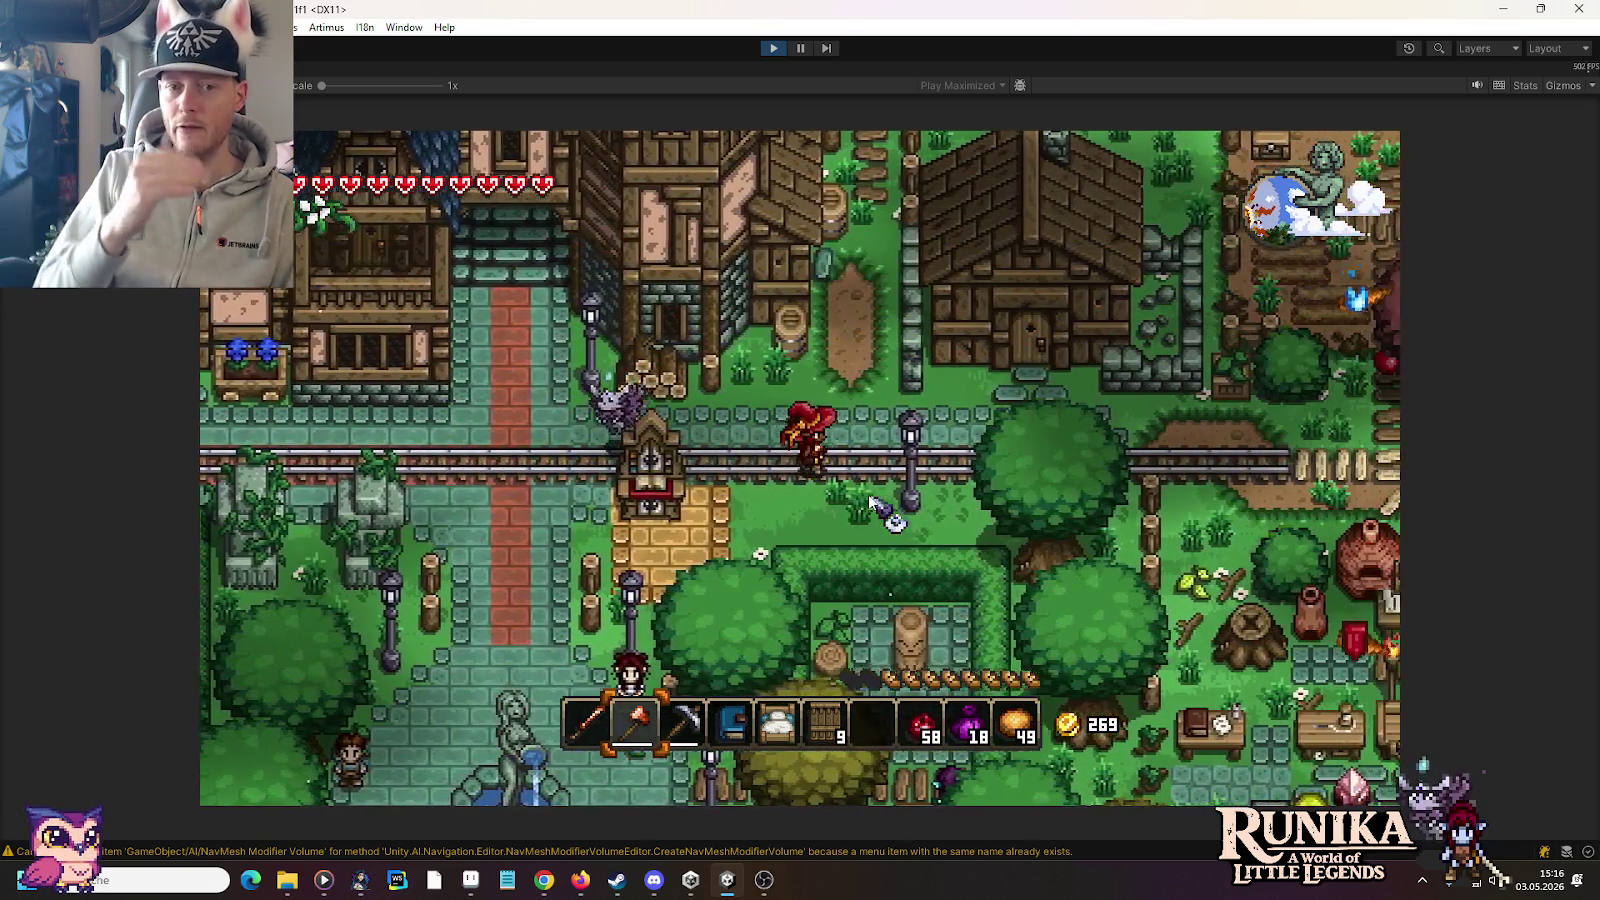
key(w)
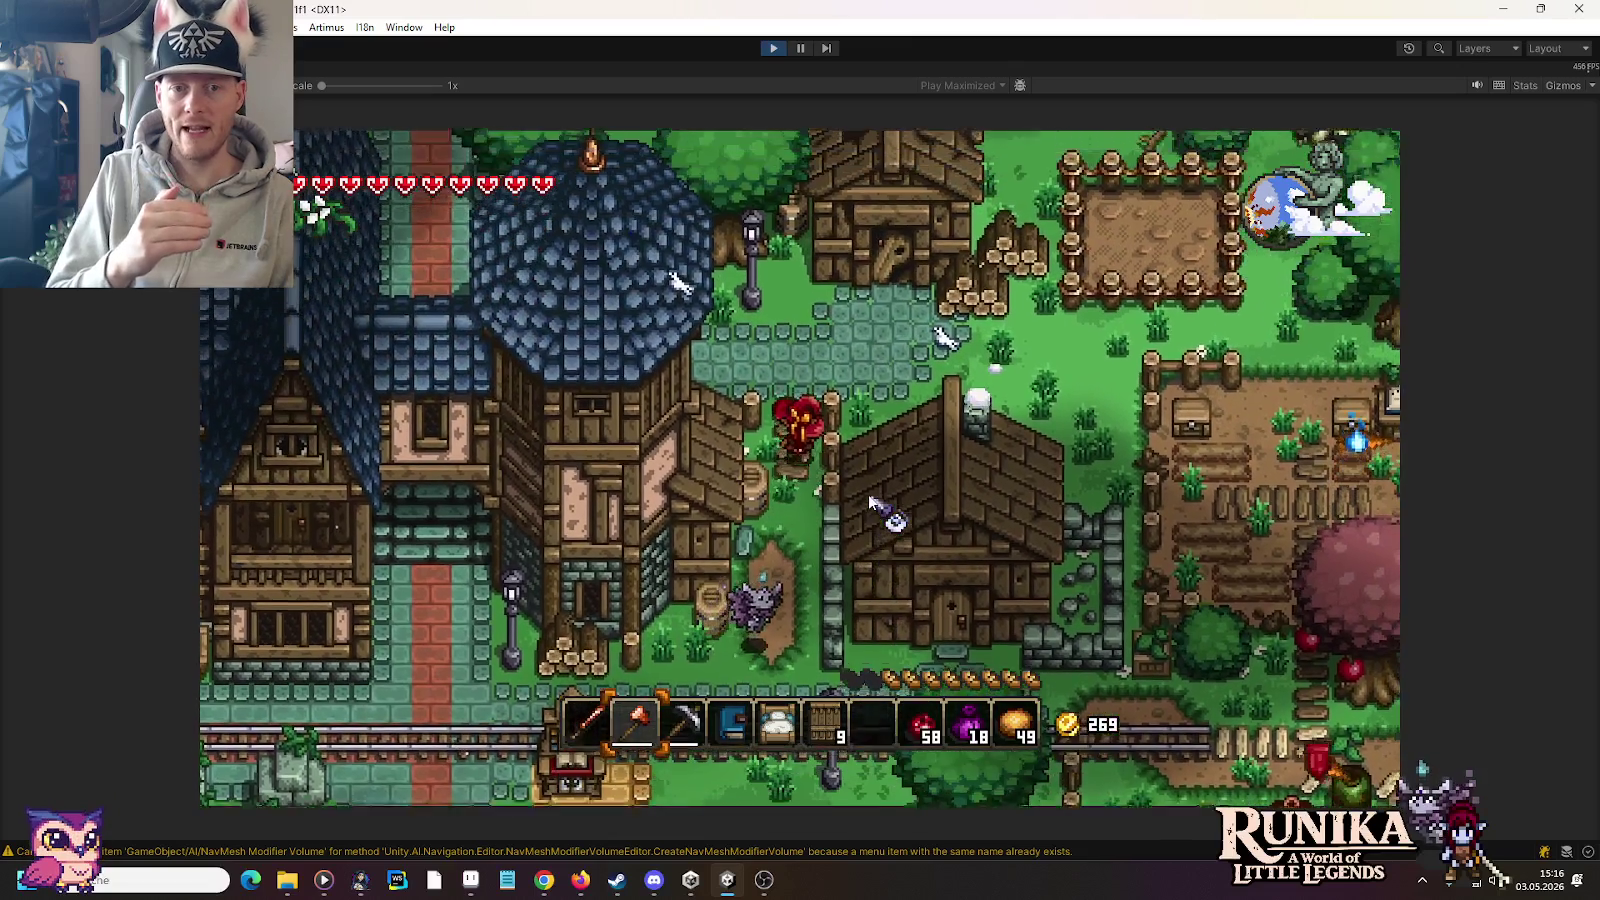
key(d)
key(d)
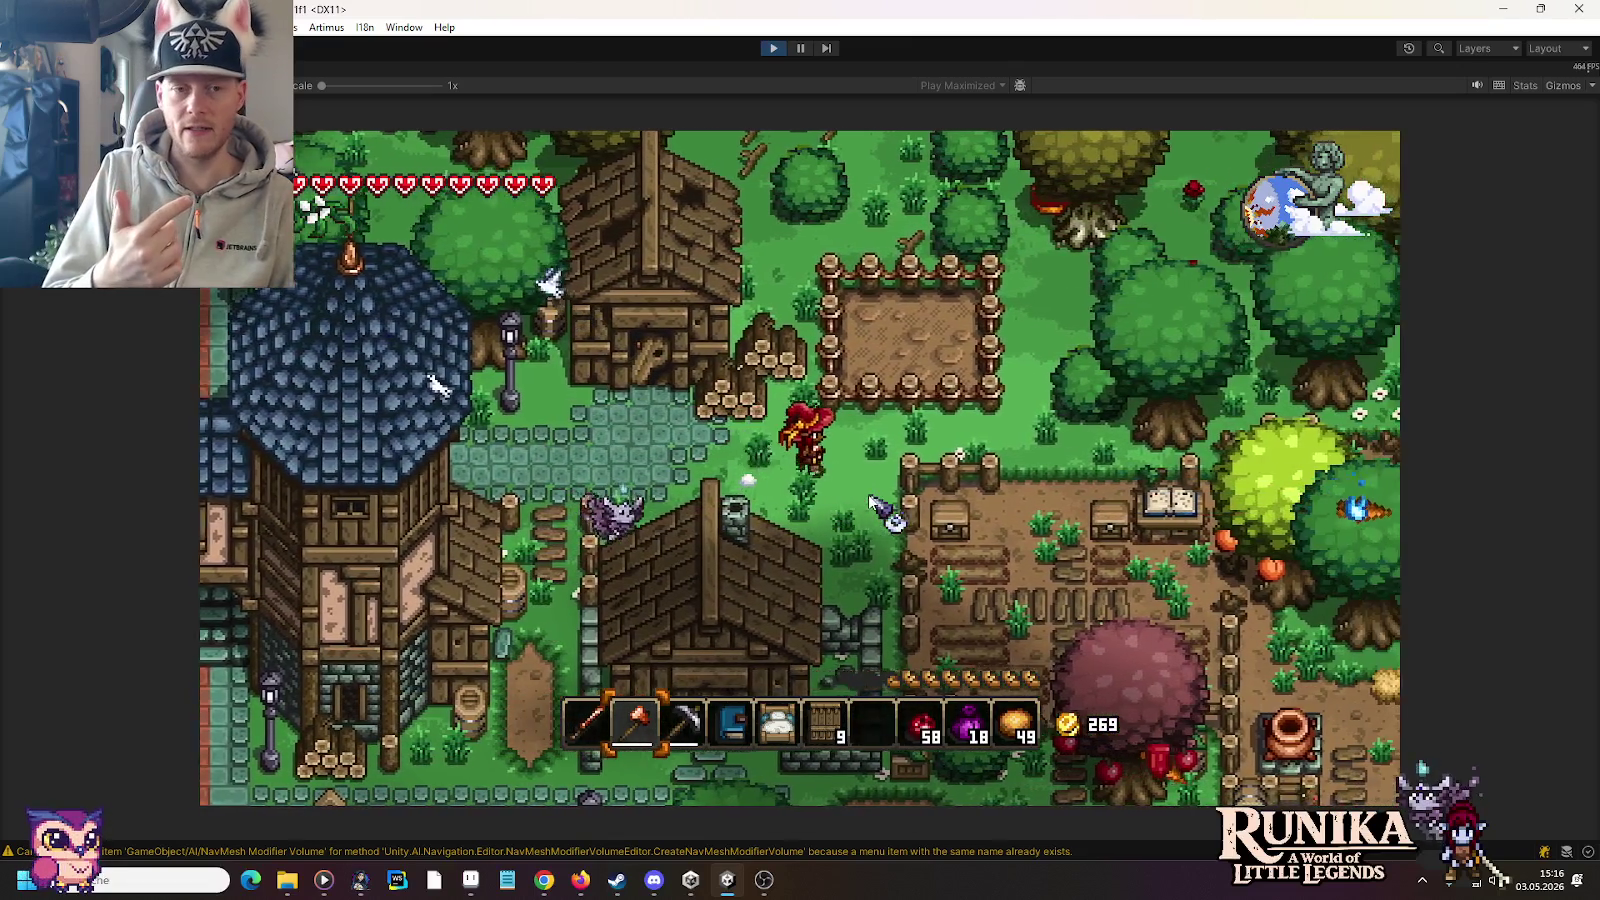
key(w)
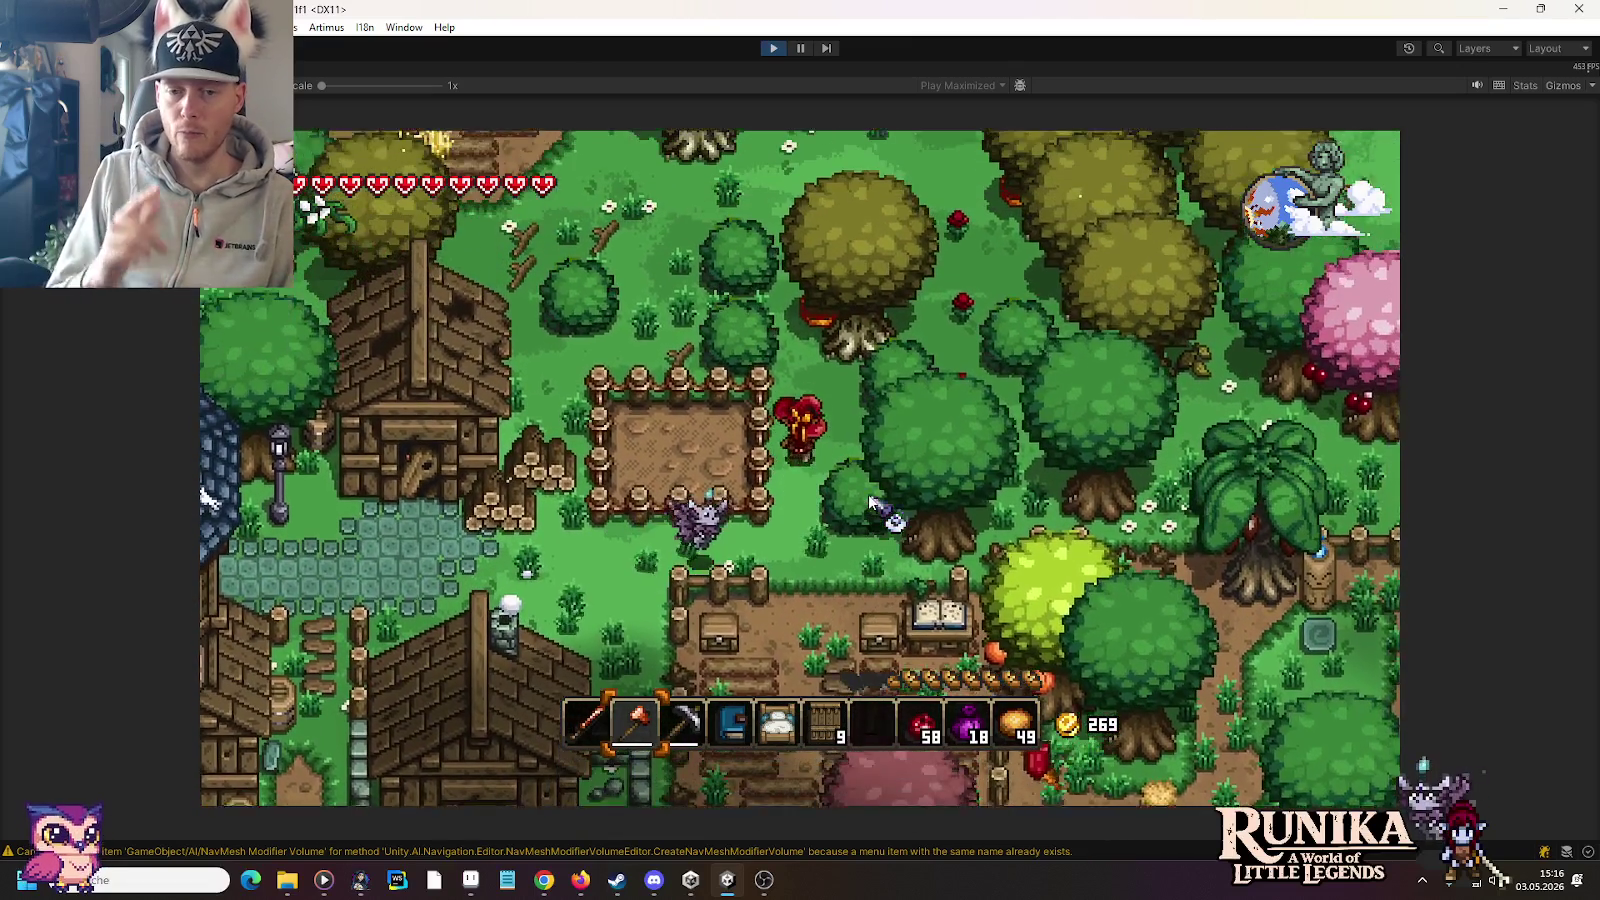
key(w)
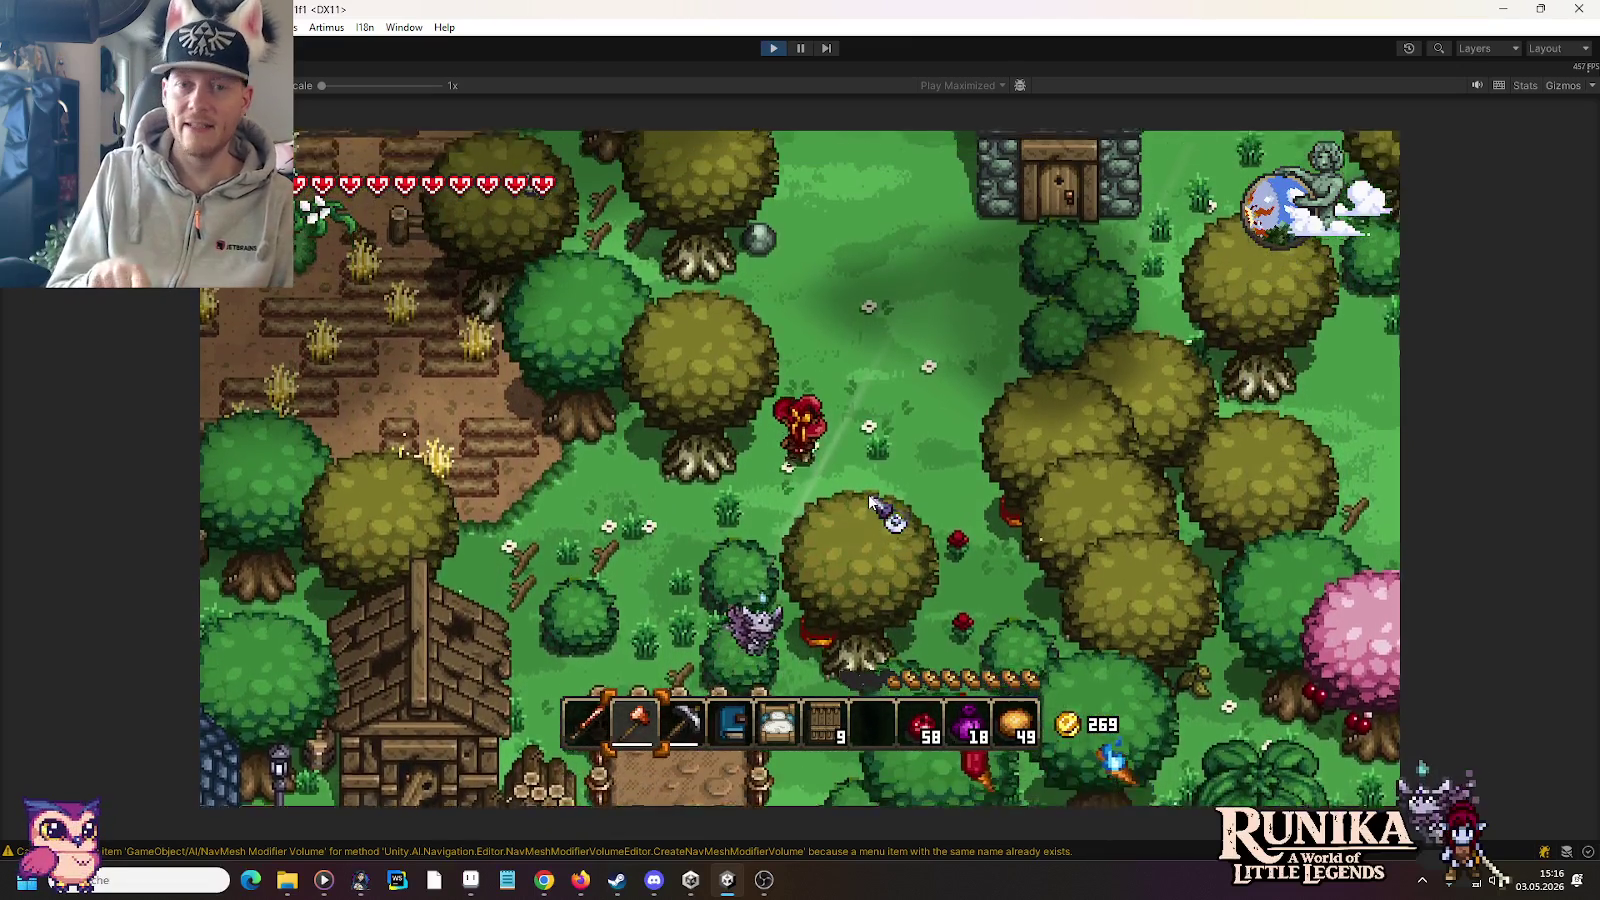
key(w+d)
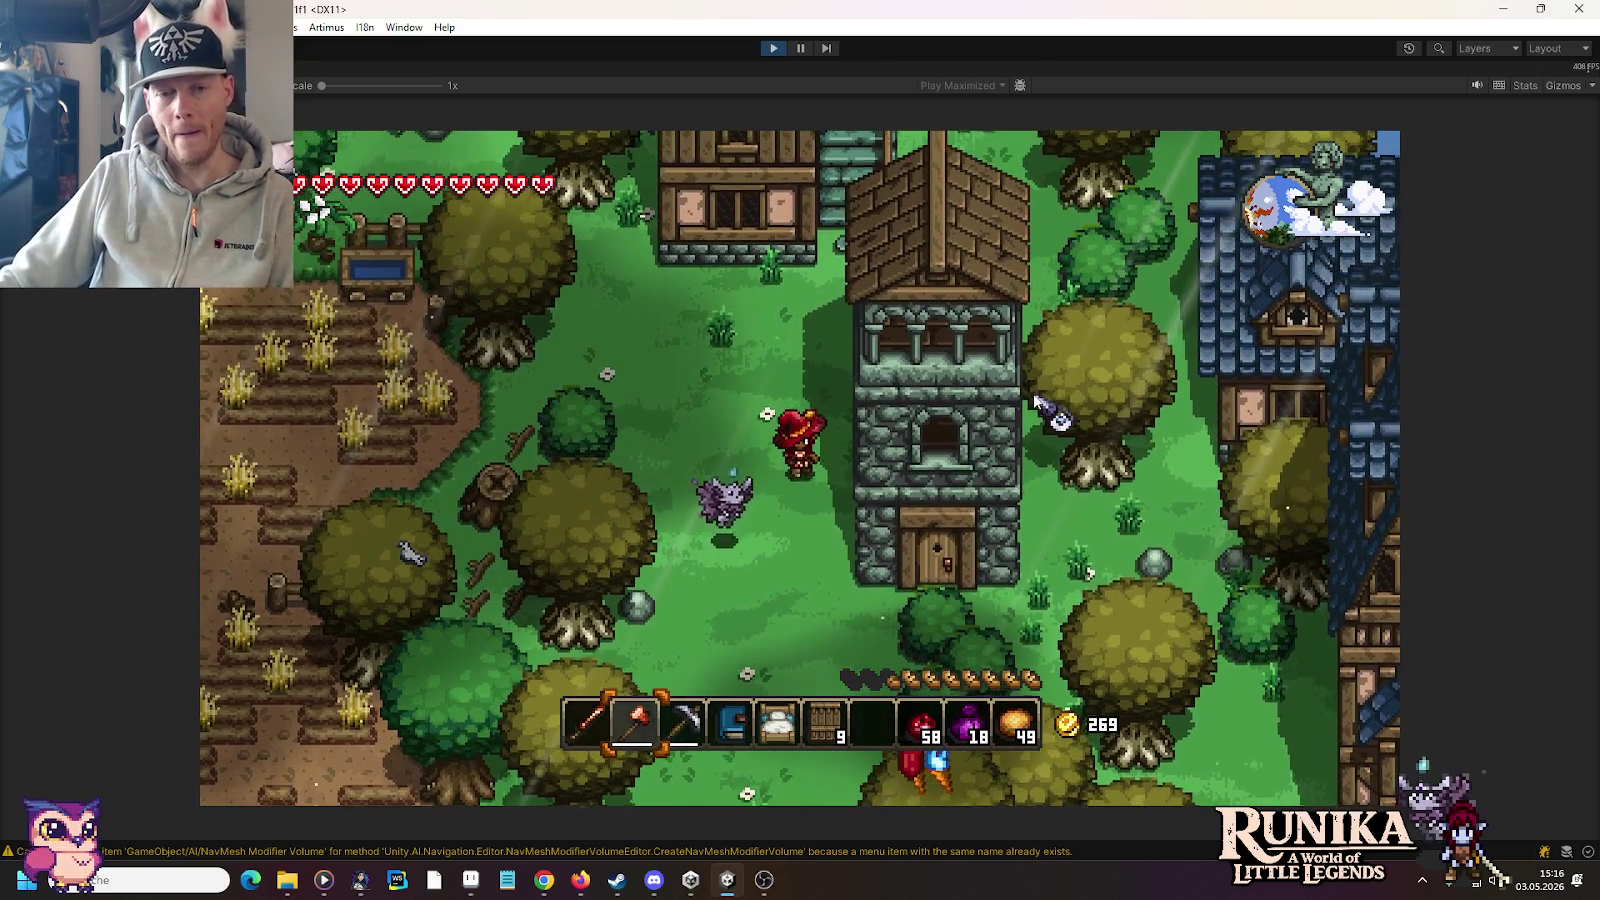
Step: Walk the player through the stone tower's door, then switch to Aseprite
key(s)
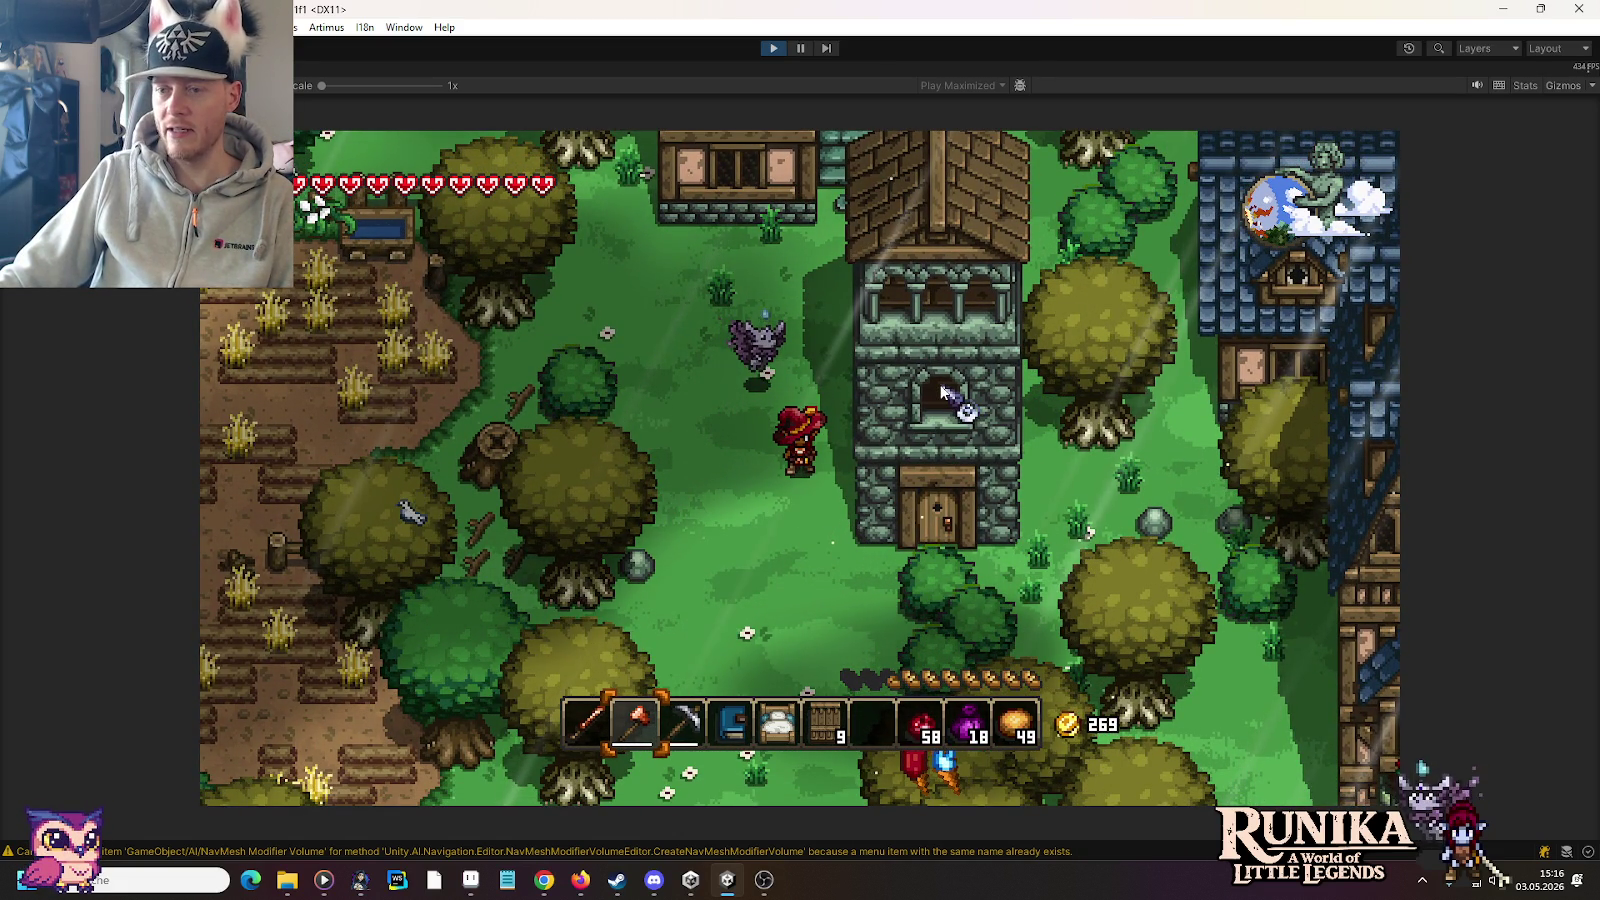
key(s+d)
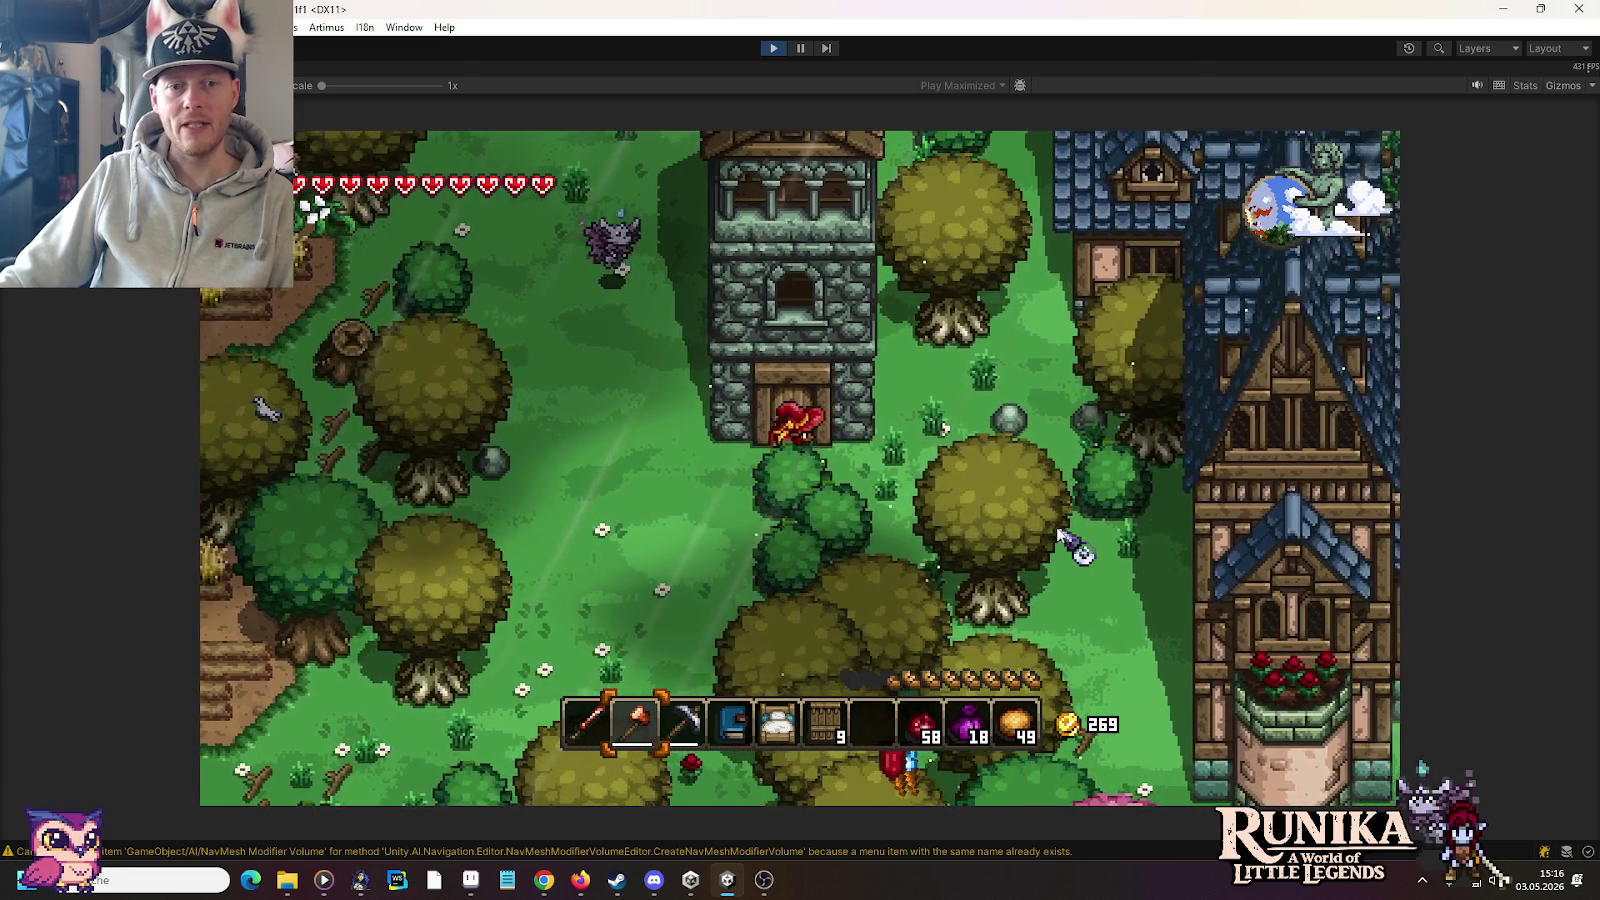
key(w)
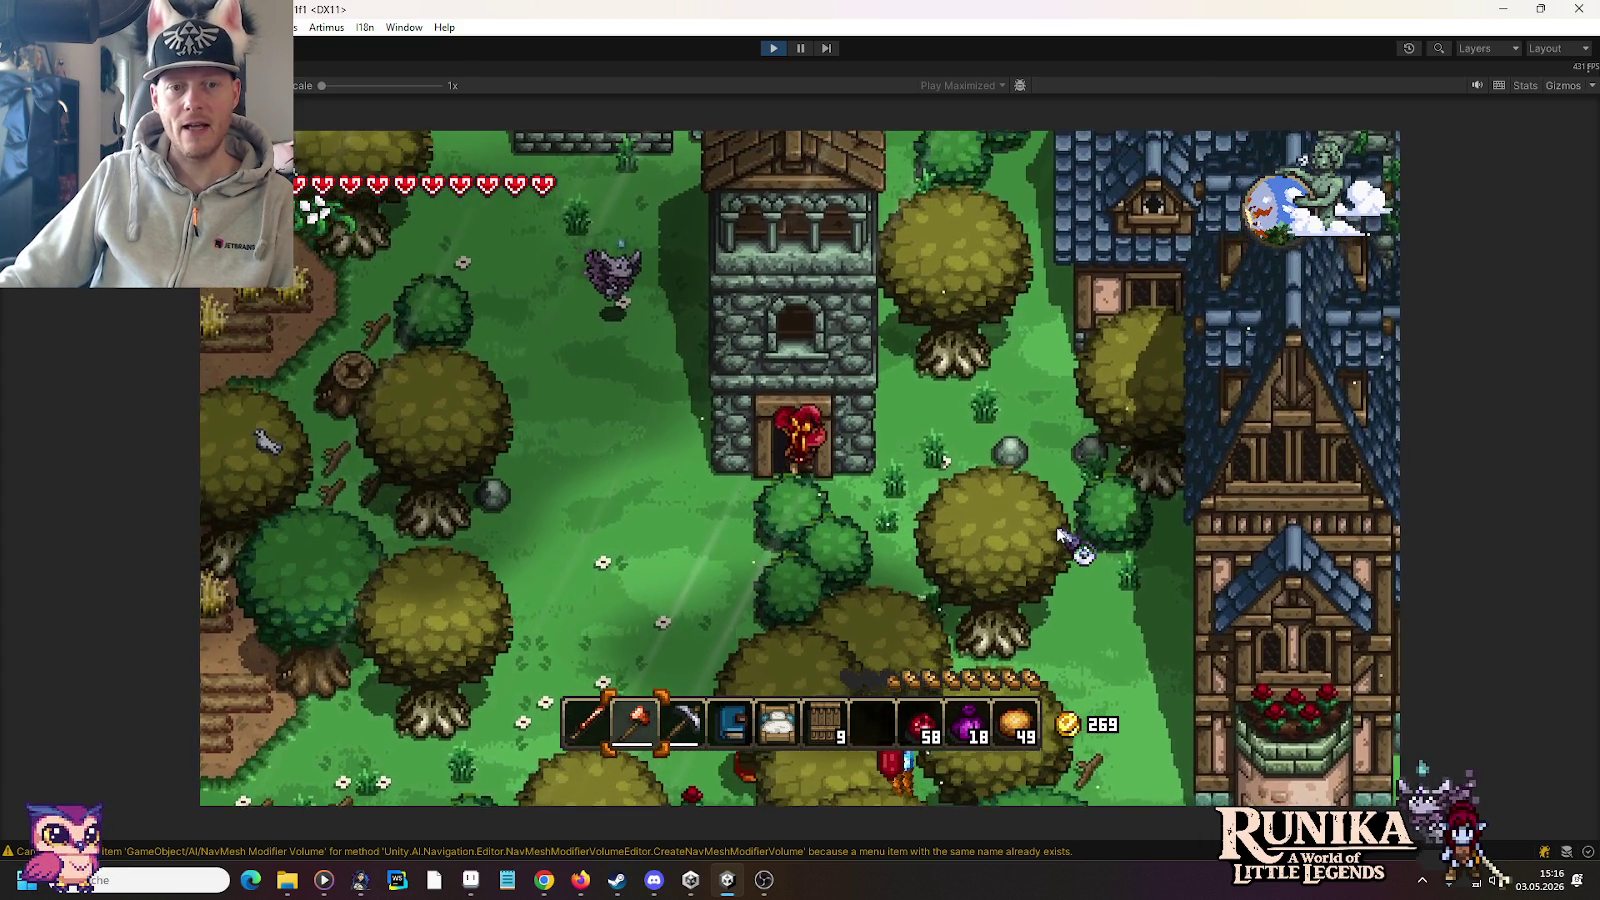
key(s)
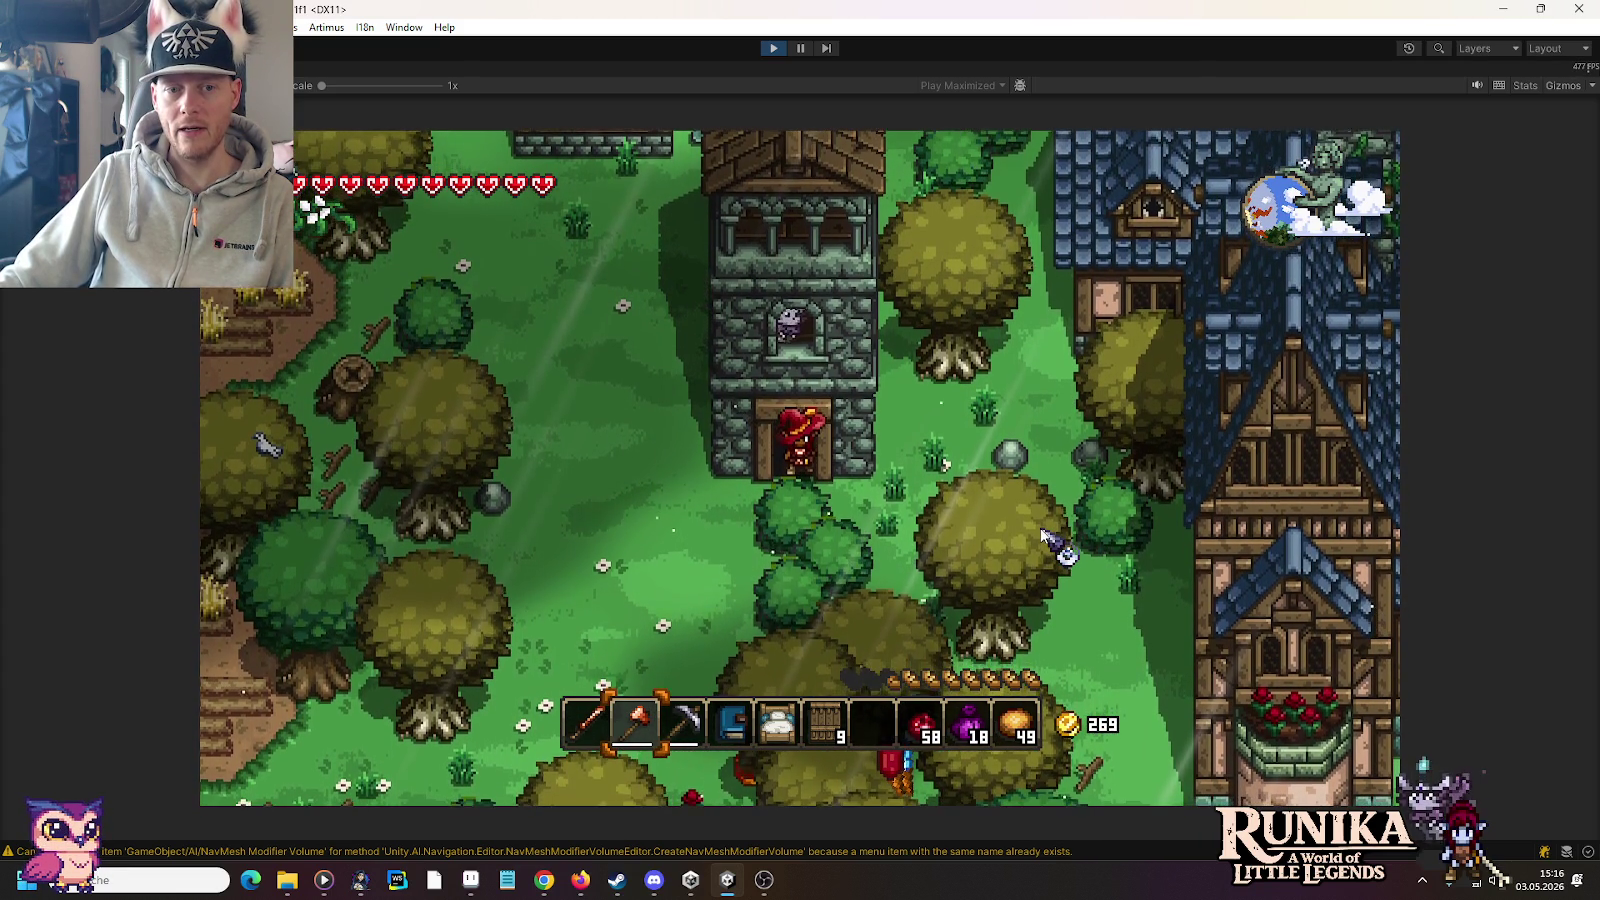
key(w)
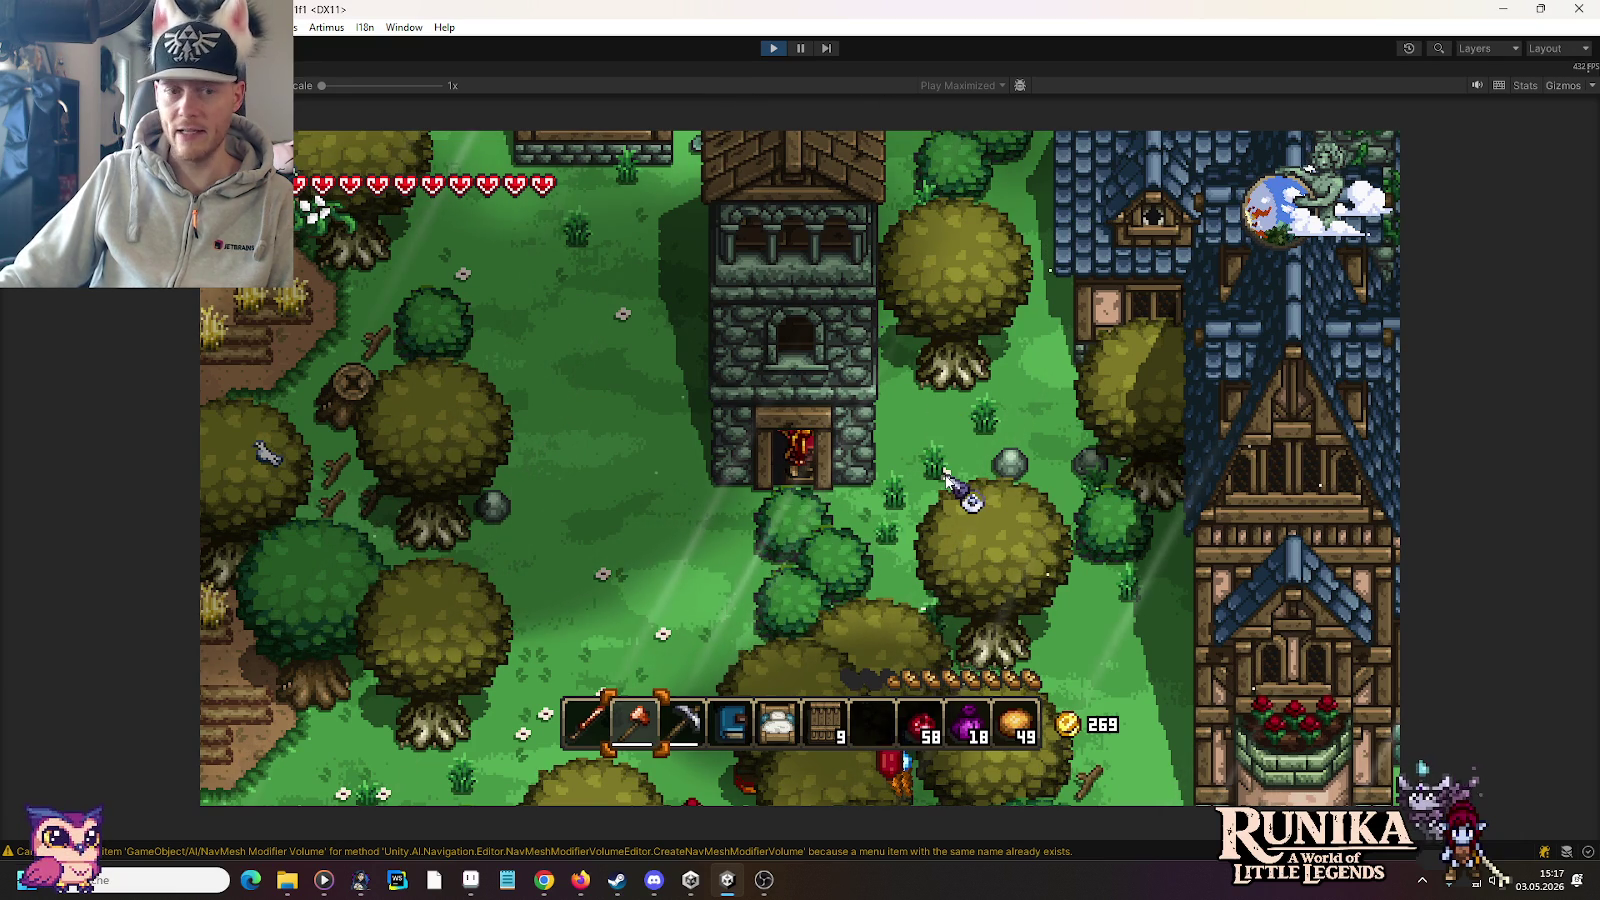
key(w)
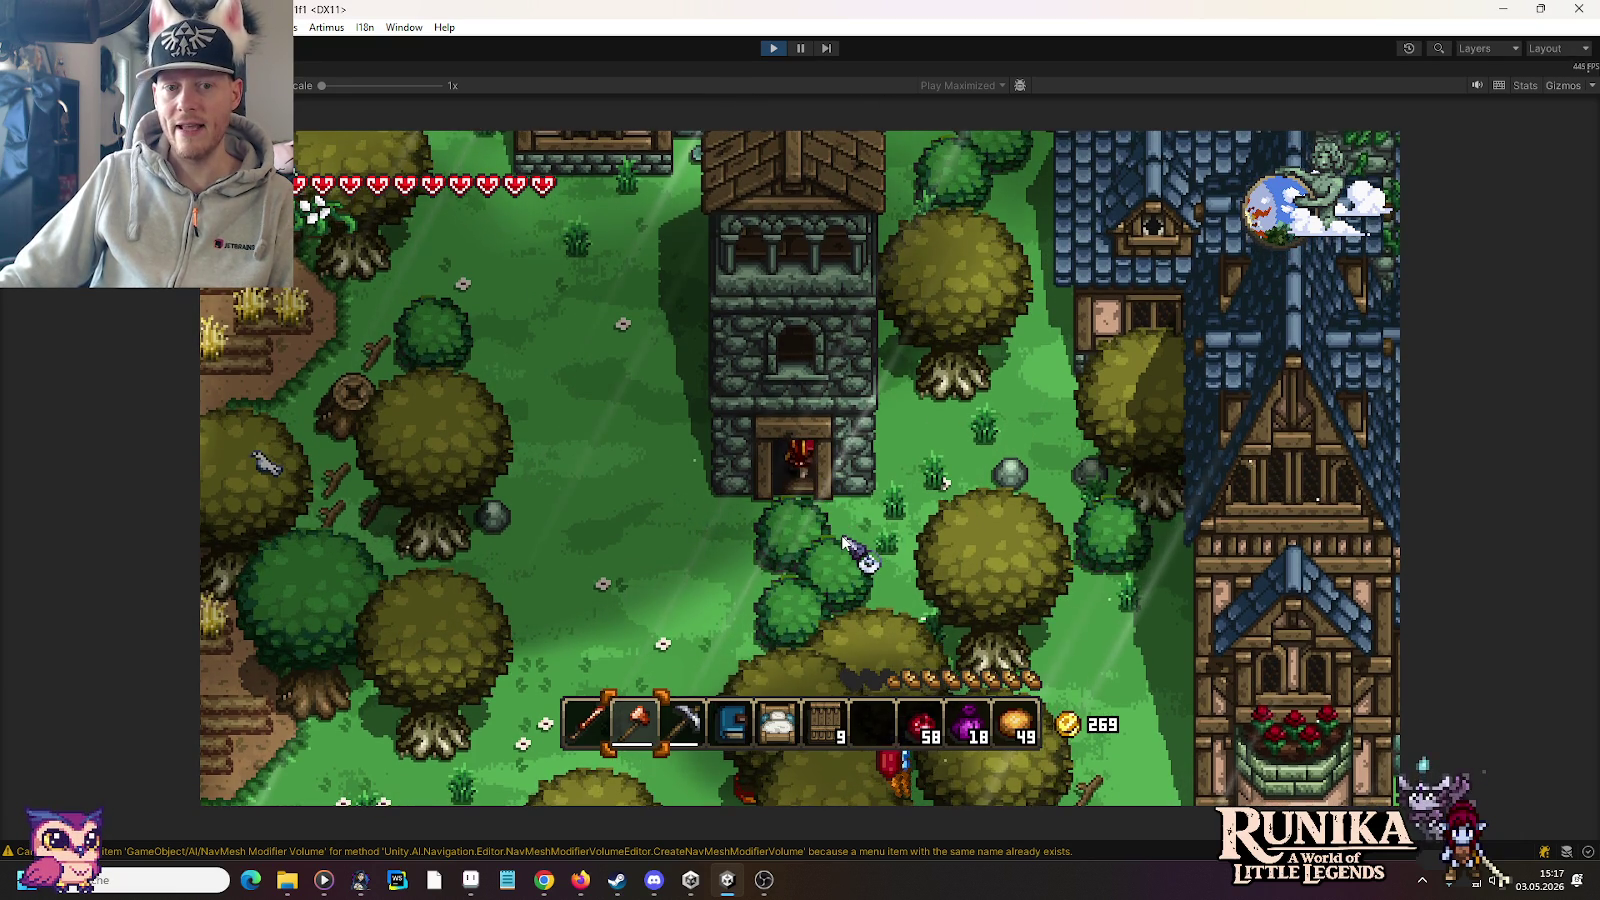
key(w)
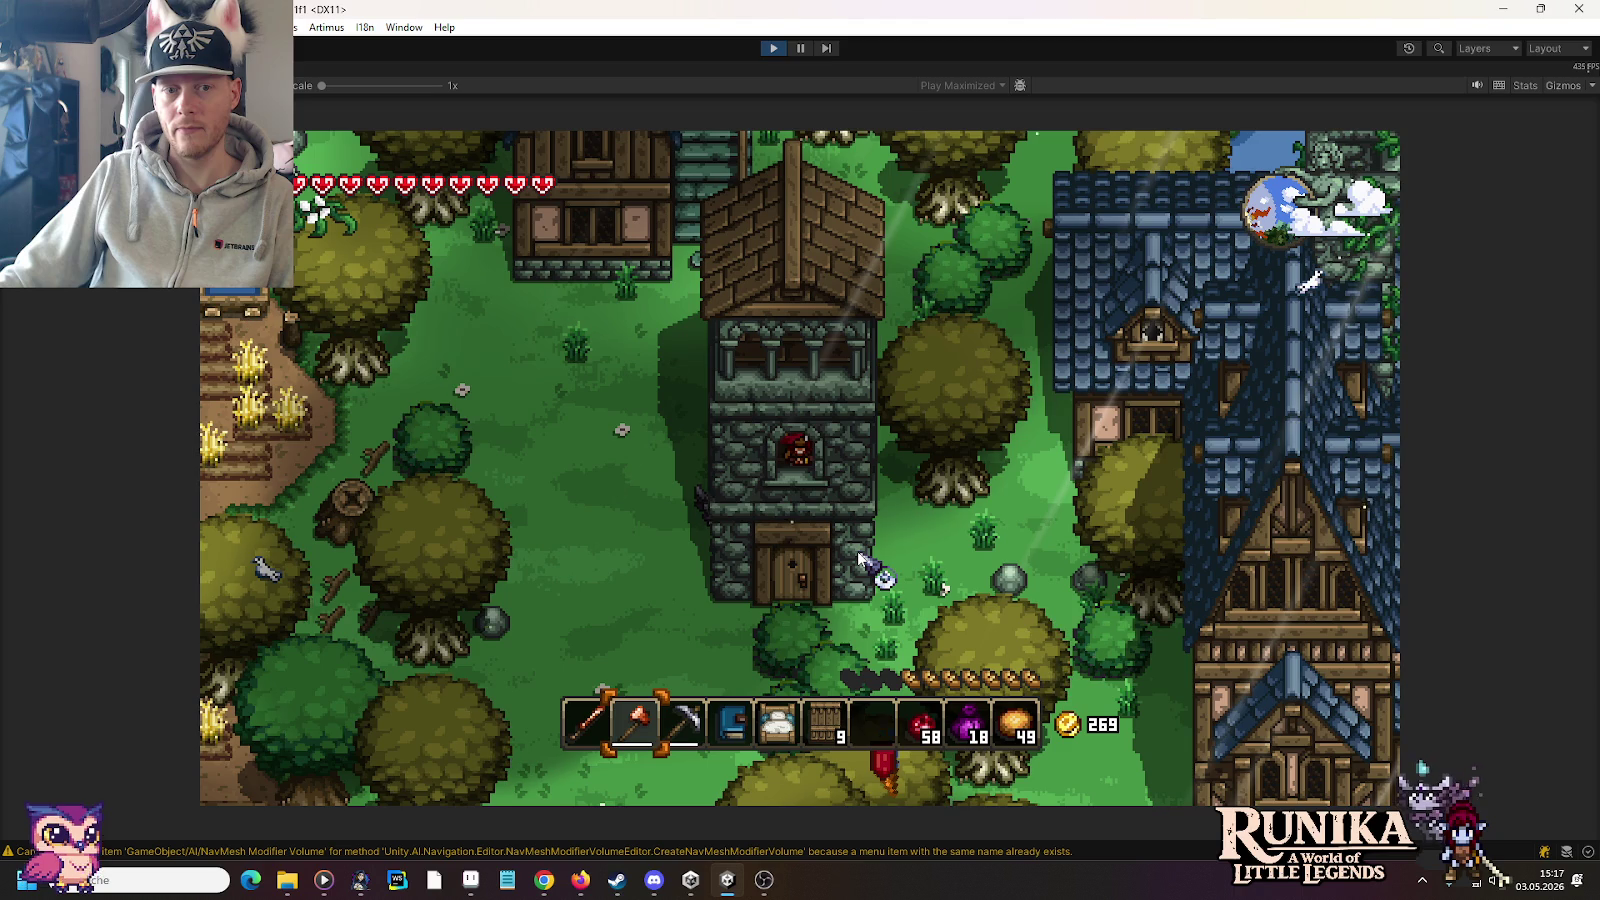
click(471, 879)
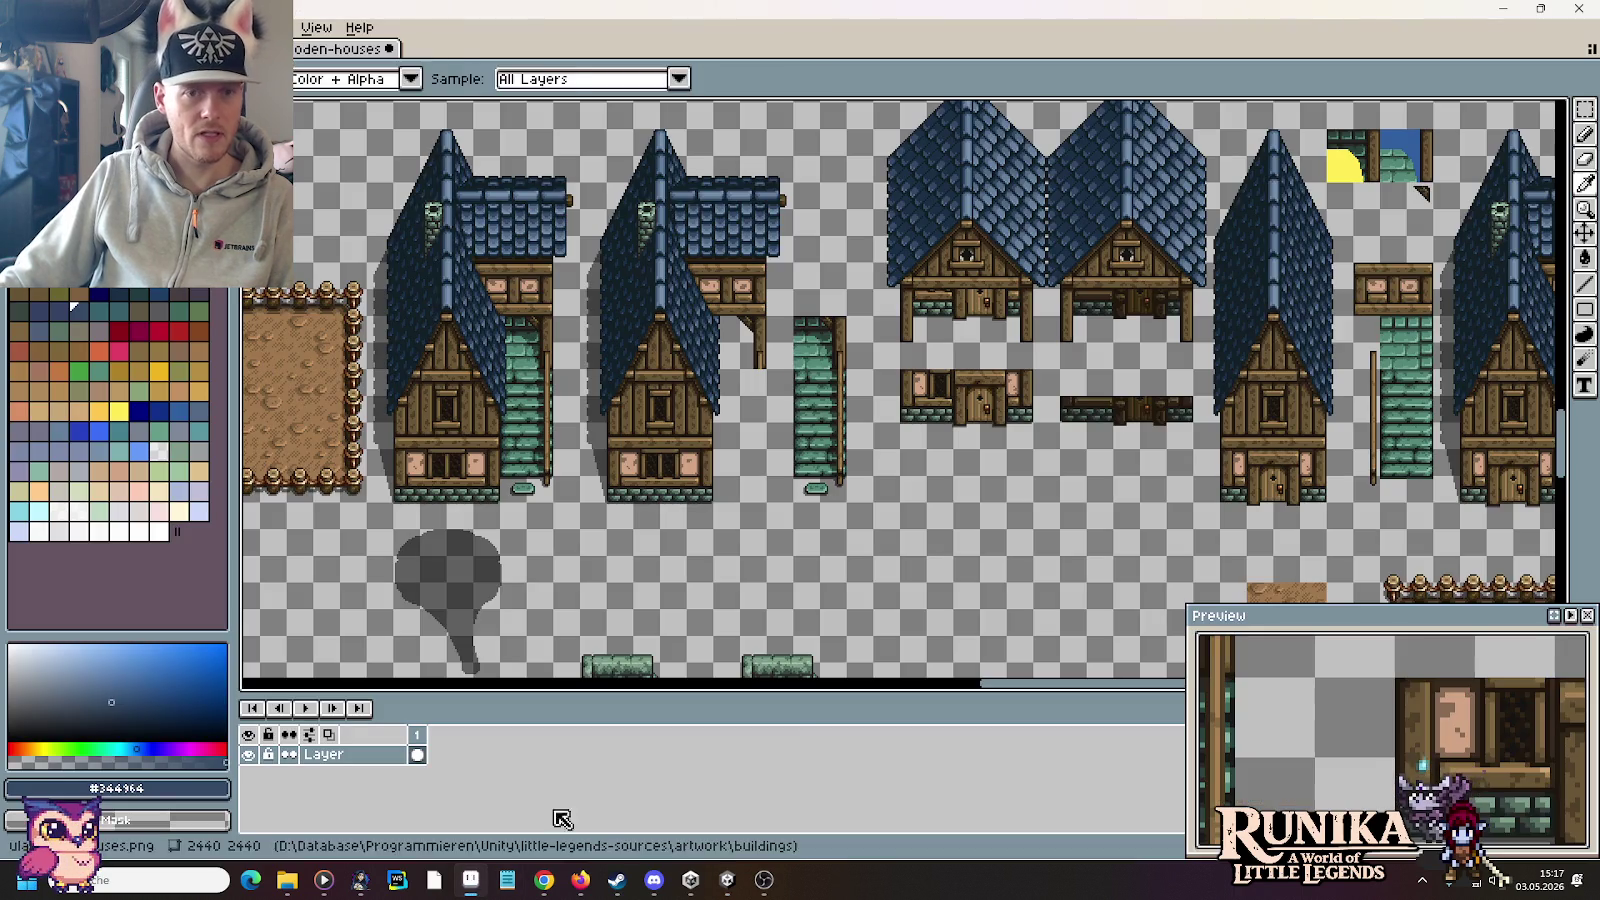
Step: Open ulan-mor-castles.png from the artwork > buildings folder
key(ctrl+o)
click(860, 207)
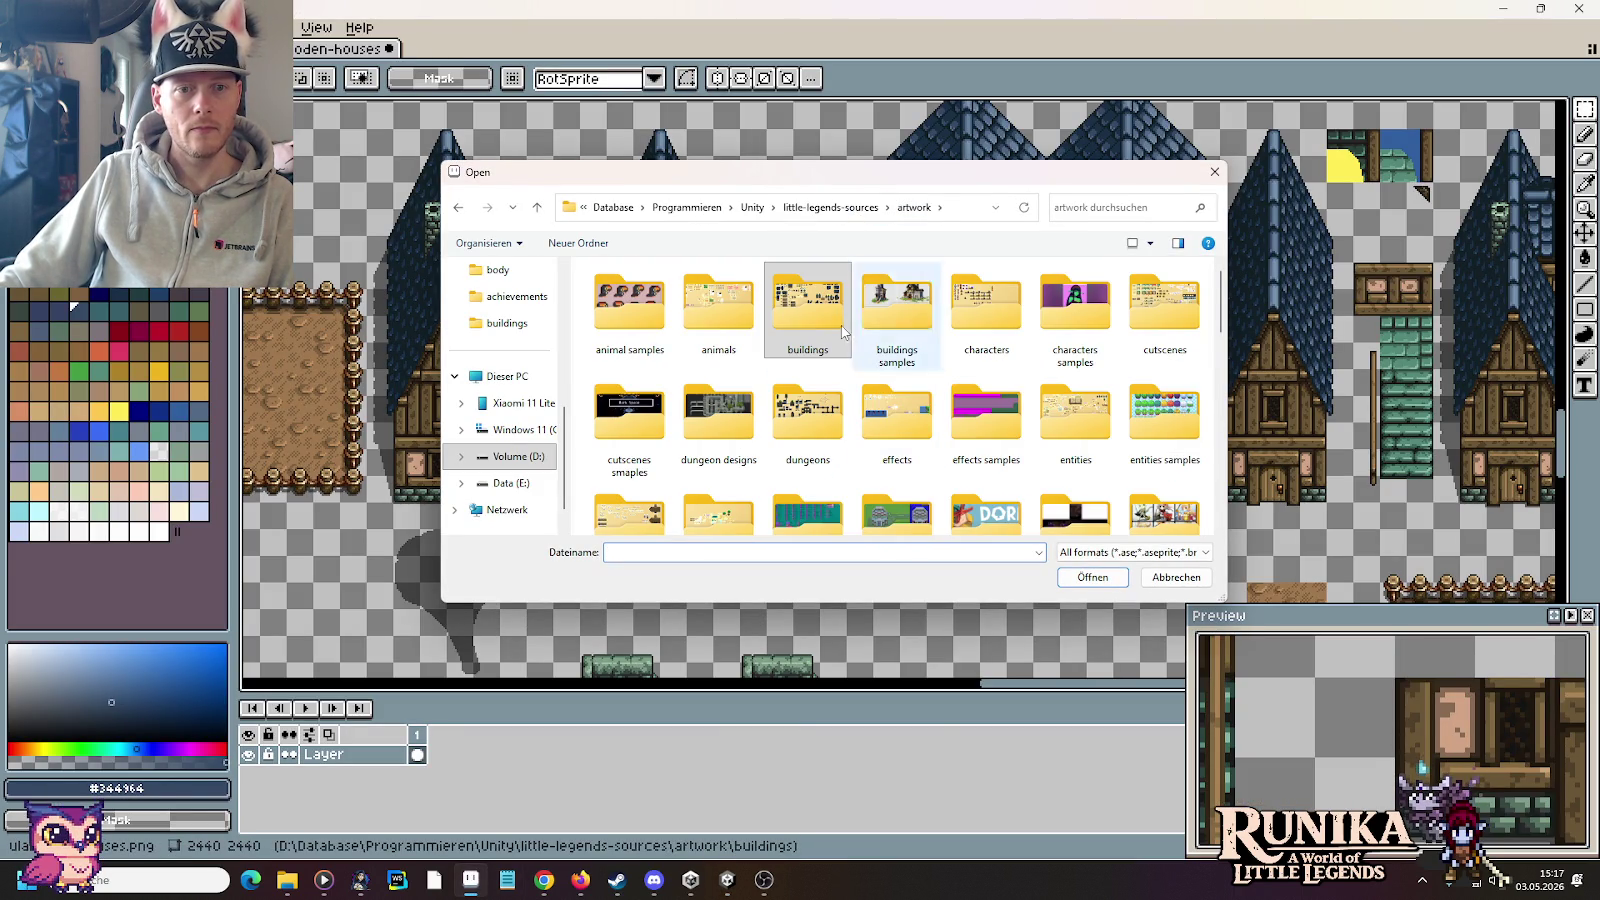
double_click(800, 296)
double_click(880, 432)
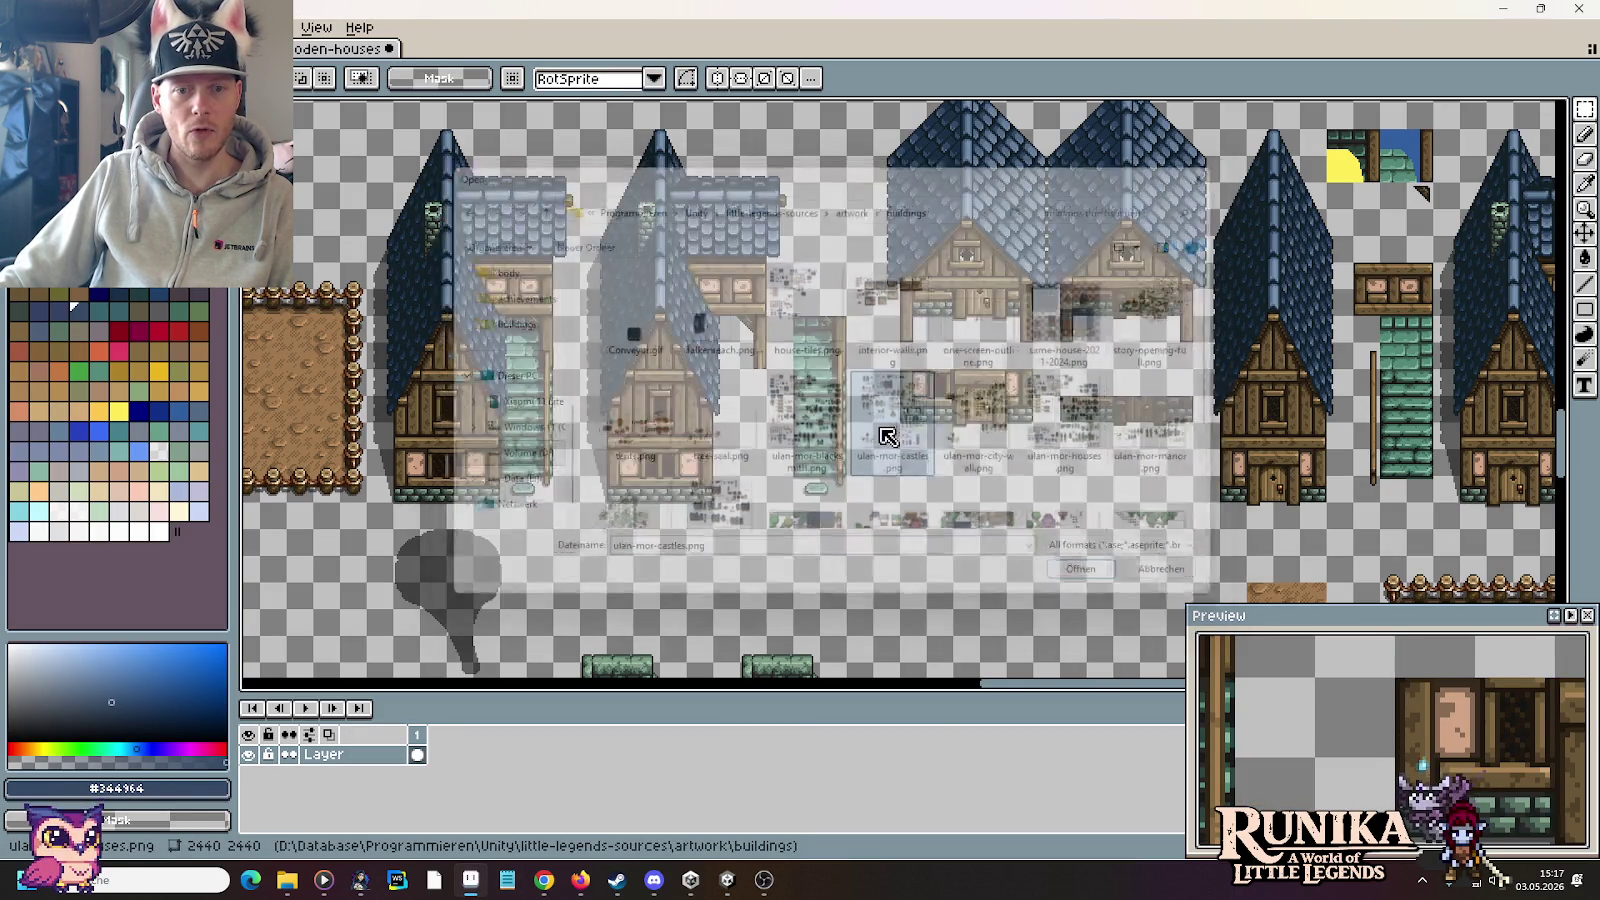
Step: Zoom and pan around the castle tilesheet
scroll(907, 425, down, 1)
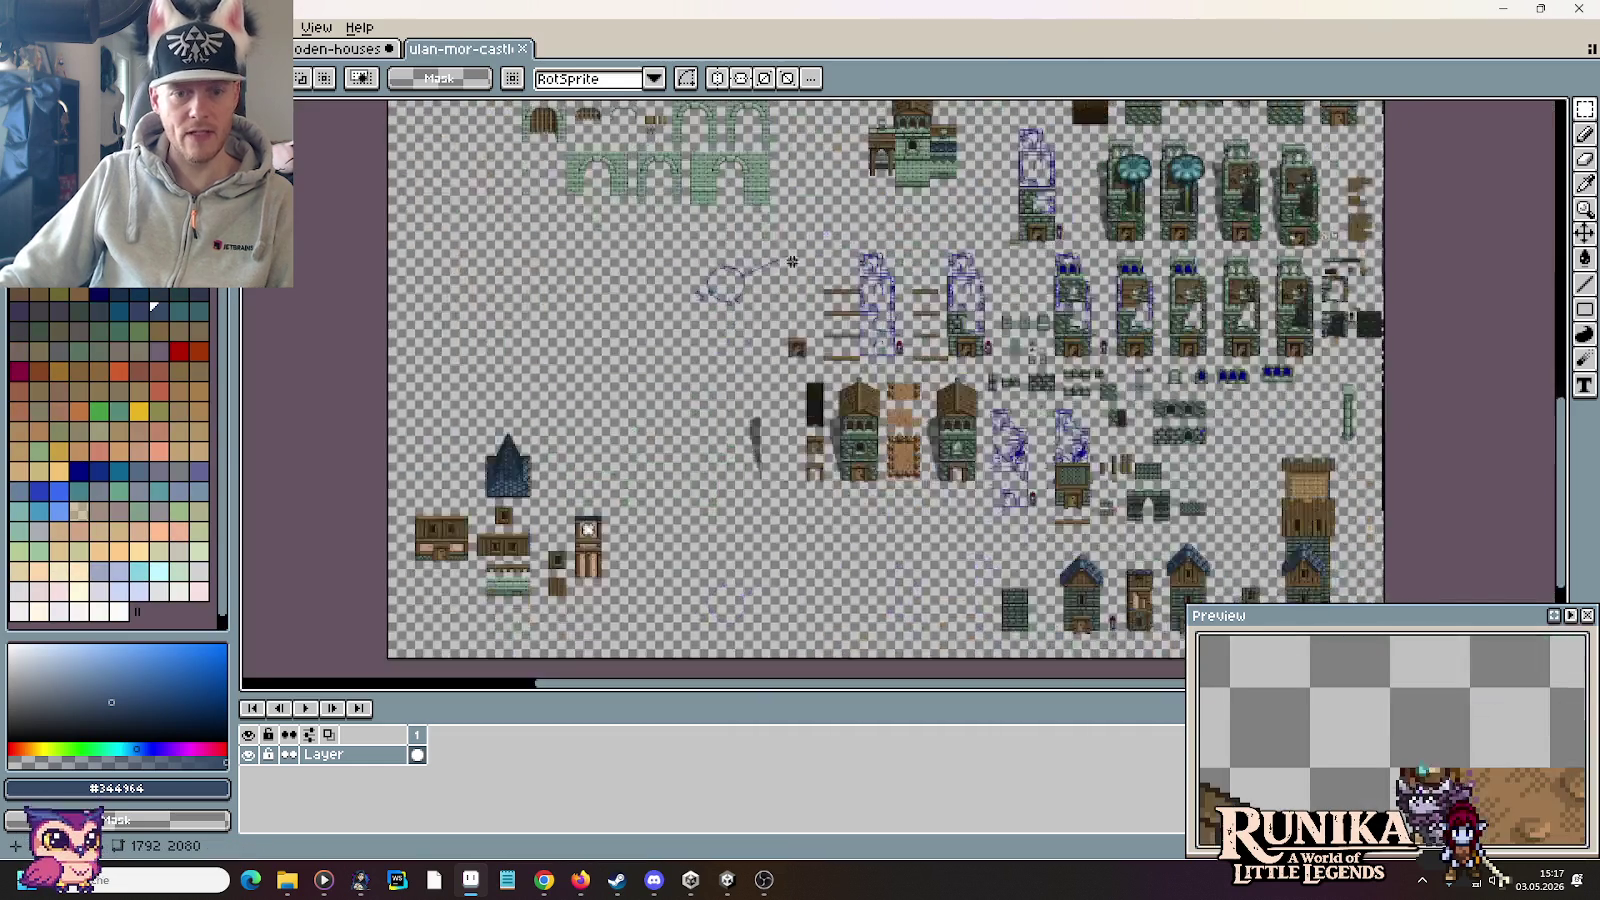
scroll(890, 430, up, 2)
scroll(875, 433, up, 1)
scroll(868, 436, up, 1)
drag(868, 436, 1033, 484)
scroll(937, 466, down, 1)
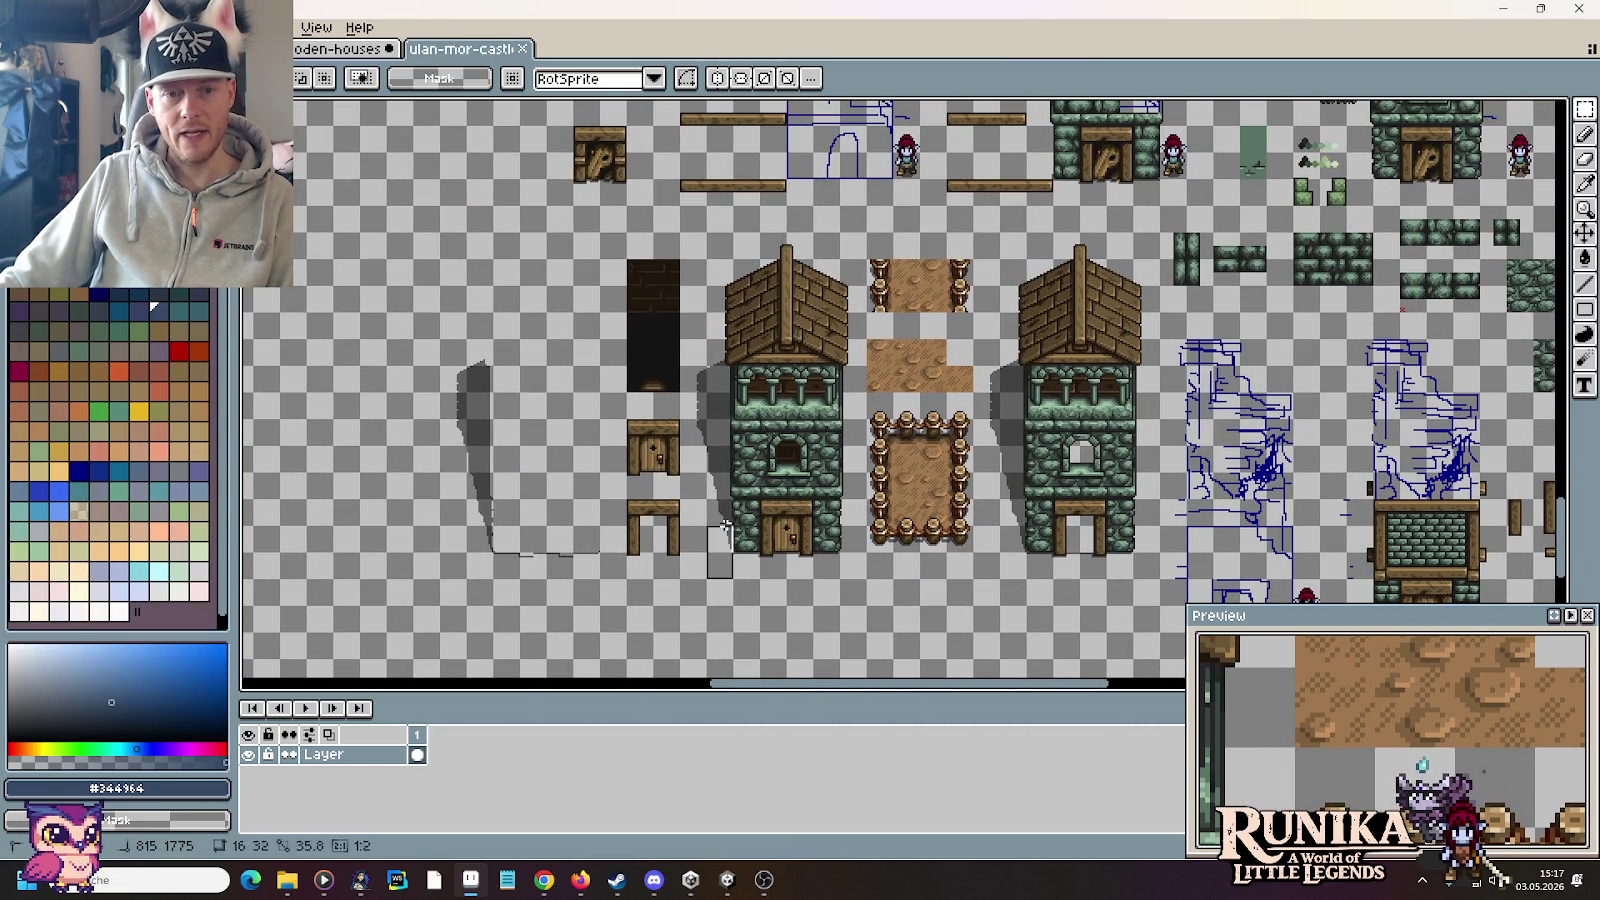
Step: Marquee the left tower, then bring the roofed tower and door pieces into view
drag(708, 585, 848, 230)
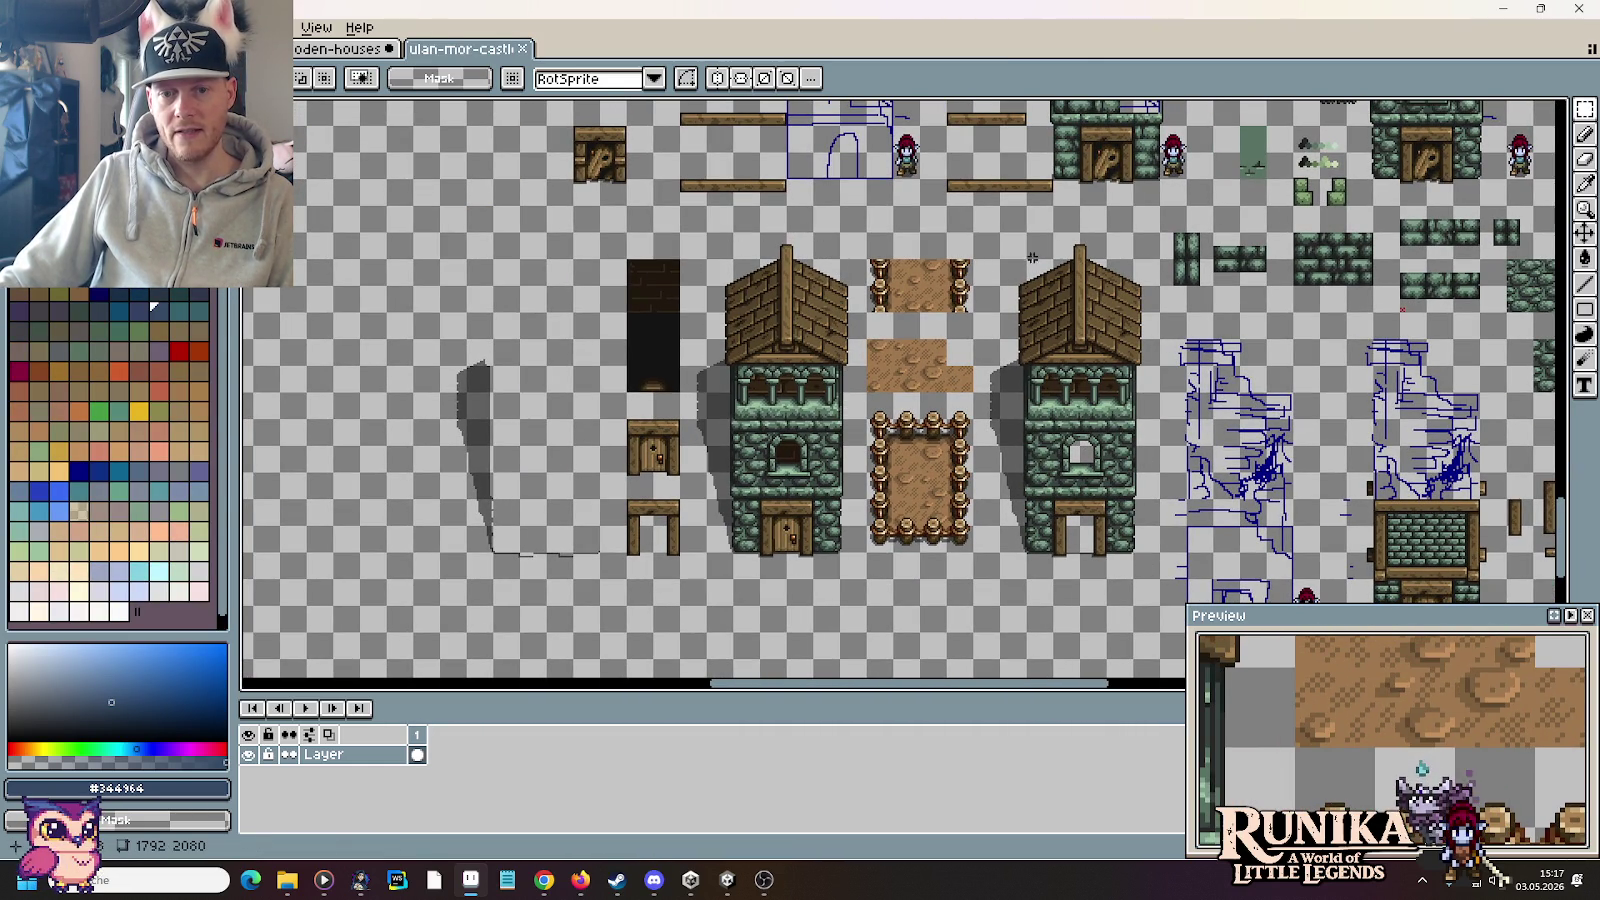
scroll(1100, 578, up, 2)
scroll(1030, 465, up, 2)
scroll(947, 314, down, 2)
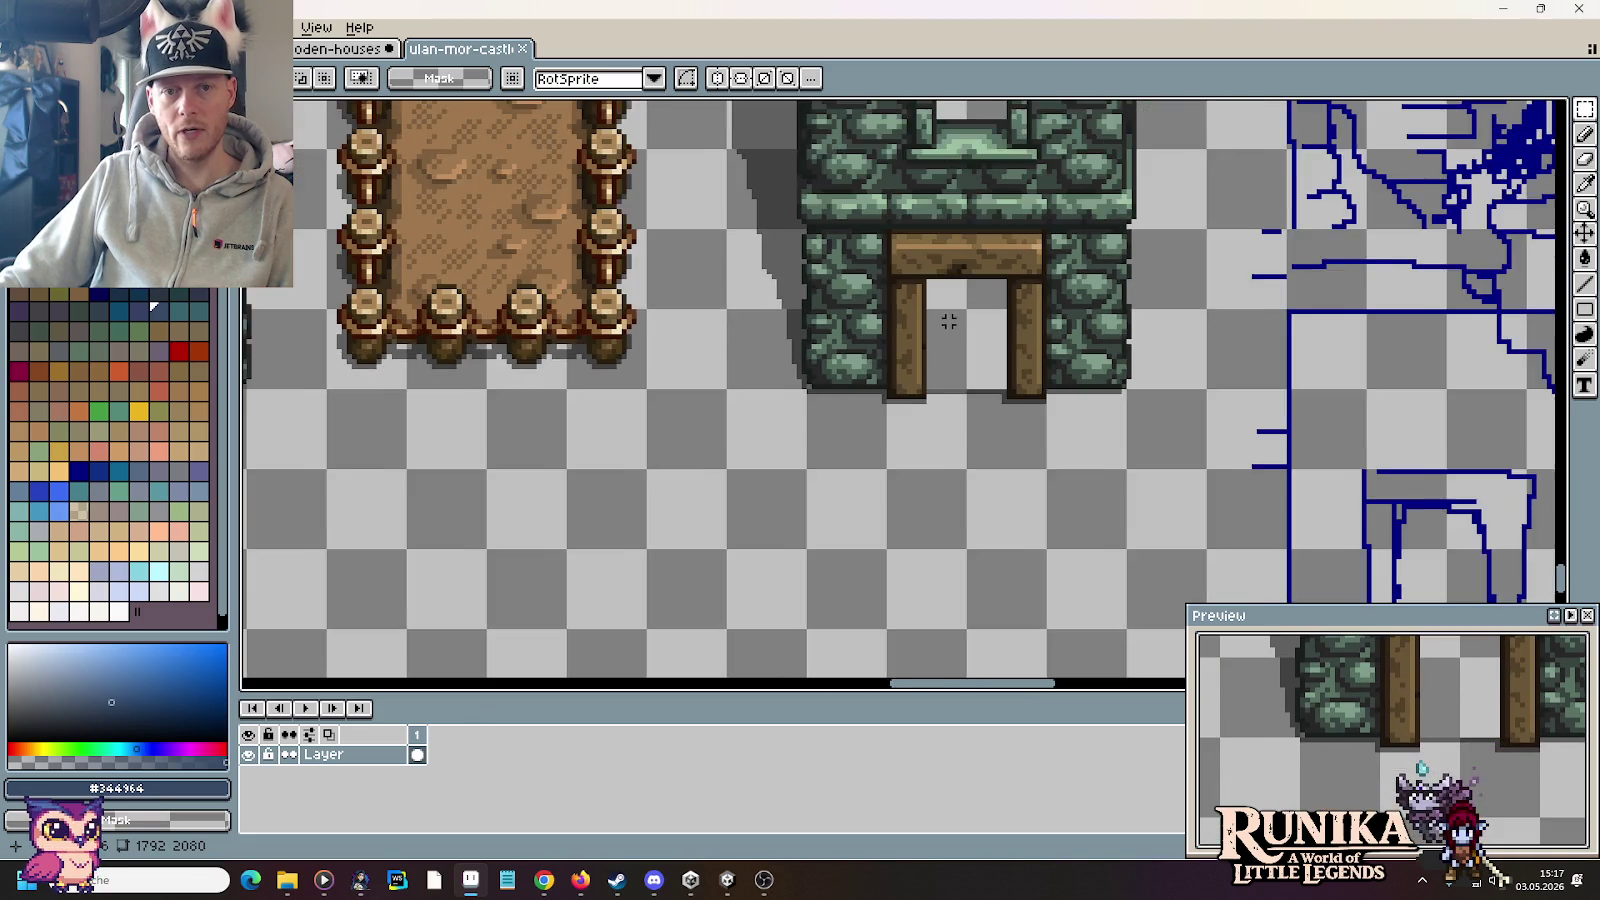
drag(960, 320, 1000, 515)
scroll(1000, 323, down, 1)
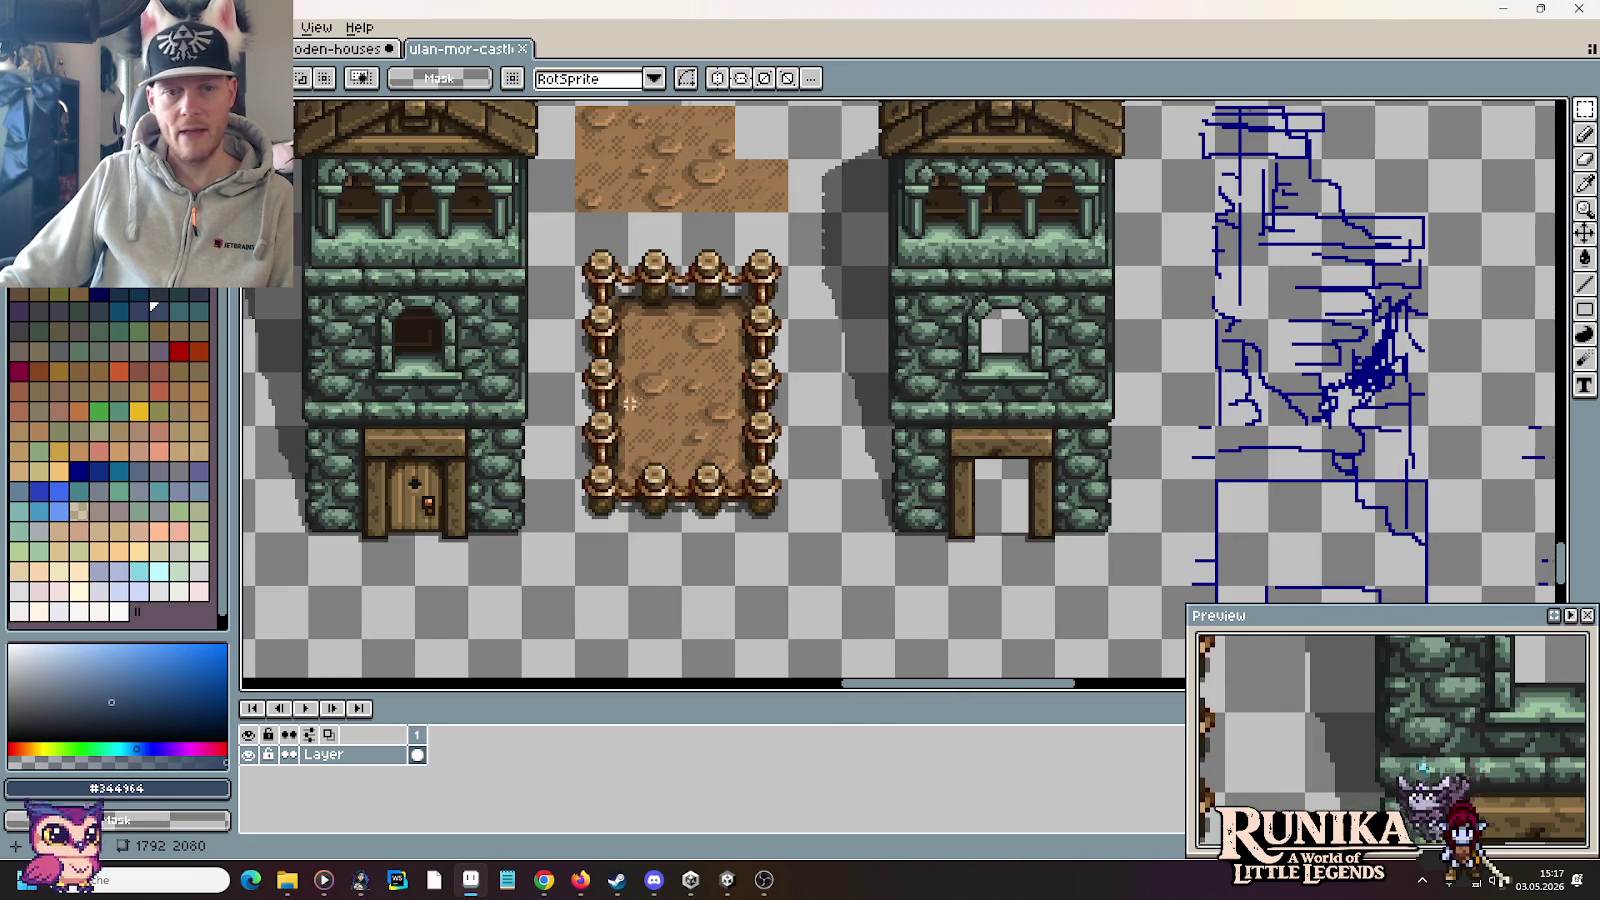
drag(1000, 323, 1104, 578)
Step: Select the dark 32x80 tile beside the tower, then the door tile below it
drag(800, 442, 732, 239)
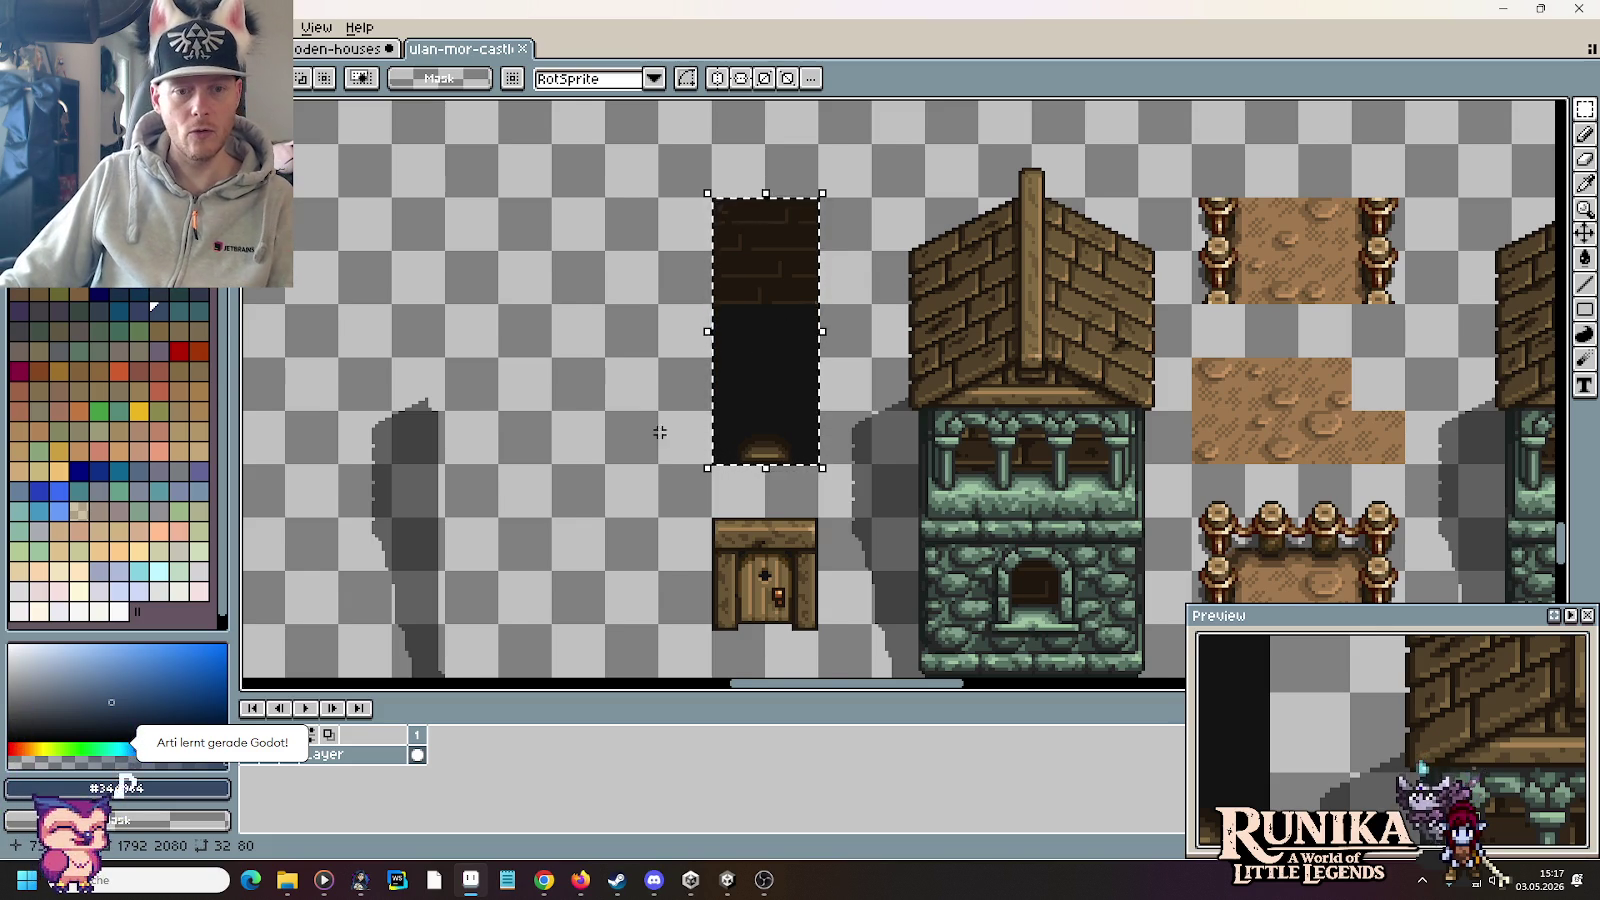
scroll(660, 425, down, 1)
scroll(578, 548, up, 1)
drag(578, 548, 592, 586)
drag(582, 411, 525, 321)
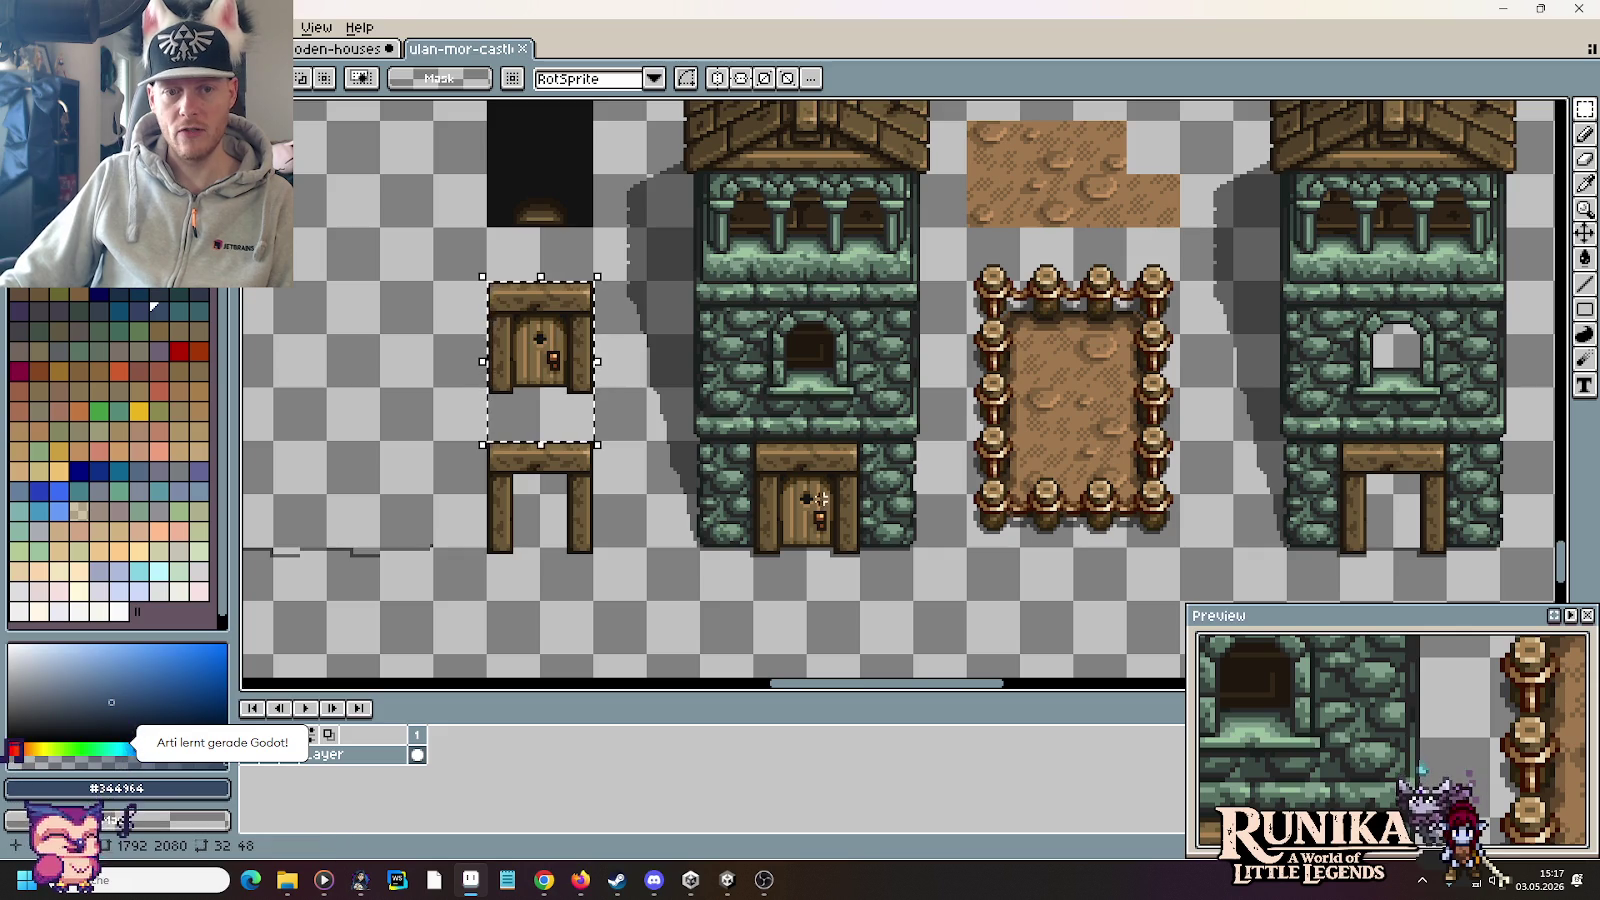
scroll(1000, 510, right, 3)
scroll(1160, 517, down, 1)
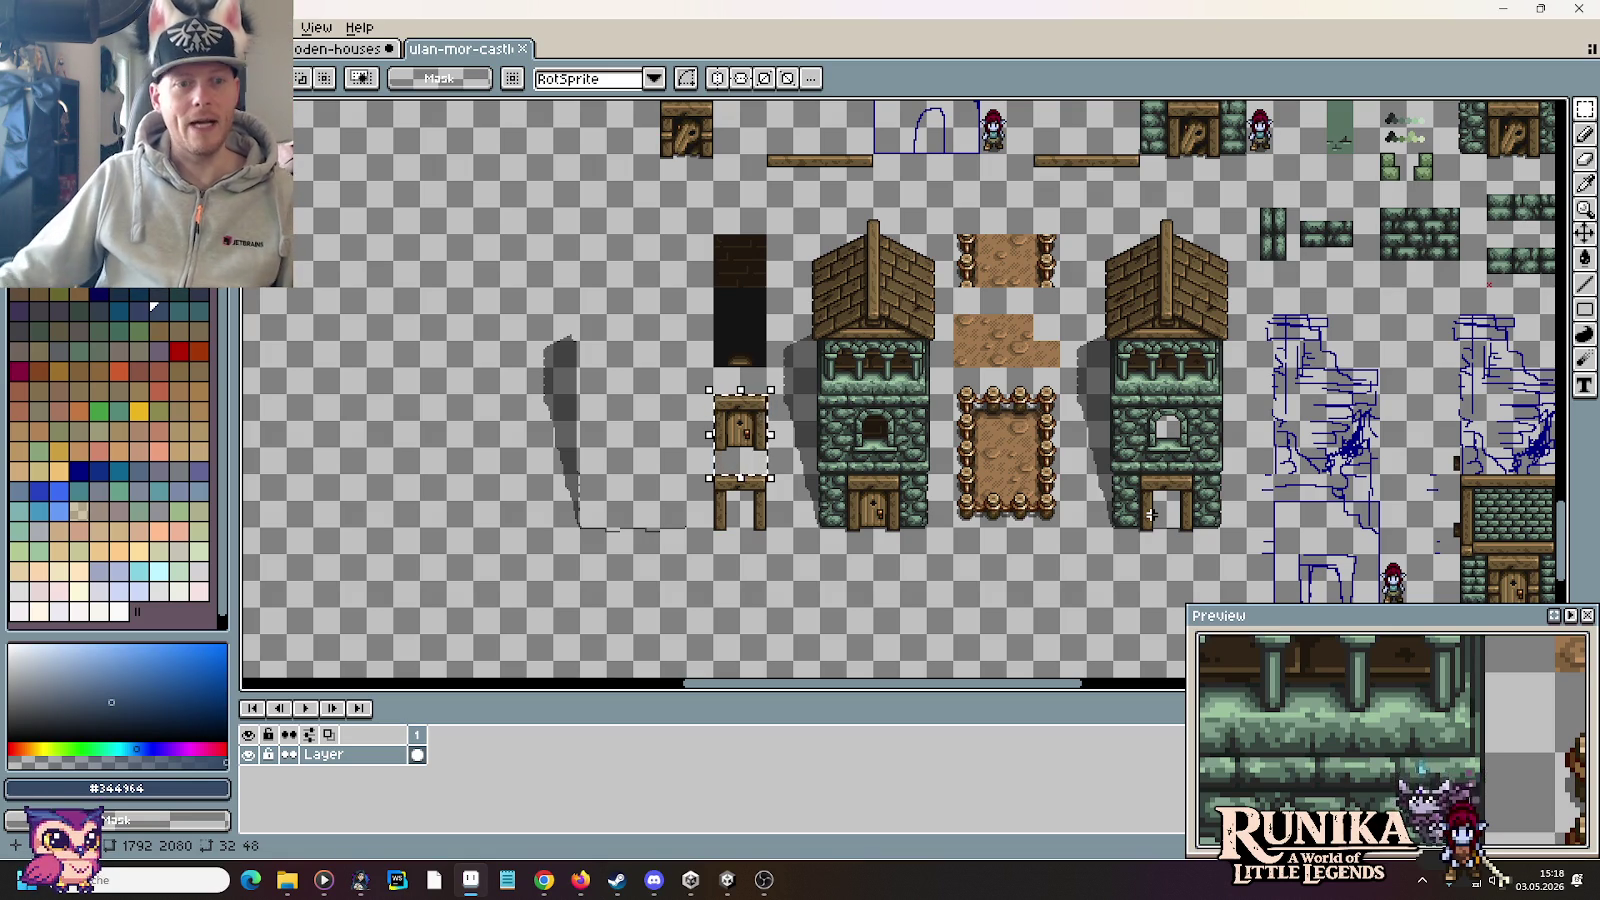
Step: Clear the door-tile selection on ulan-mor-castles.png with Ctrl+D
key(ctrl+d)
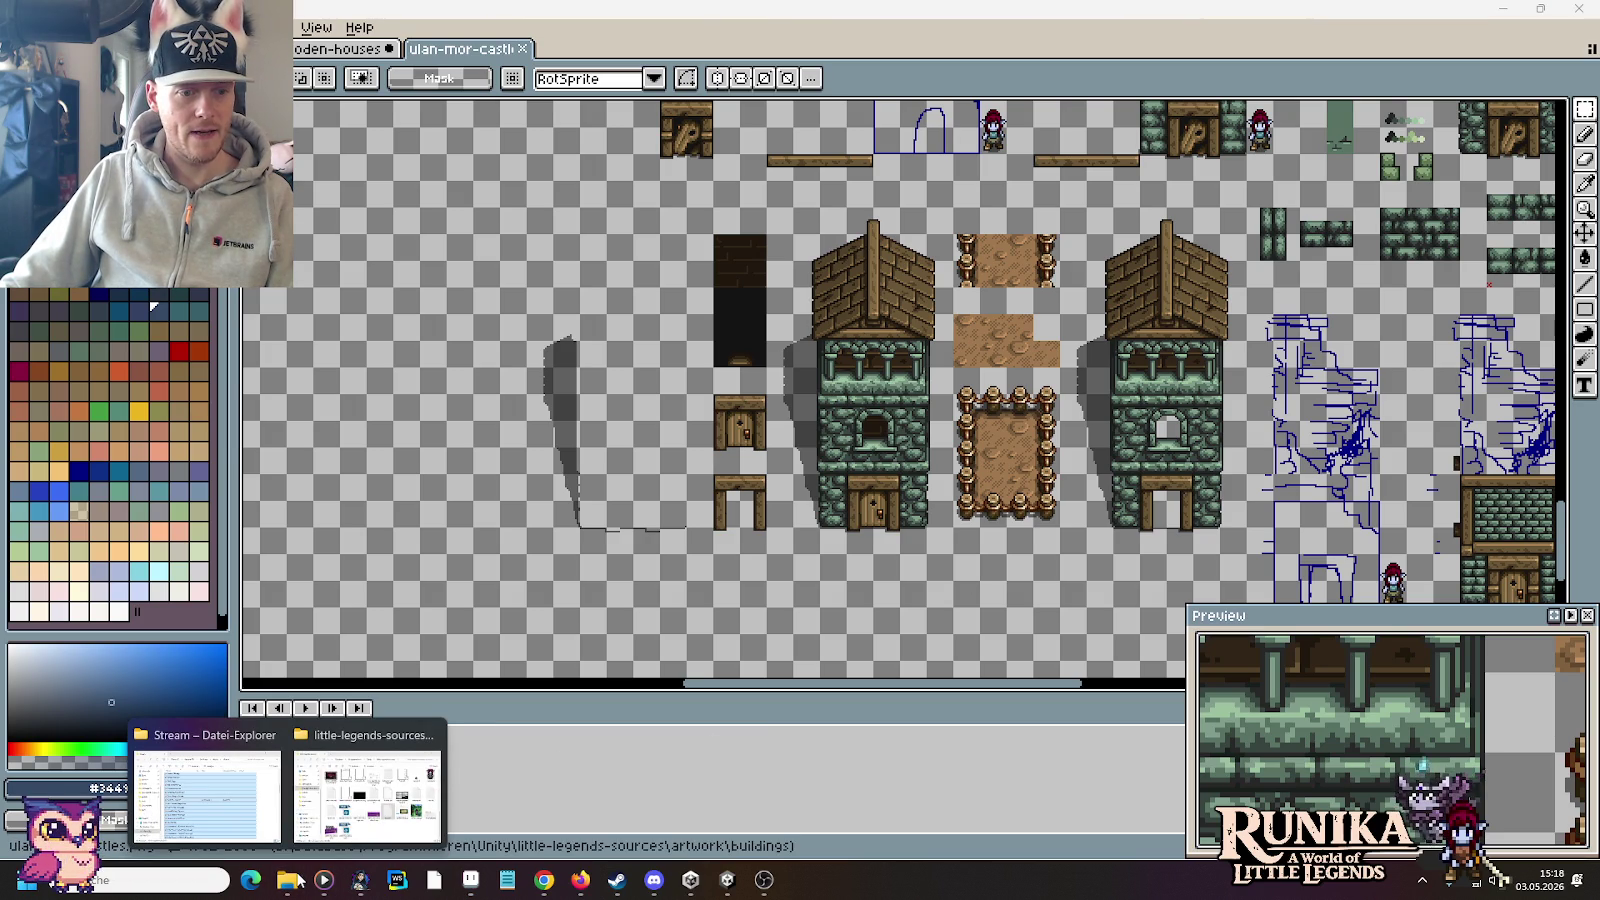
Step: Browse the images > entities > buildings sprites in File Explorer, then return to the Unity game
click(327, 843)
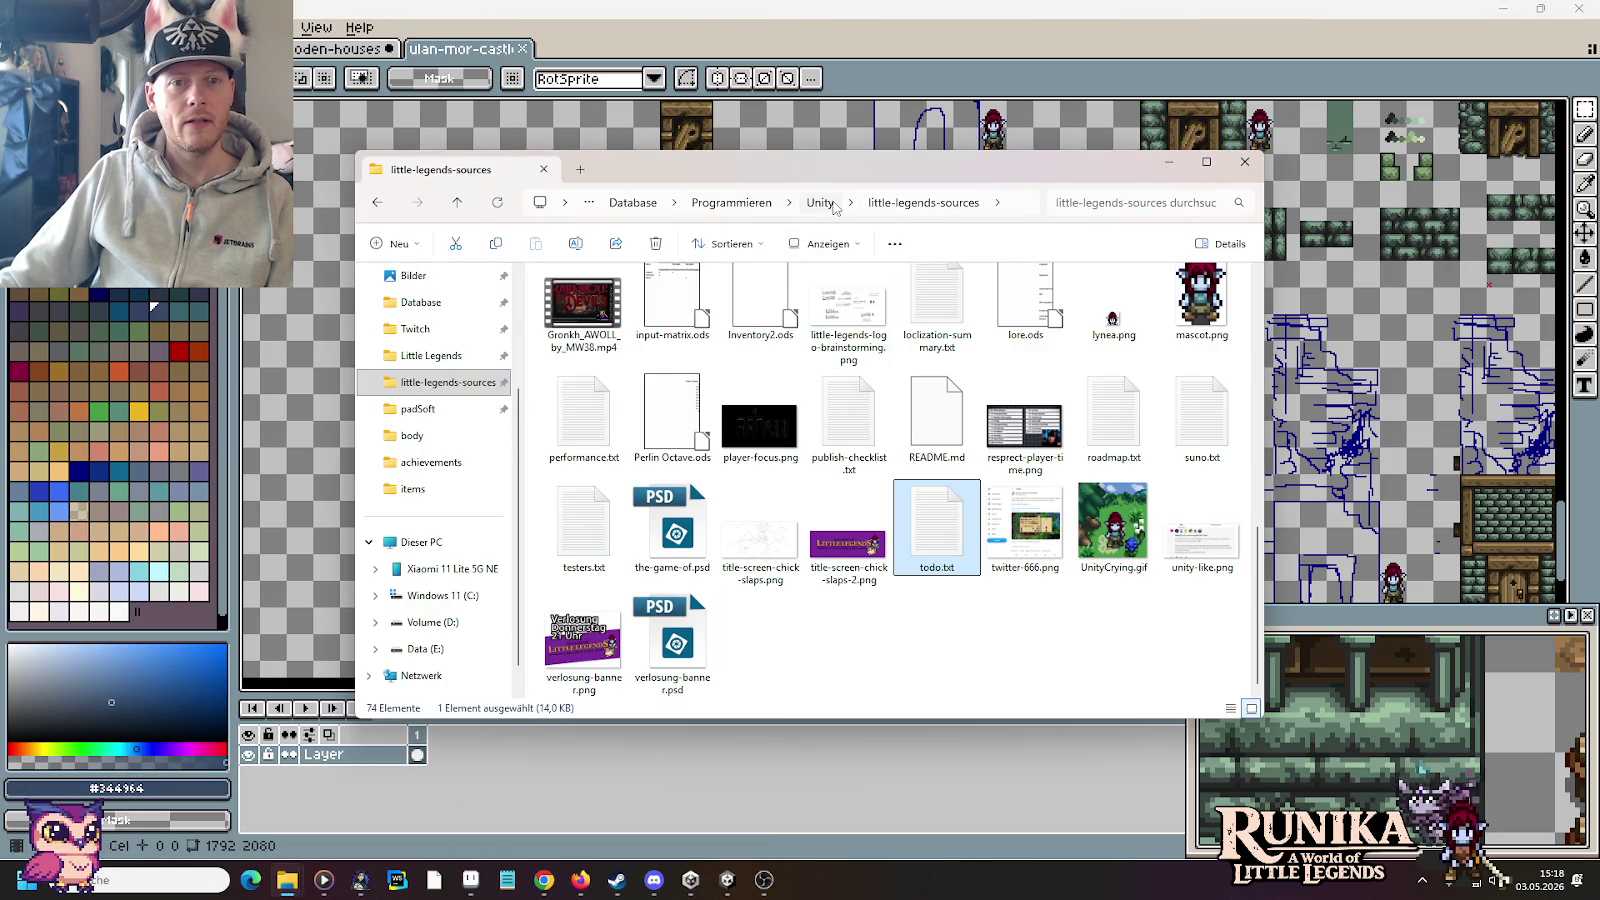
click(900, 203)
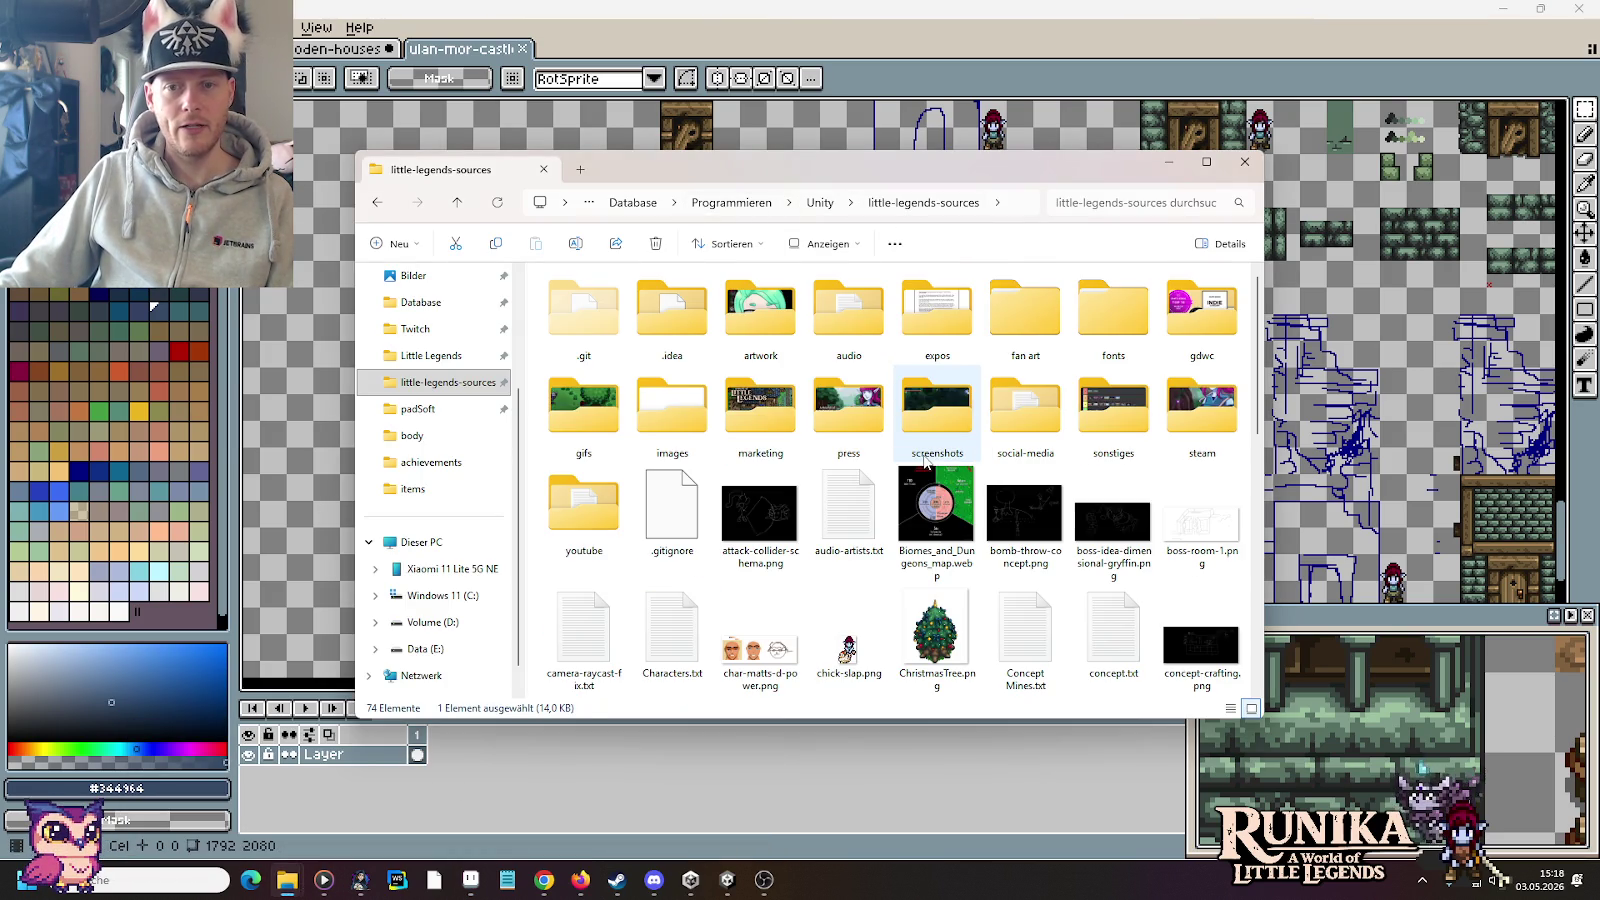
double_click(672, 410)
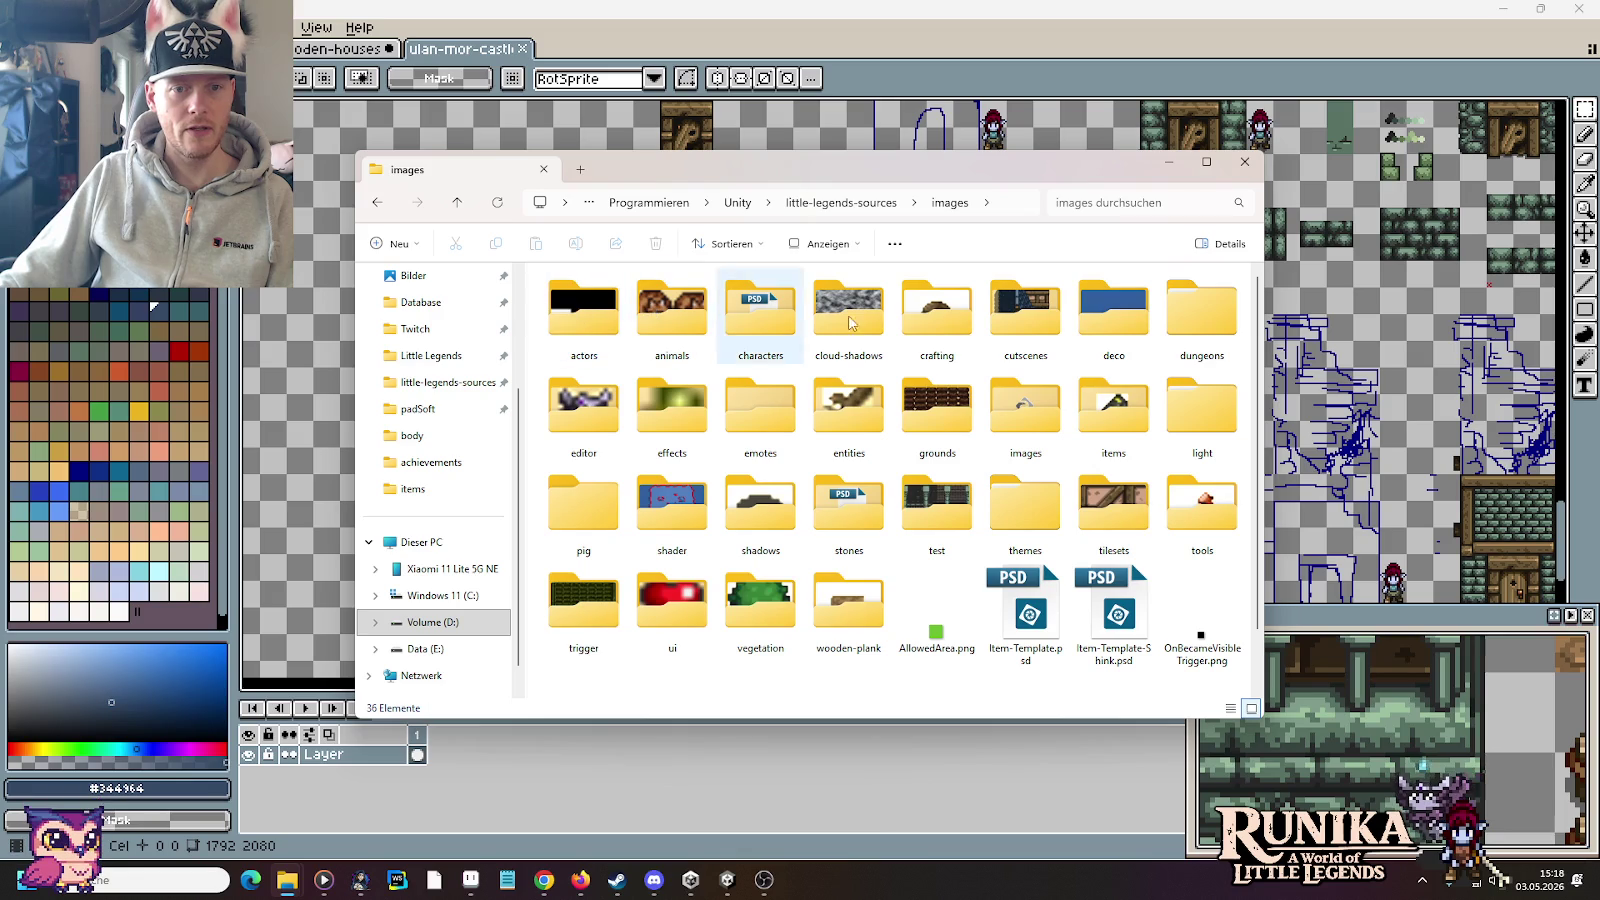
double_click(840, 418)
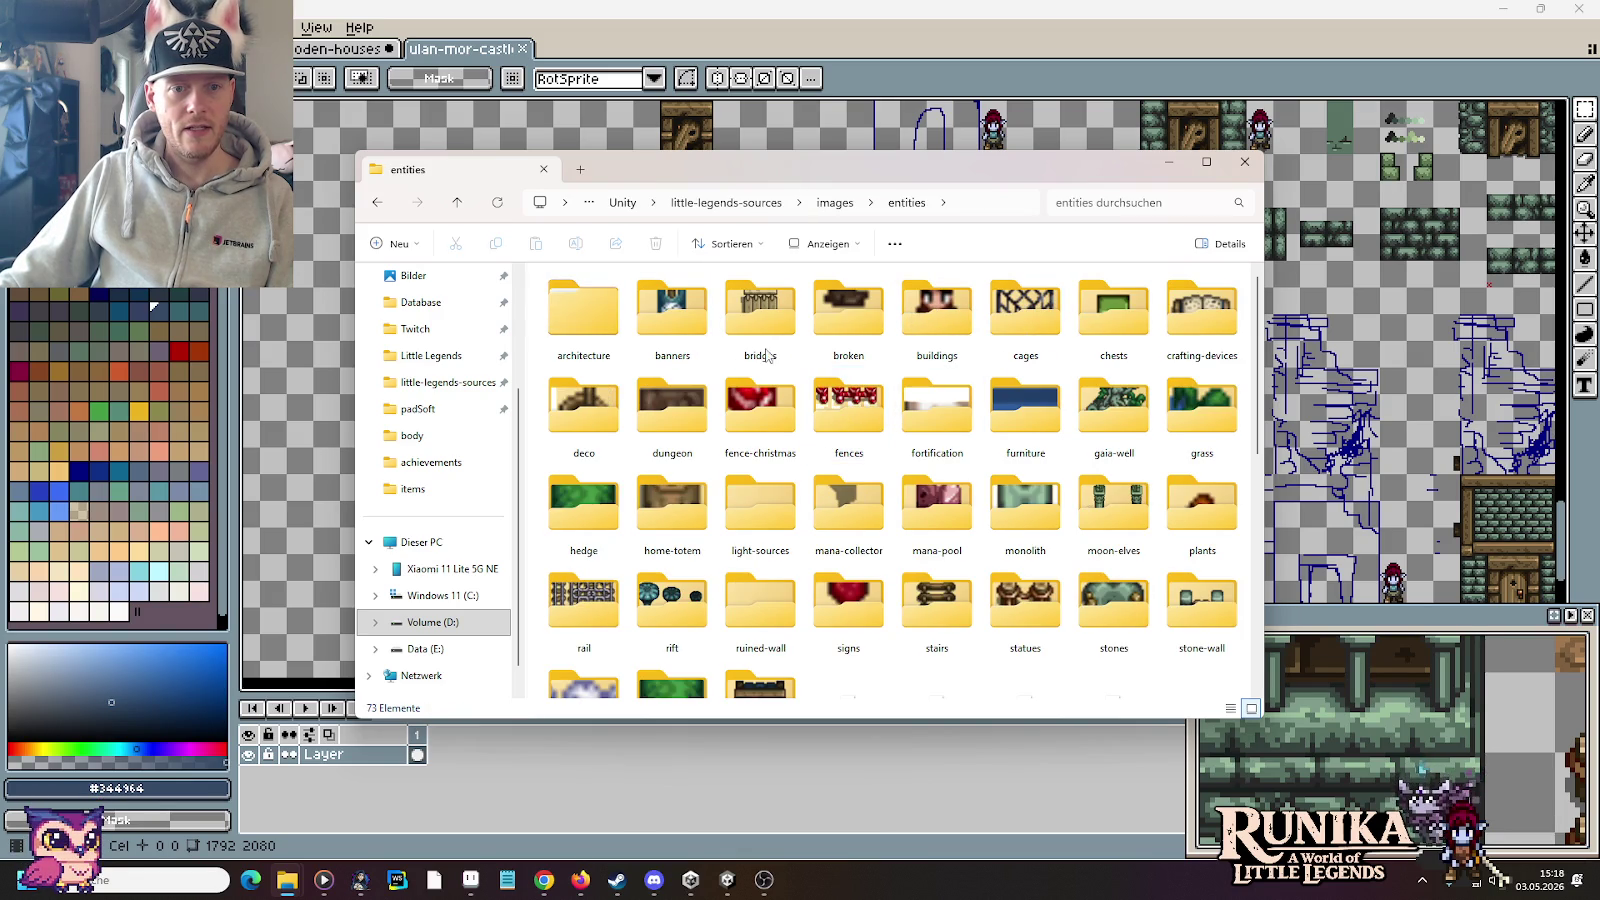
click(905, 312)
double_click(905, 312)
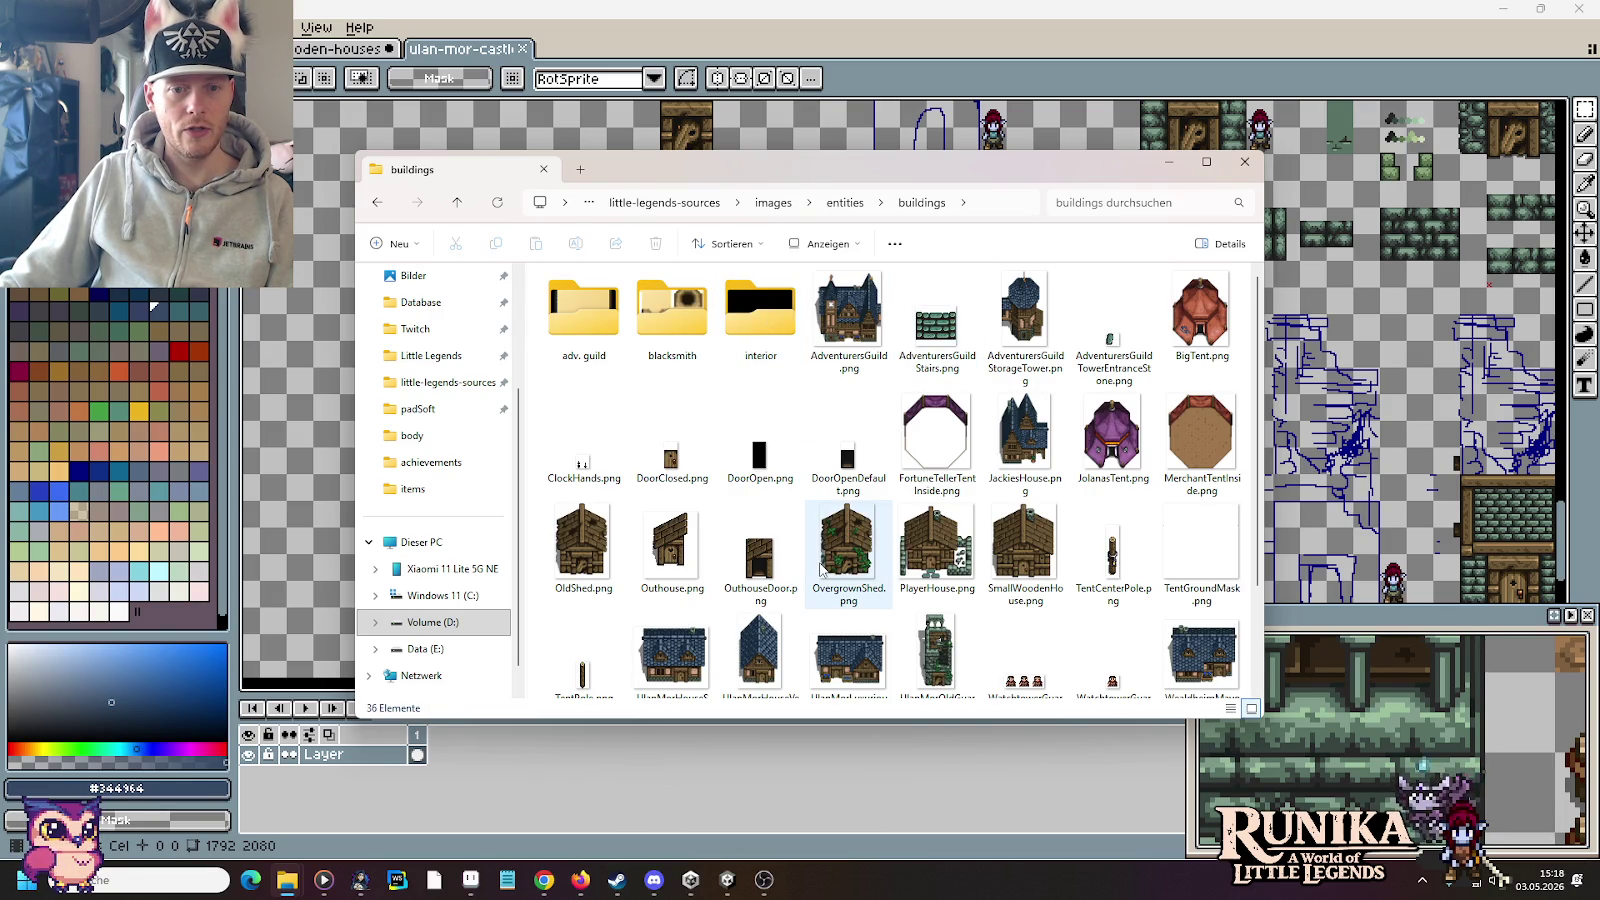
scroll(880, 610, down, 2)
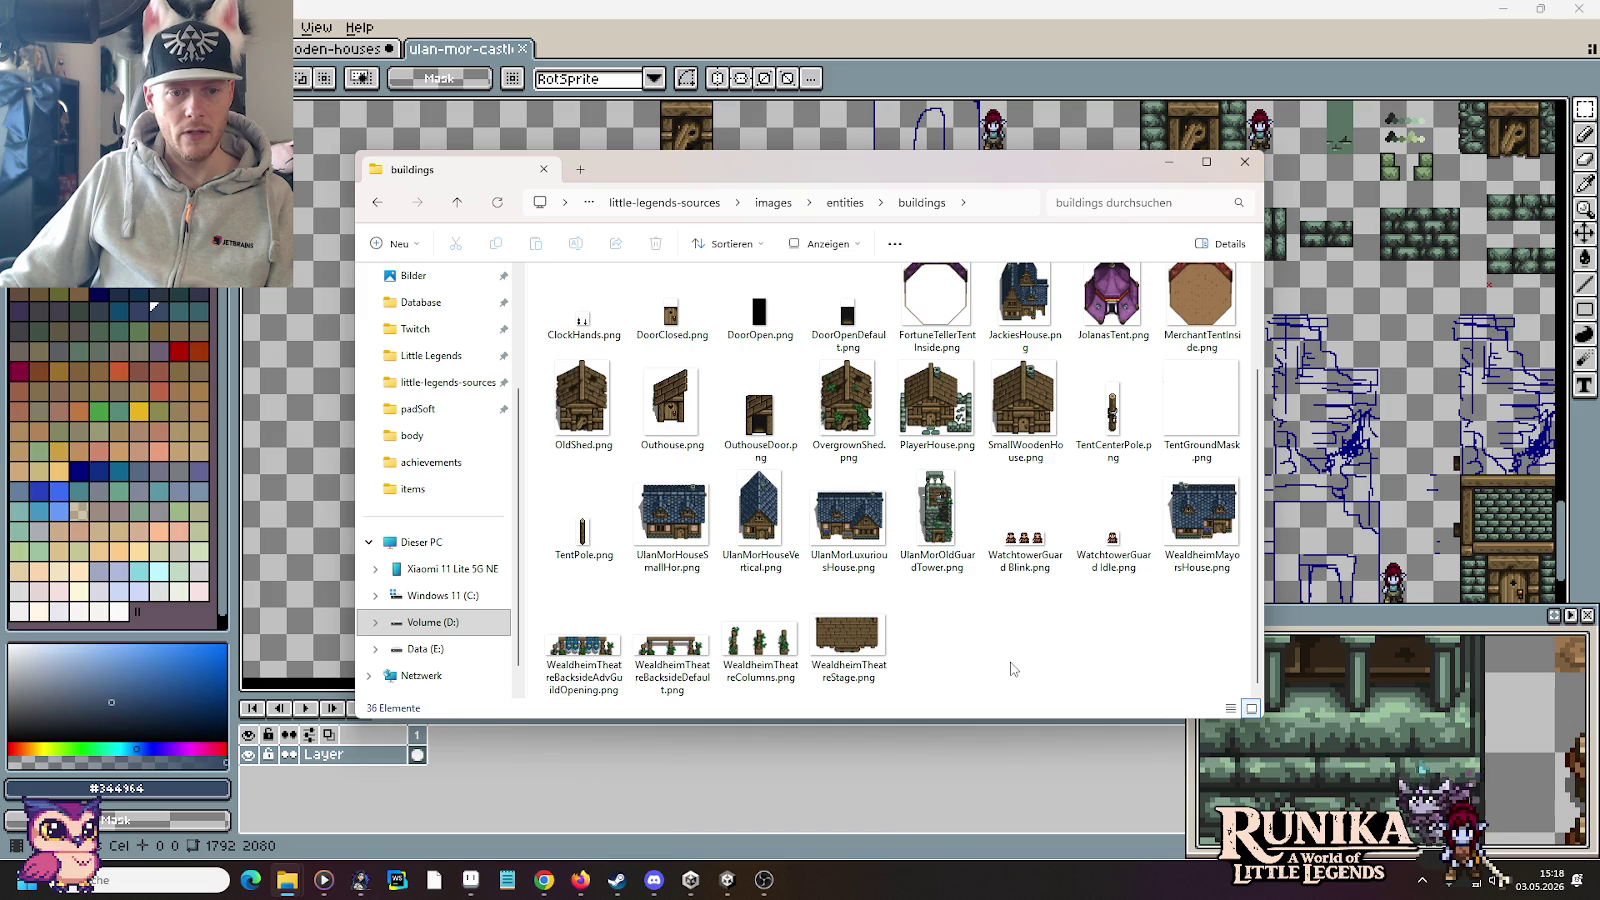
click(718, 882)
Step: Walk the player from the tower door left along the rail and down the stone path
key(d)
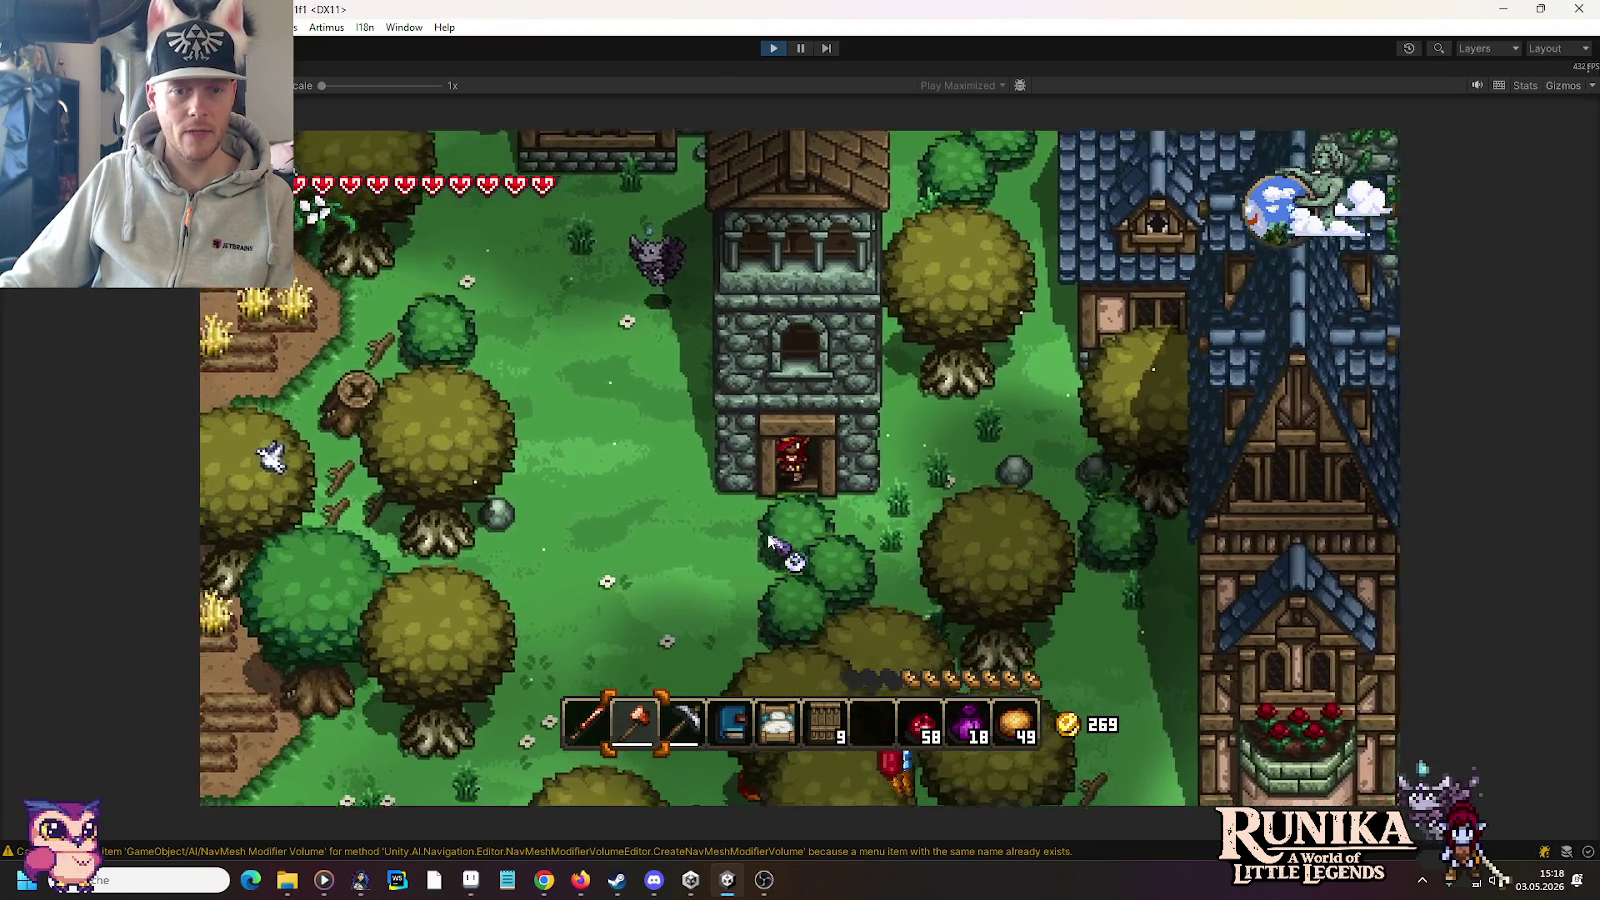
key(s)
key(a)
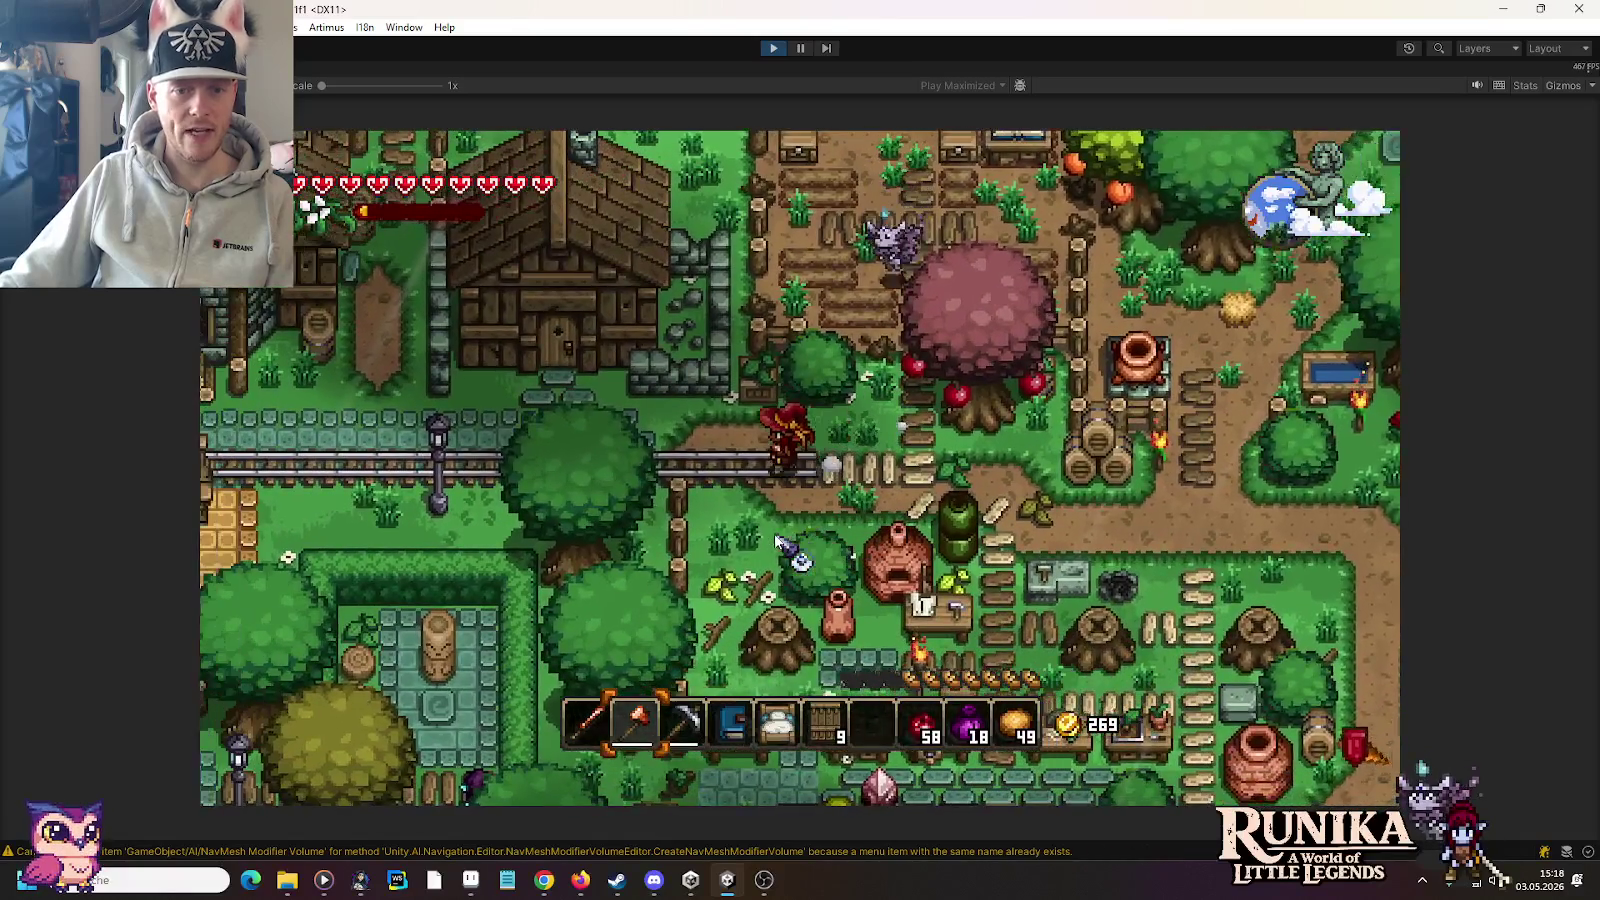
key(a)
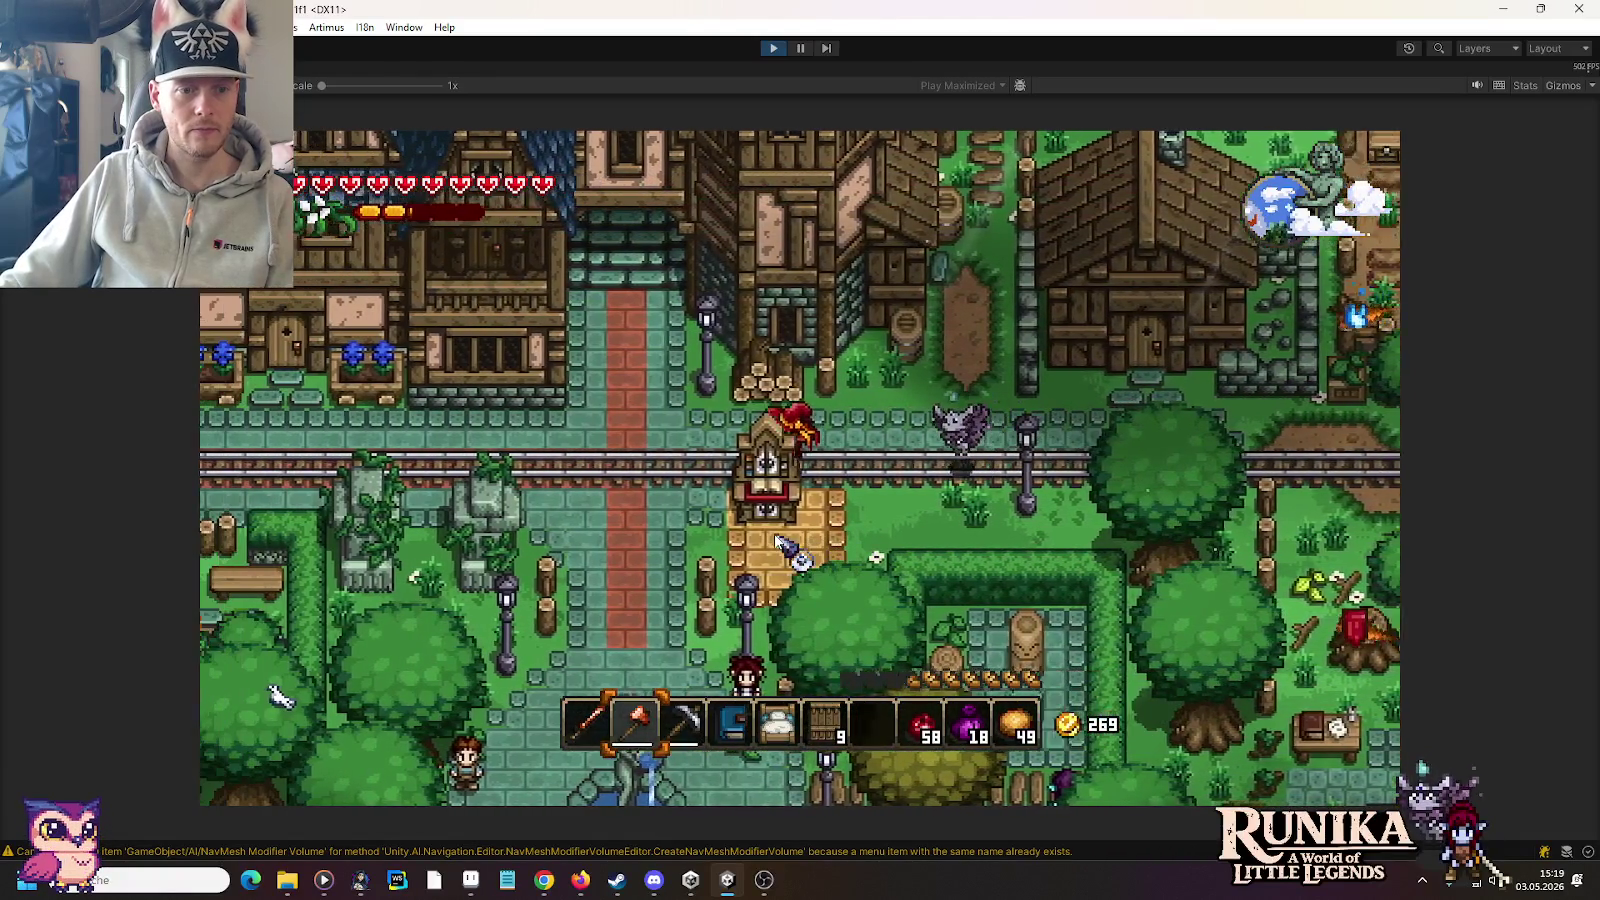
key(s)
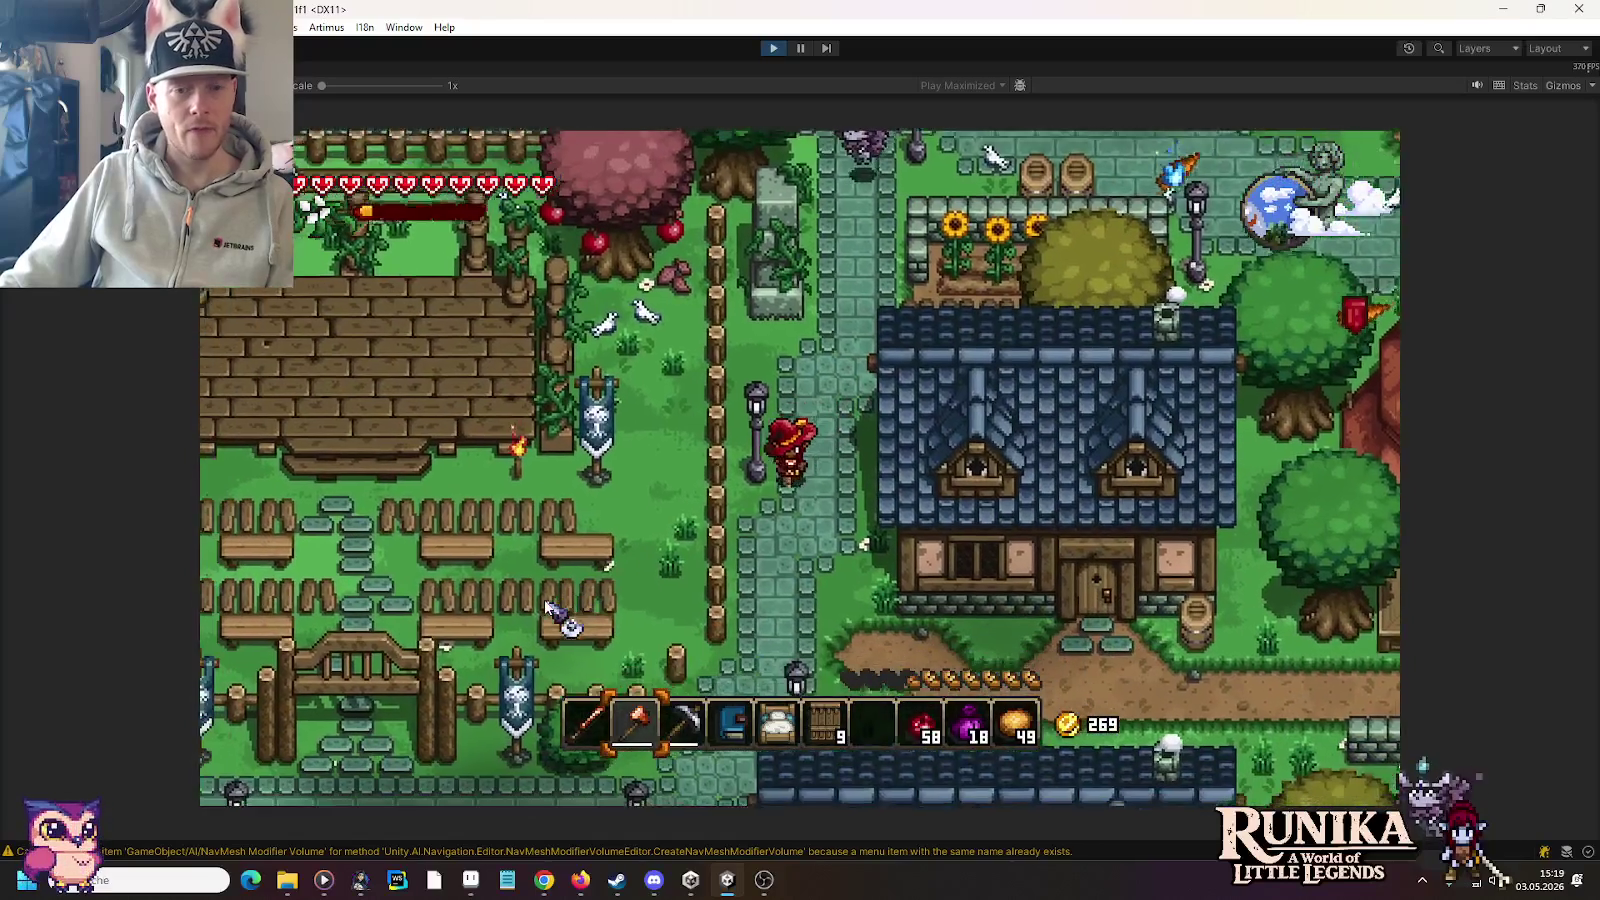
key(s)
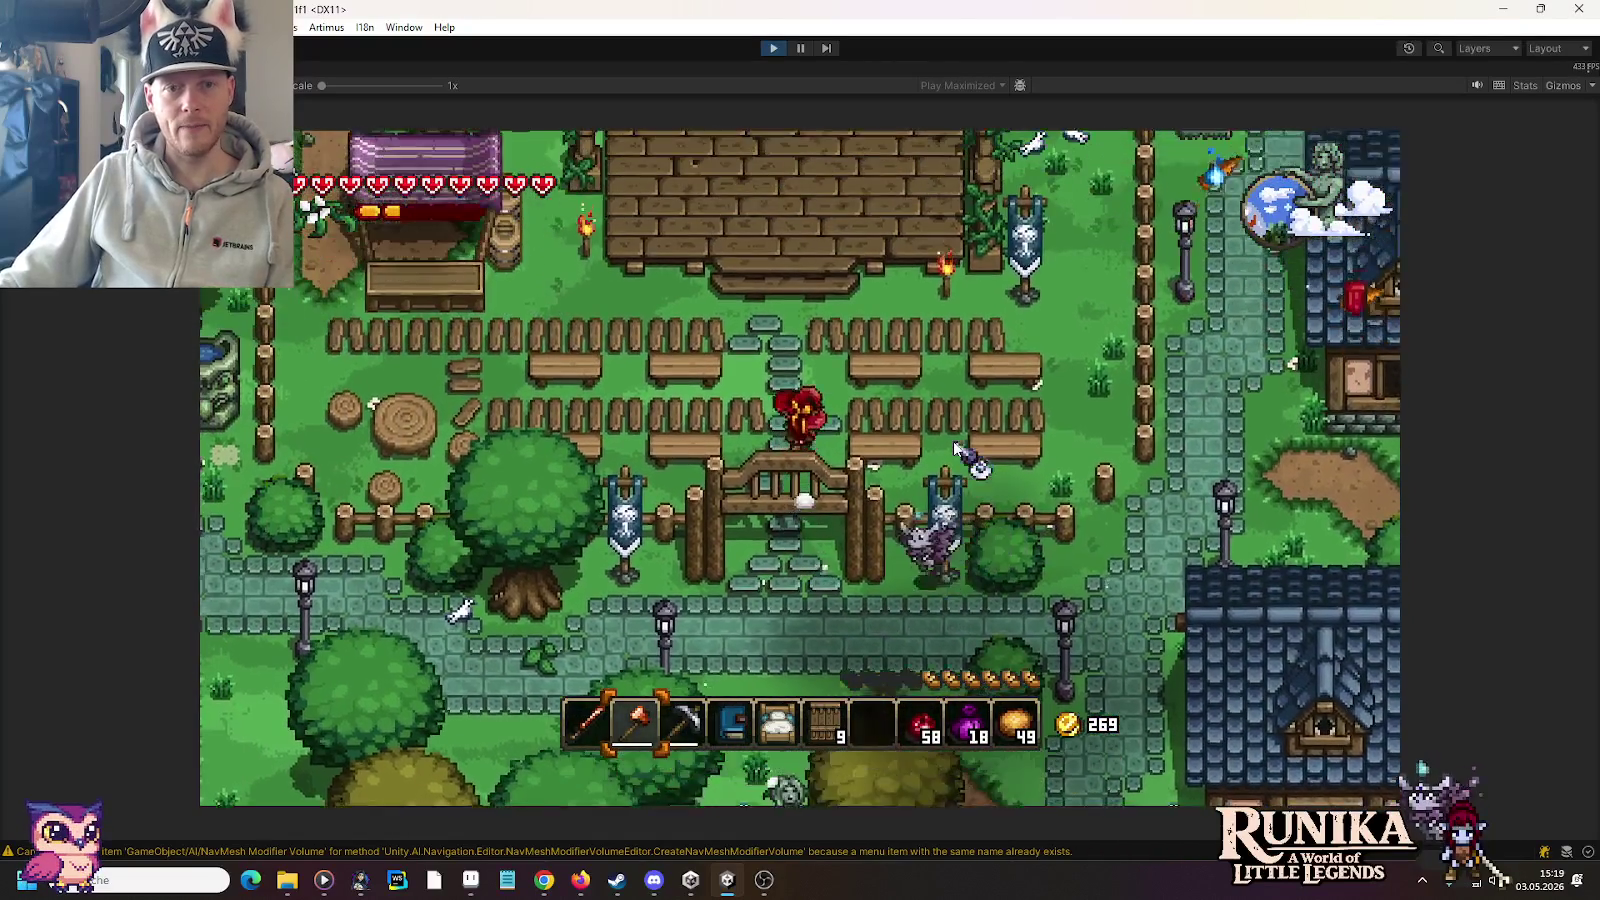
Step: Walk the player up onto the theatre stage and across it, then bring up the buildings folder
key(w)
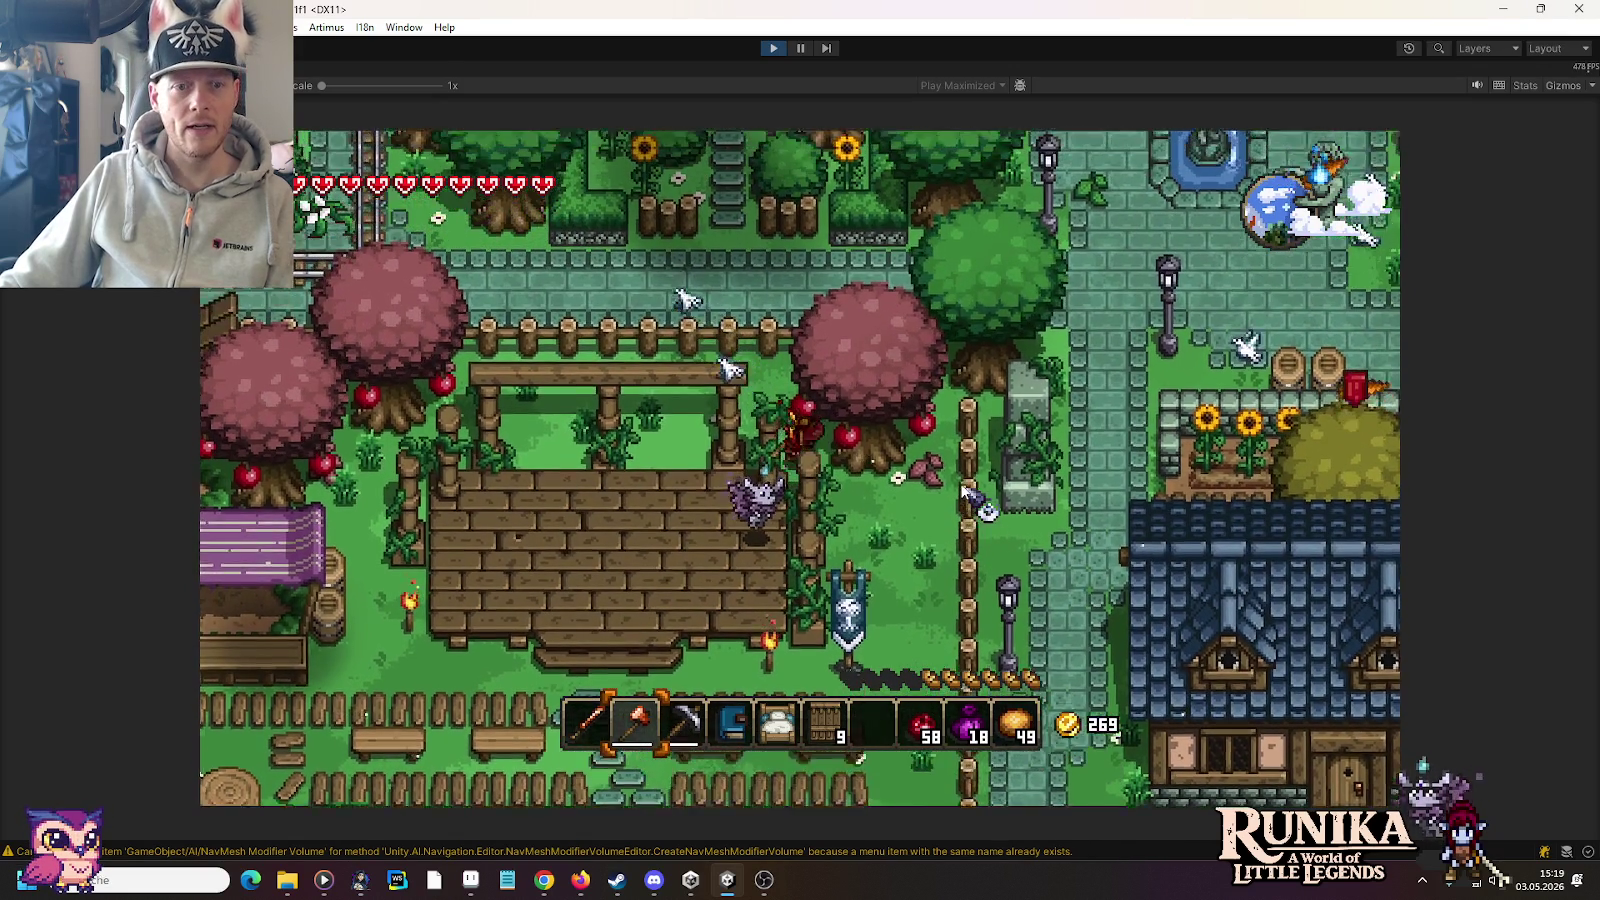
key(w)
key(a)
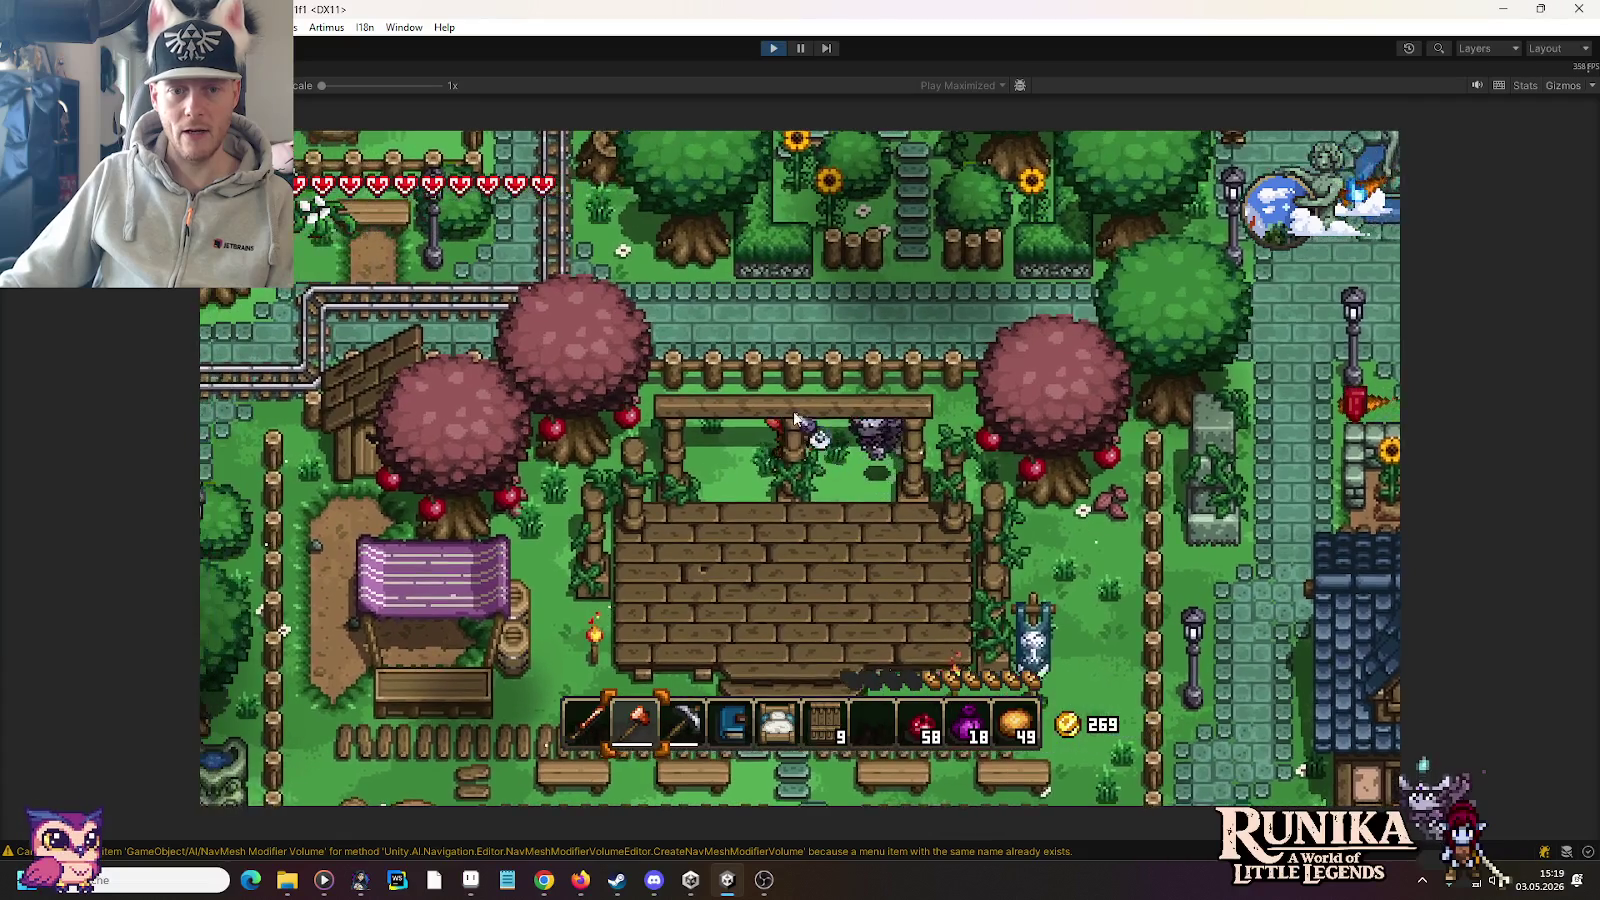
key(s)
key(a)
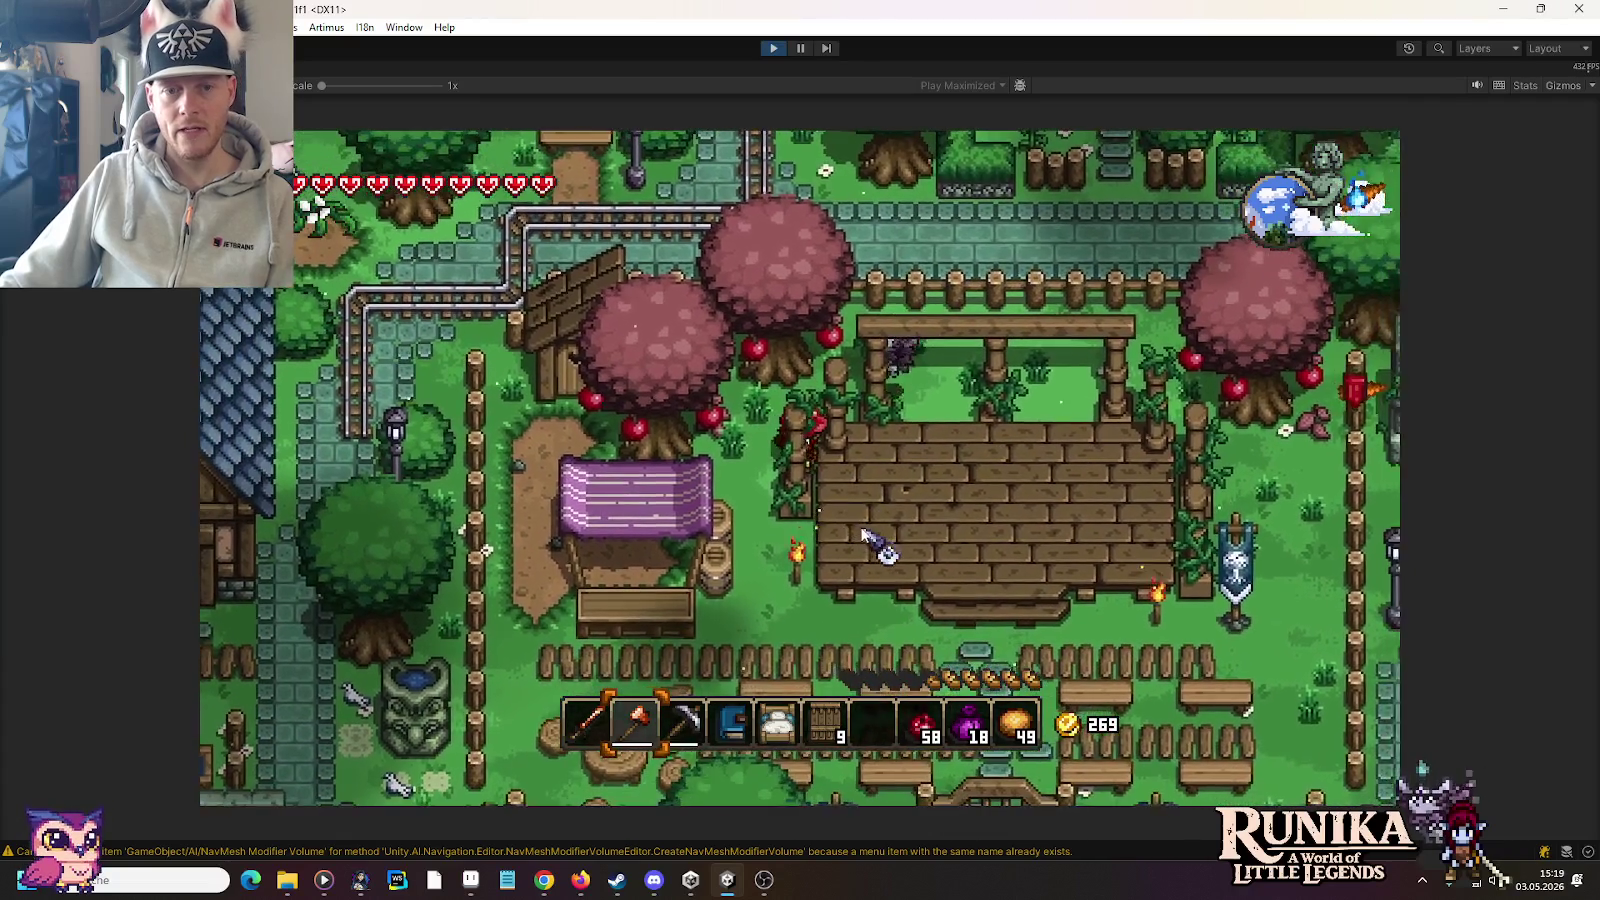
key(s)
key(d)
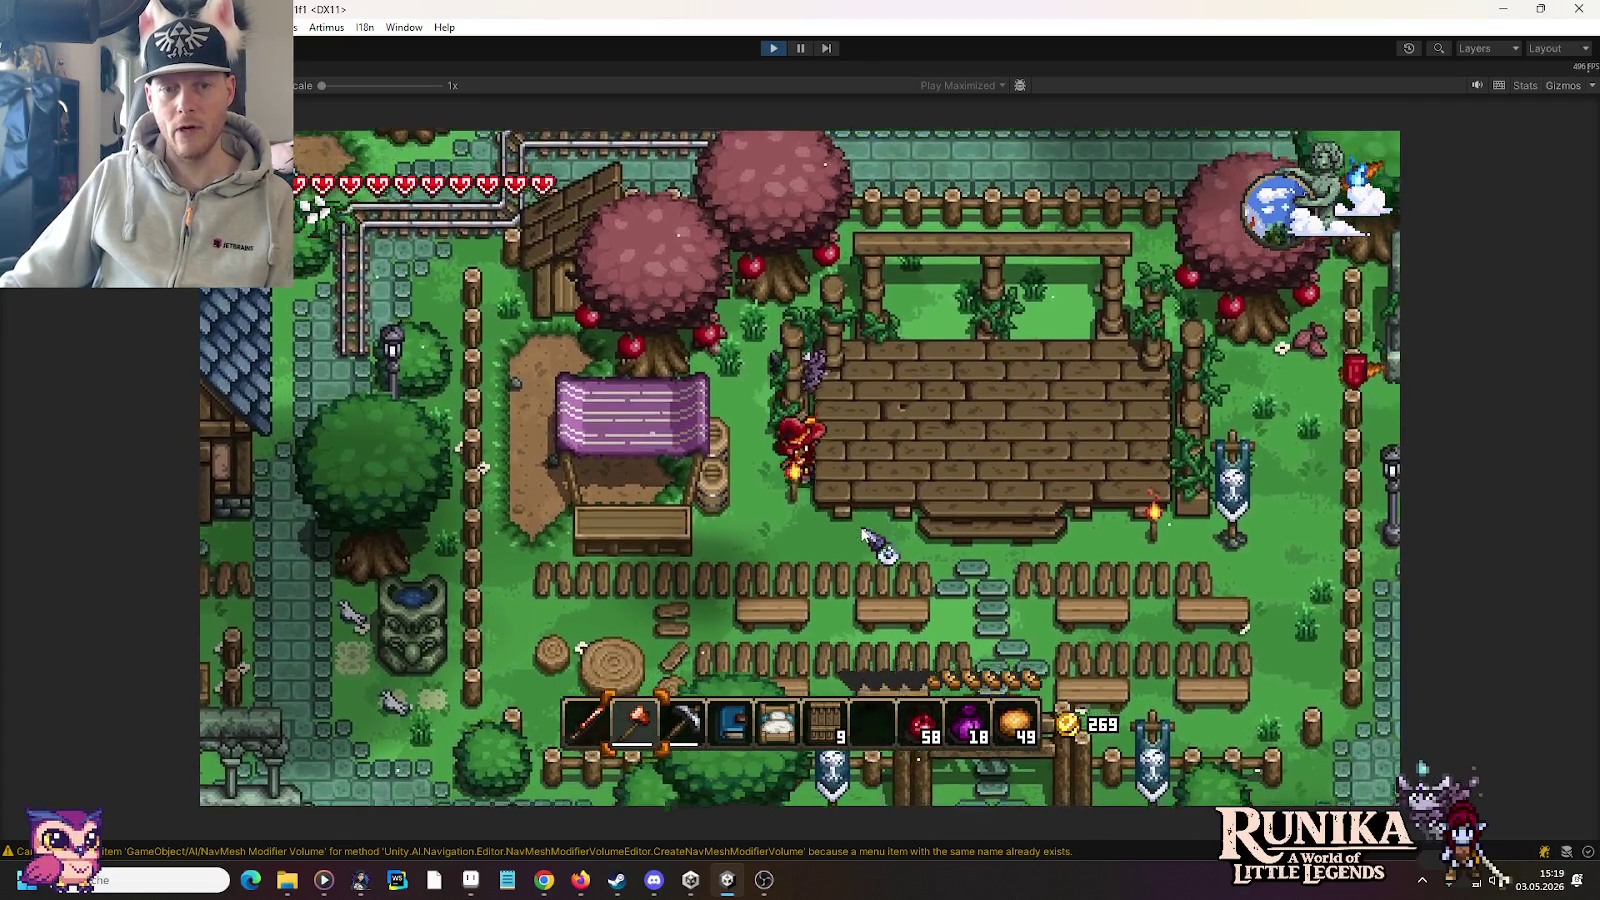
key(w)
key(a)
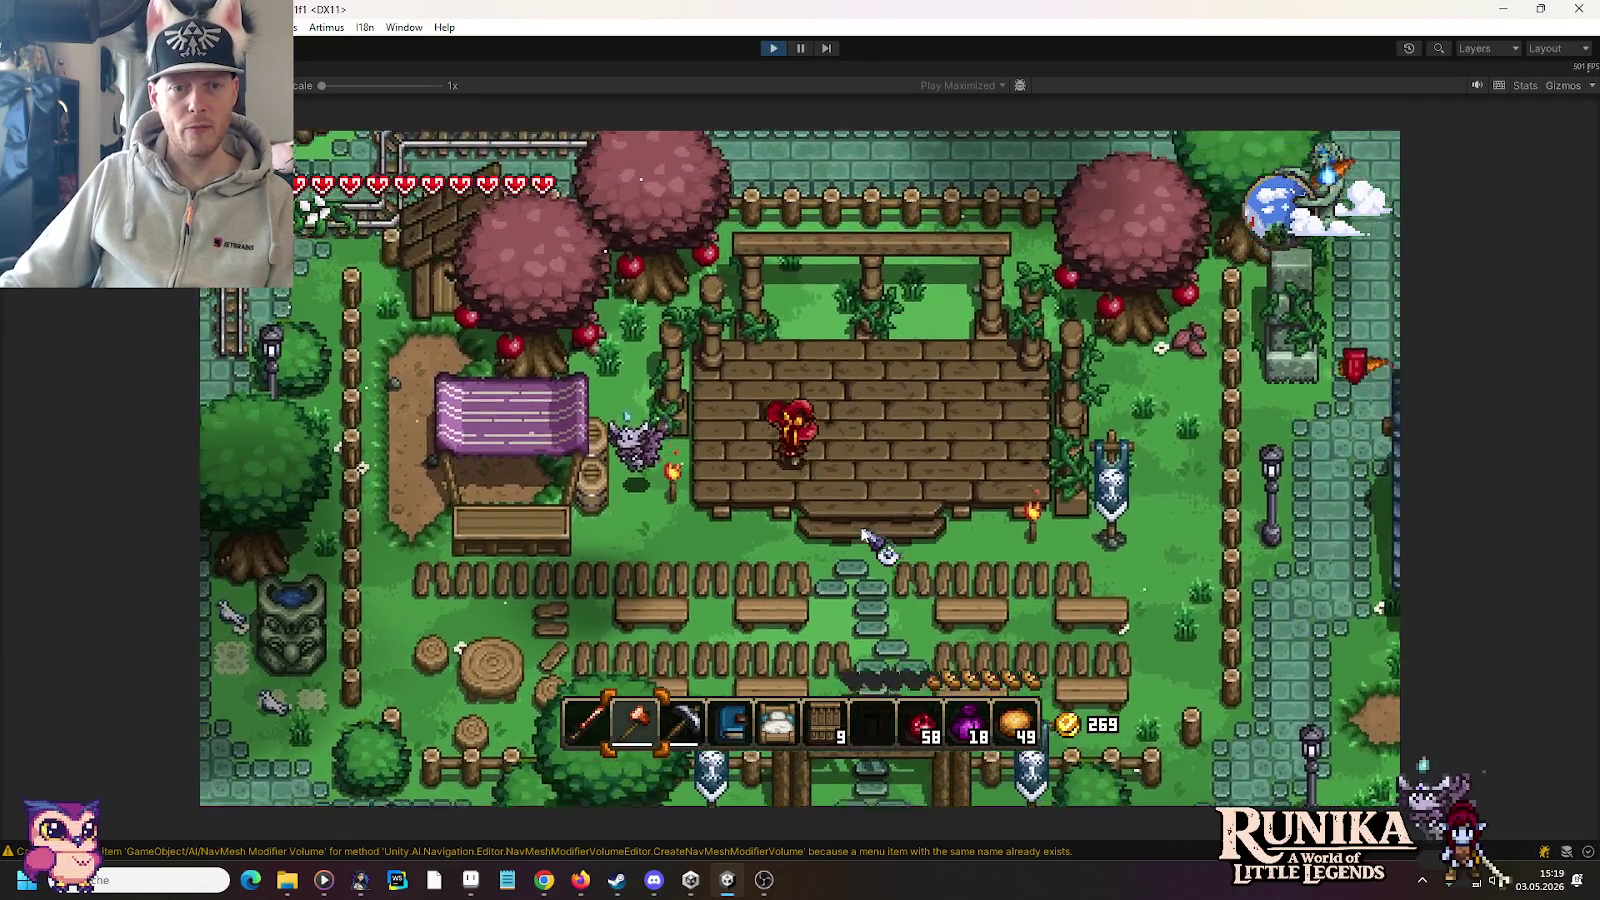
key(d)
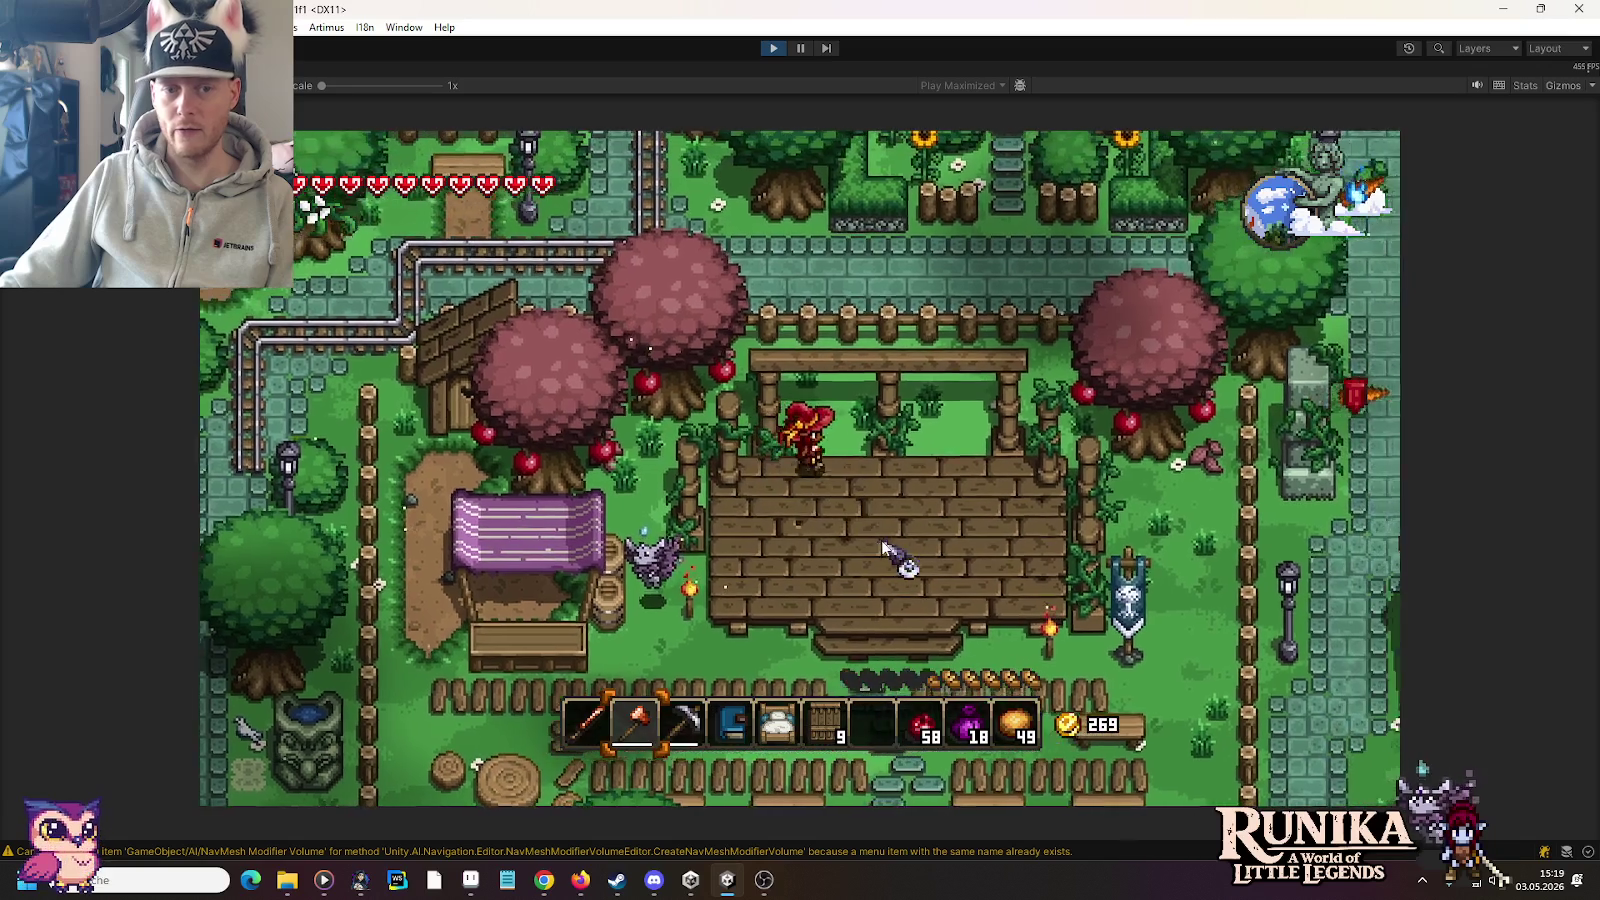
key(d)
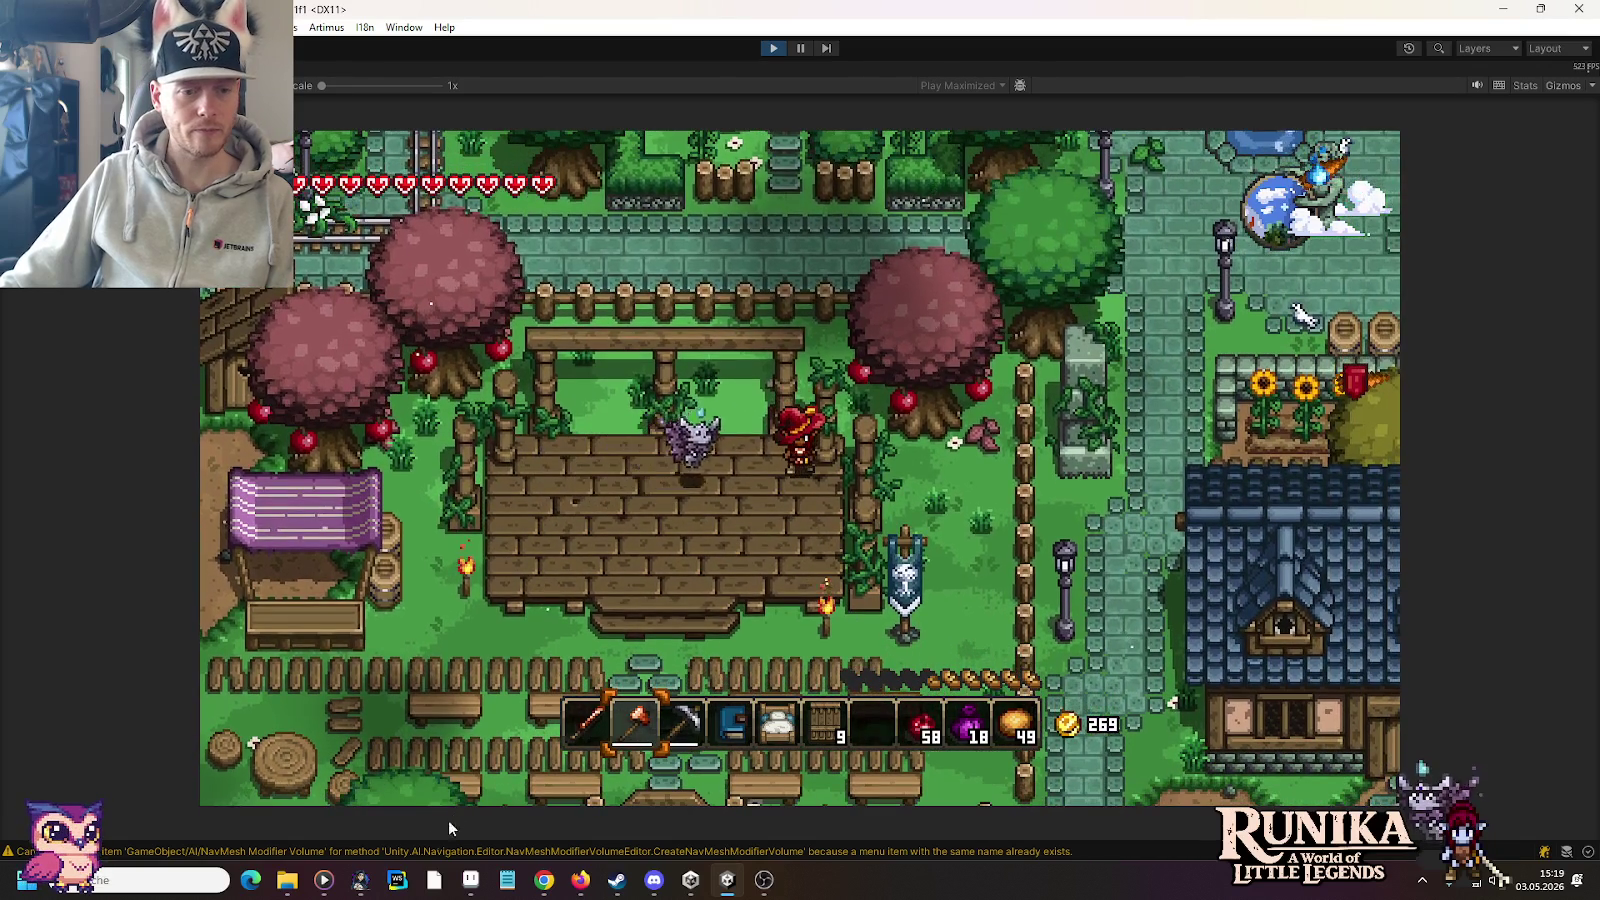
click(365, 808)
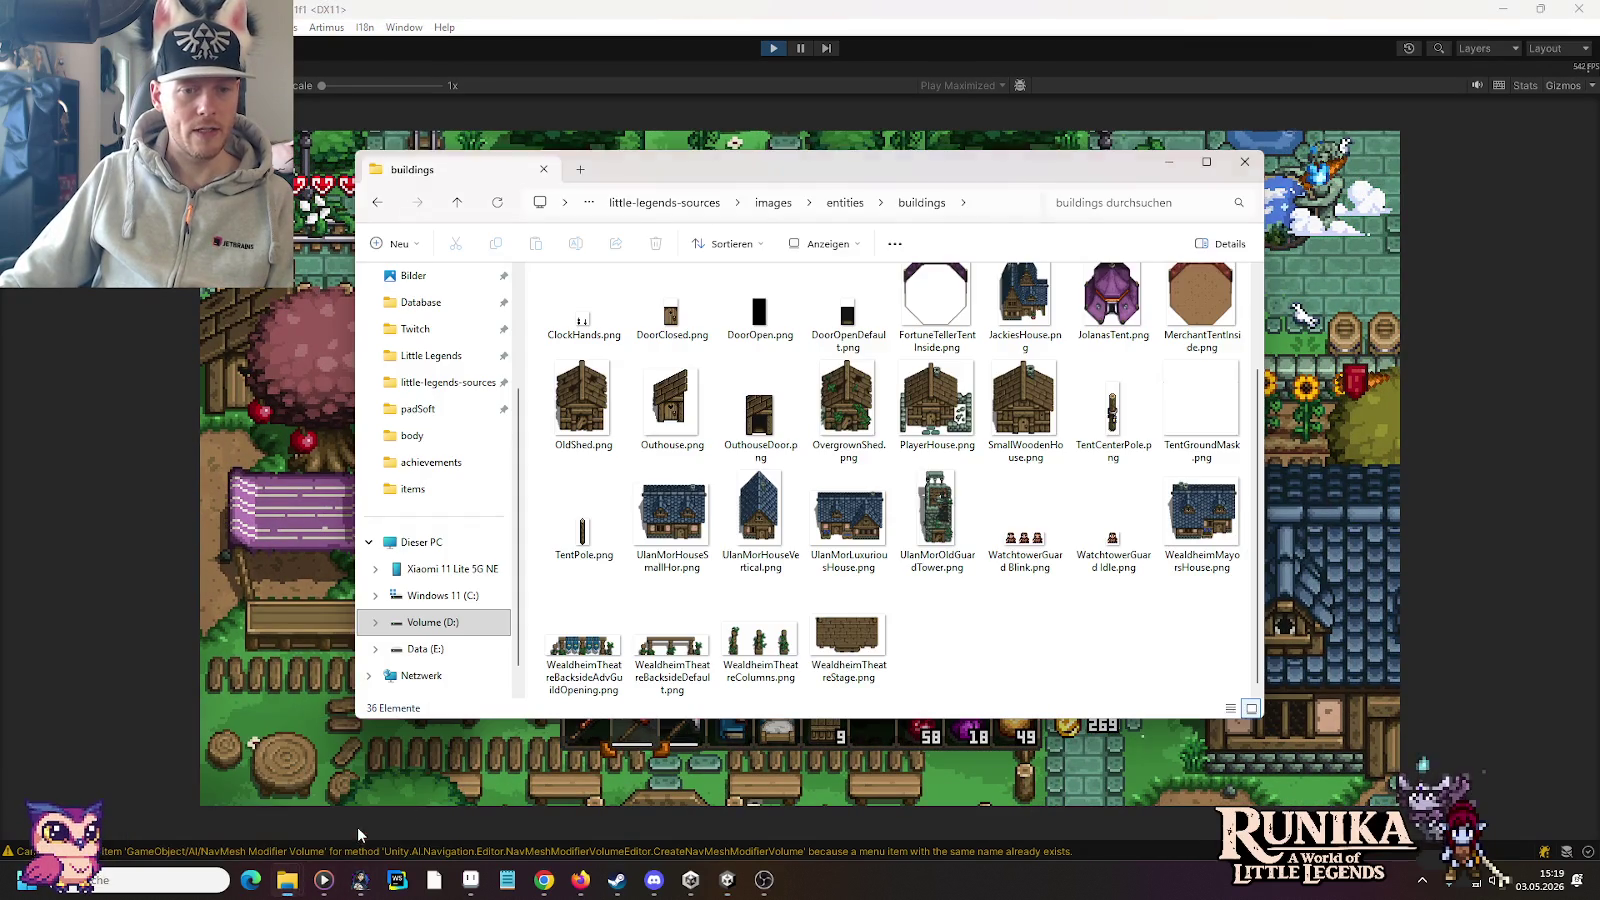
click(866, 650)
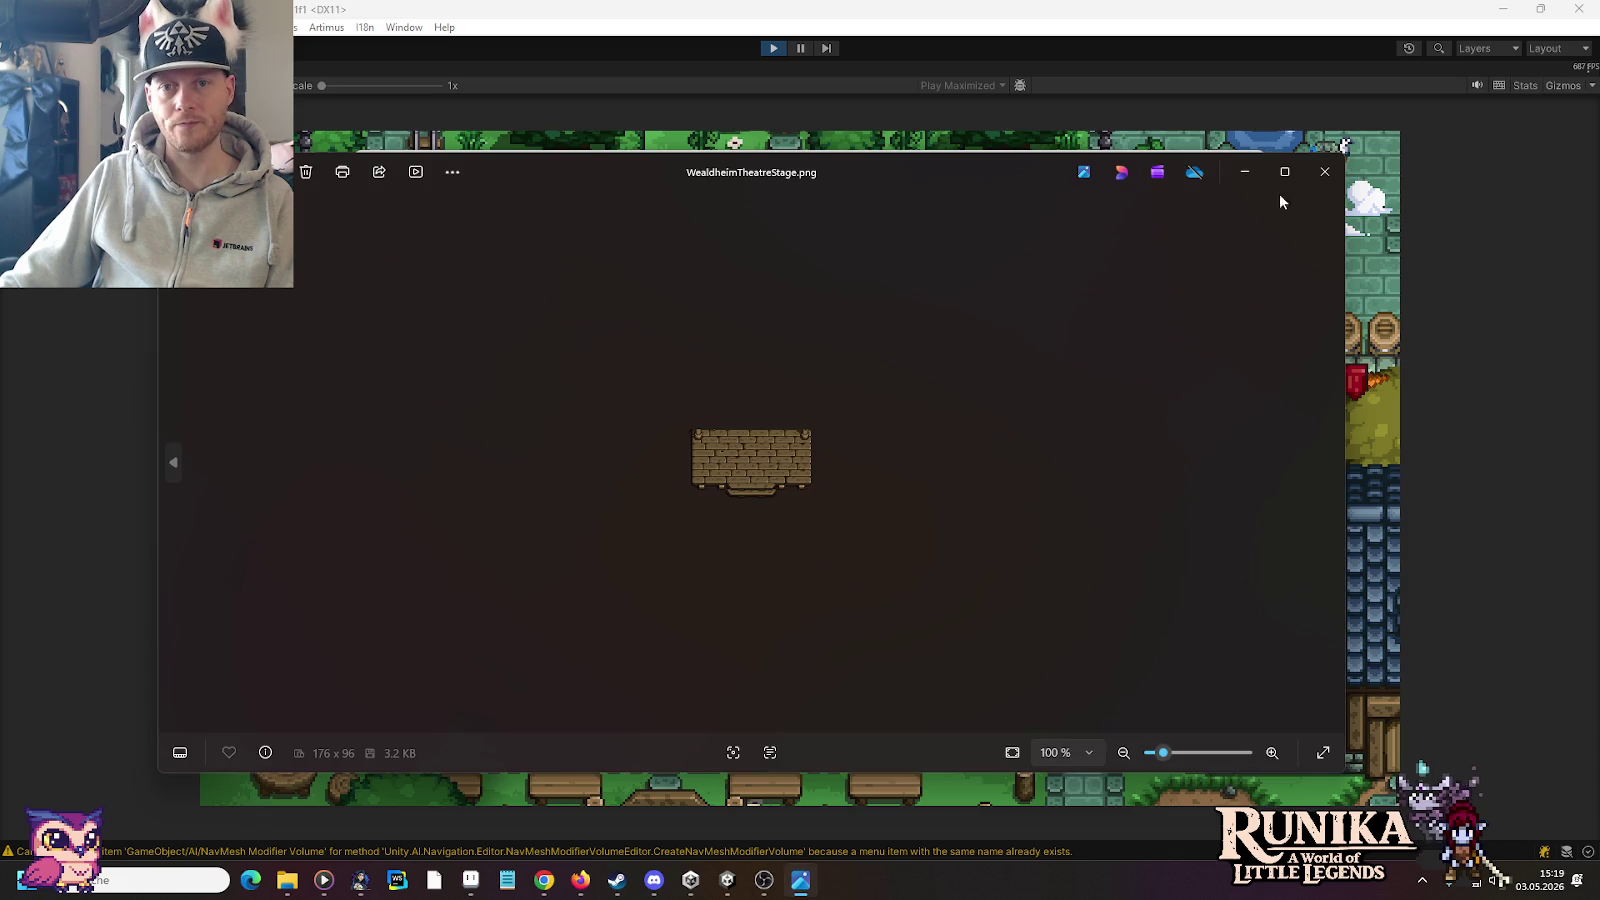
scroll(888, 425, up, 3)
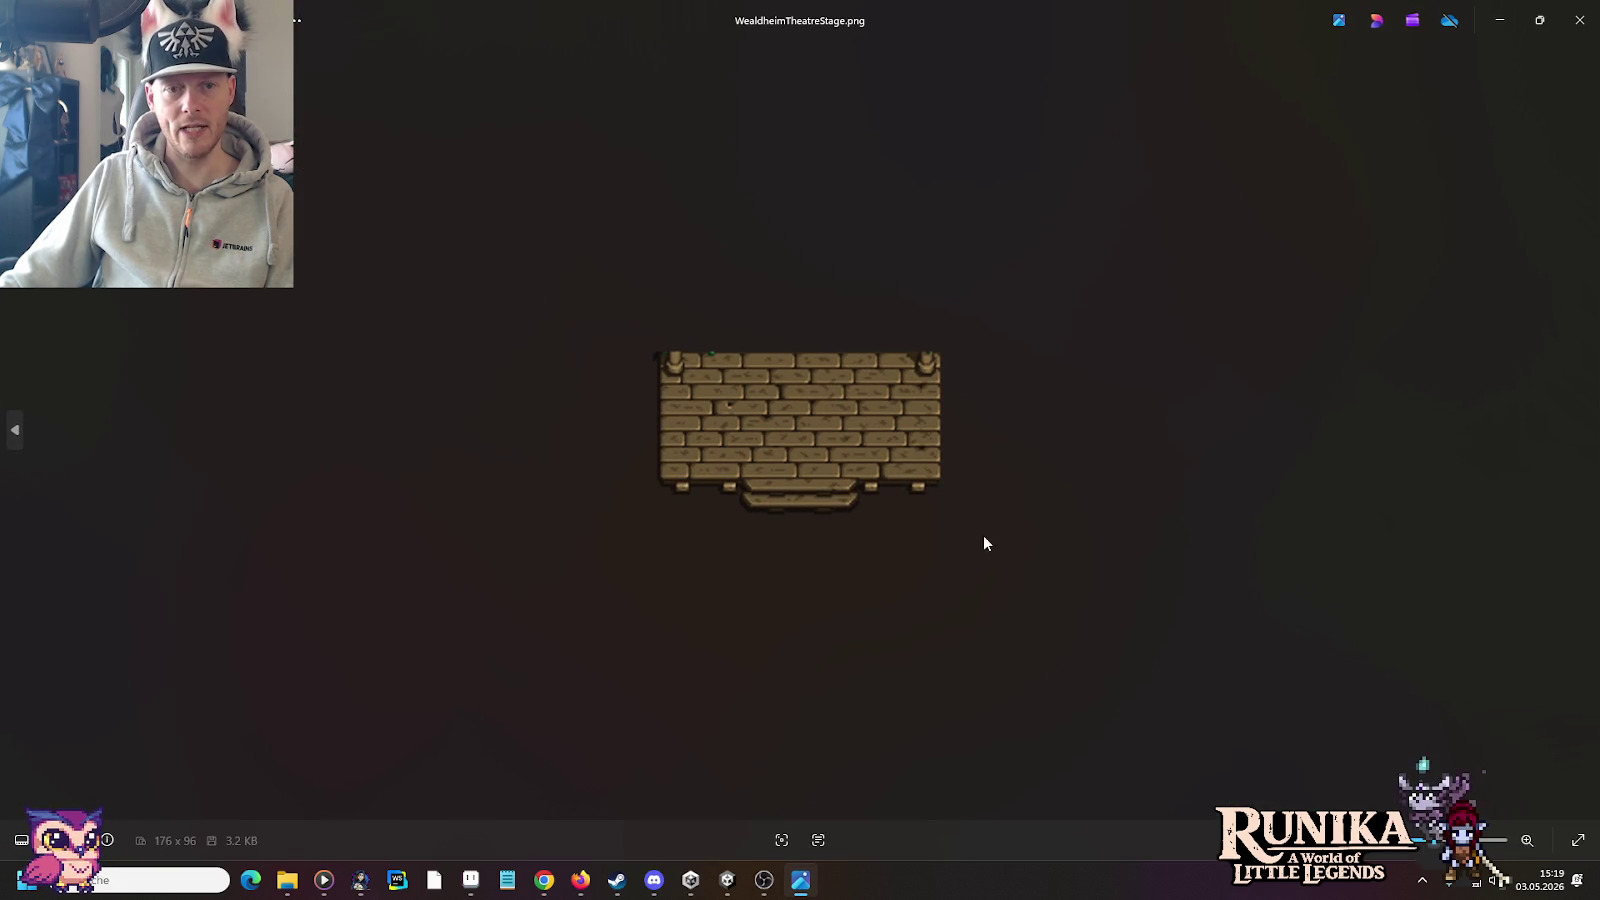
click(30, 436)
scroll(1105, 436, down, 2)
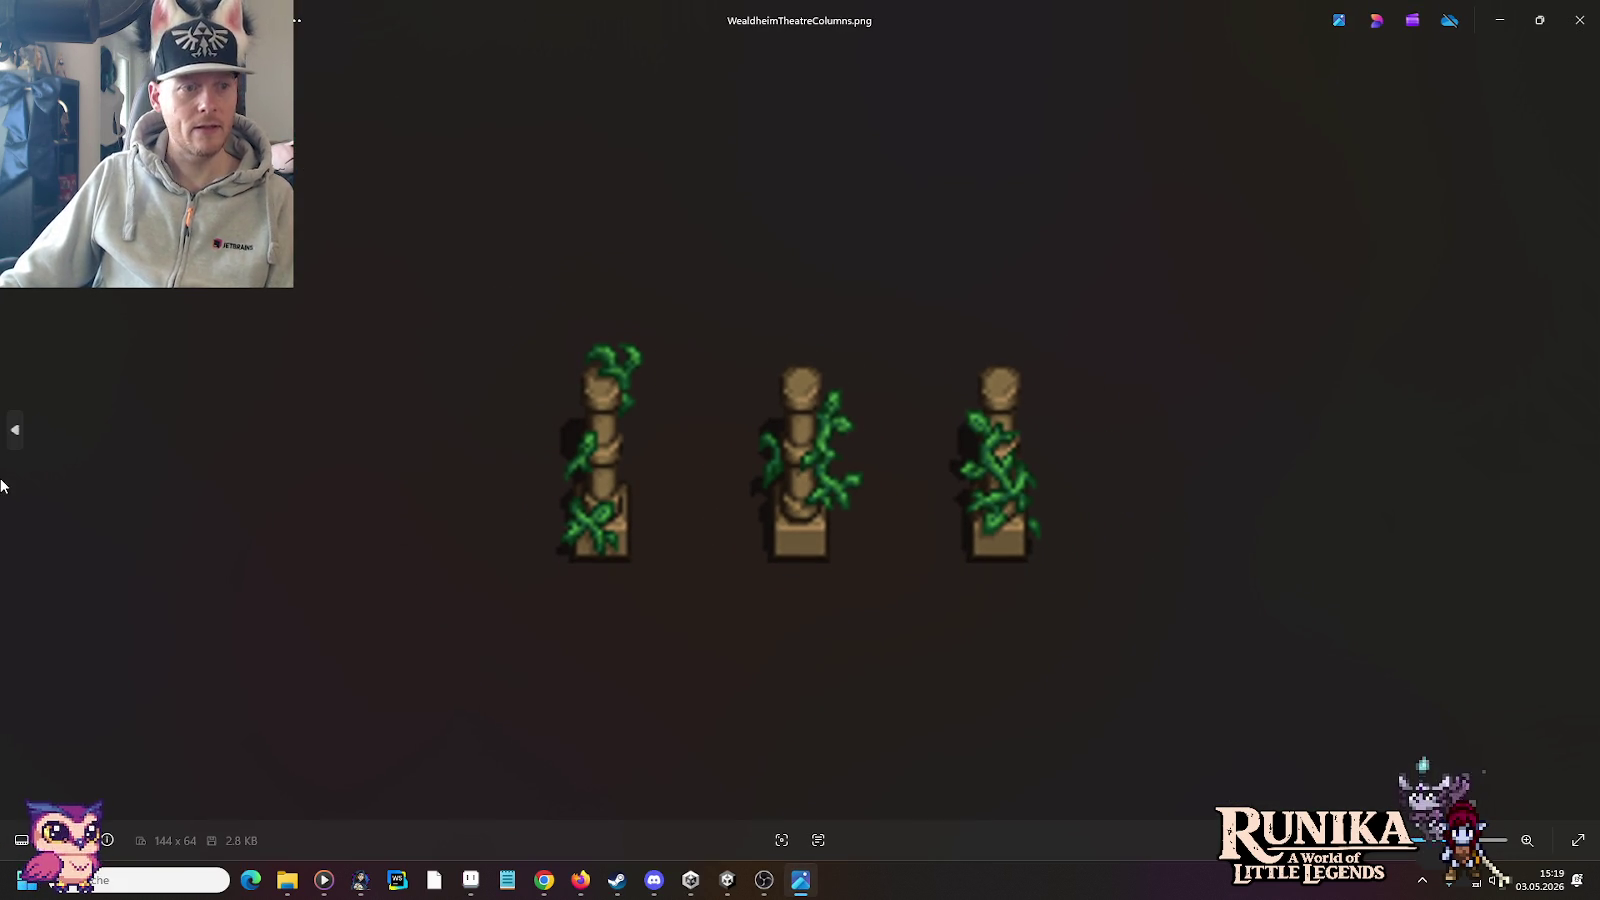
click(15, 430)
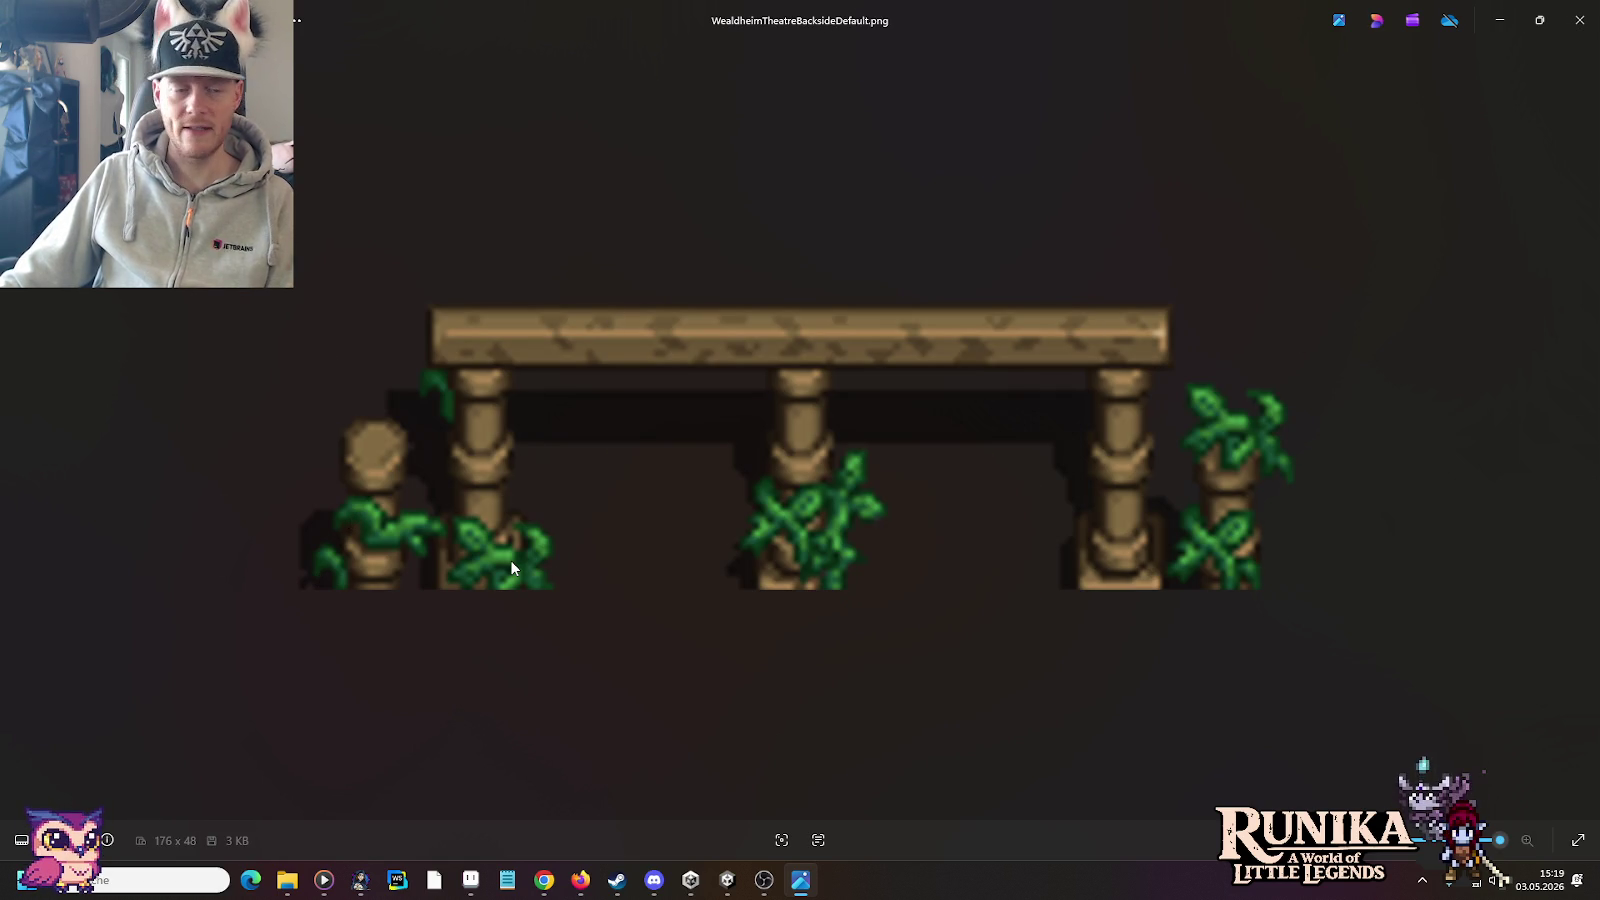
click(13, 430)
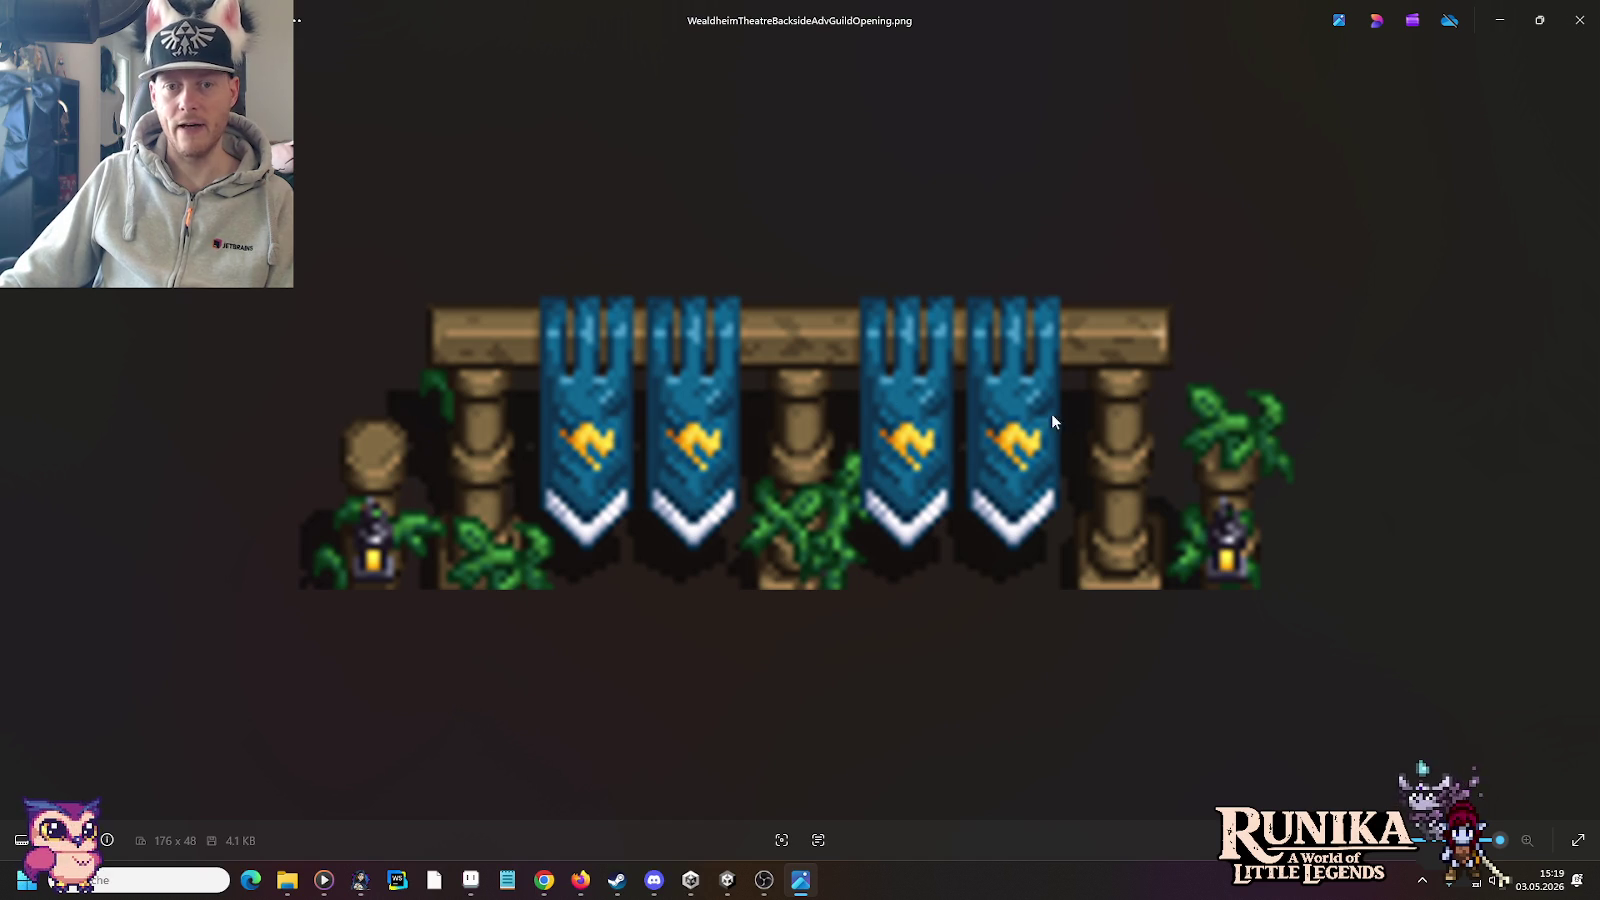
click(1580, 20)
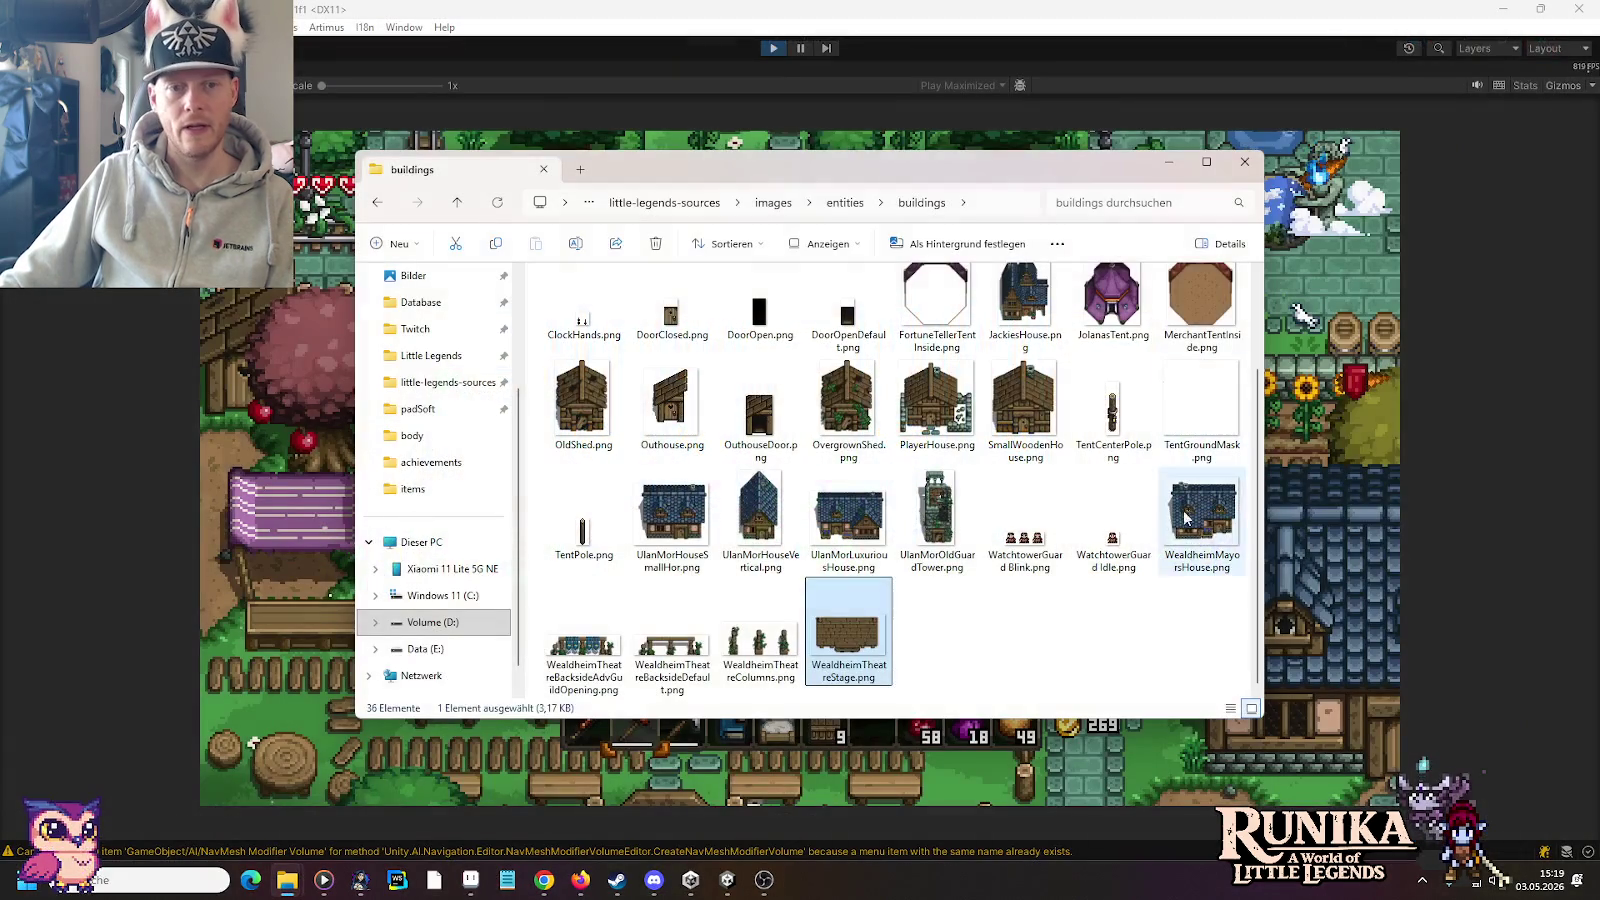
Step: Go from entities to architecture > stairhouse and open Stairhouse.png in Photos
scroll(1133, 629, up, 2)
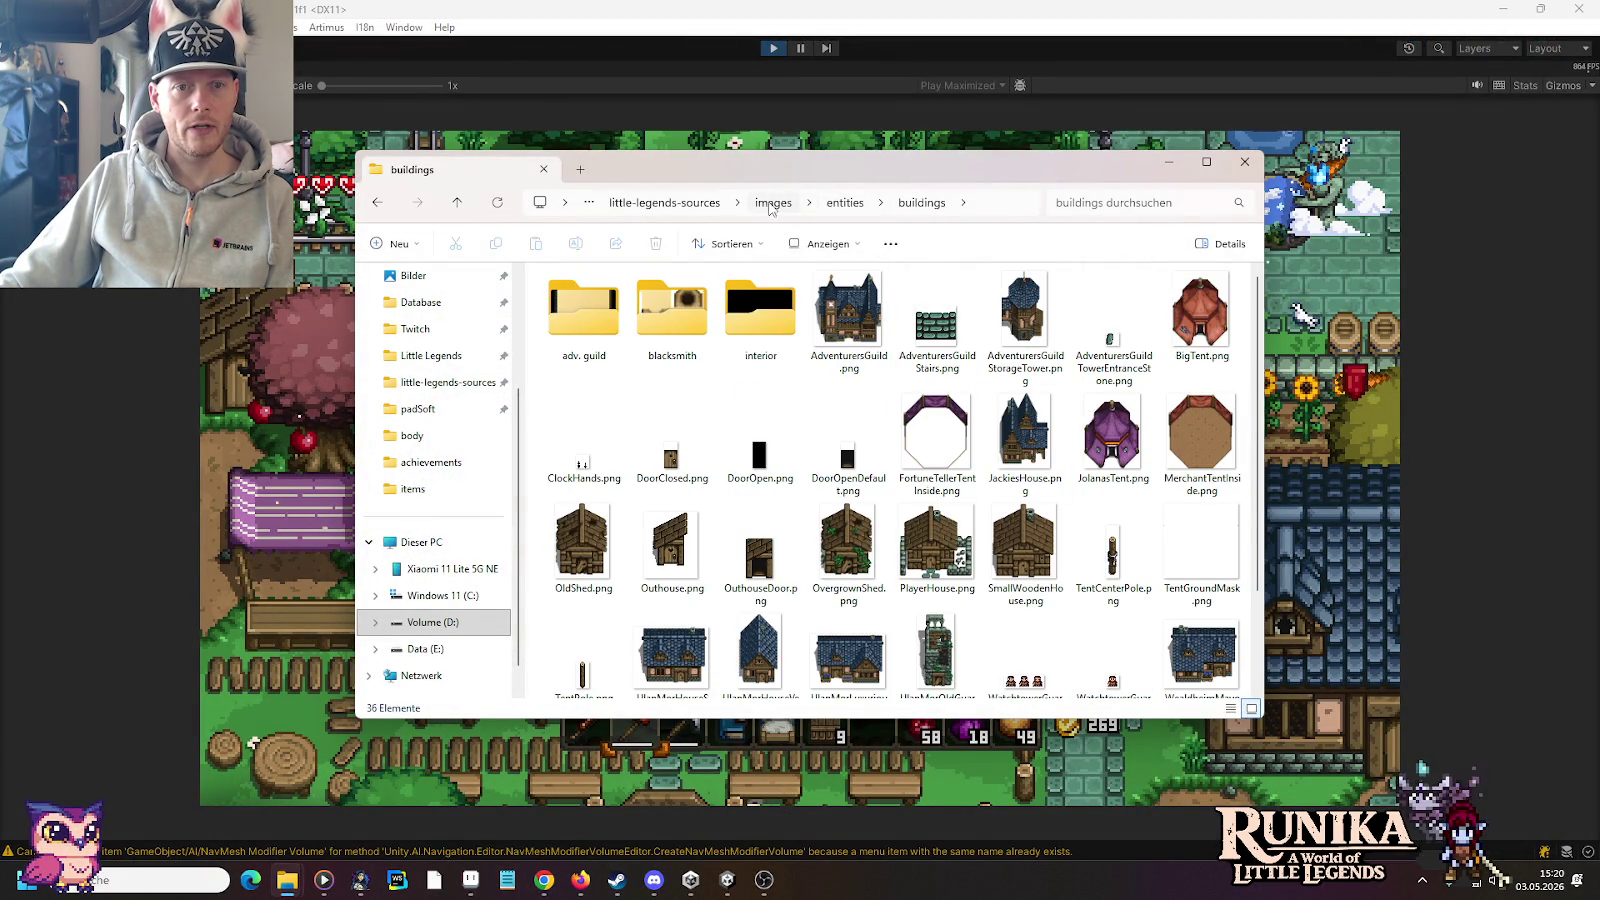
click(845, 202)
double_click(560, 315)
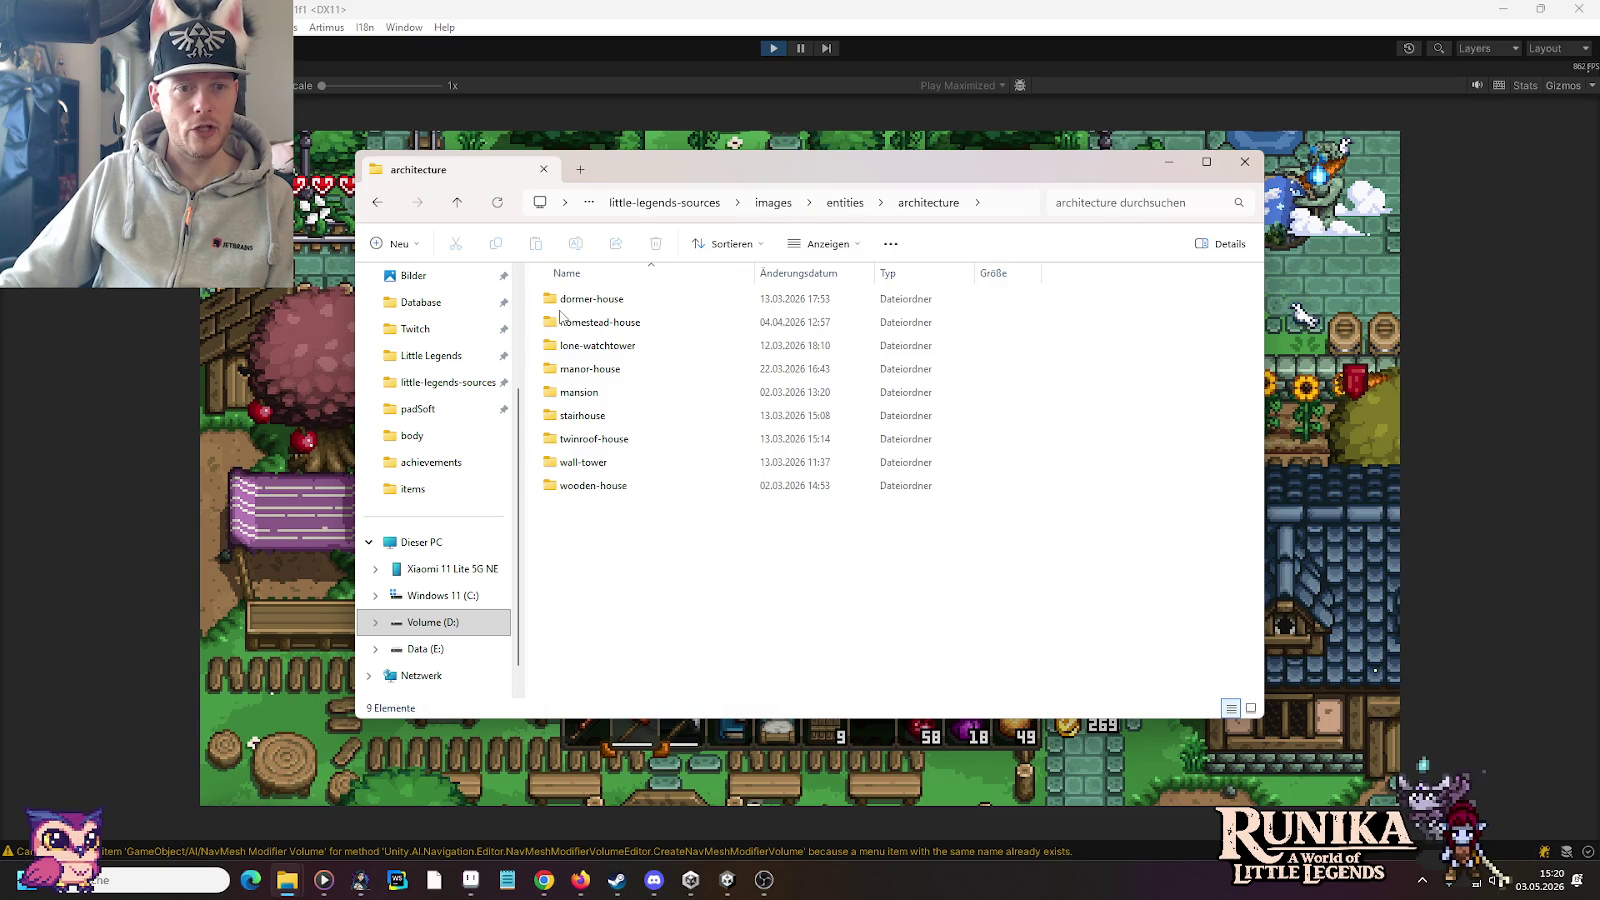
double_click(636, 425)
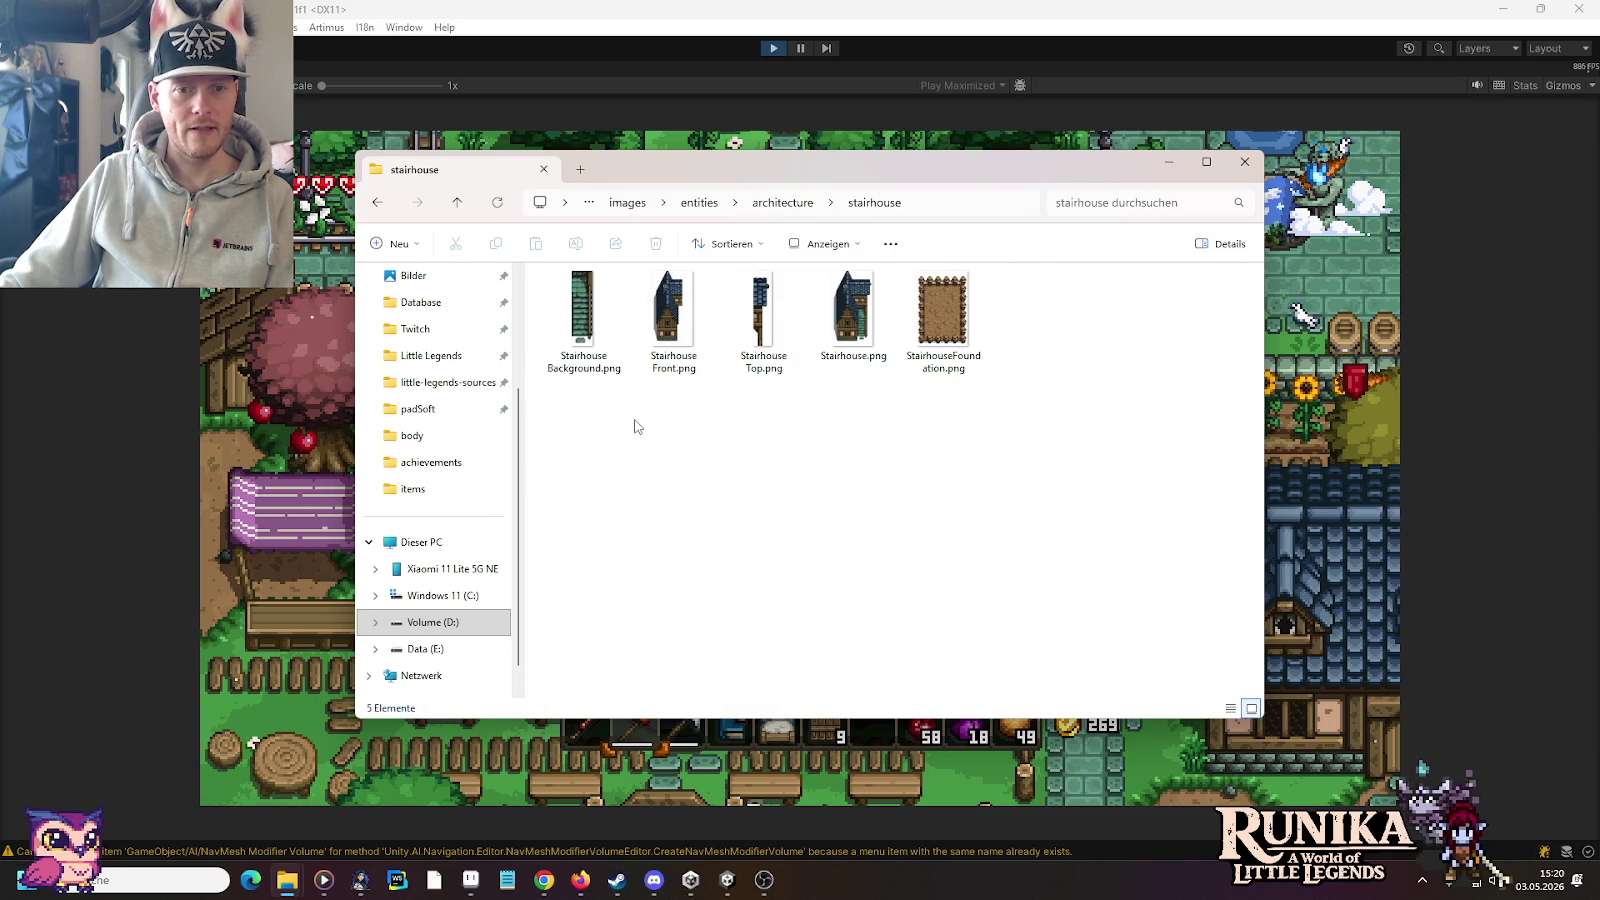
double_click(853, 315)
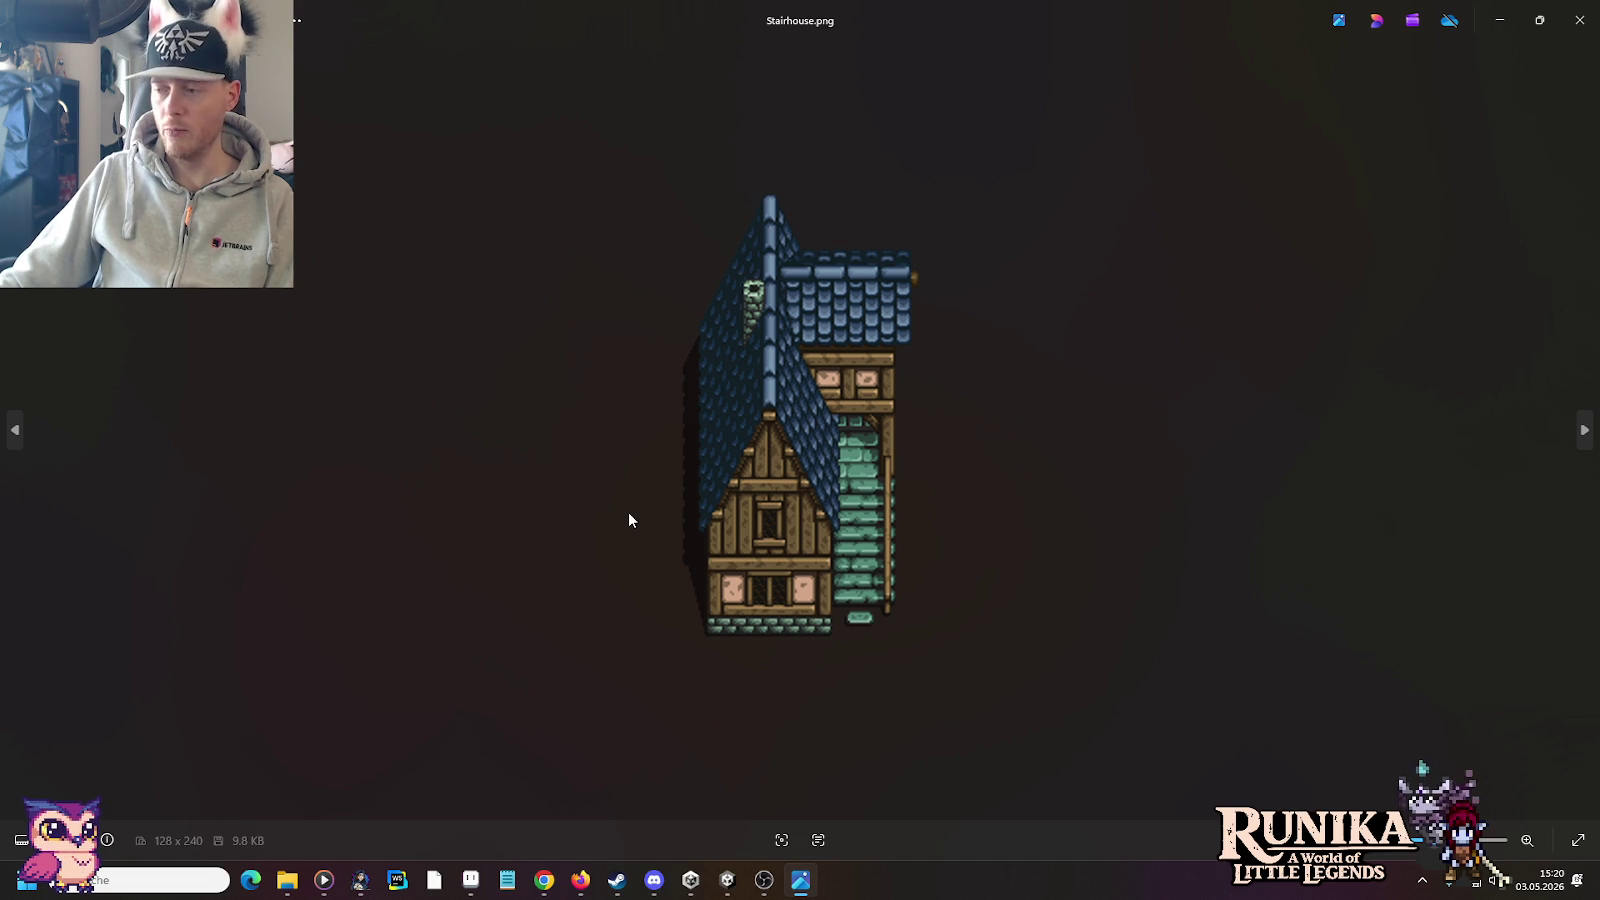
Step: Flip back and forth between Stairhouse Top.png and Stairhouse Front.png, zooming in
click(15, 412)
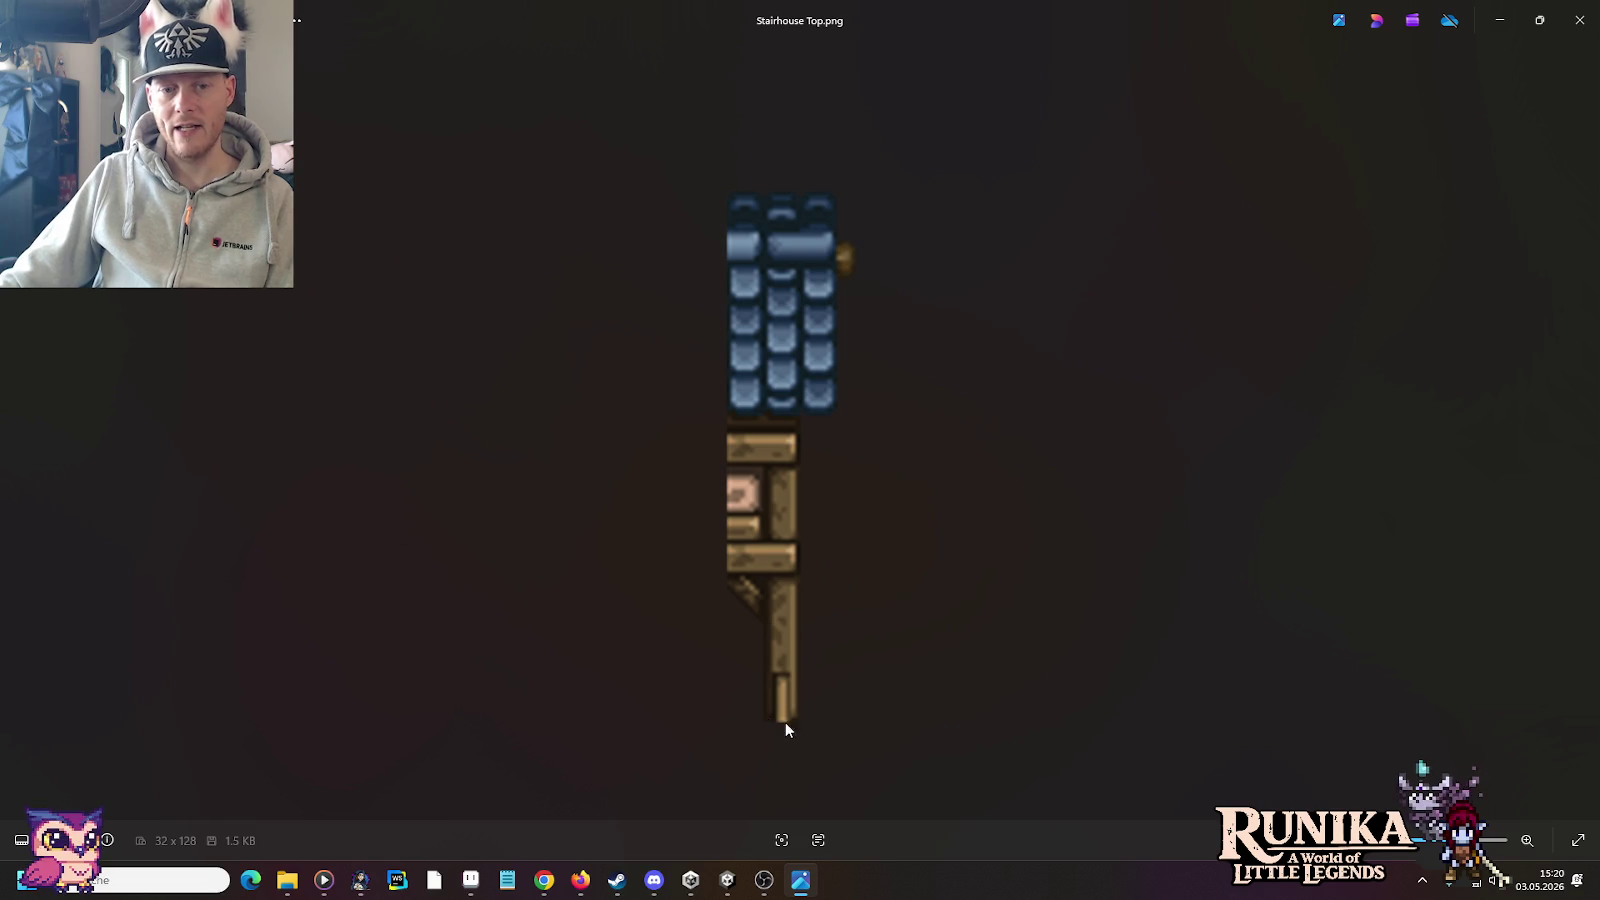
click(13, 430)
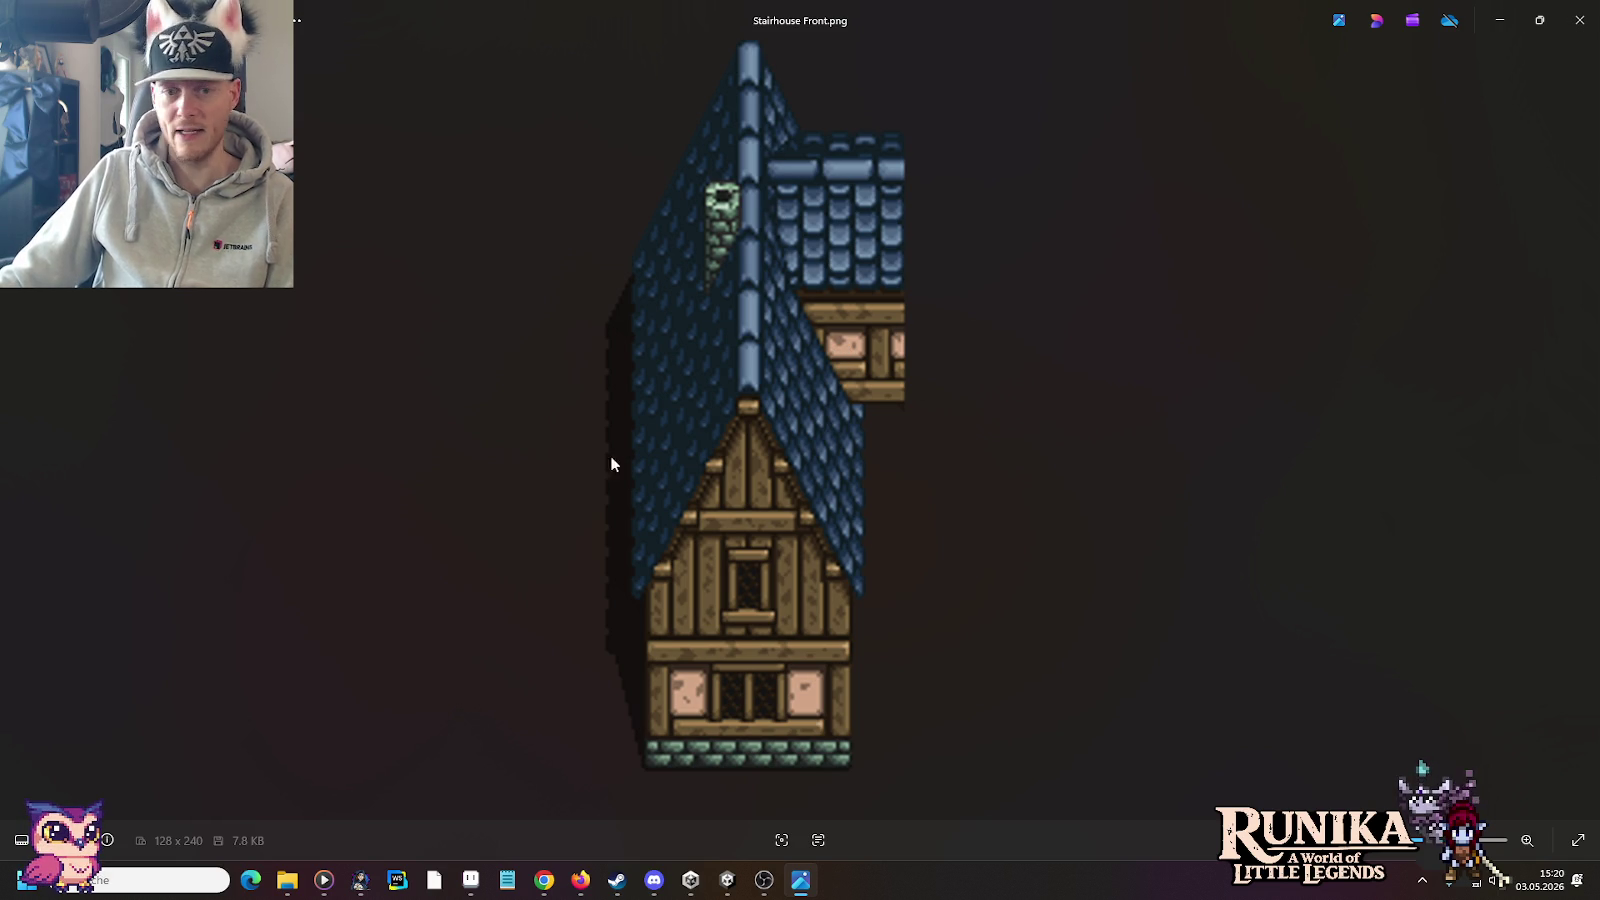
key(Right)
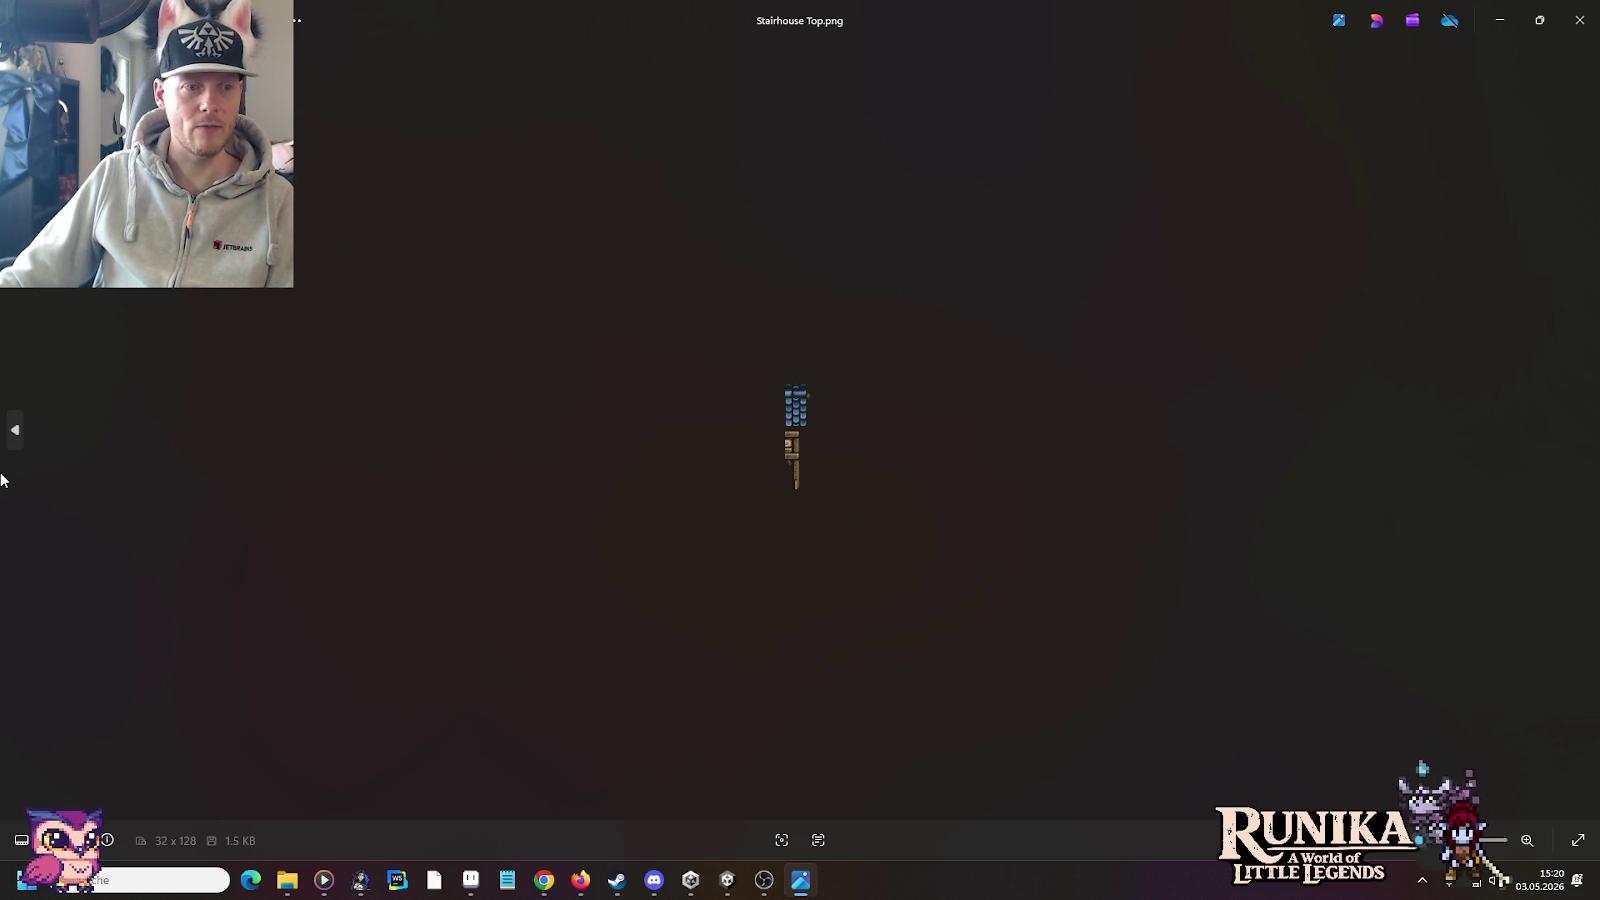
key(Left)
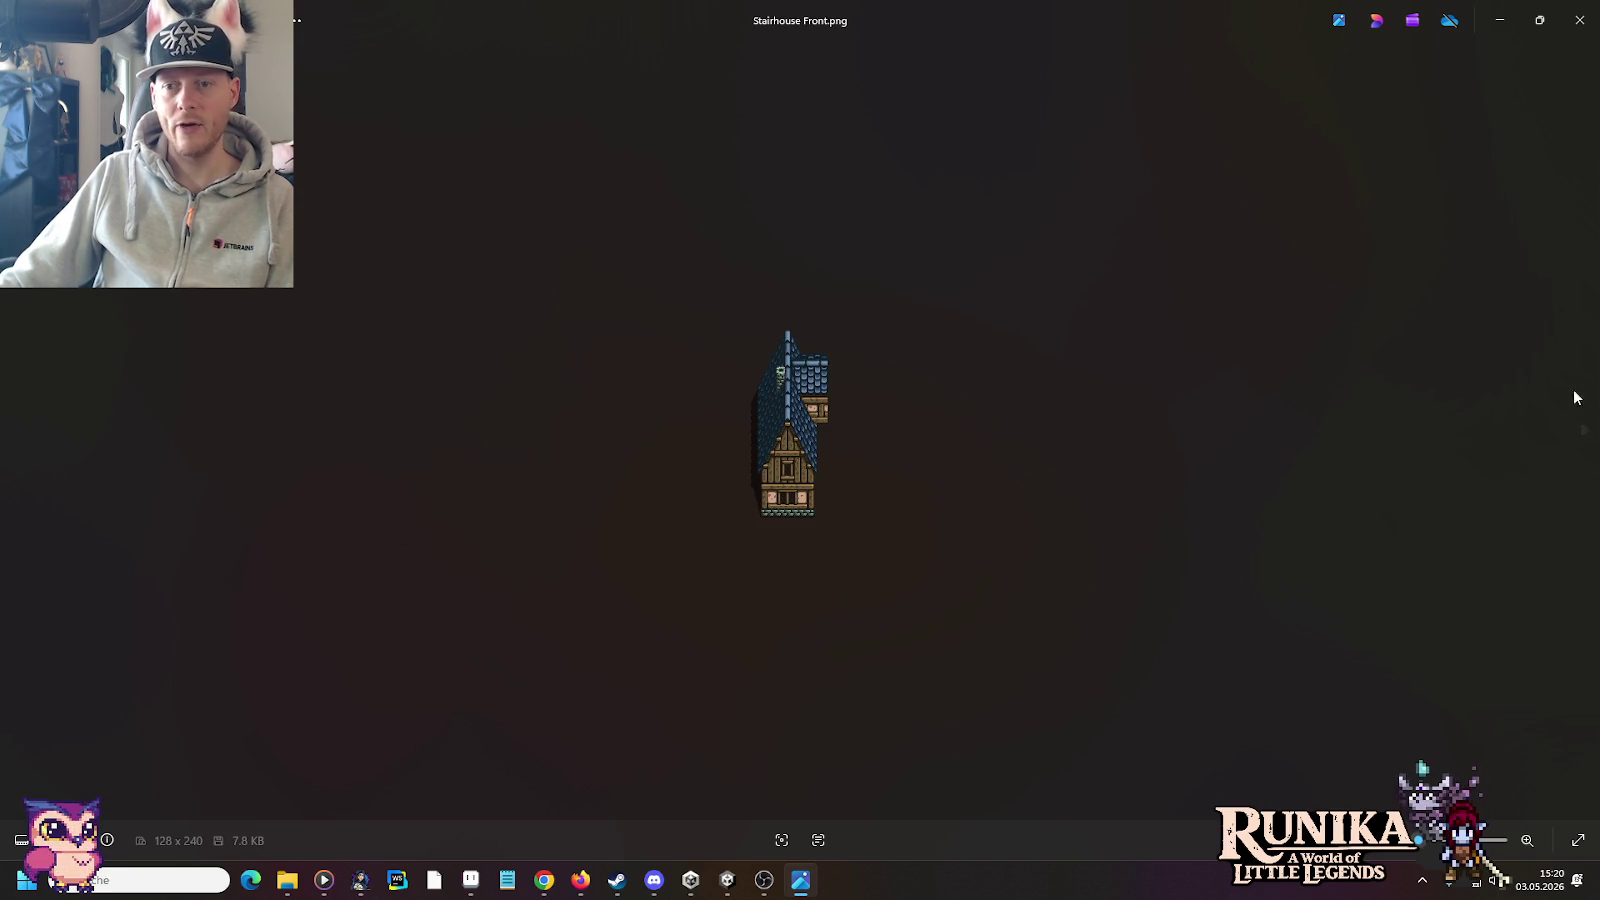
key(Right)
scroll(832, 430, up, 3)
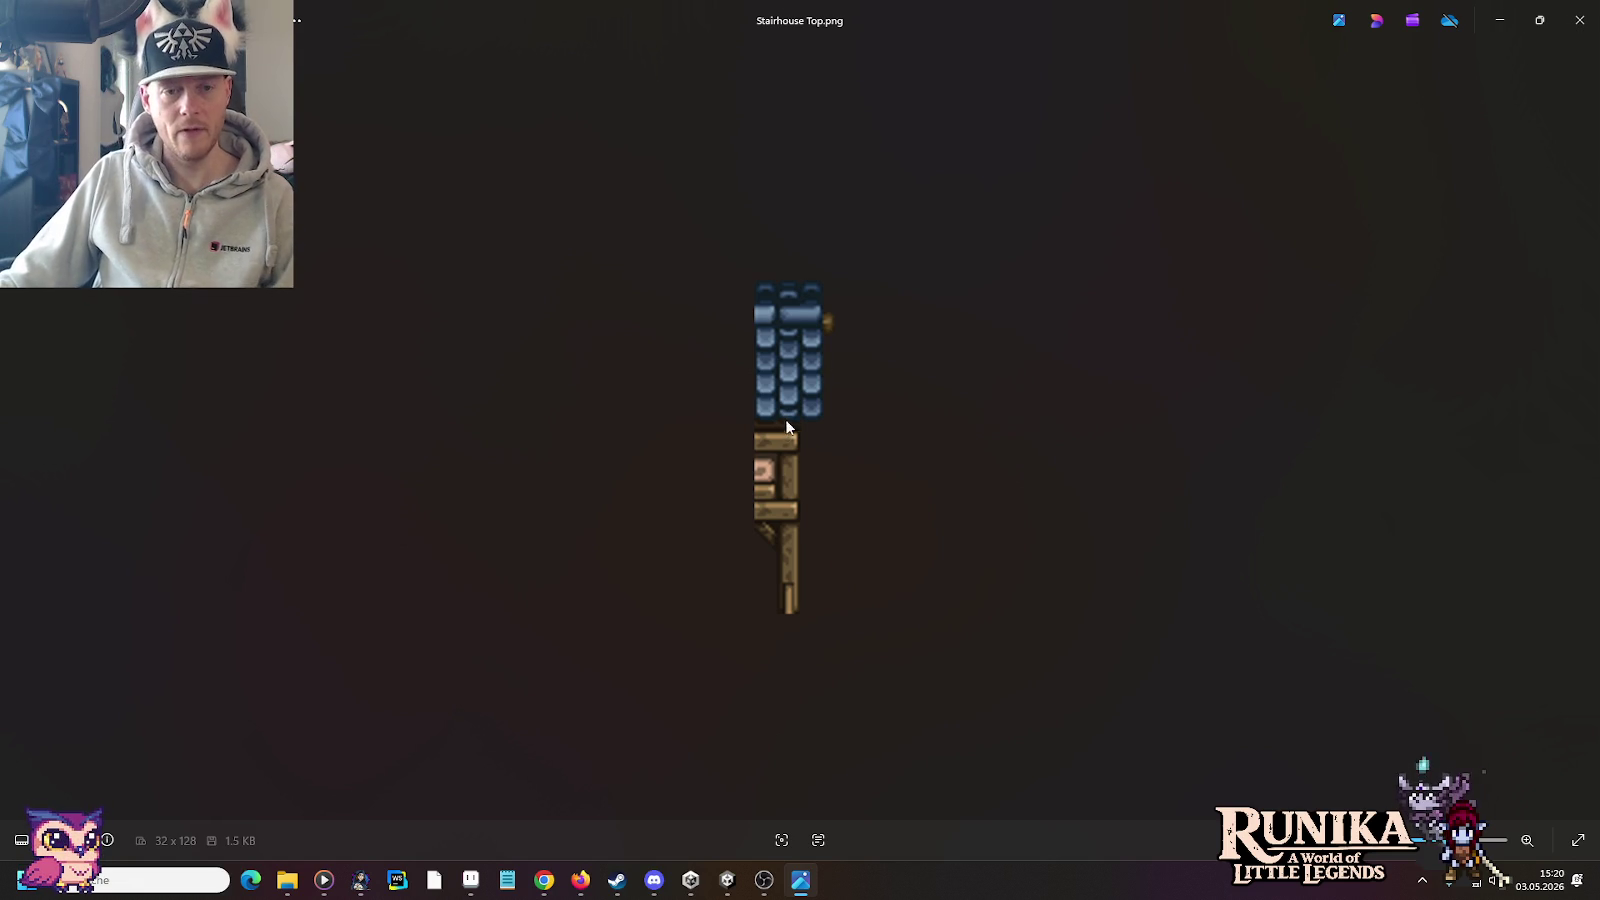
click(10, 425)
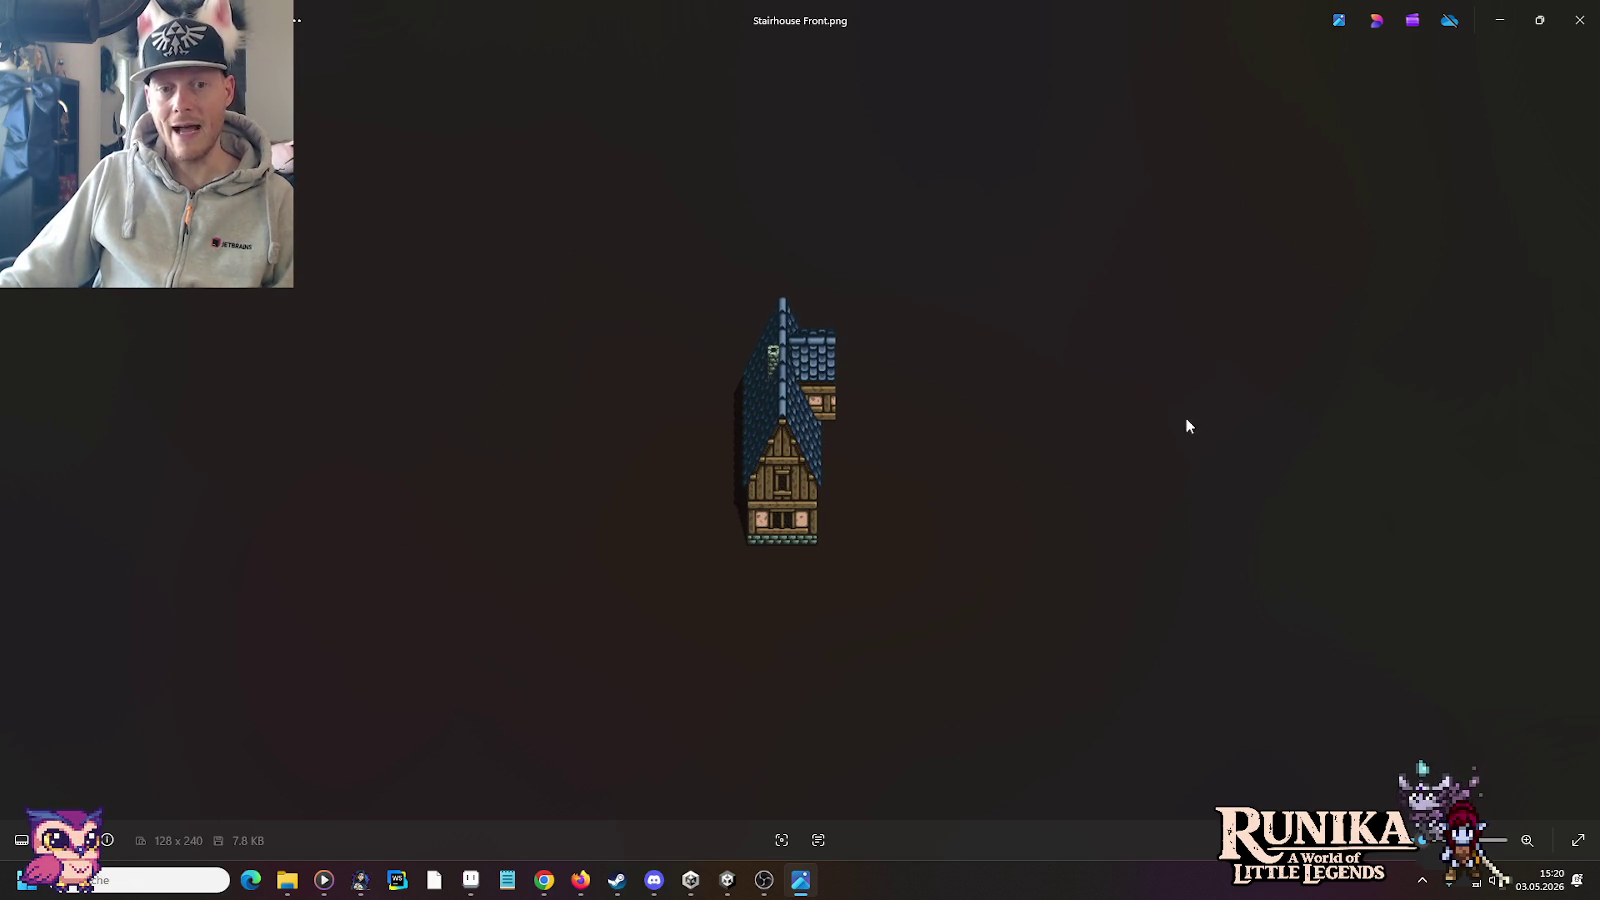
Step: Advance to Stairhouse.png, zoom in, then step back to Stairhouse Background.png
click(1580, 428)
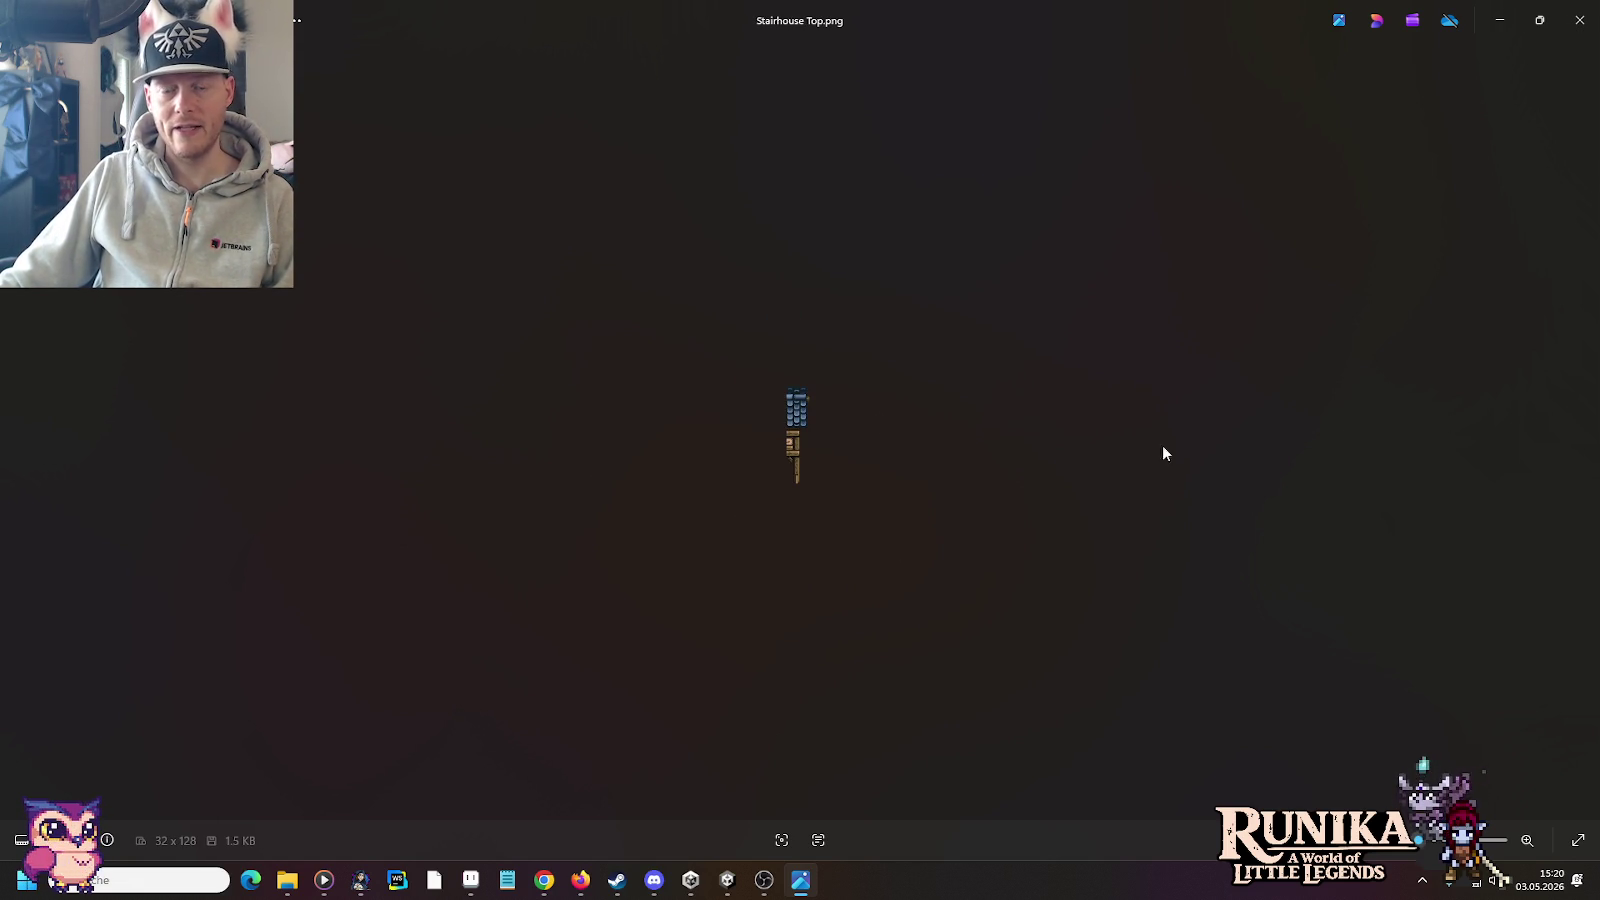
click(1580, 429)
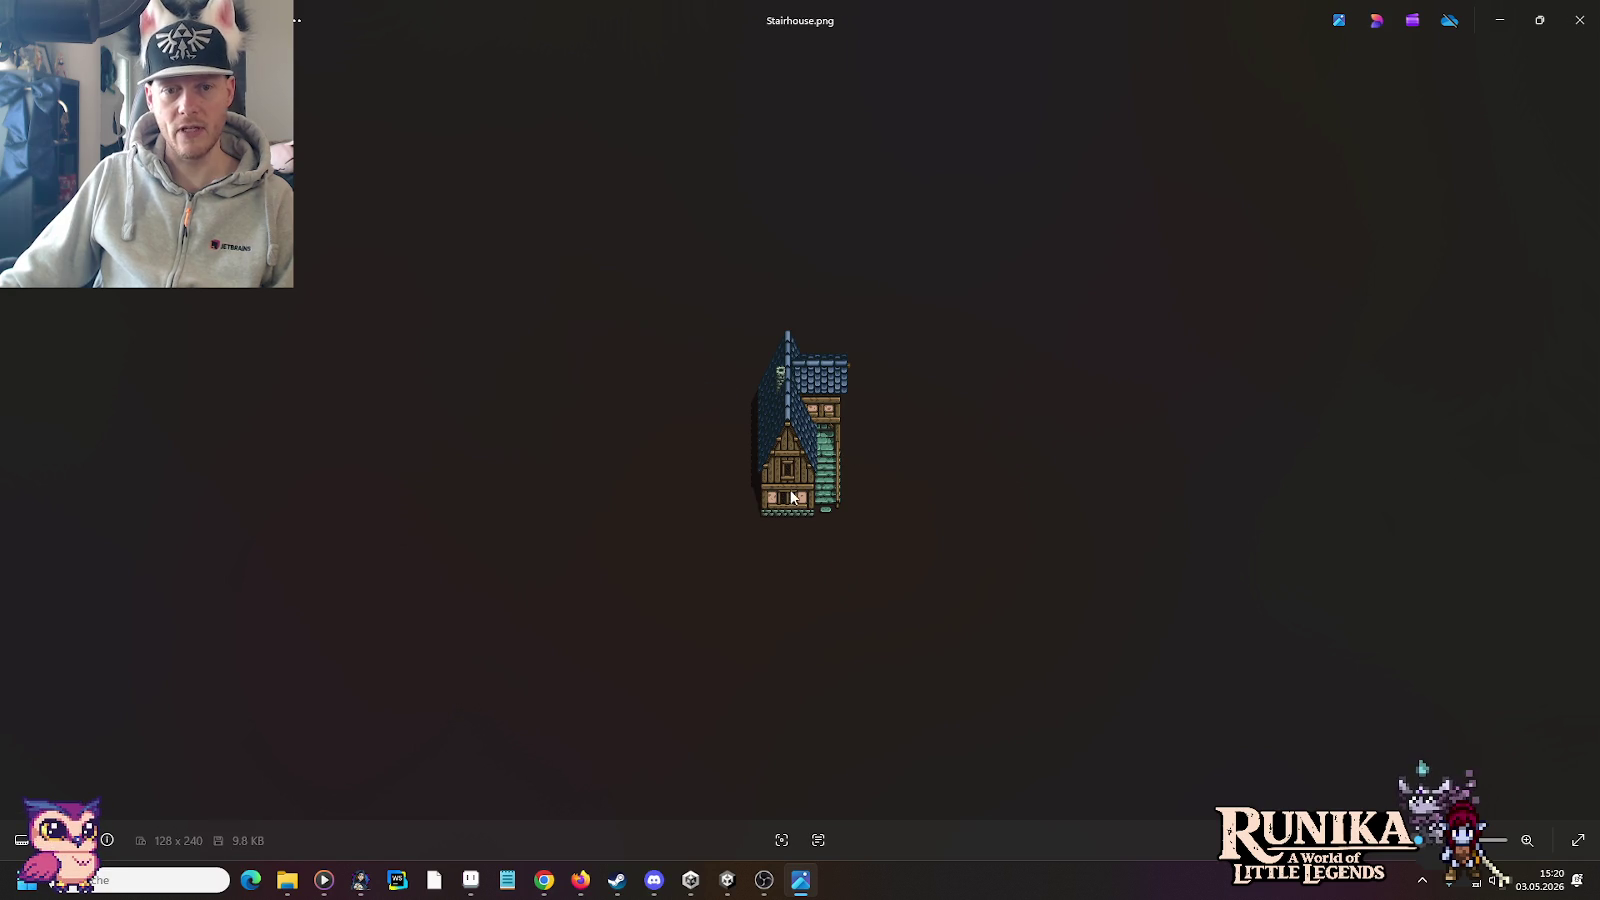
scroll(850, 480, up, 2)
scroll(850, 480, up, 1)
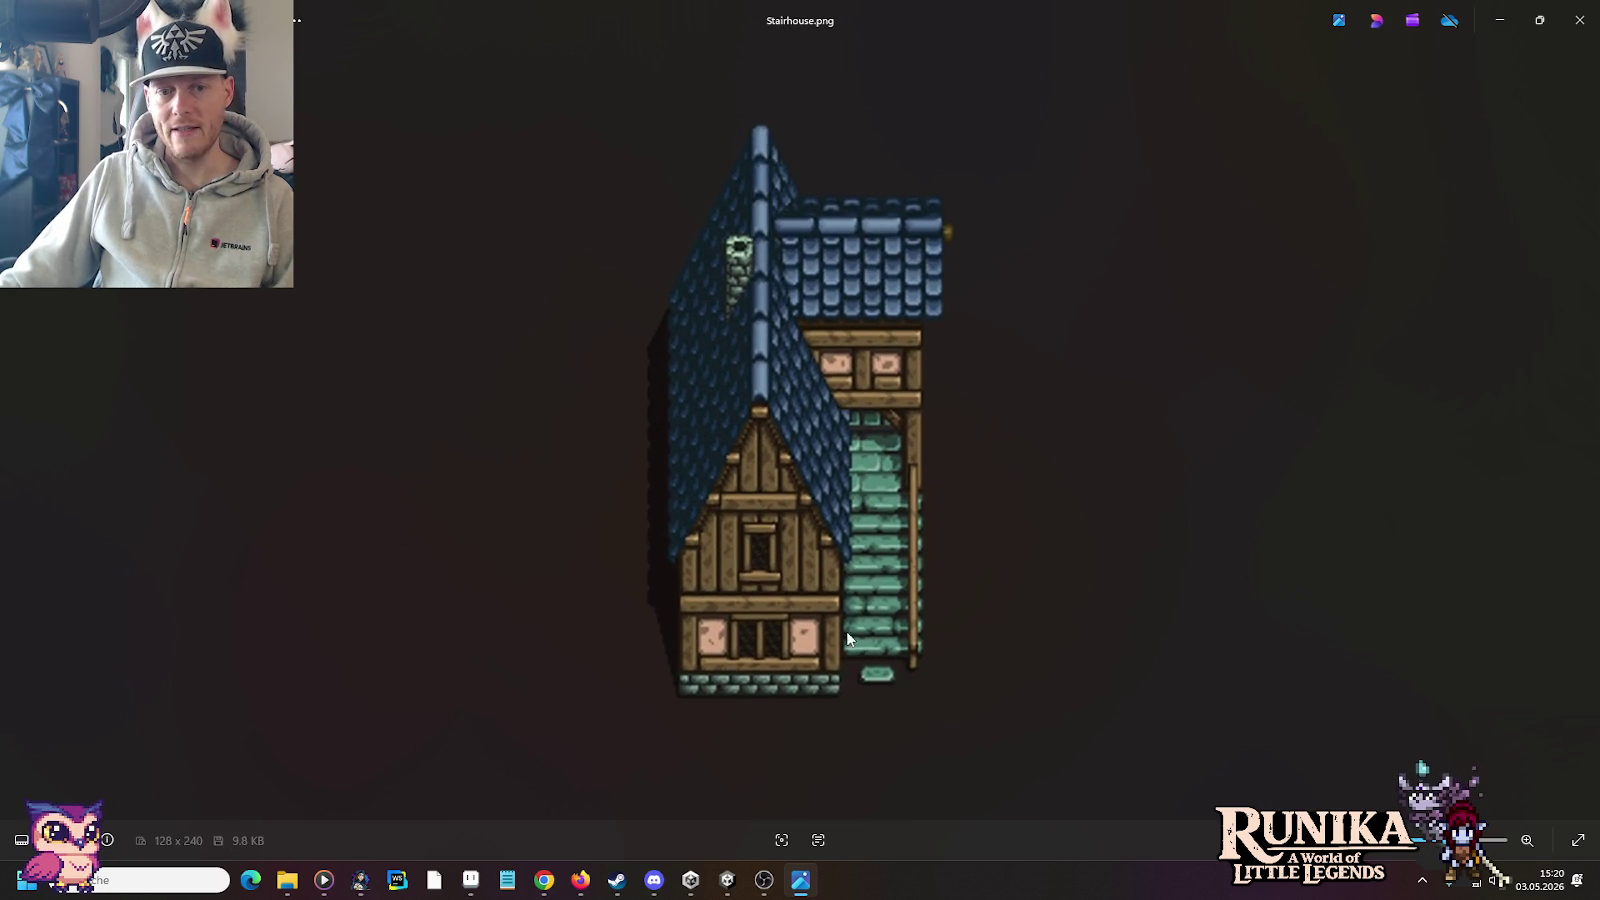
scroll(976, 520, up, 2)
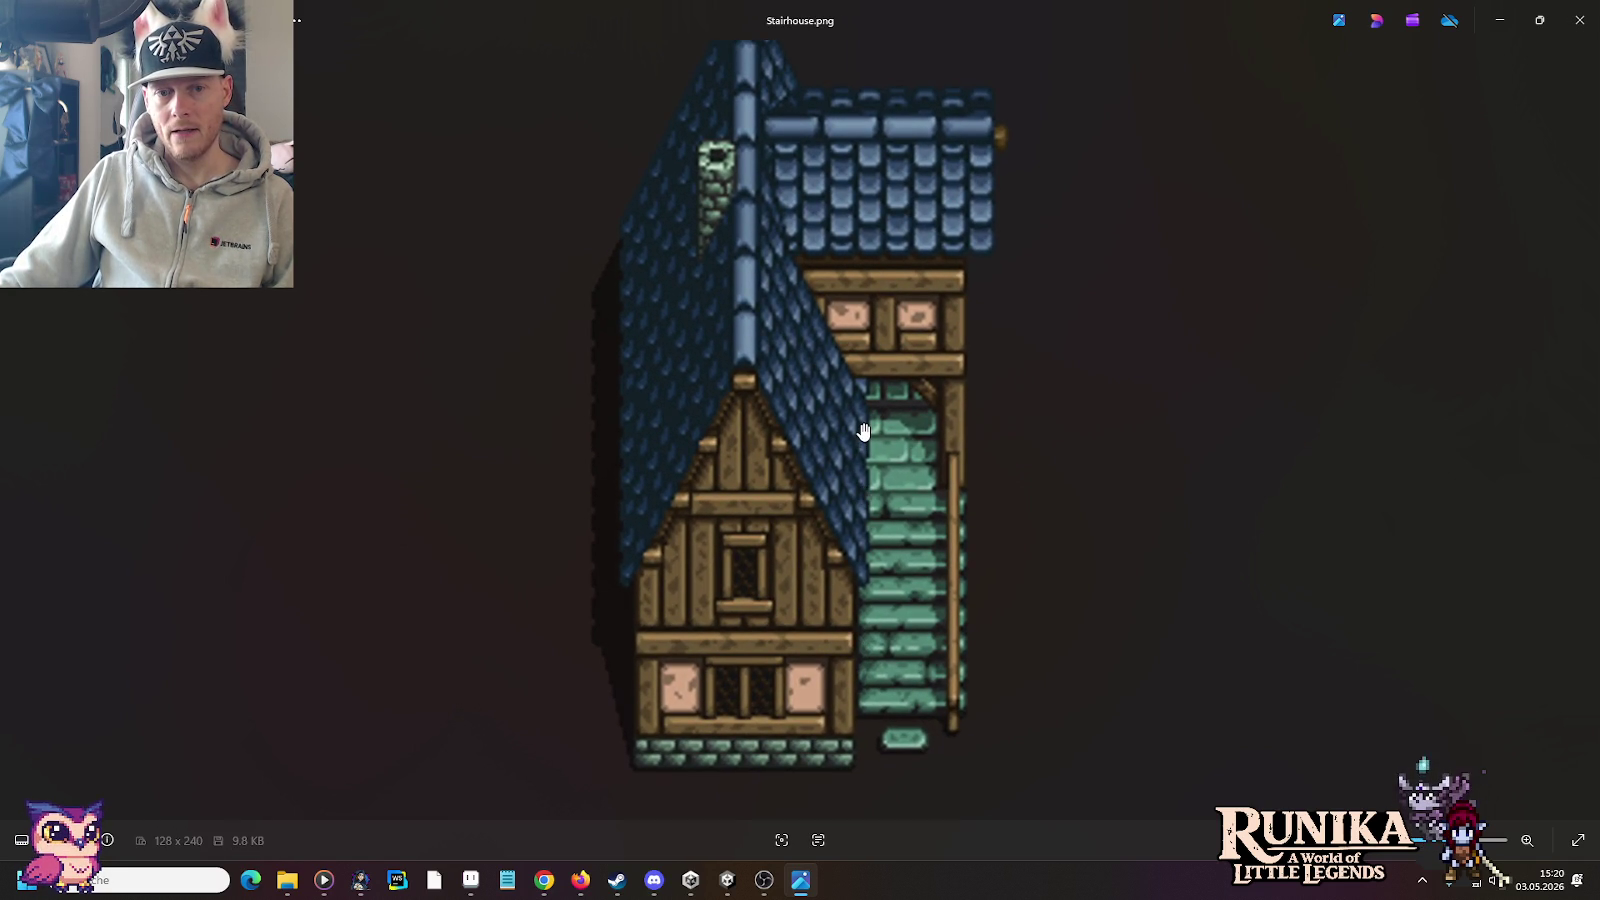
click(16, 432)
click(16, 432)
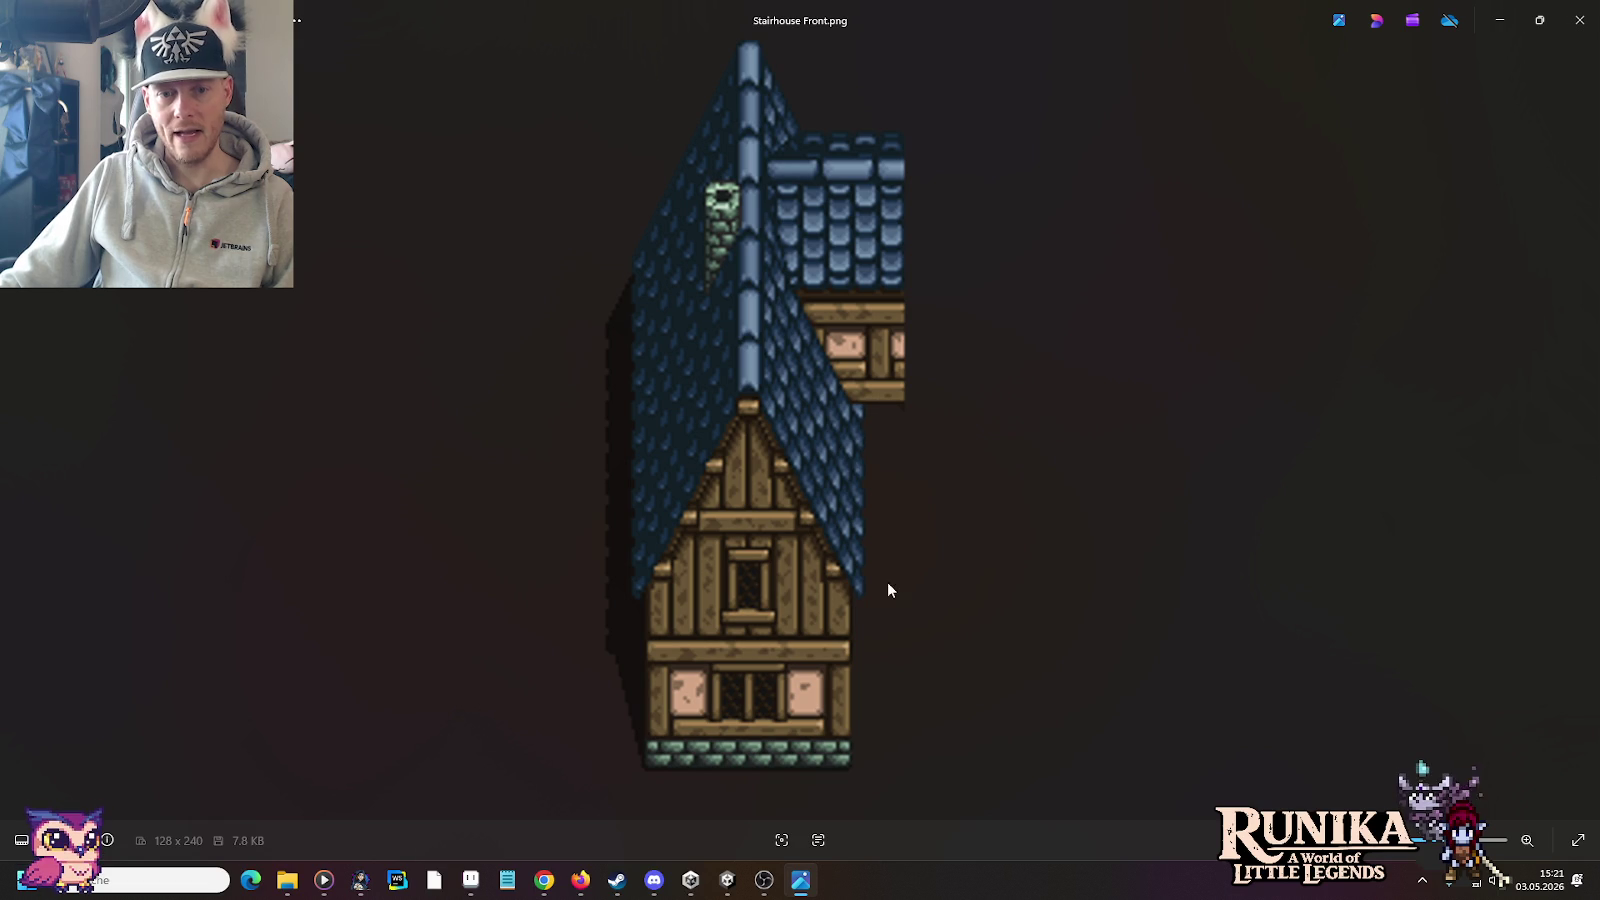
click(16, 432)
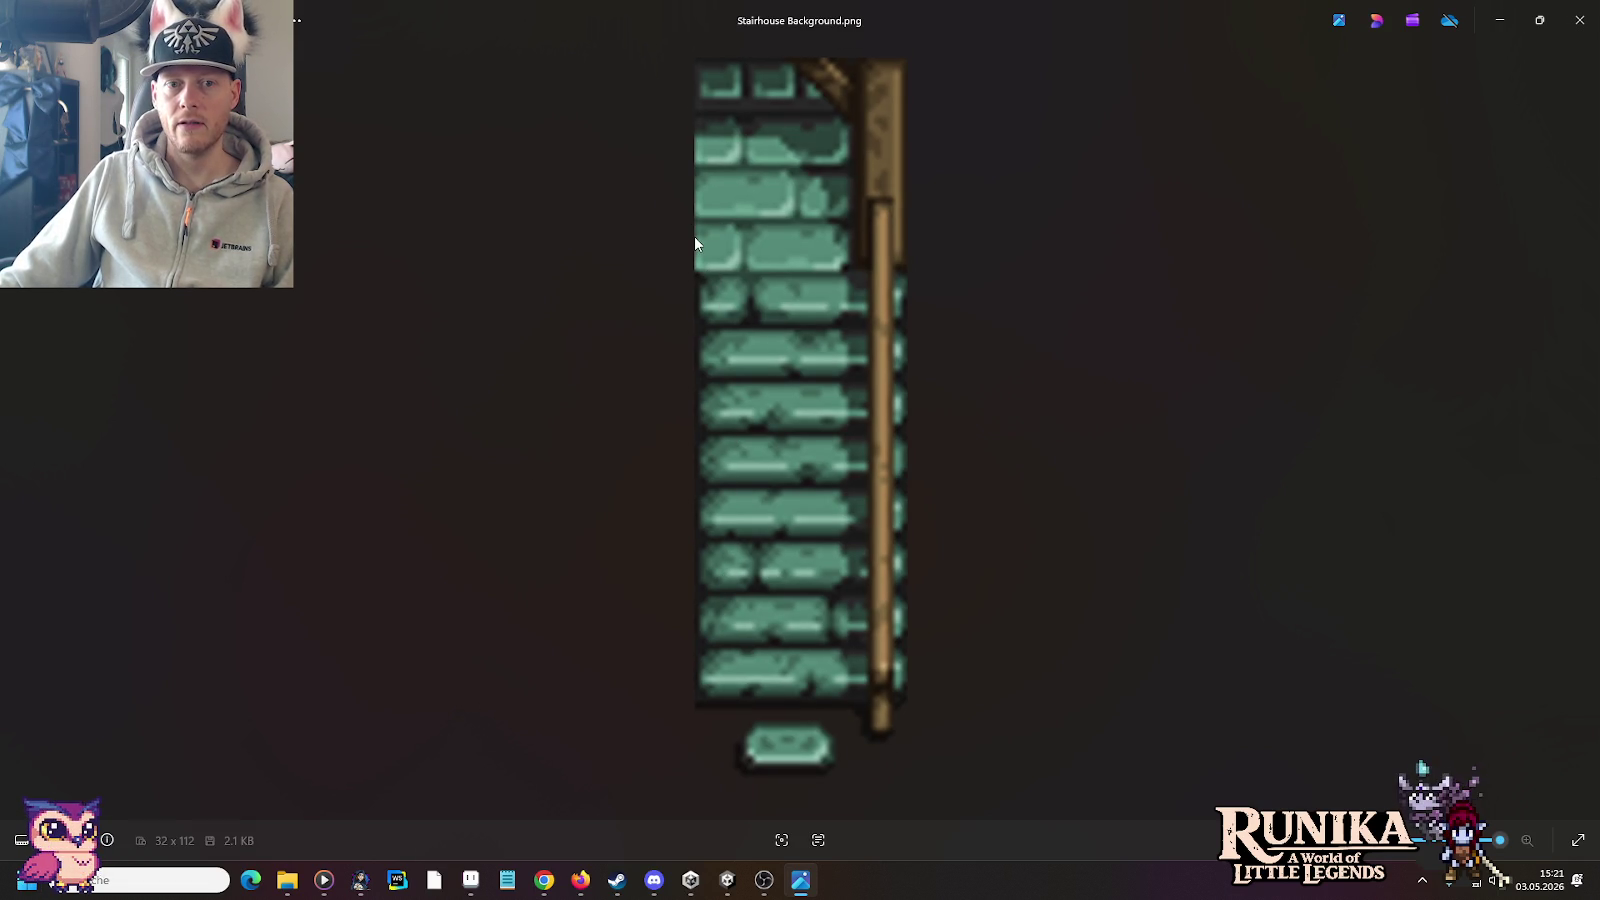
scroll(705, 235, down, 3)
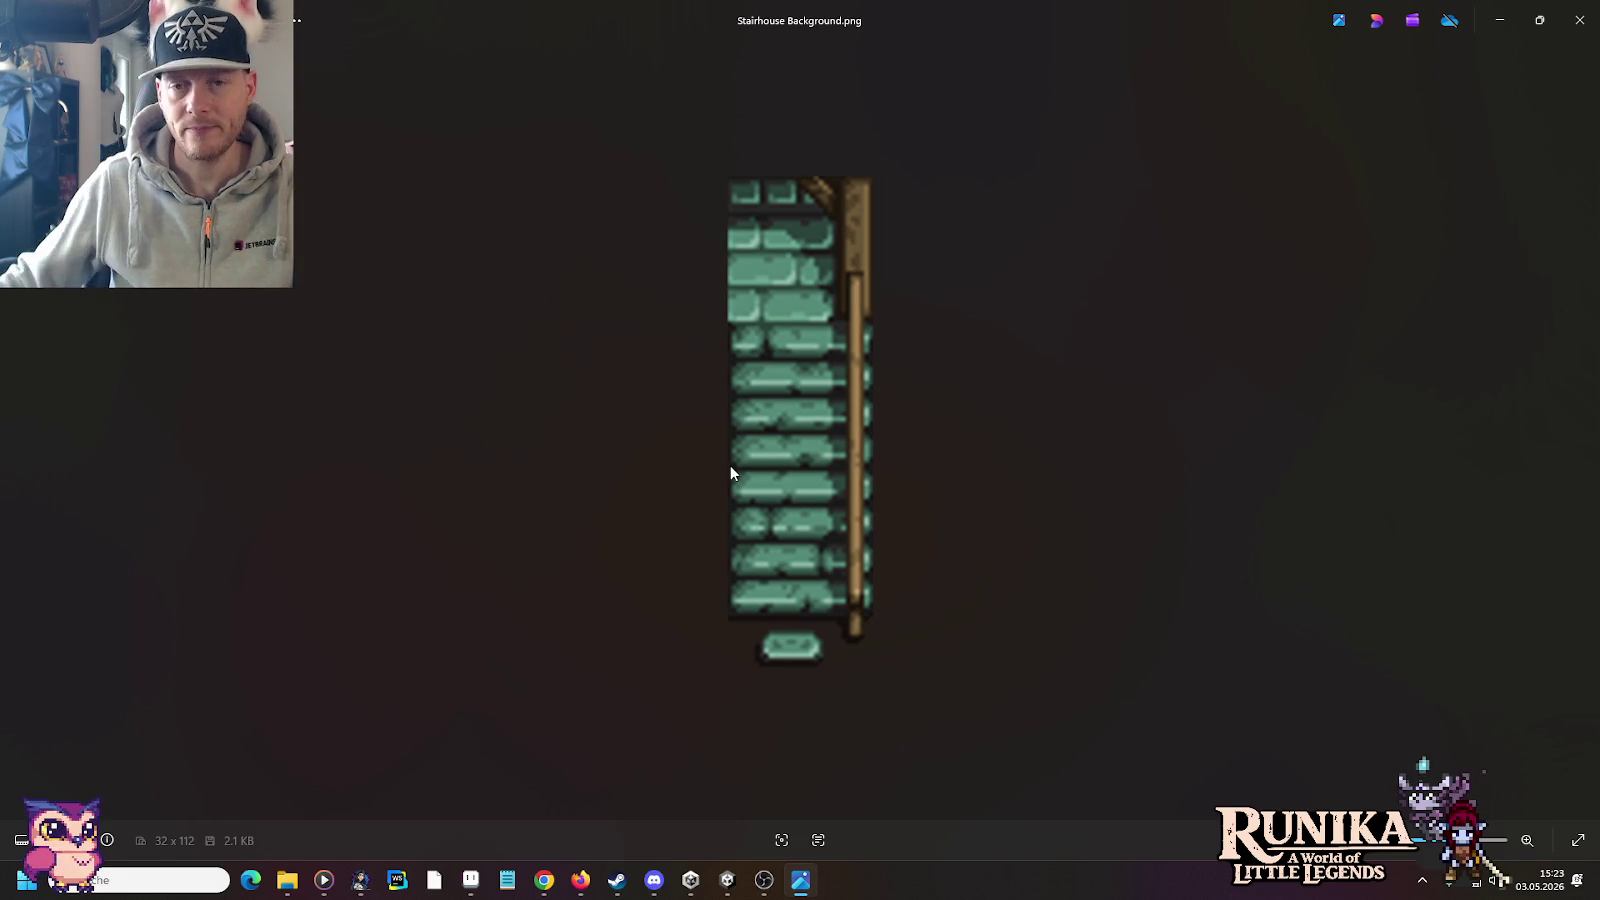
Step: Close the Photos window showing Stairhouse Background.png
click(1580, 20)
Step: Bring the Unity window forward and exit play mode with Ctrl+P
click(848, 8)
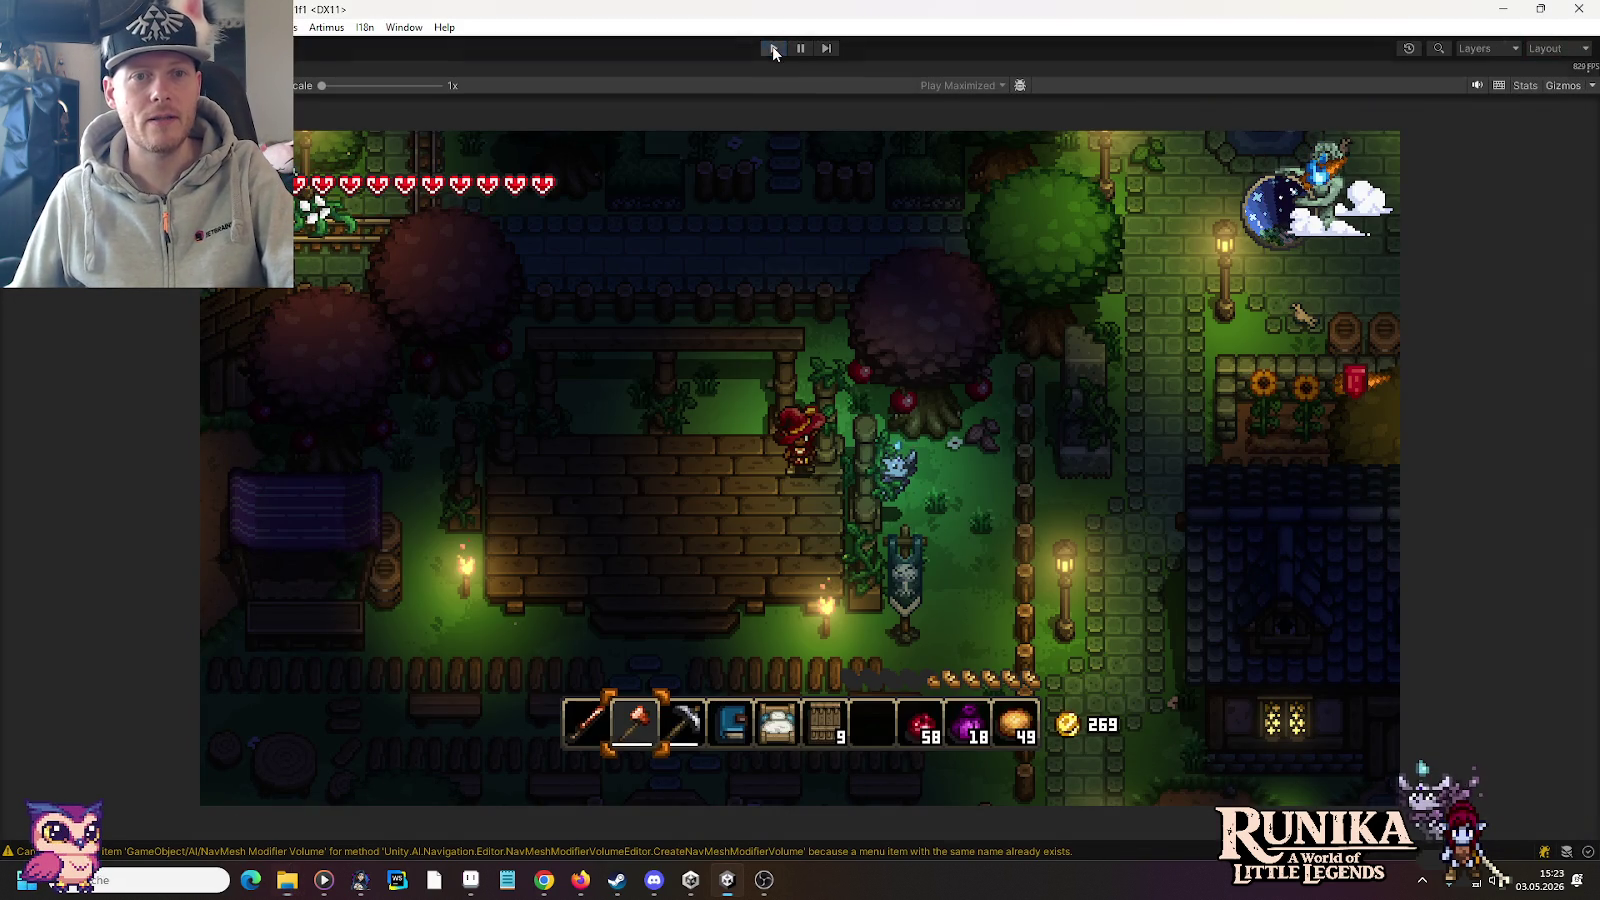
key(ctrl+p)
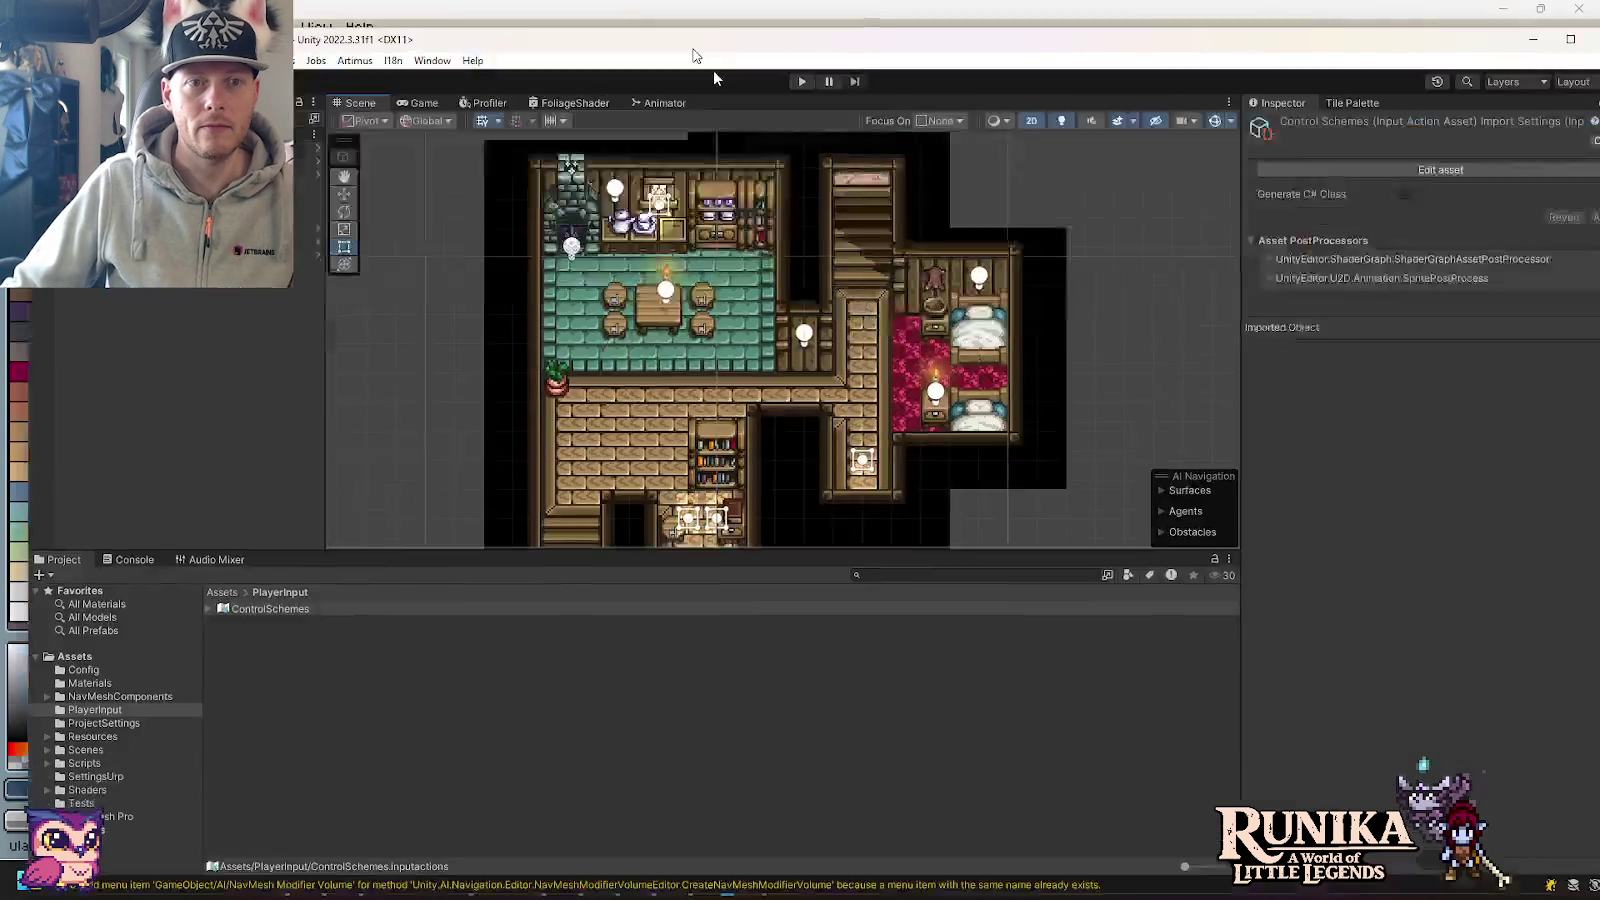
drag(672, 8, 813, 139)
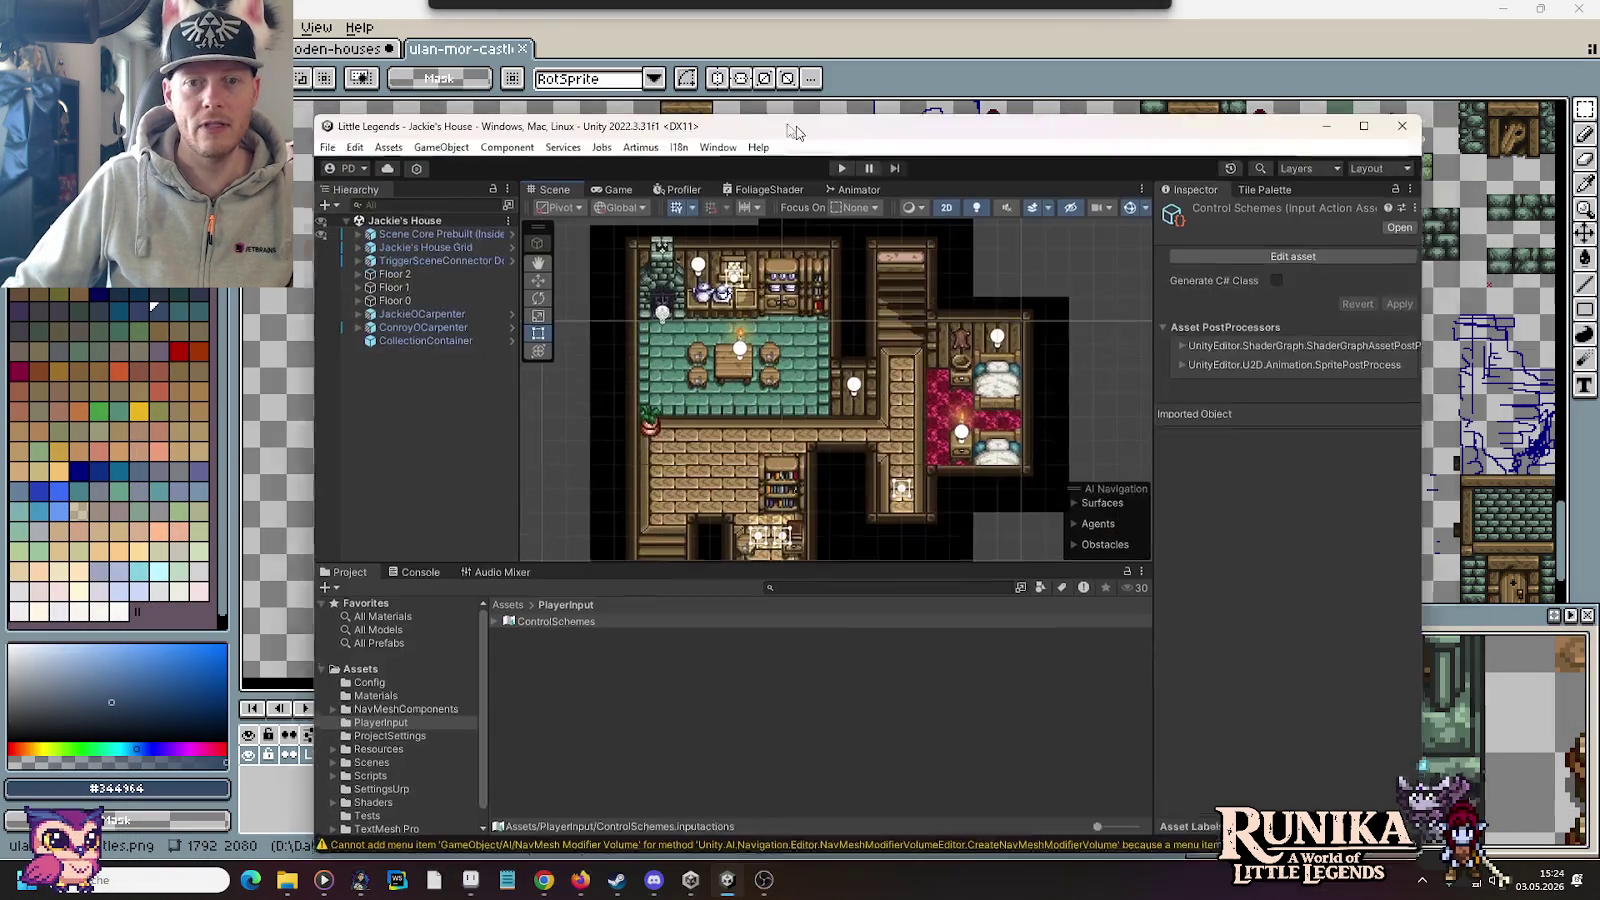
drag(827, 144, 709, 72)
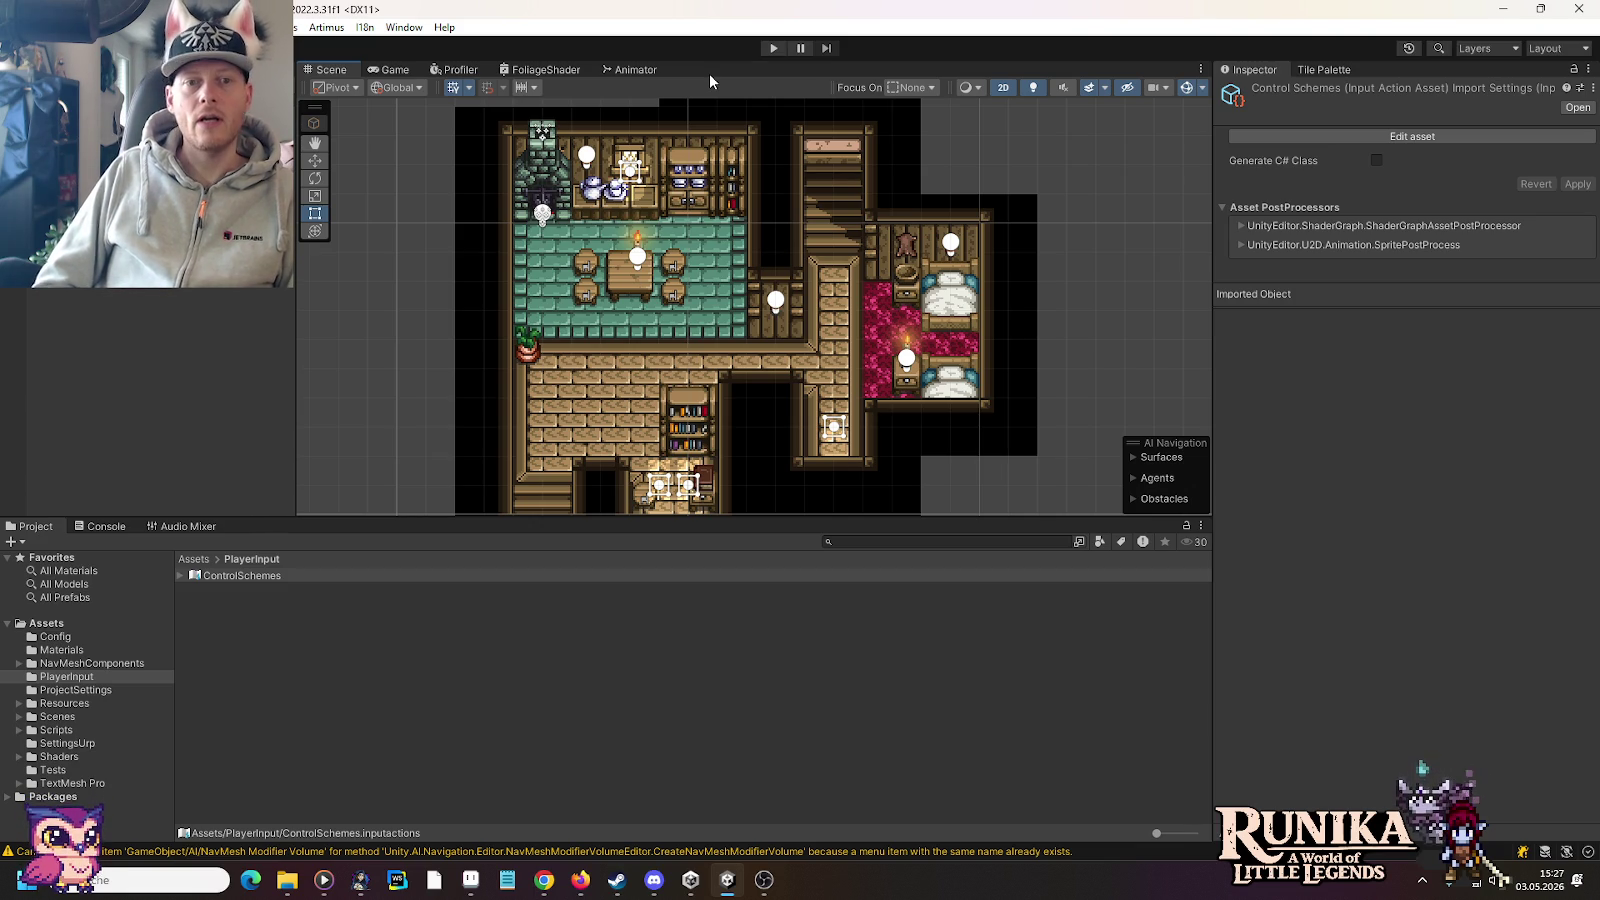
key(super)
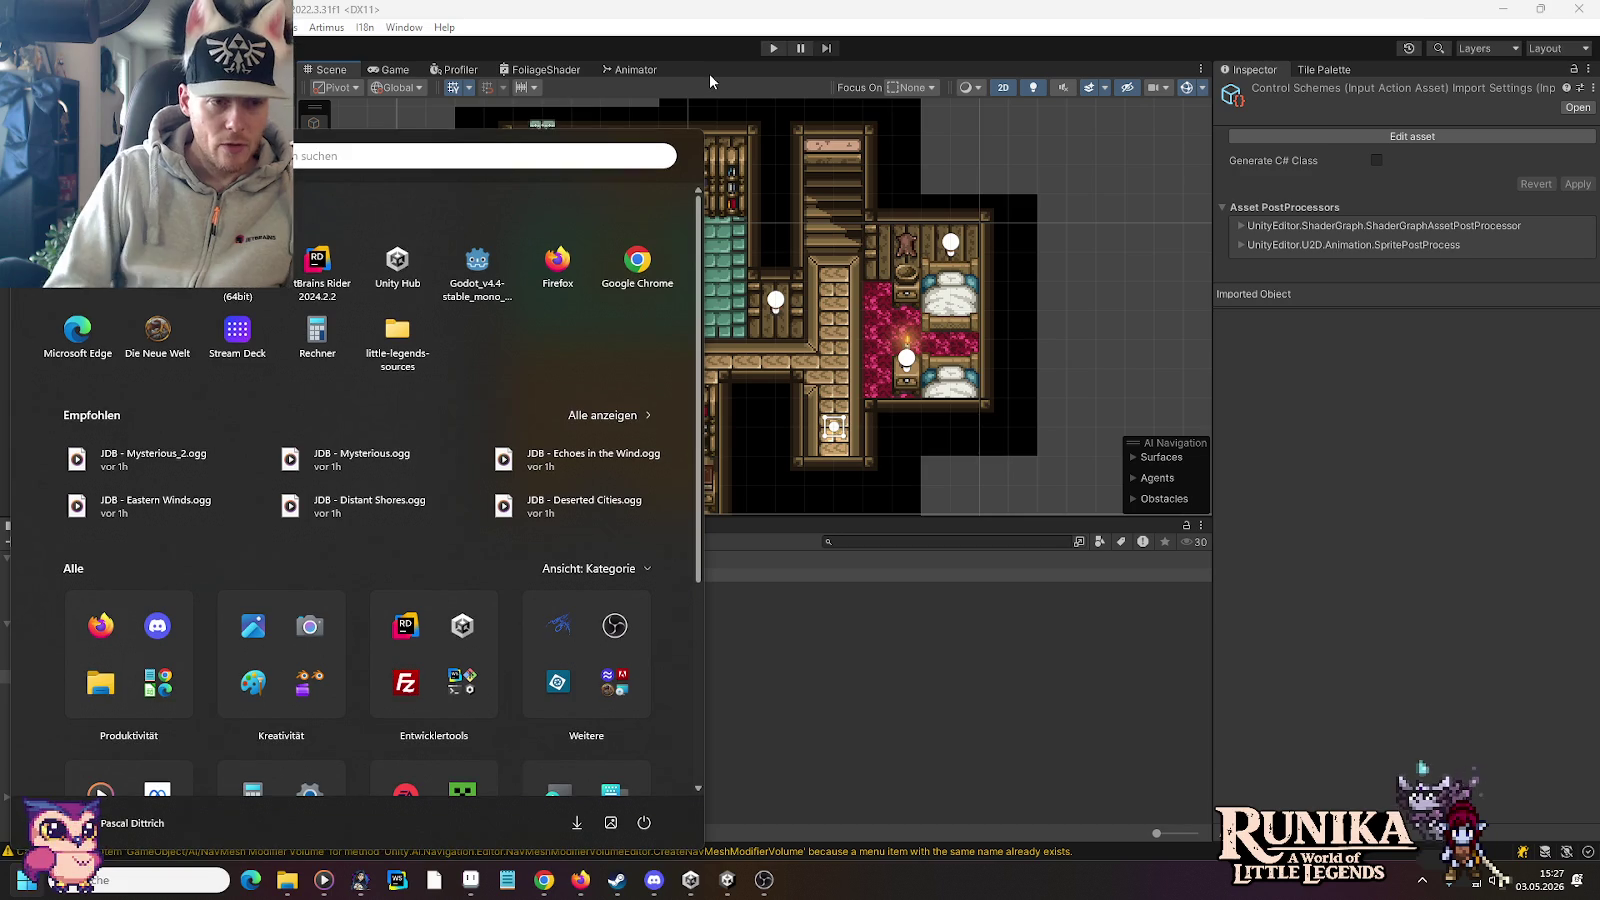
Step: Launch the Godot v4.4 Project Manager, then show File Explorer's recent folders list
click(484, 262)
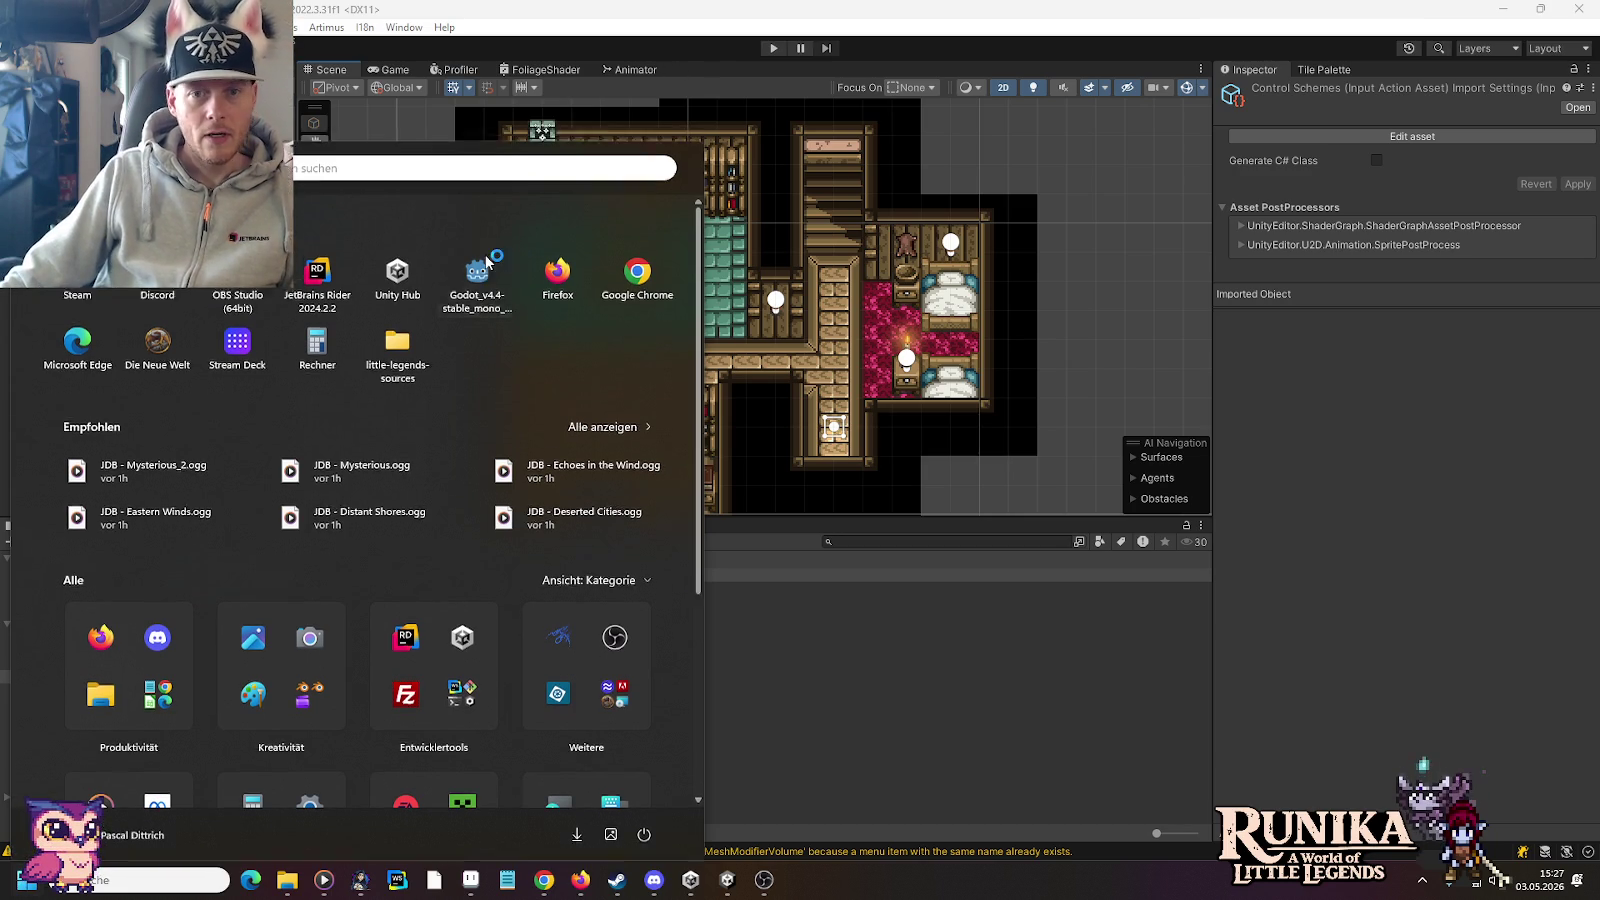
right_click(288, 880)
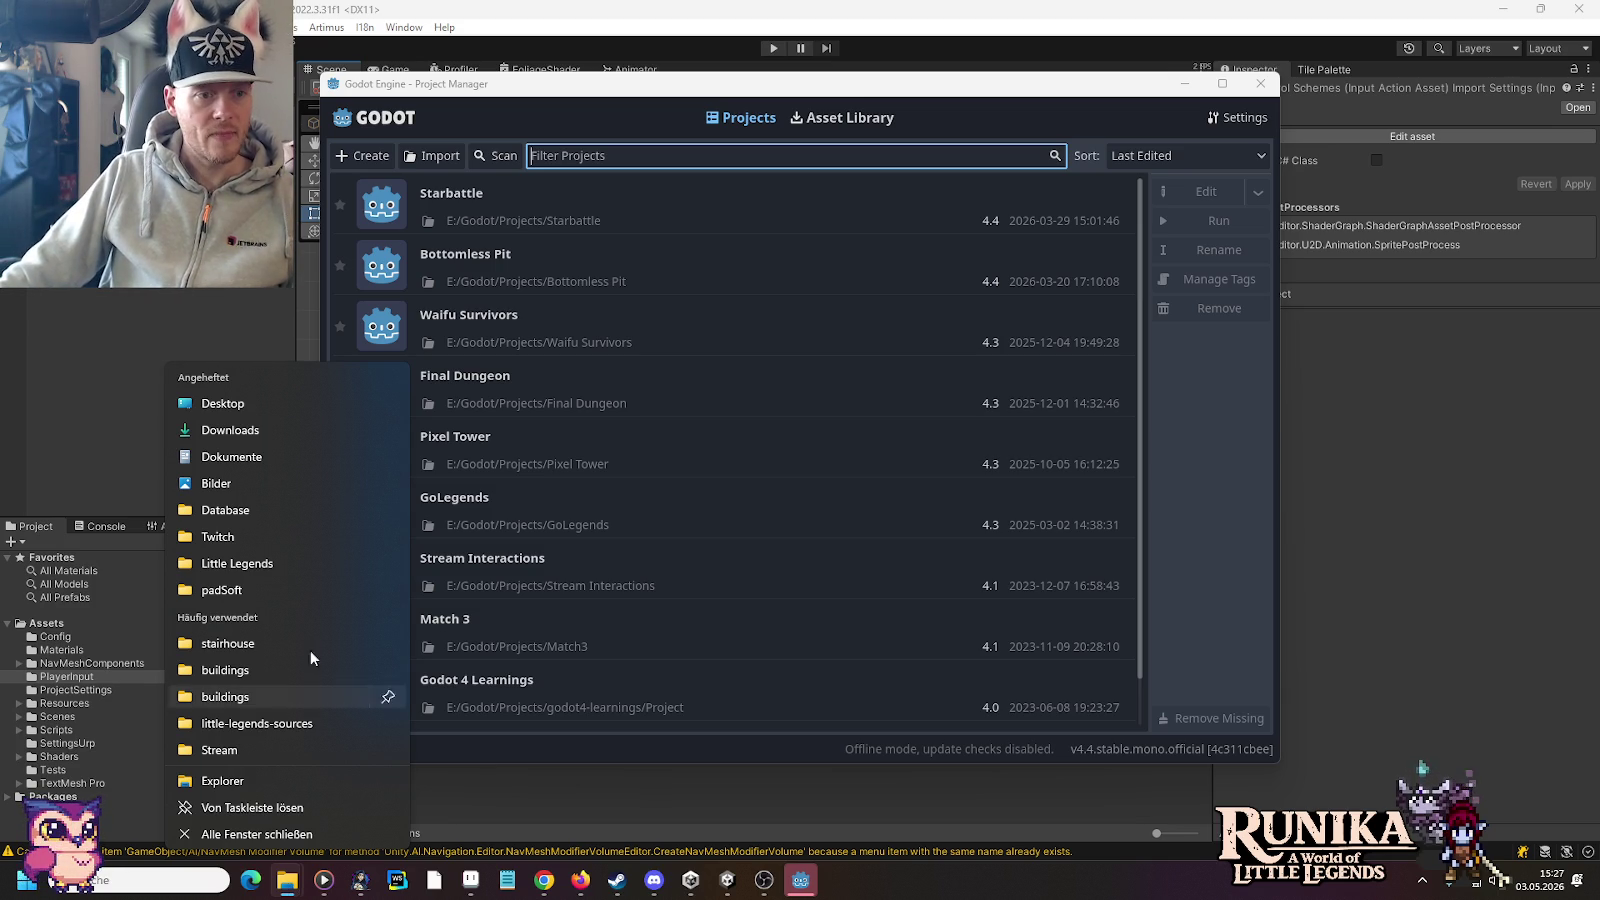
Step: Open Valkyrie.png from Data (E:) > Godot > Projects > Starbattle > Actors in Photos
click(300, 564)
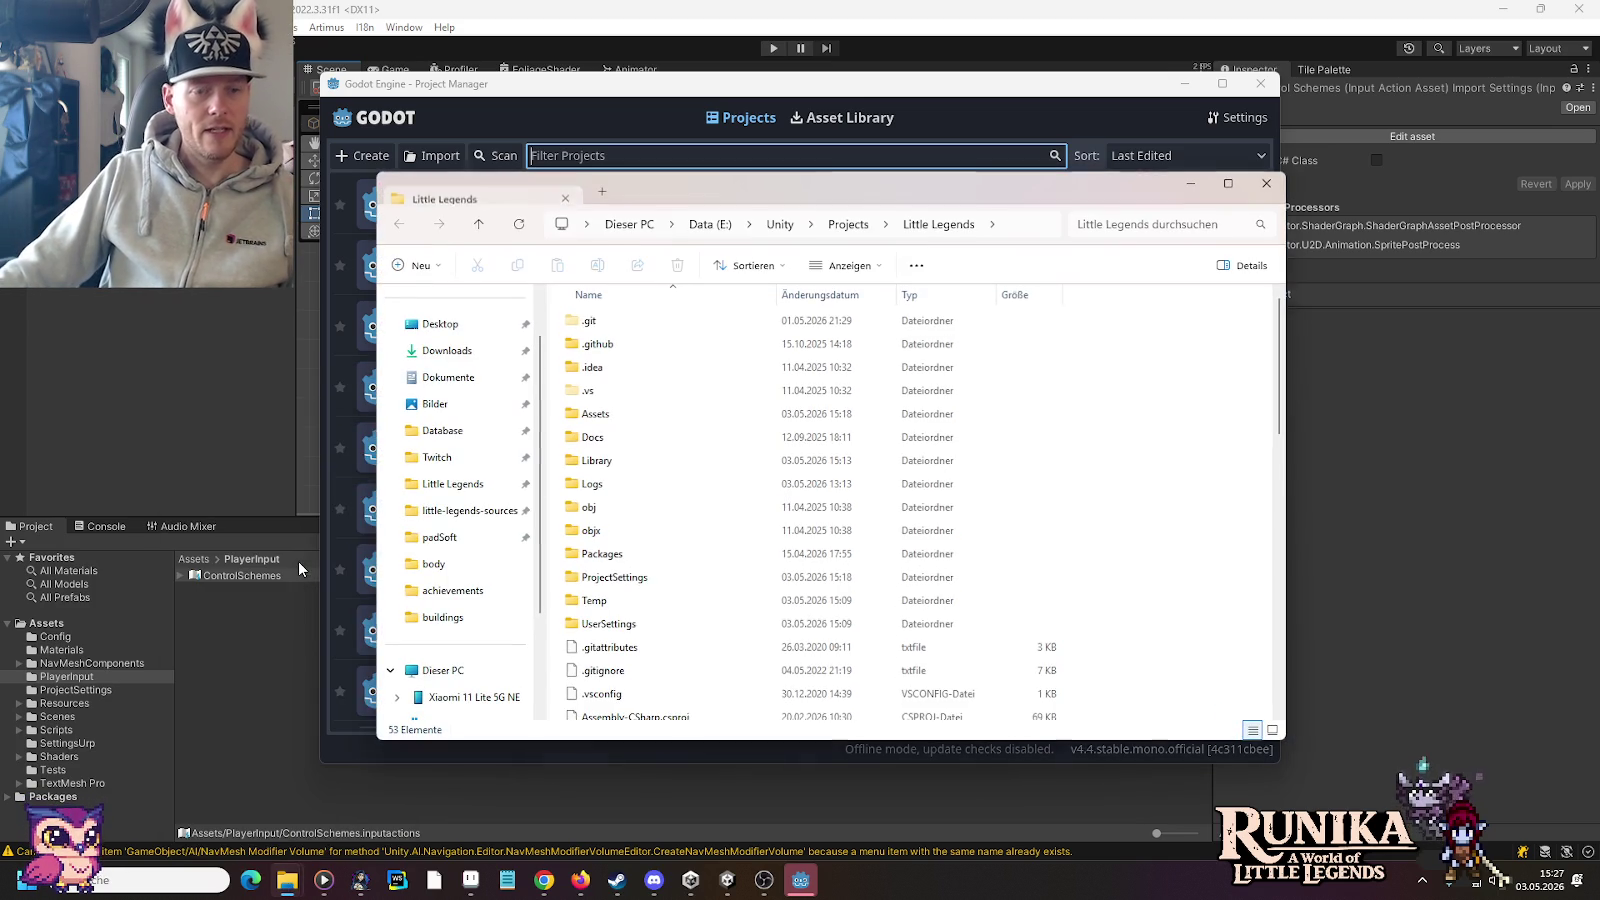
click(722, 226)
double_click(628, 322)
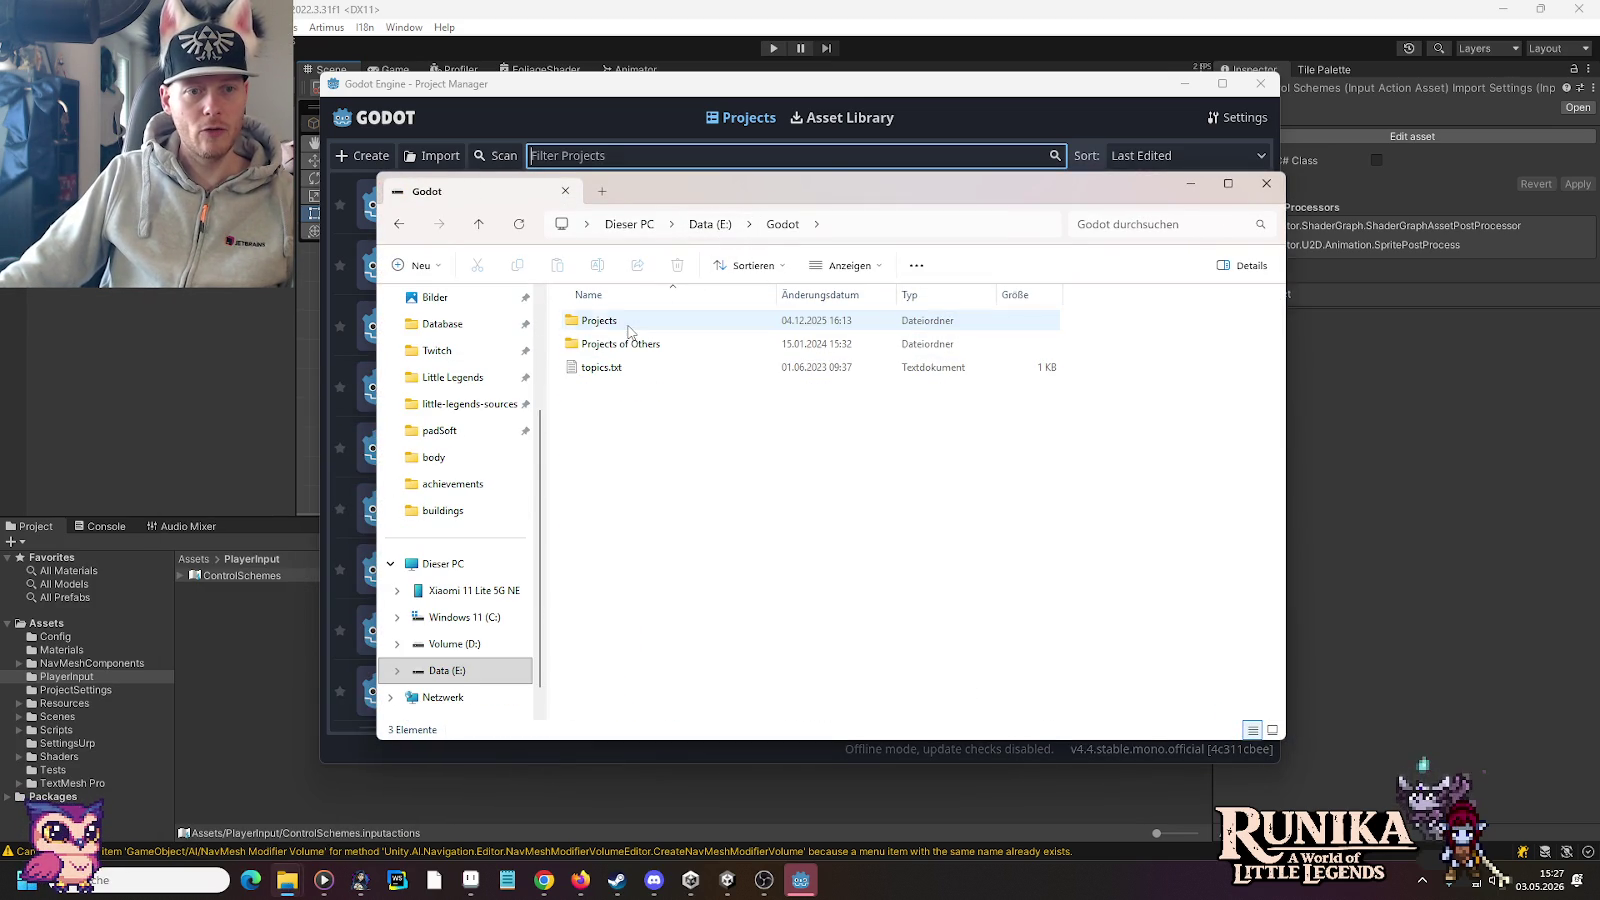
double_click(628, 326)
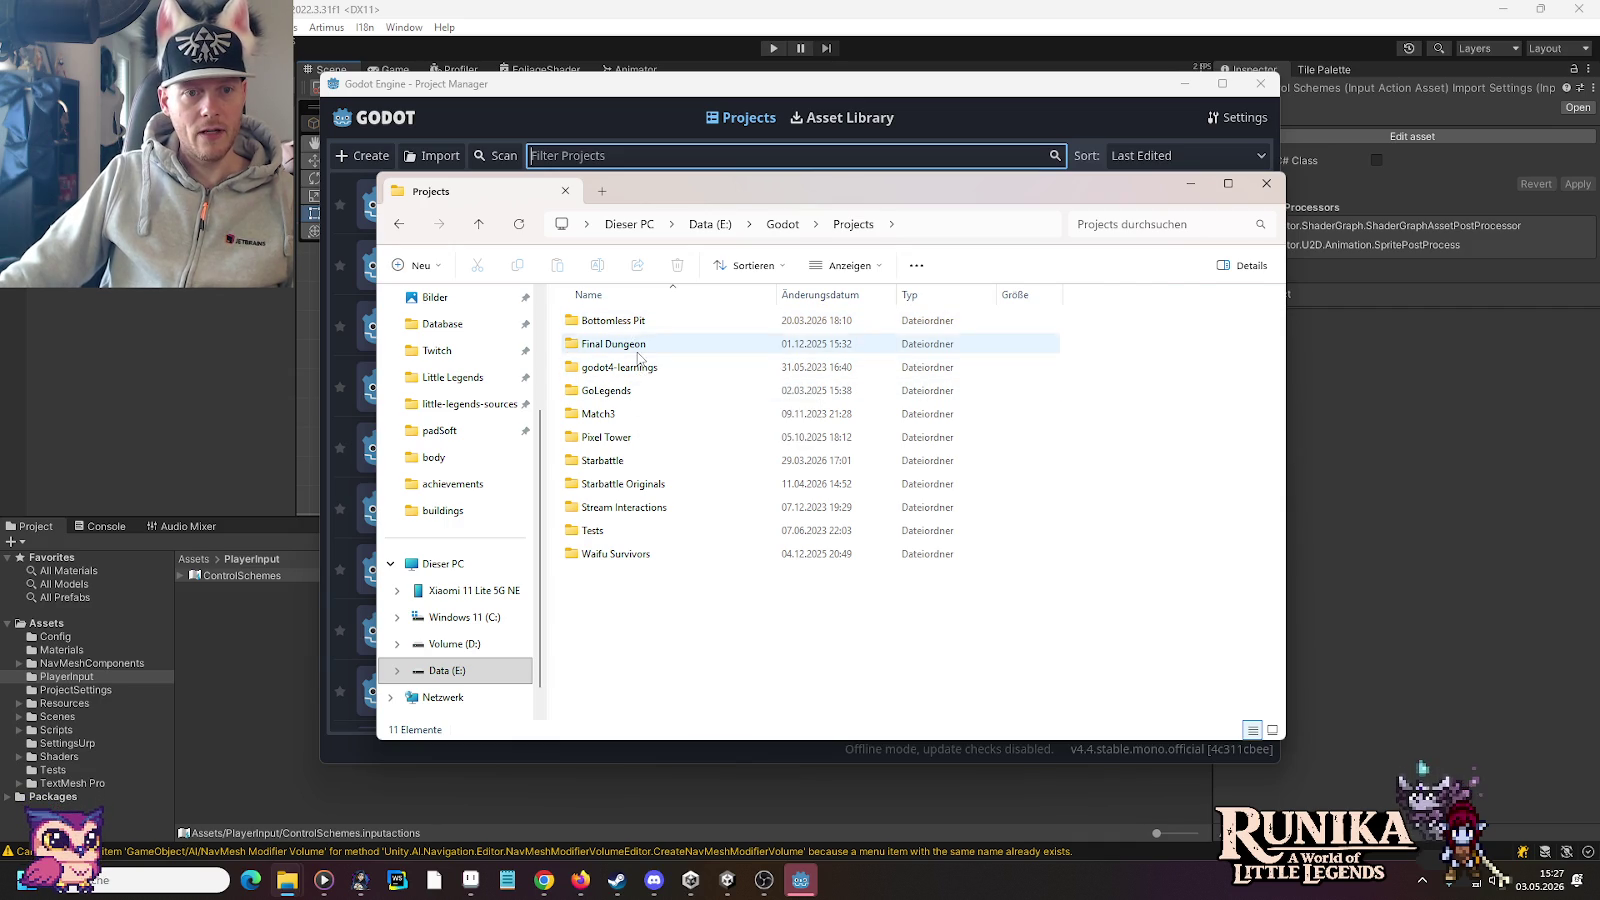
double_click(636, 461)
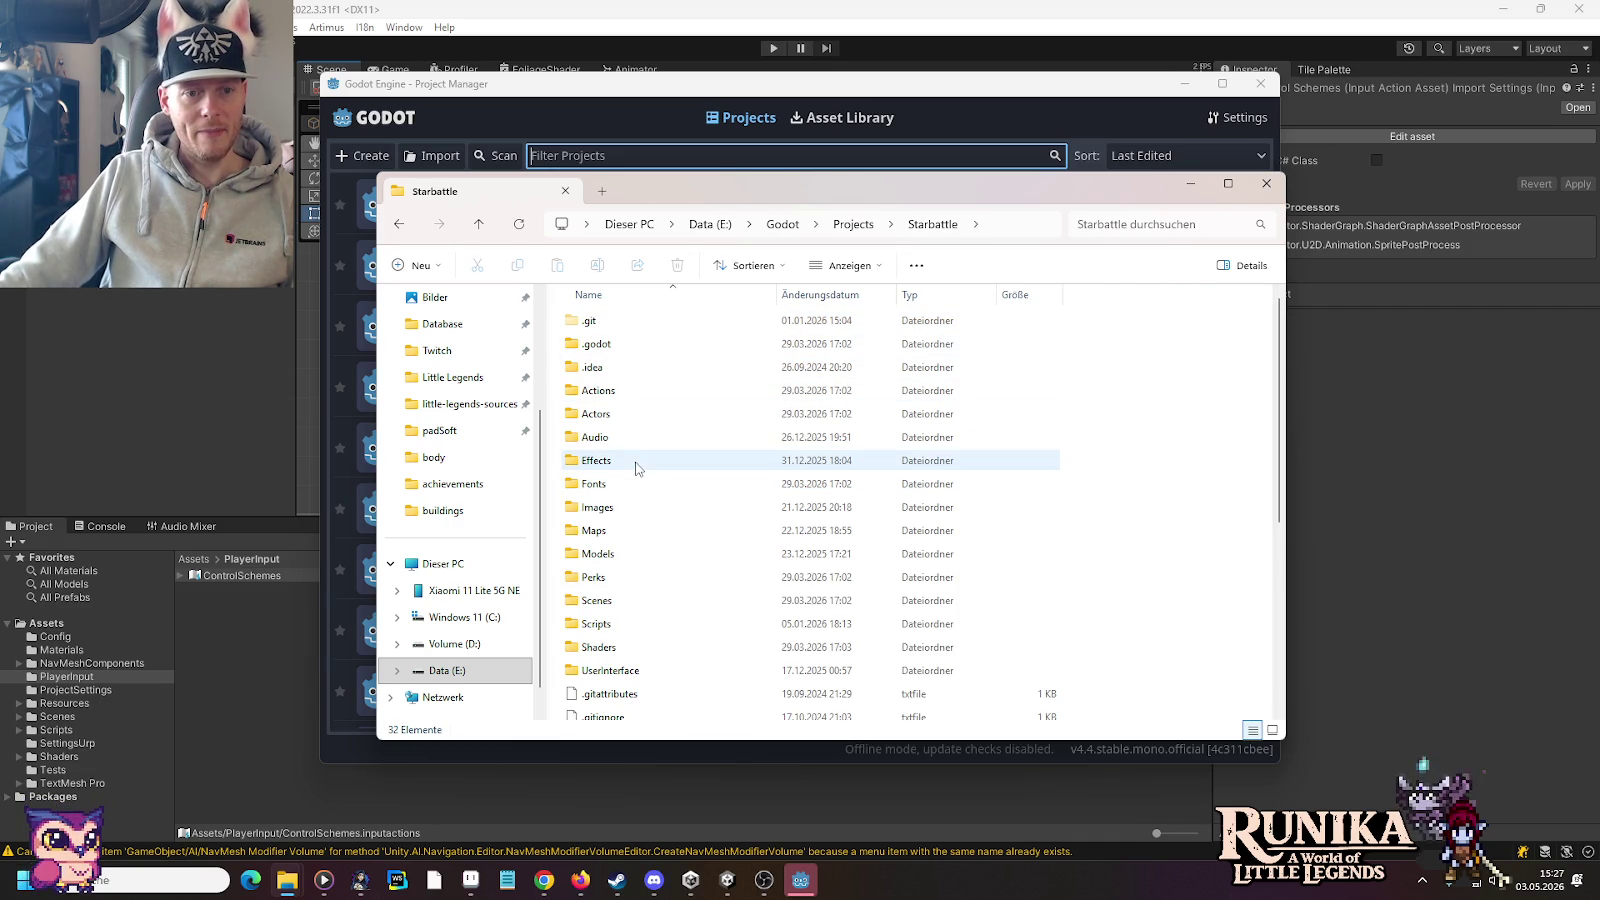
double_click(622, 414)
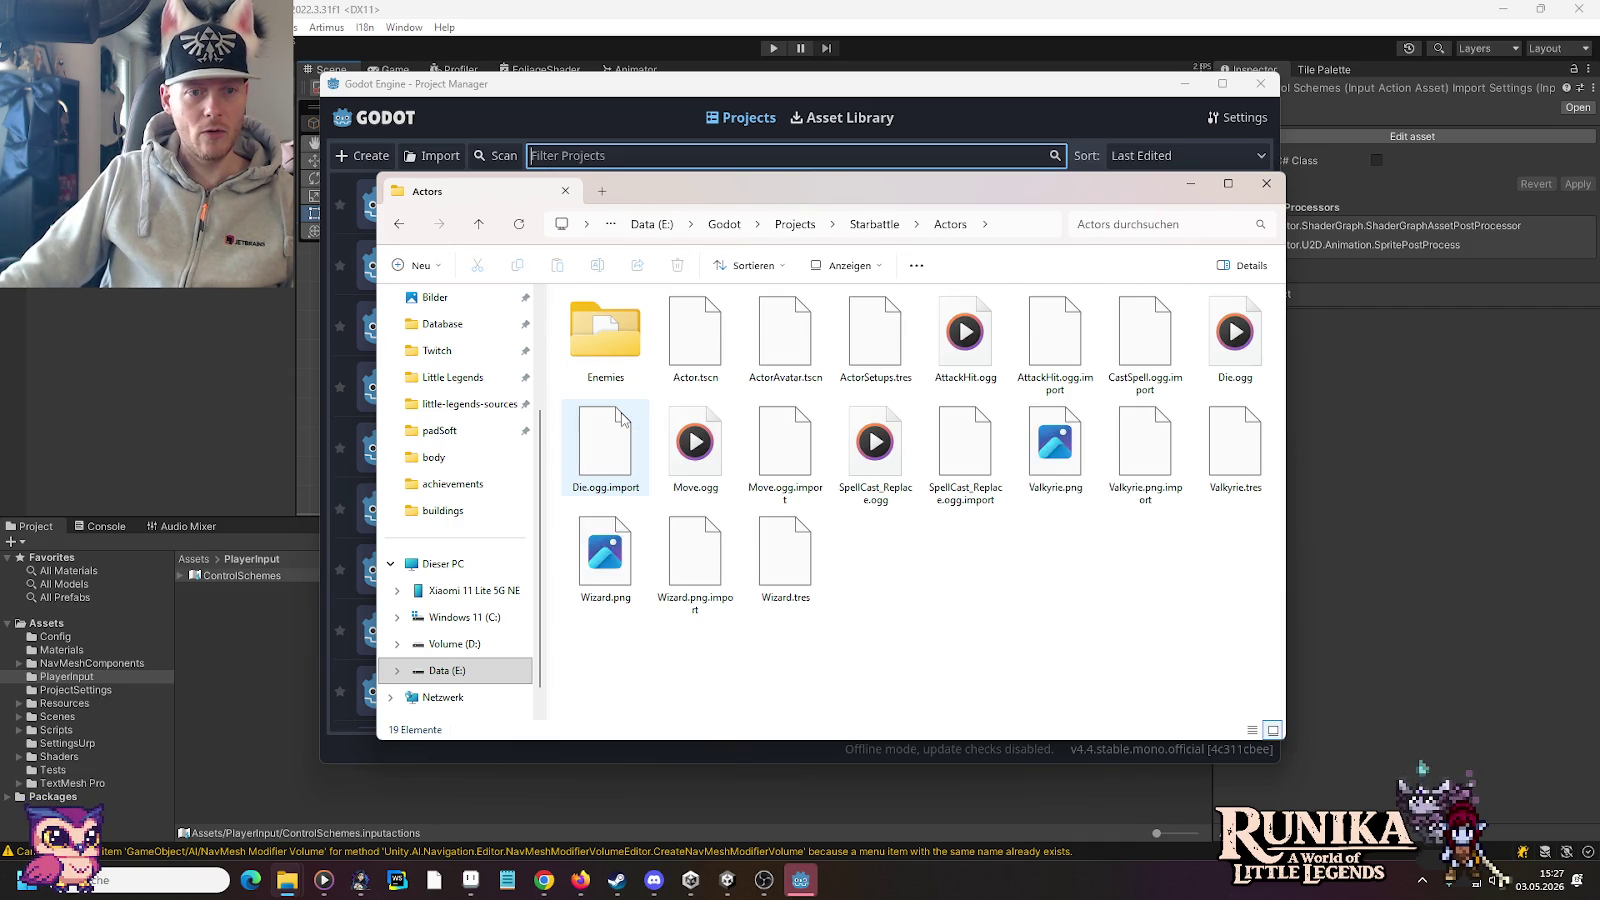
double_click(1043, 455)
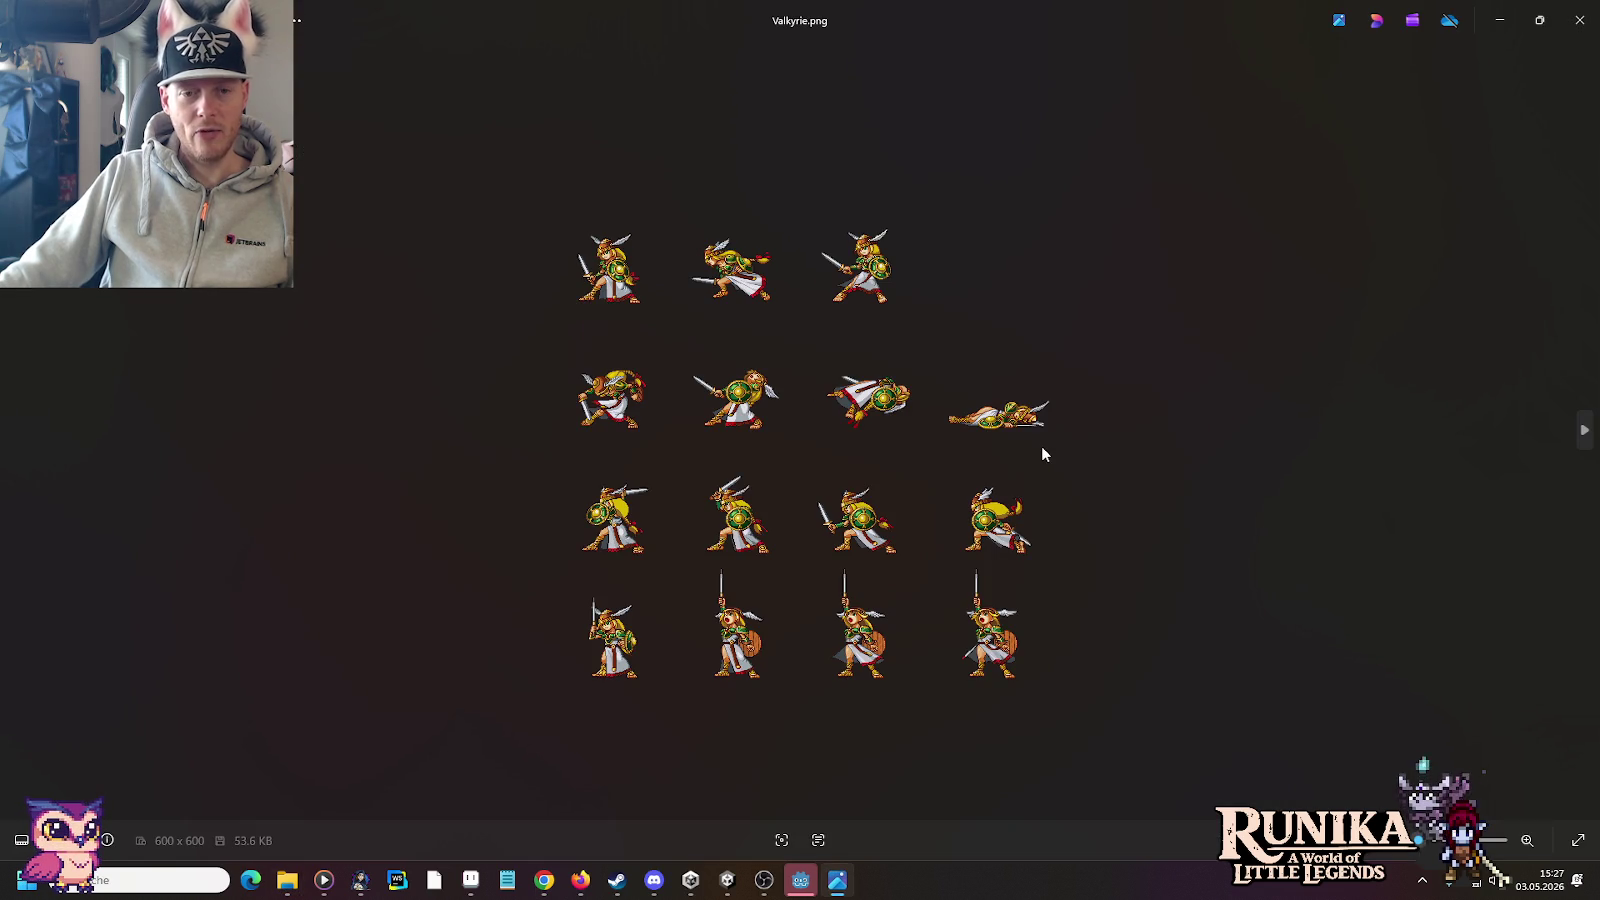